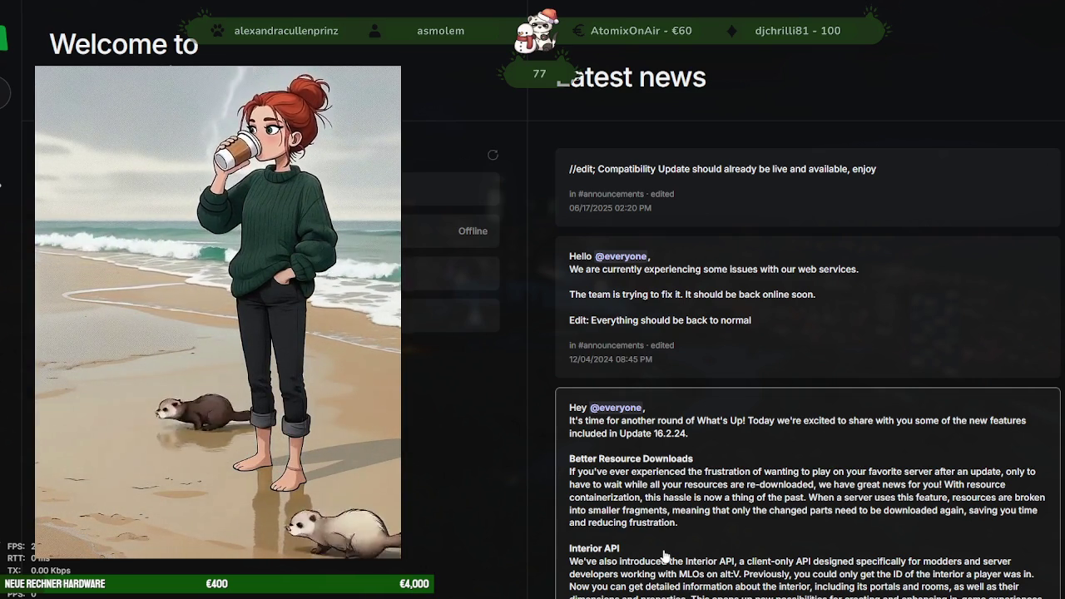
Connect directly to the localhost:7788 server from the recent servers list.
click(212, 193)
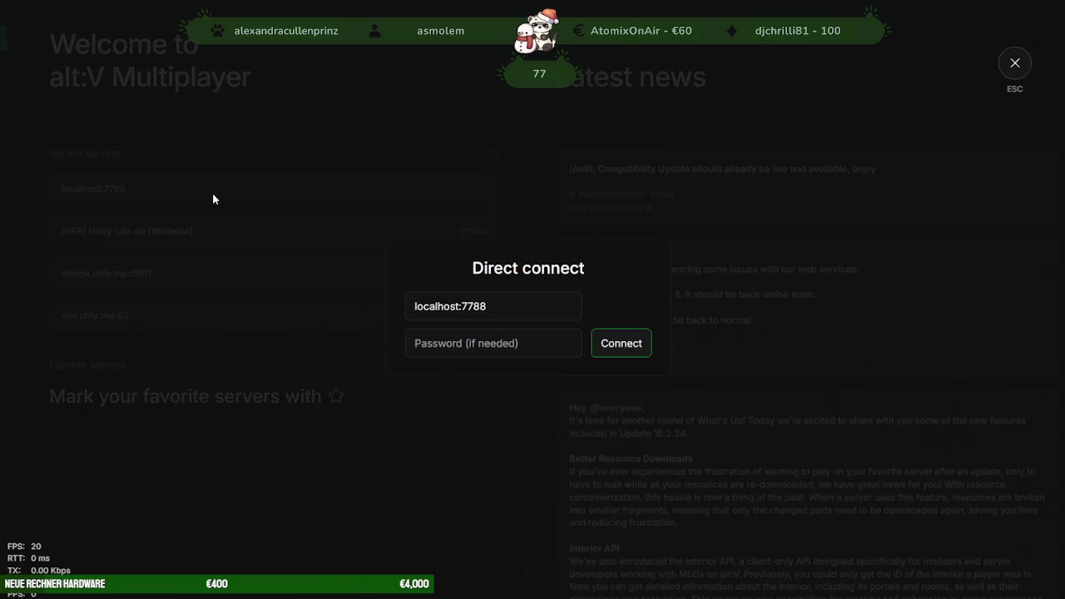
click(623, 346)
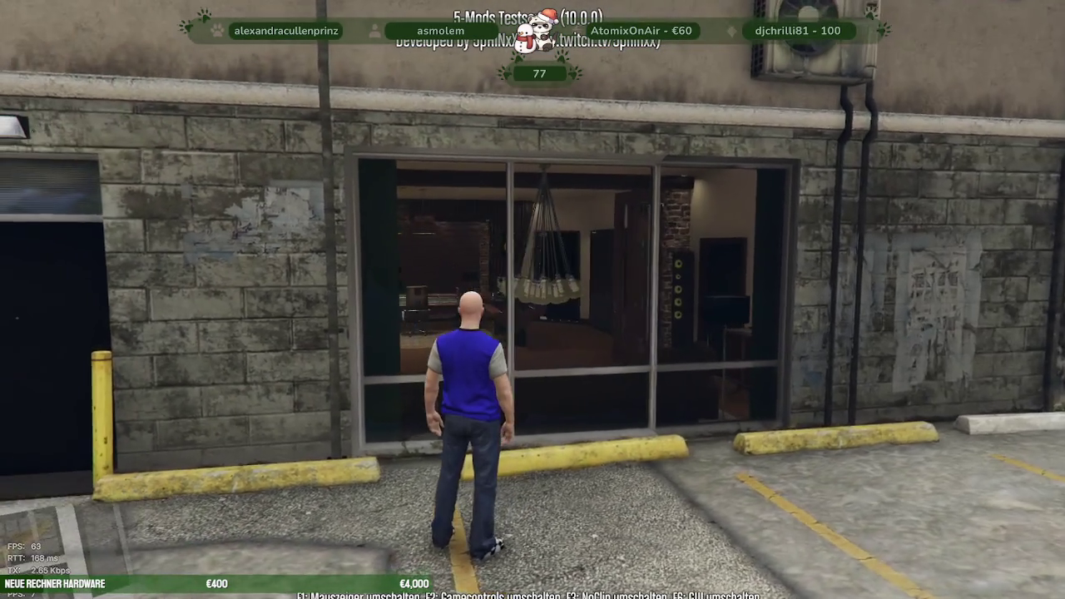
Walk back and forth along the studio window to view the chandelier from several angles.
key(w)
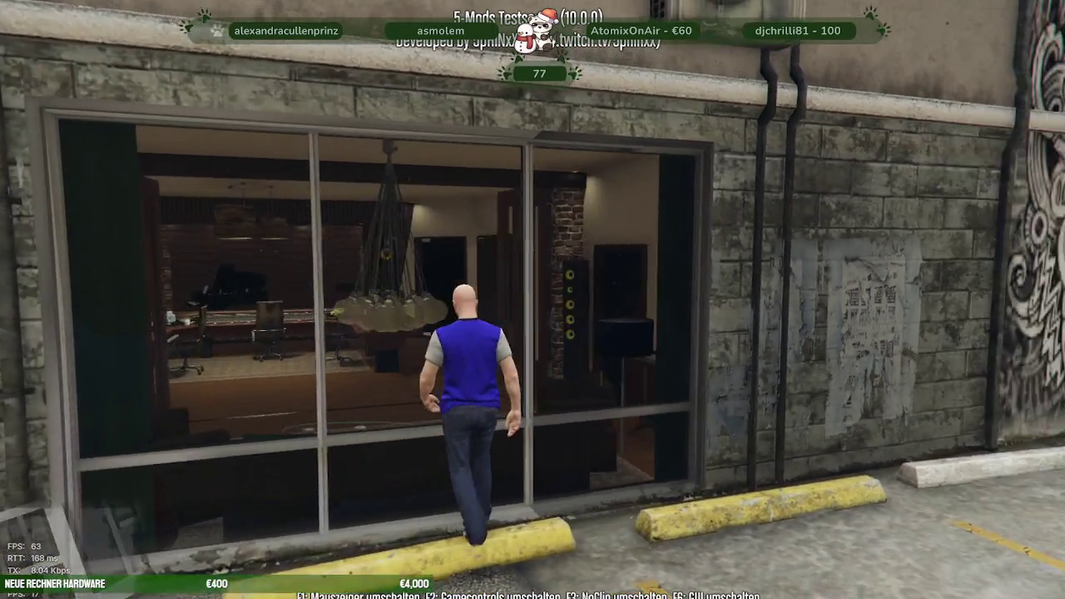
key(s)
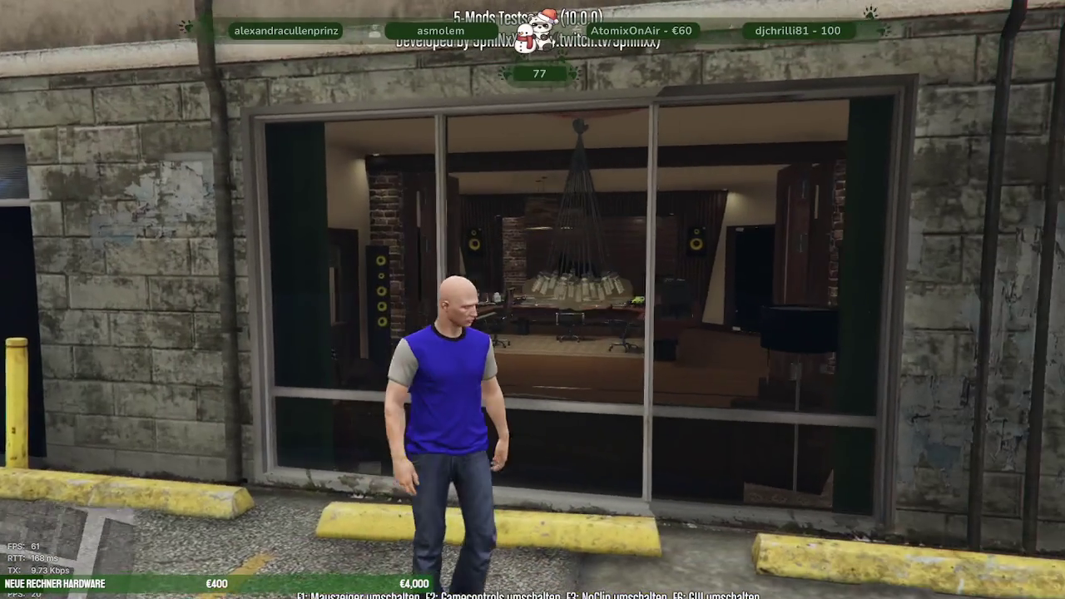
key(a)
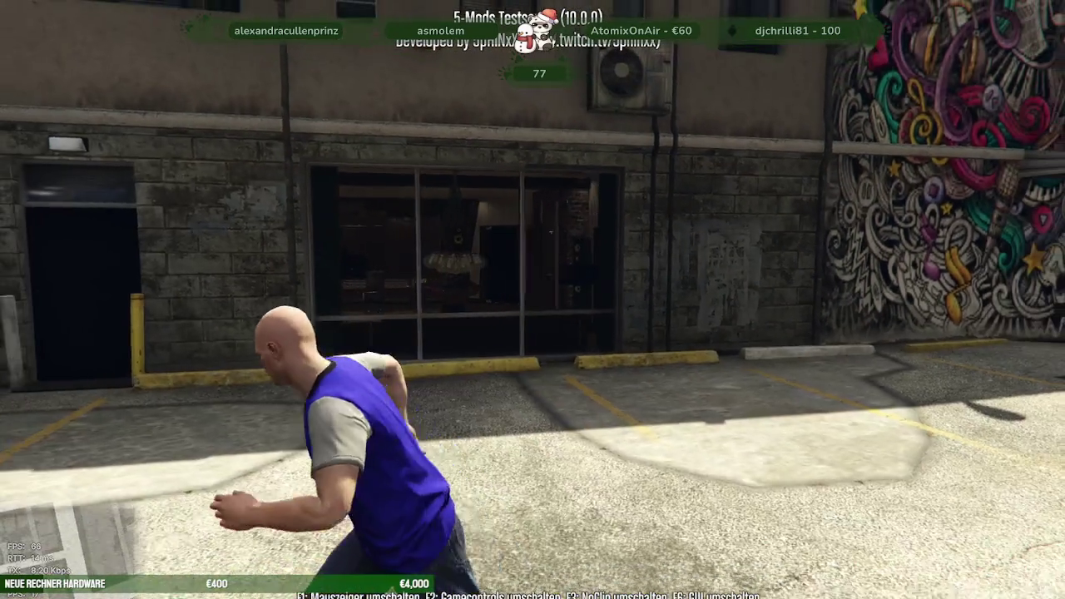
key(w)
key(a)
key(d)
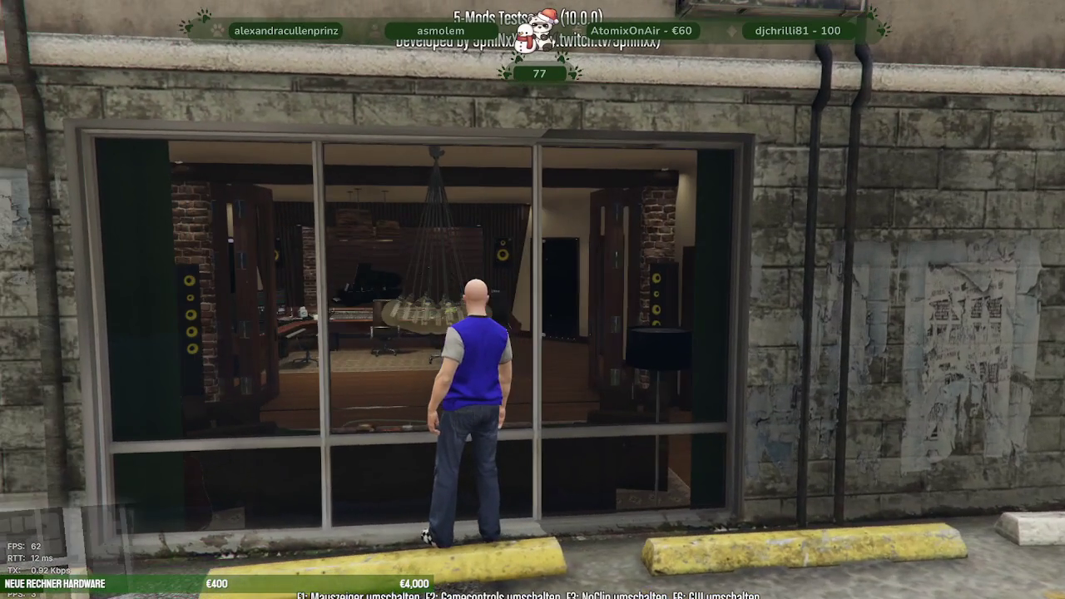
key(d)
key(s)
key(w)
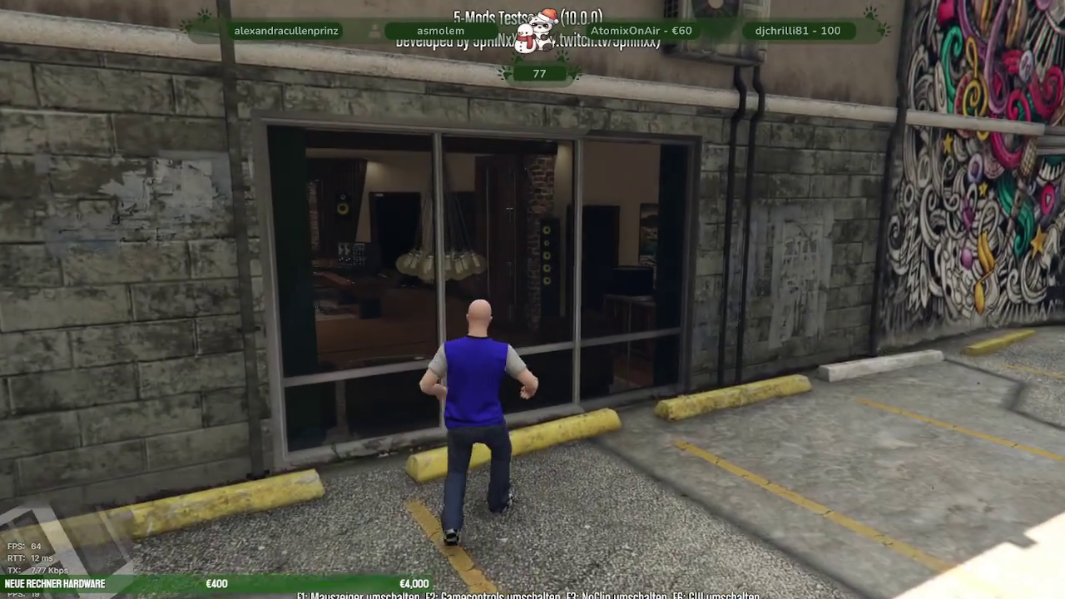
Quit the game with the quit command in the F8 console.
key(F8)
text(quit)
key(Return)
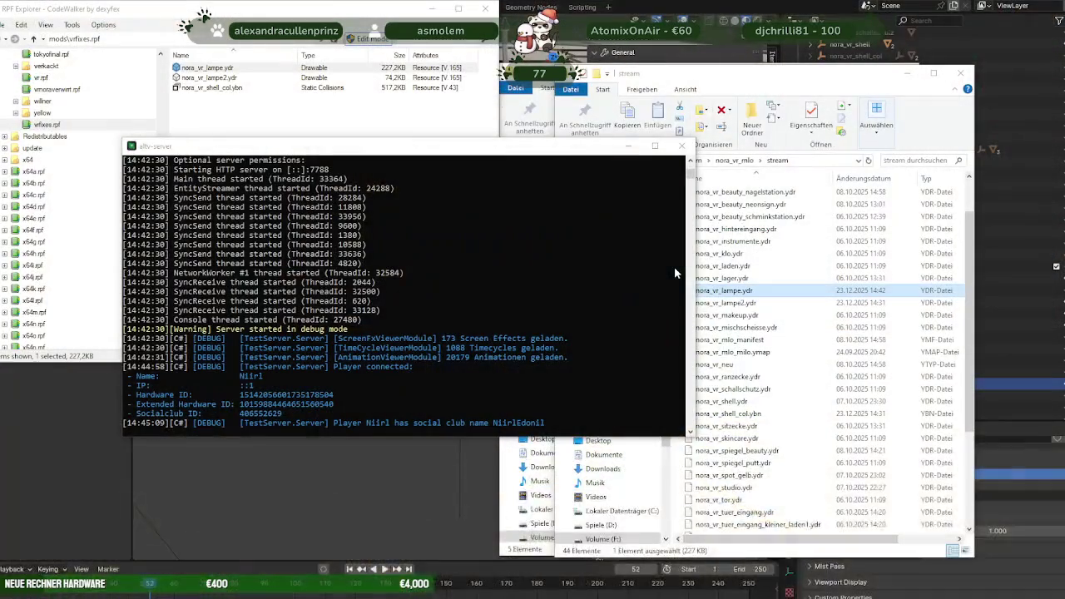
Select the lamp in Edit Mode and hide all faces using the glass material.
click(423, 455)
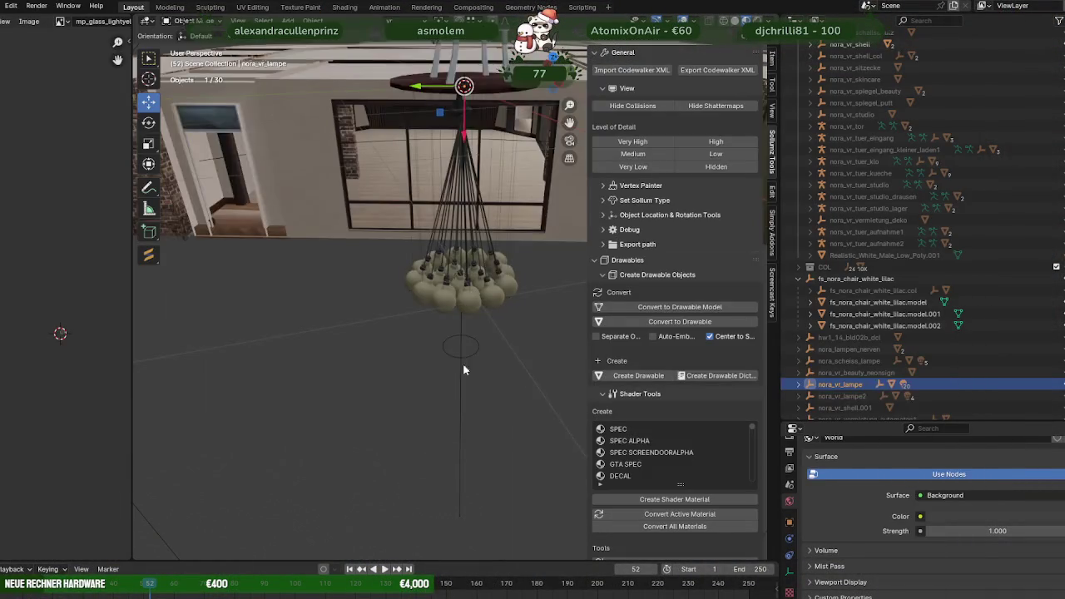
scroll(453, 394, up, 3)
scroll(474, 328, up, 3)
click(491, 336)
key(Tab)
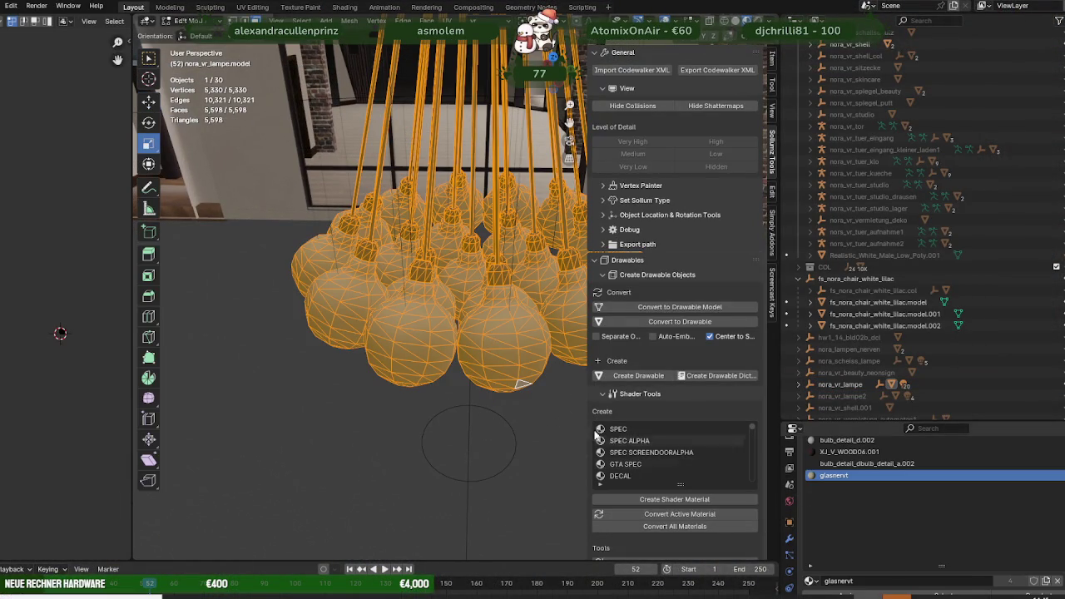
scroll(483, 333, down, 2)
click(486, 342)
drag(1017, 565, 1016, 496)
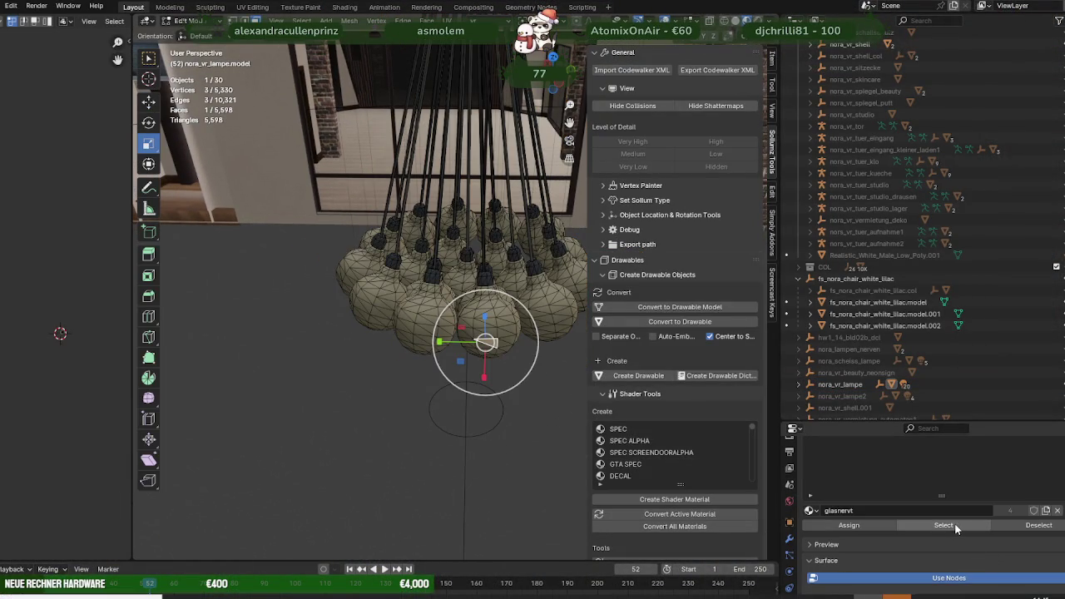
click(943, 525)
scroll(520, 391, up, 1)
key(h)
Copy the glasnervt material from its material slot's specials menu.
mouse_move(514, 369)
middle_down()
mouse_move(466, 347)
mouse_move(446, 354)
middle_up()
click(464, 343)
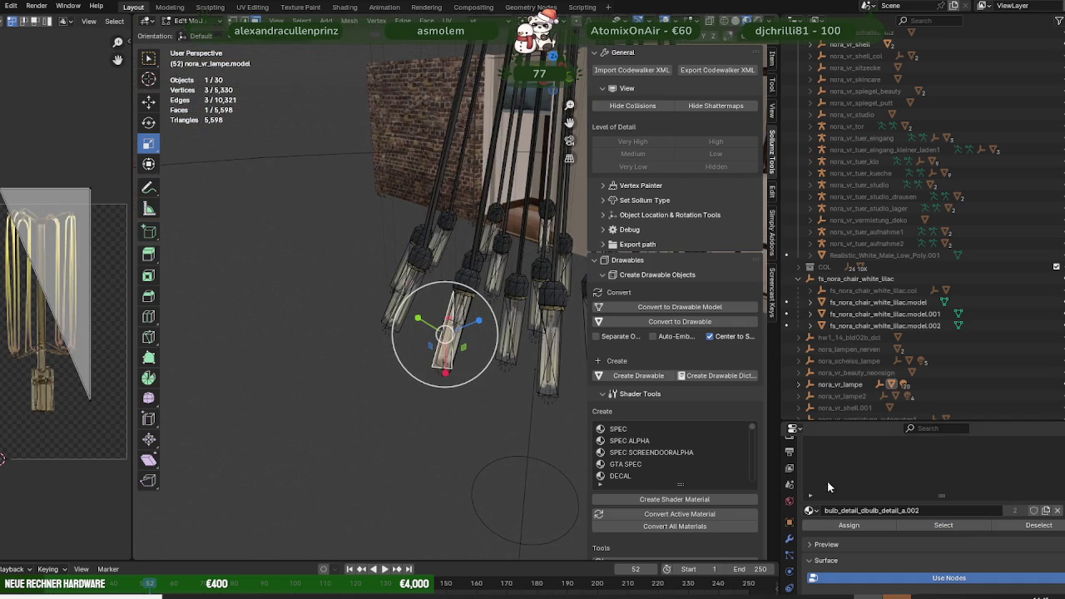
scroll(824, 483, up, 2)
click(830, 472)
scroll(829, 472, down, 1)
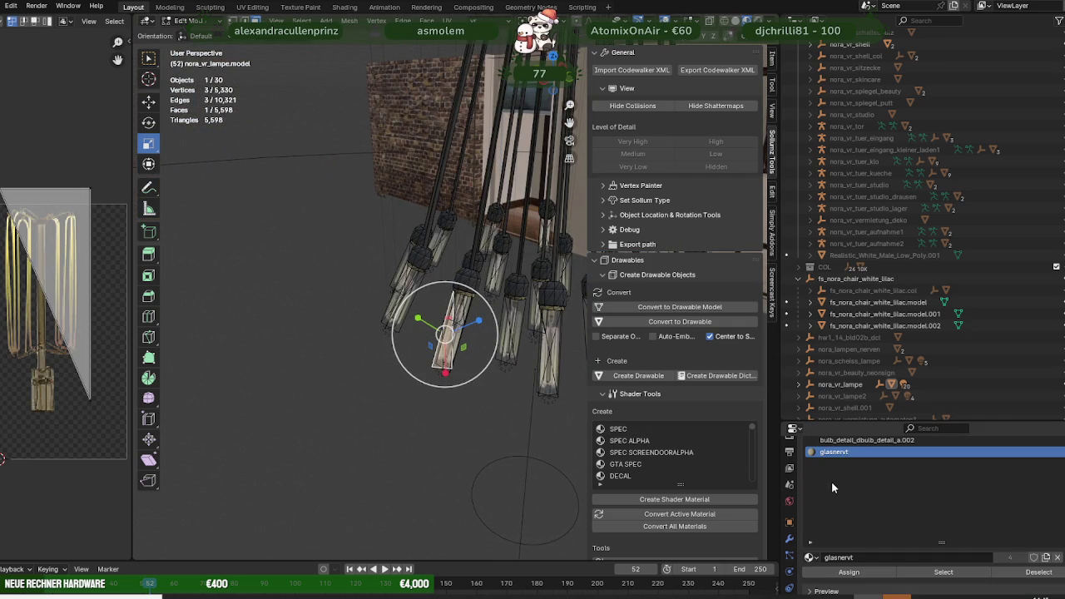
scroll(626, 435, down, 1)
scroll(626, 435, down, 3)
scroll(626, 435, up, 2)
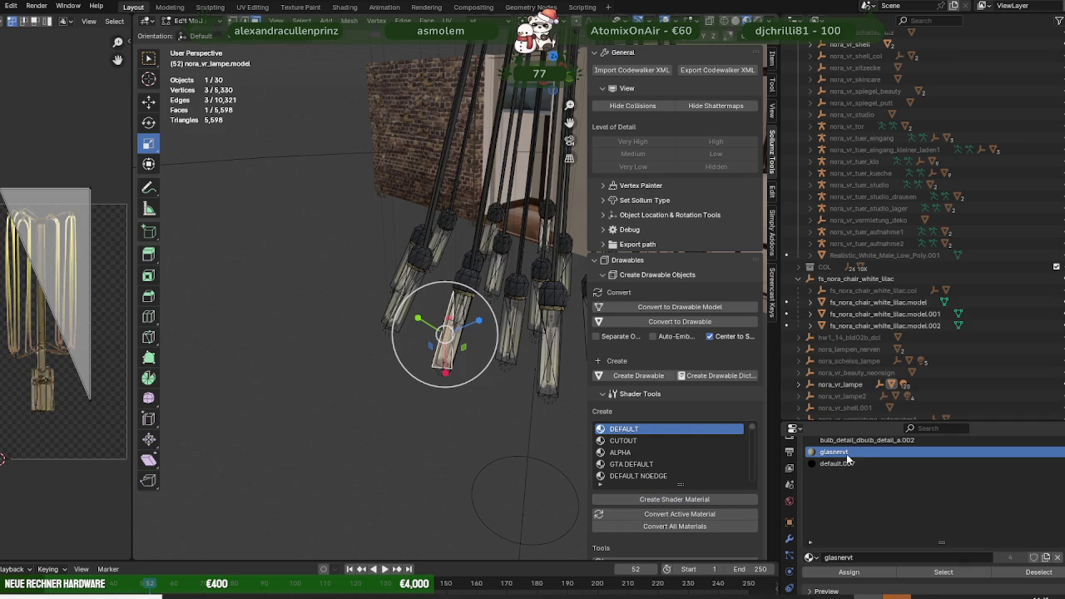
click(1060, 476)
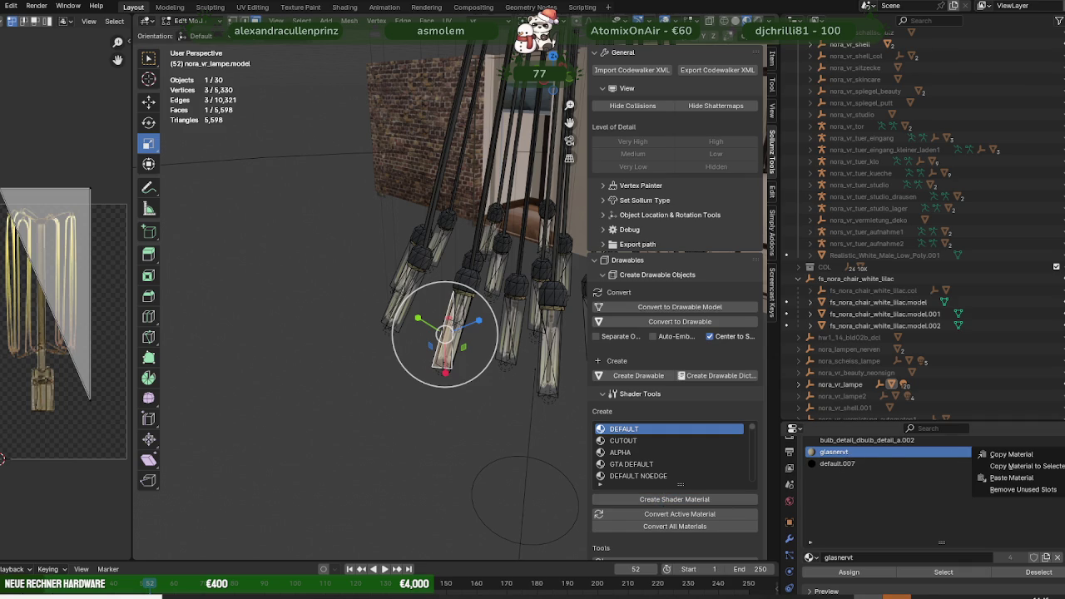
Paste the glasnervt material onto default.007 and rename it innenlebenlampe.
click(837, 464)
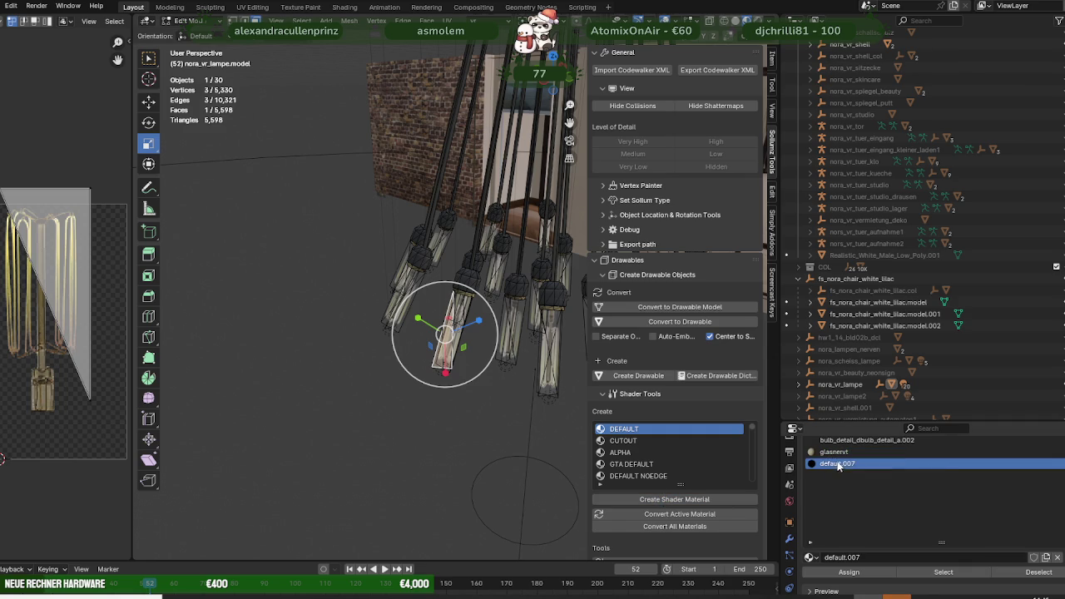
click(1060, 476)
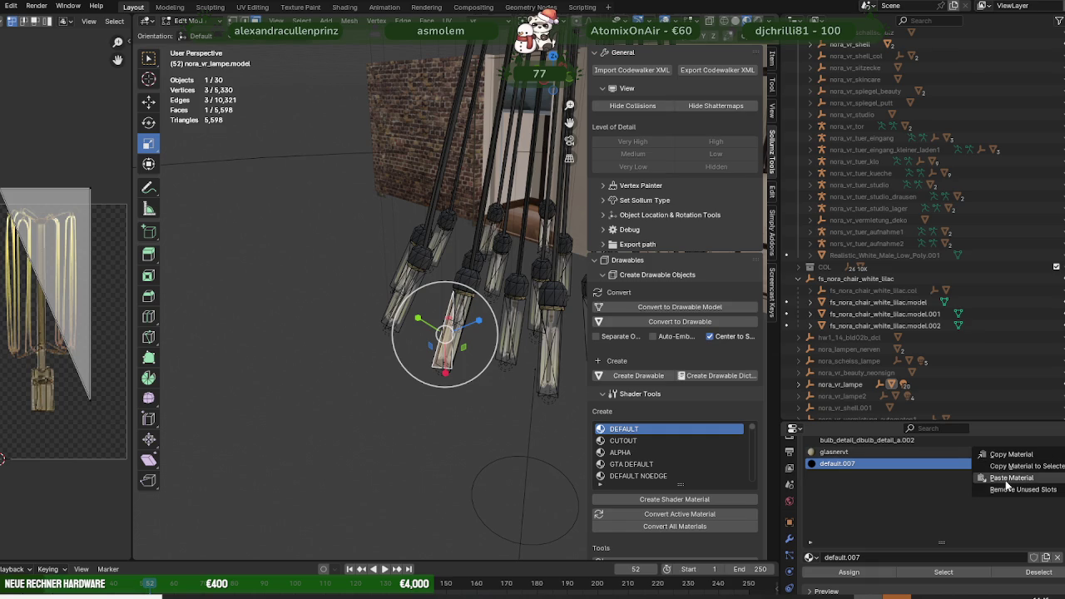
click(848, 481)
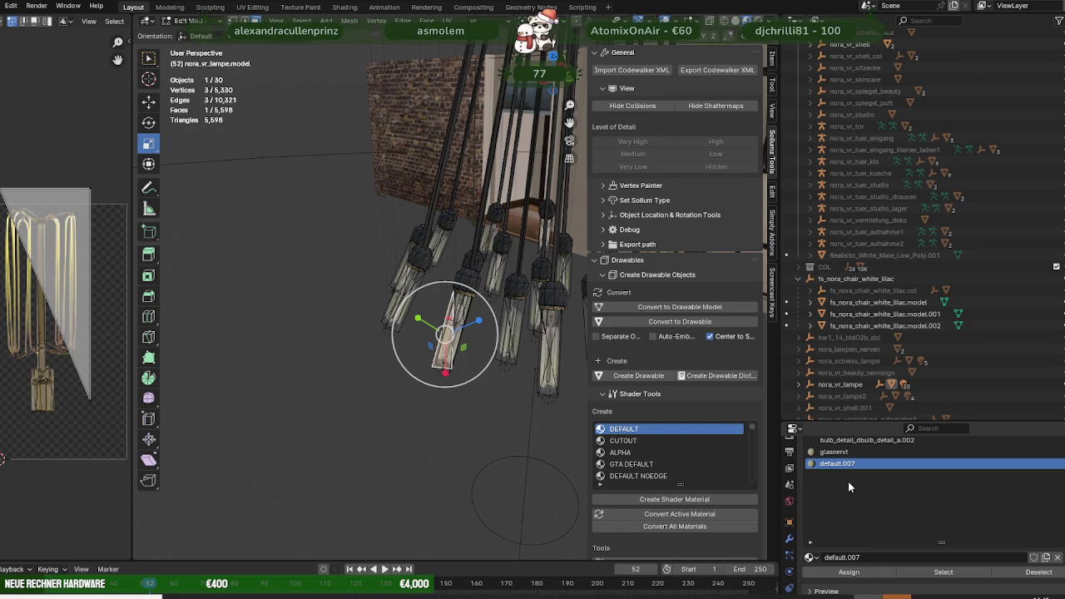
double_click(839, 464)
key(BackSpace)
text(innenlebenlampe)
key(Return)
Select another bulb face and make innenlebenlampe the active material slot.
scroll(842, 470, up, 1)
scroll(842, 470, up, 1)
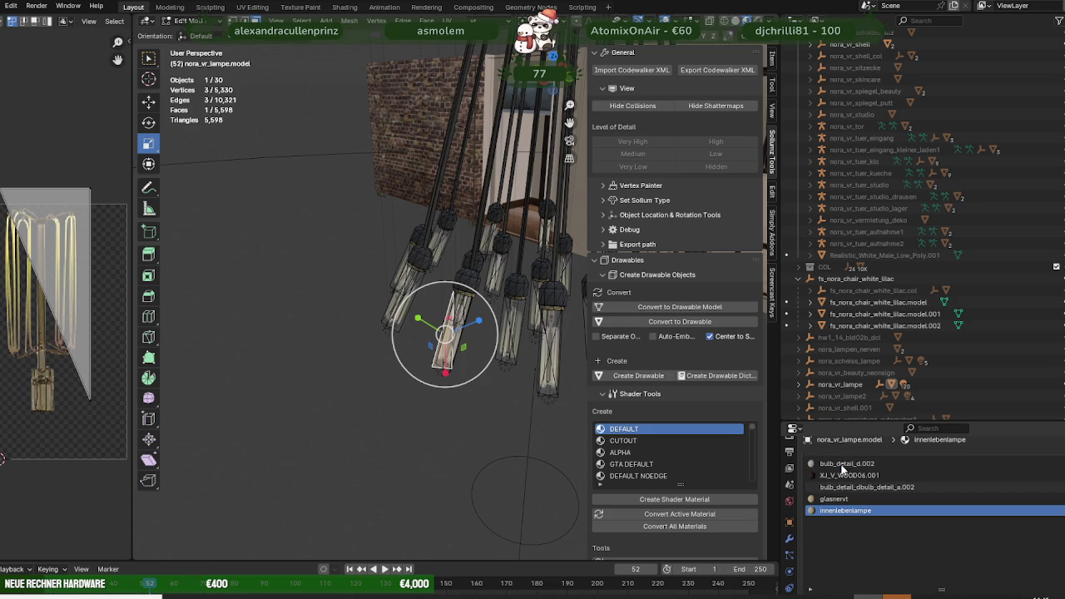
scroll(842, 487, up, 1)
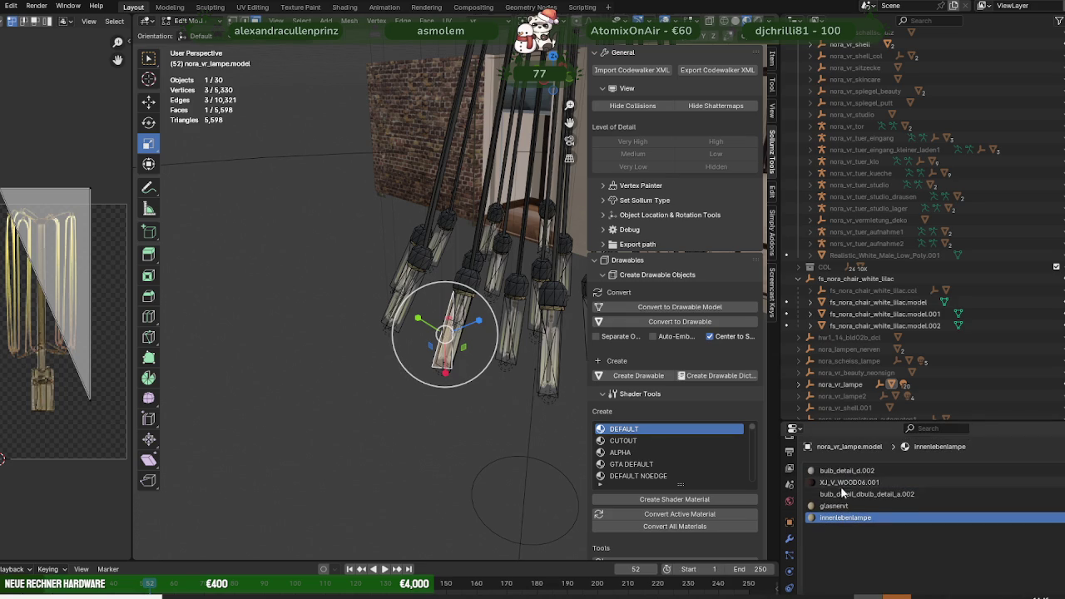
click(507, 337)
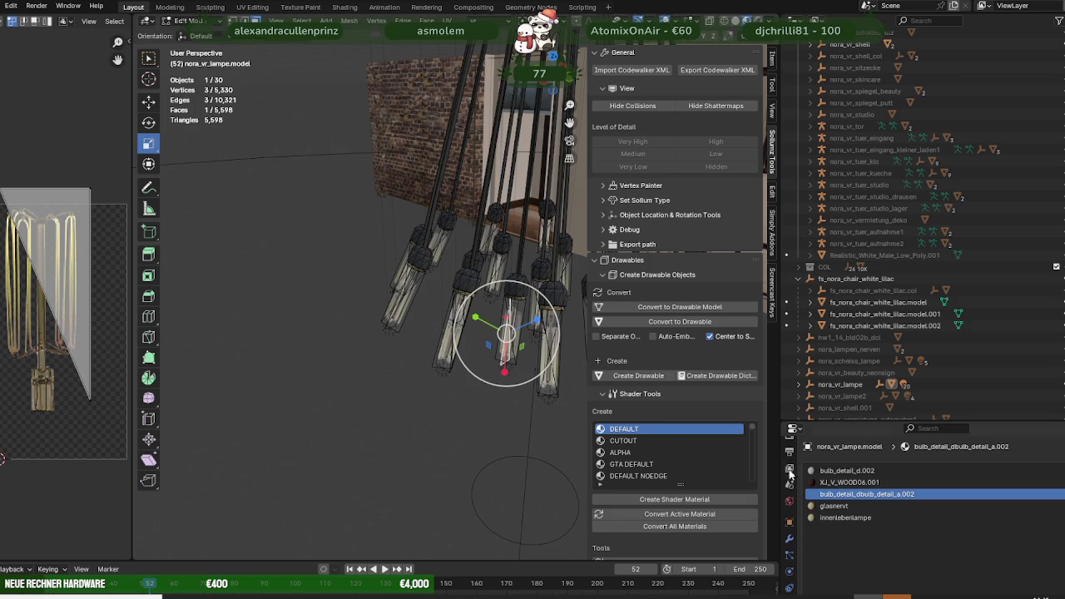
click(853, 518)
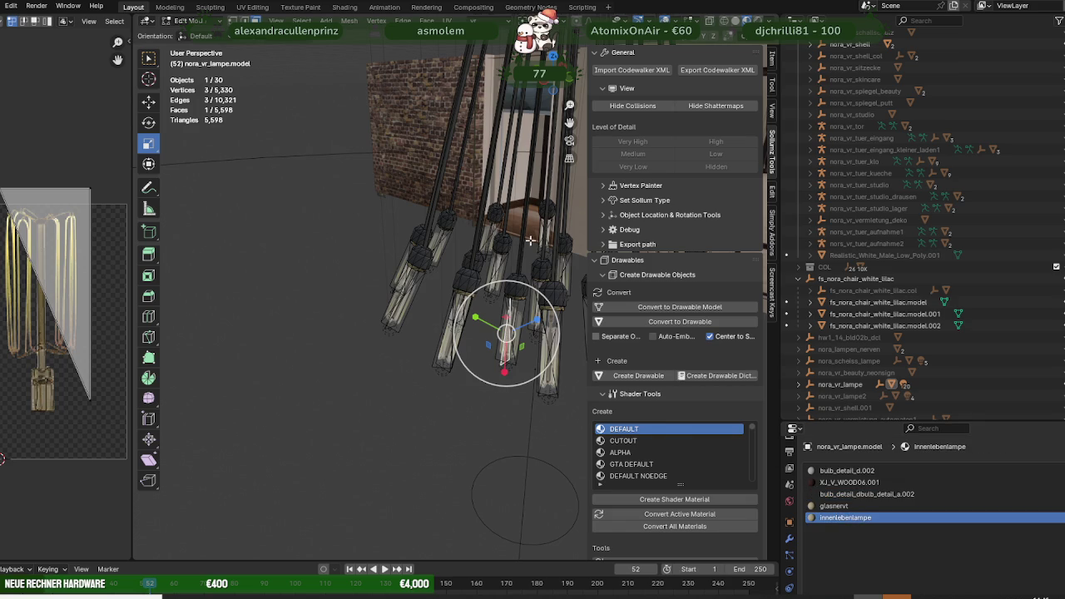
Load the bulb_detail_dbulb_detail_a image into the DiffuseSampler node in the Shading workspace.
click(345, 7)
scroll(406, 351, down, 1)
scroll(444, 340, down, 2)
scroll(444, 341, up, 1)
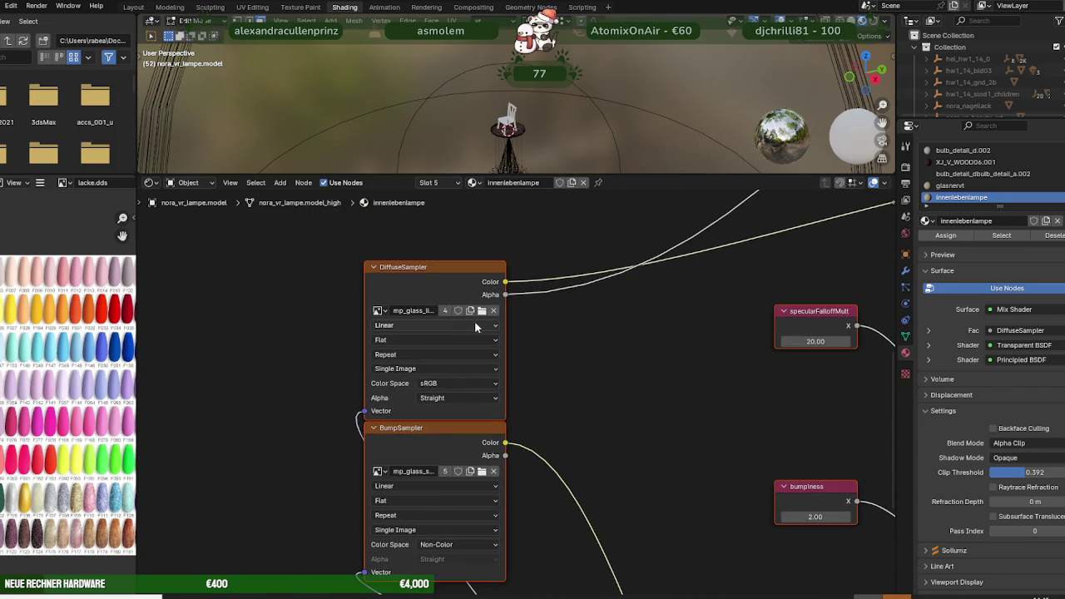
click(482, 324)
click(535, 223)
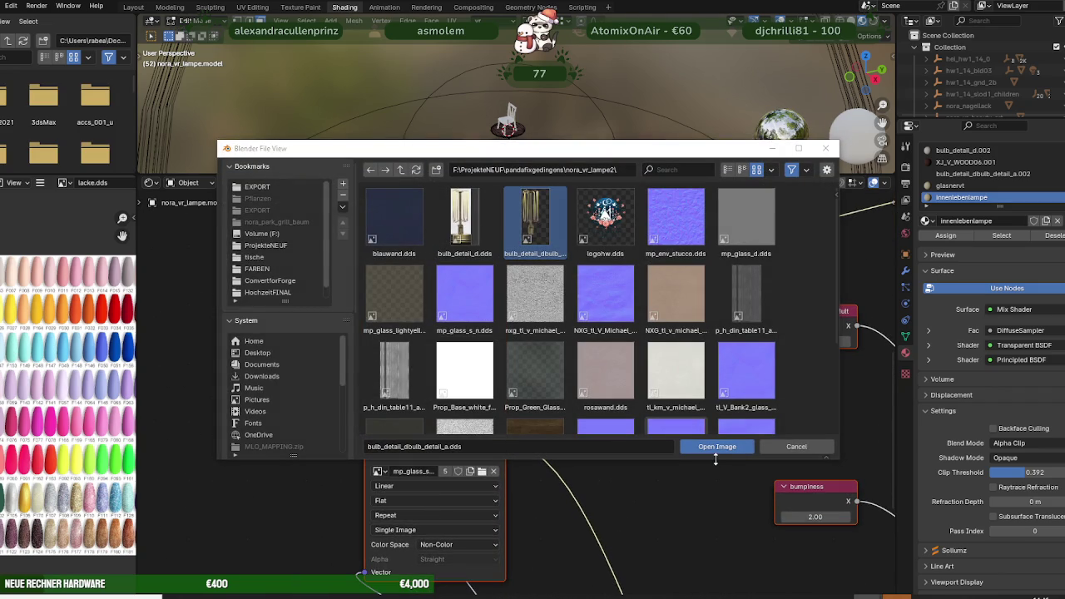
click(717, 447)
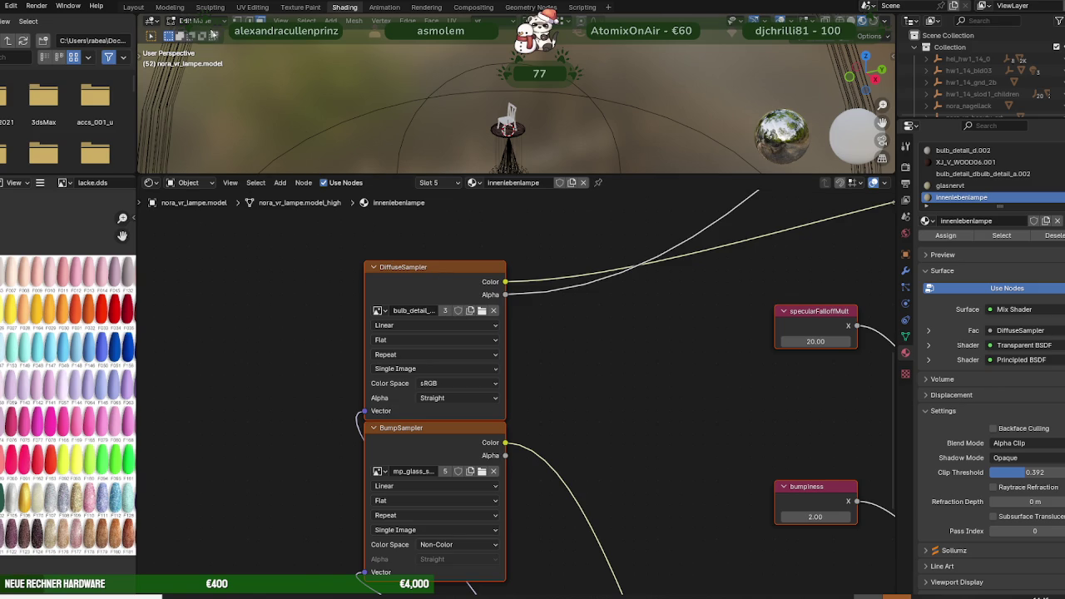
Make bulb_detail_dbulb_detail_a.002 the active material and inspect its shader nodes.
click(135, 7)
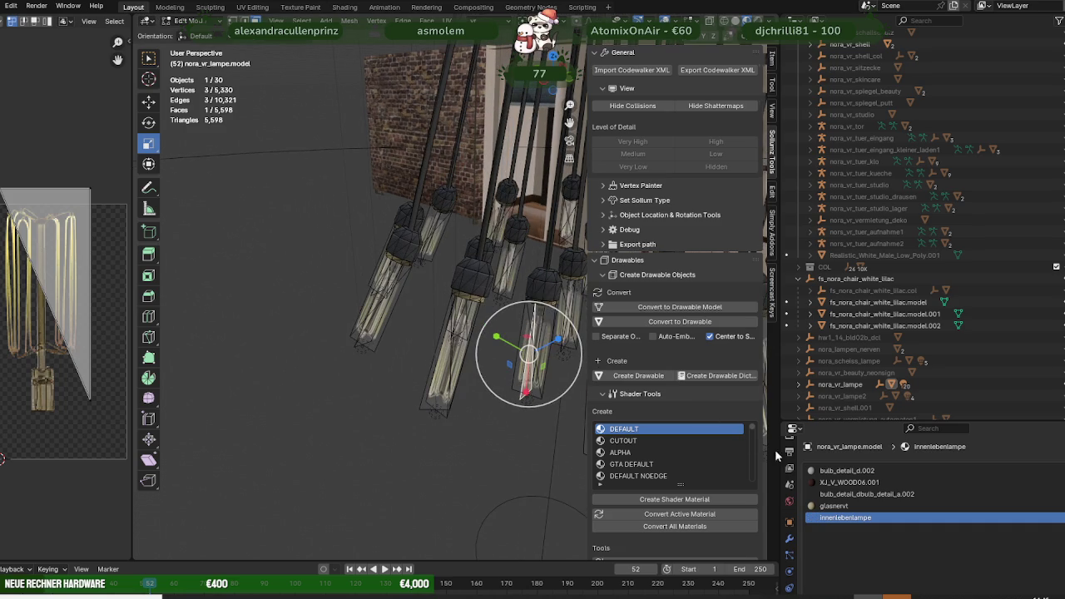
click(849, 494)
click(354, 8)
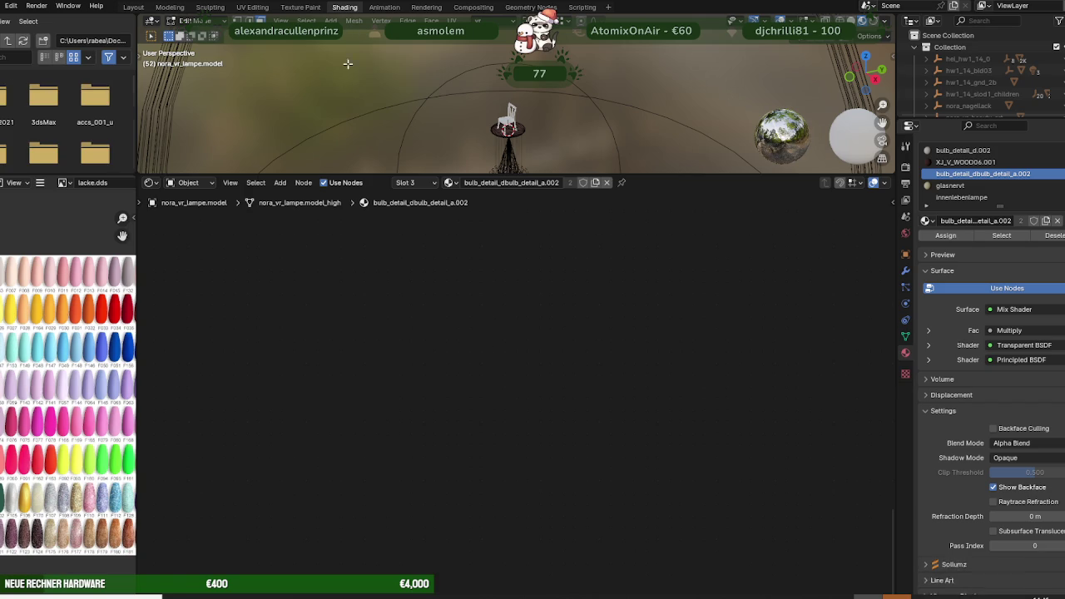
scroll(397, 423, up, 2)
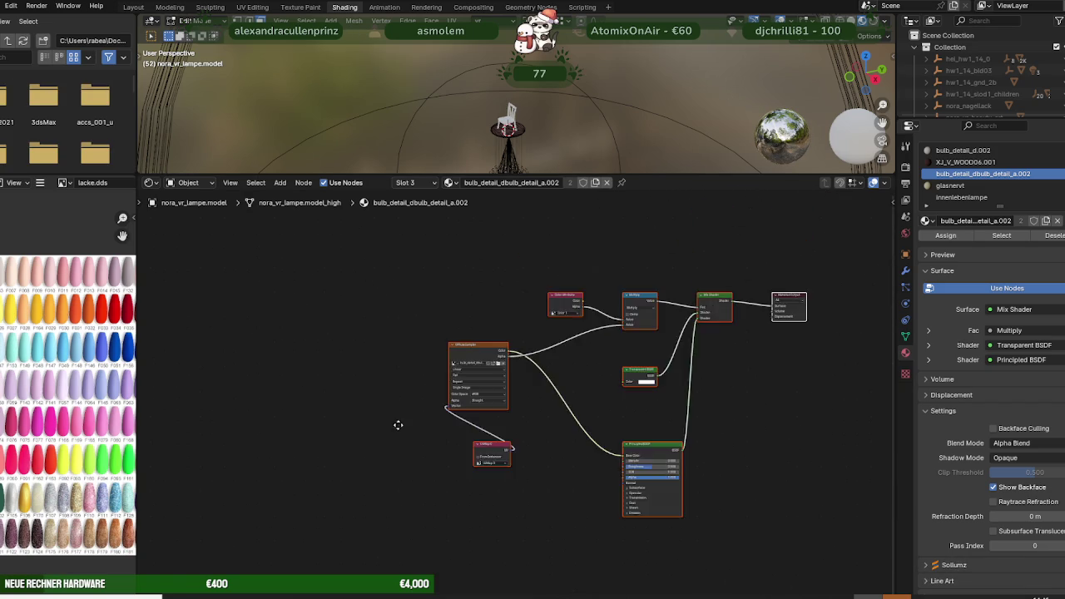
scroll(432, 391, up, 2)
scroll(461, 357, up, 3)
scroll(499, 341, down, 2)
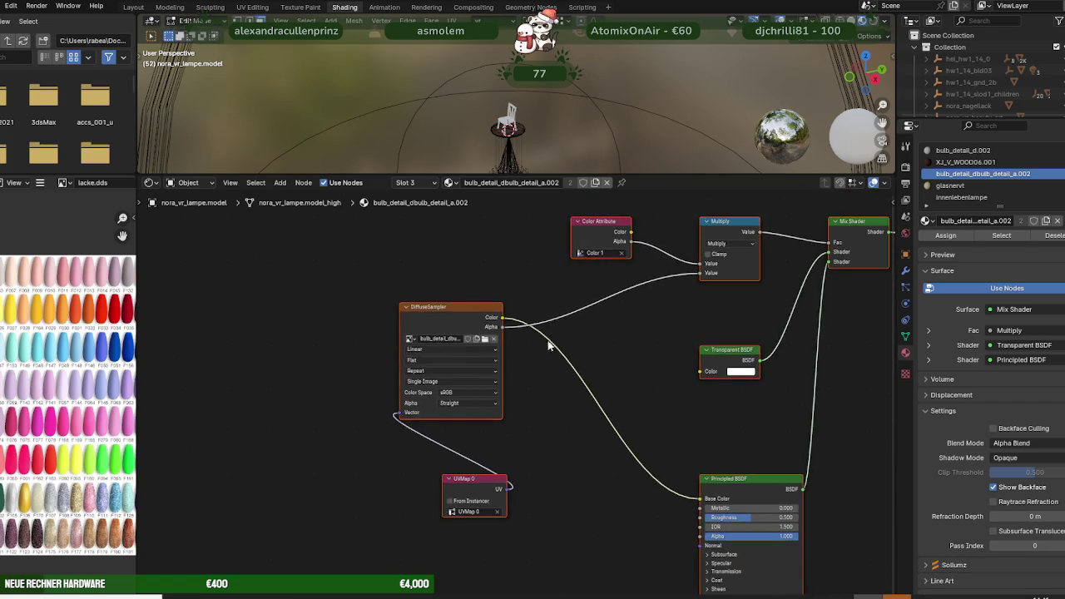
scroll(549, 339, down, 2)
click(135, 7)
Select innenlebenlampe and load bulb_detail_dbulb_detail_a.dds into its sampler node.
mouse_move(399, 316)
middle_down()
mouse_move(430, 336)
mouse_move(404, 324)
middle_up()
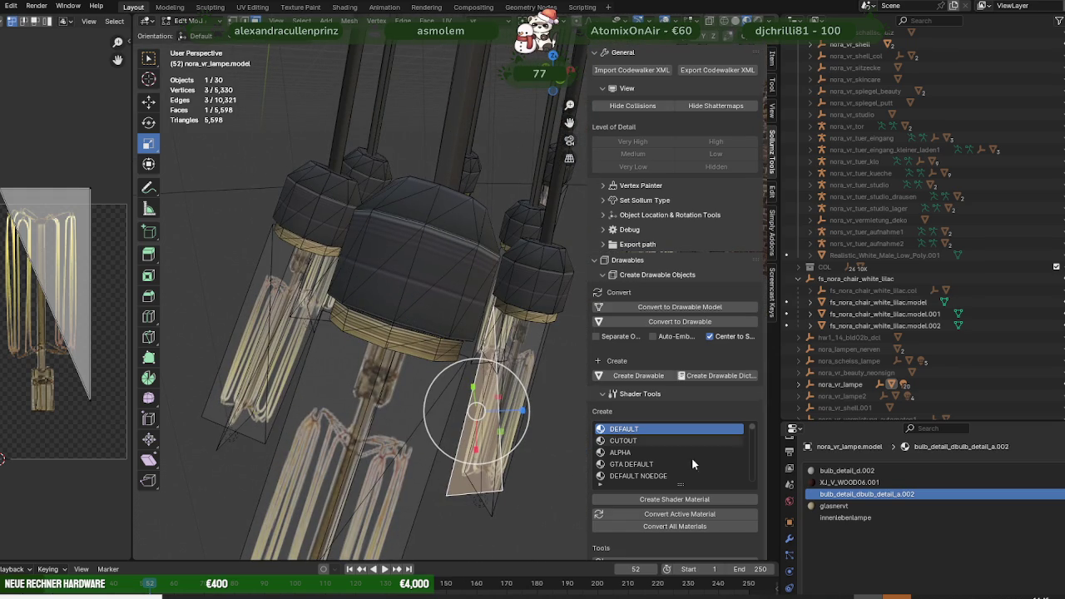
click(845, 517)
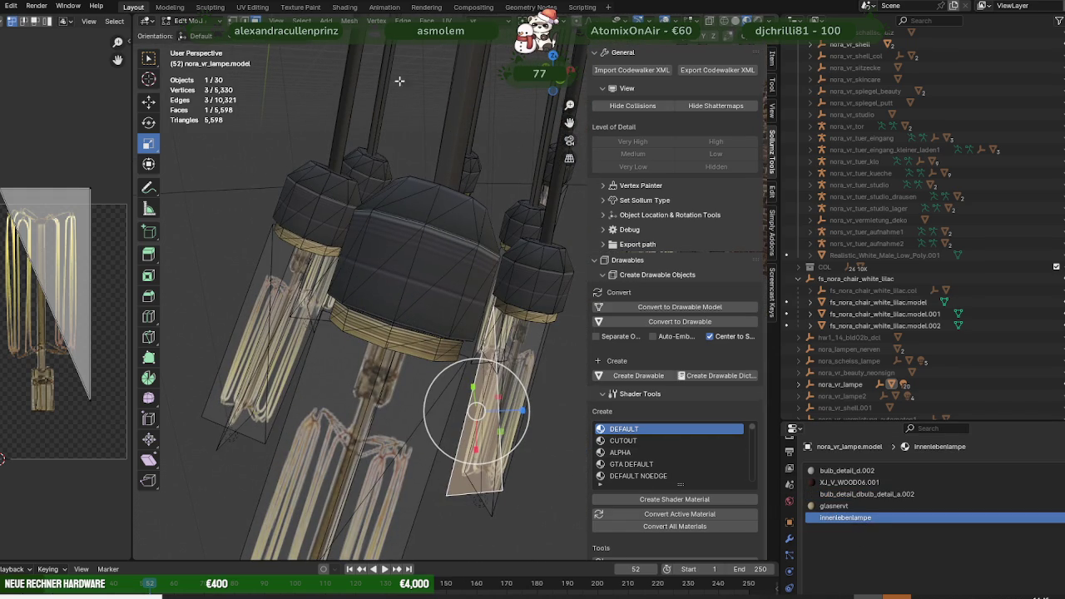
click(344, 7)
scroll(522, 313, up, 1)
scroll(499, 350, up, 1)
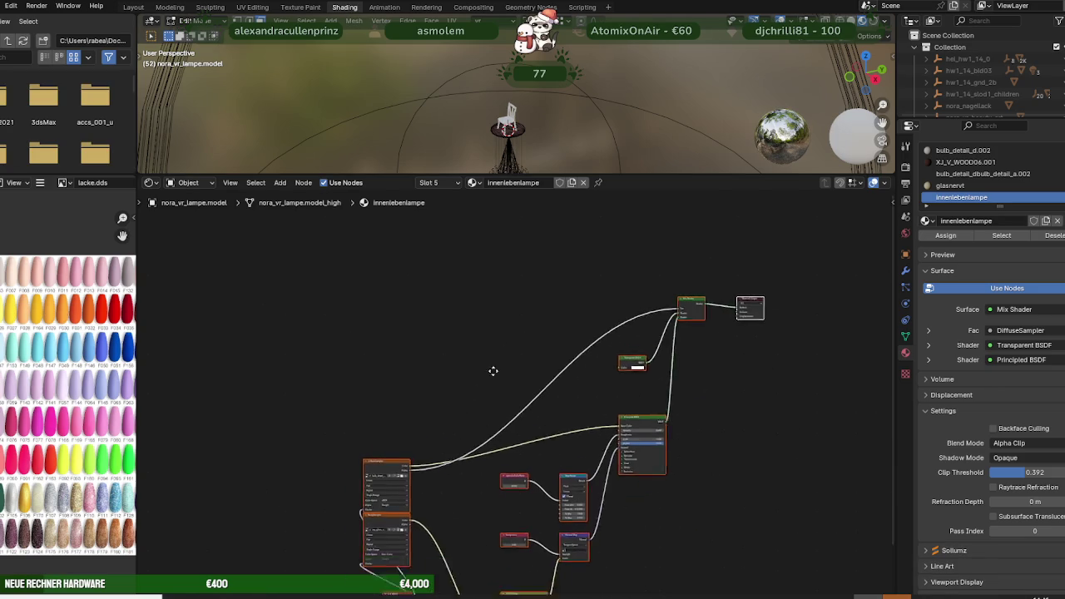
scroll(478, 392, up, 1)
scroll(480, 358, up, 2)
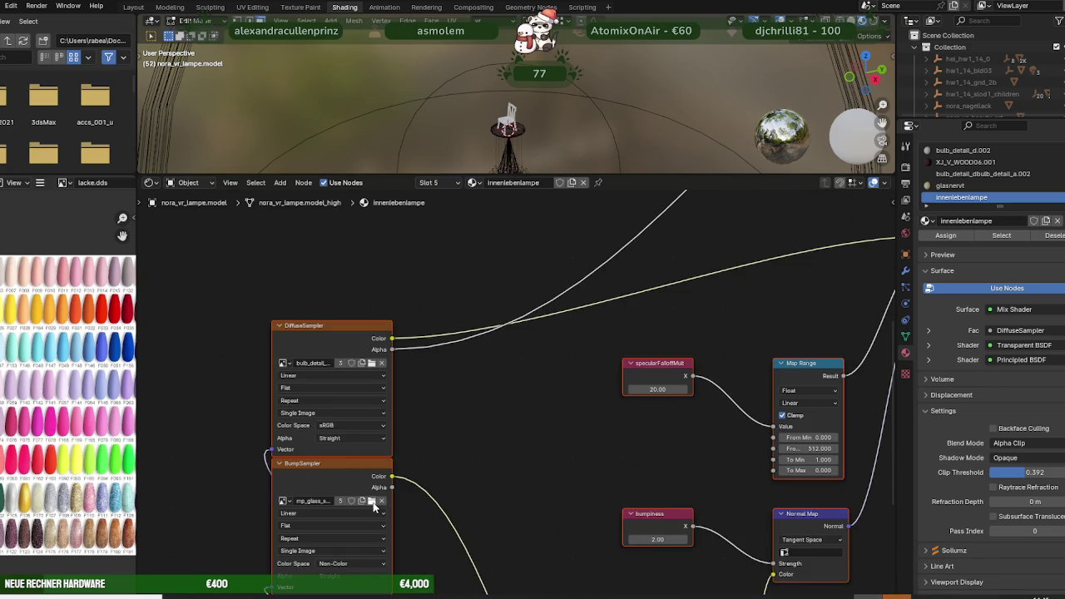
click(372, 501)
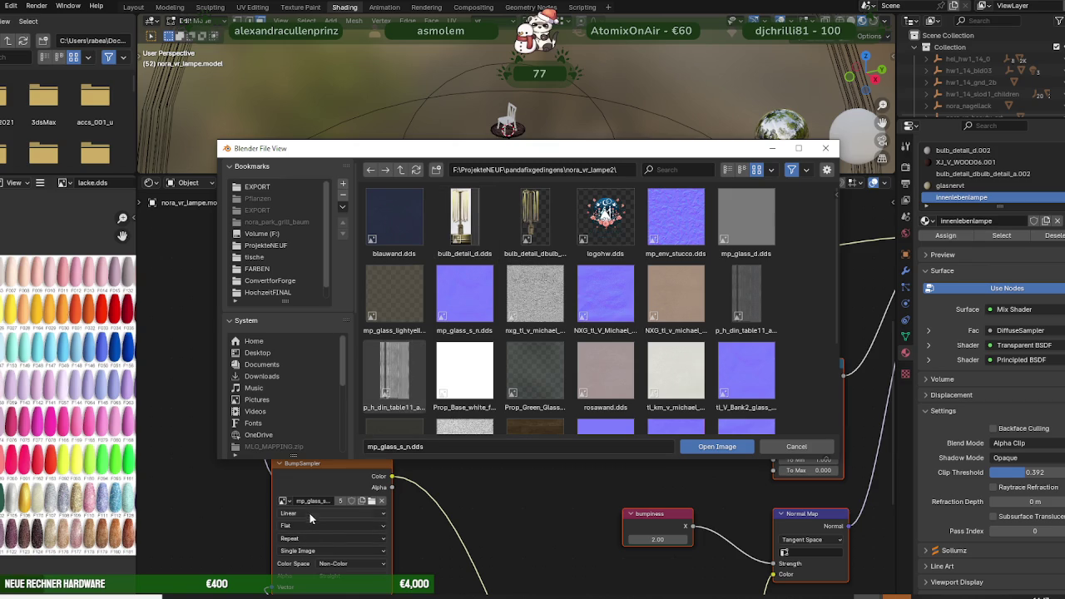
scroll(456, 359, down, 2)
scroll(500, 353, down, 1)
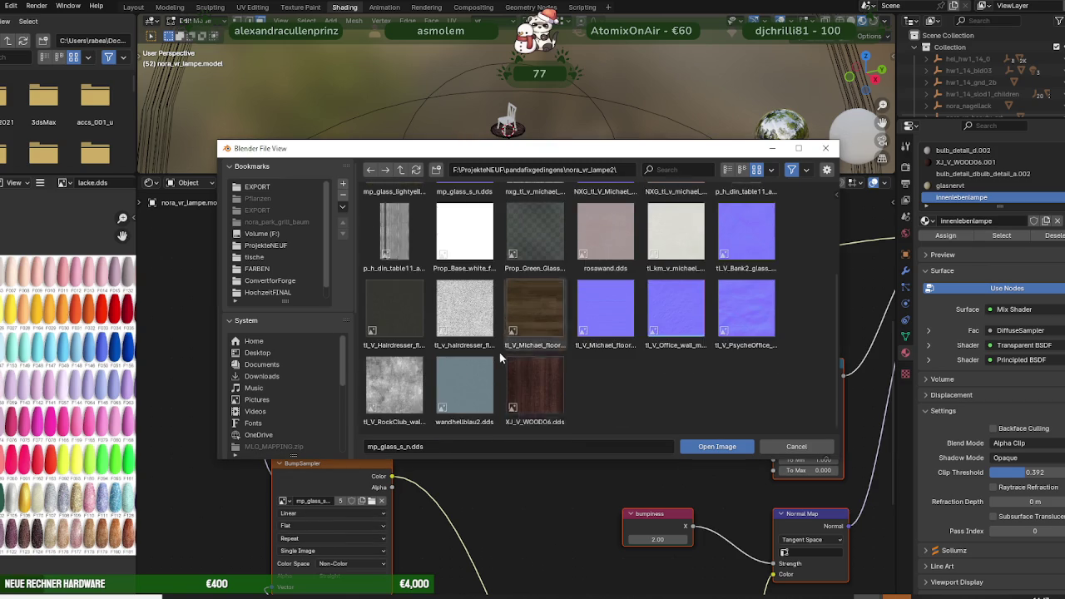
scroll(502, 334, up, 3)
click(532, 217)
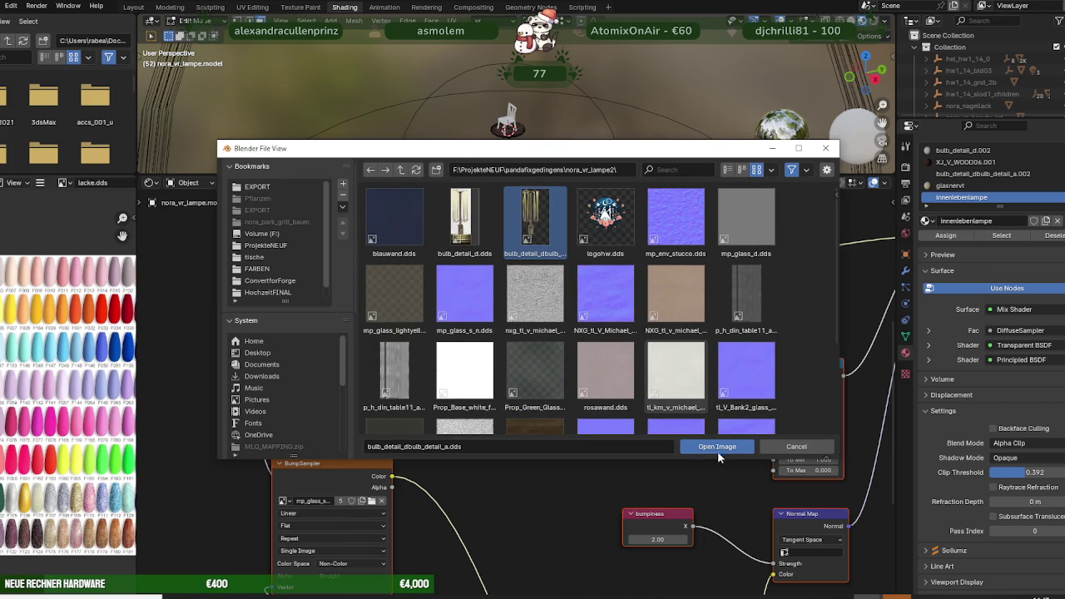
click(717, 446)
Select all bulb_detail_dbulb_detail_a.002 faces and assign them the innenlebenlampe material.
click(135, 7)
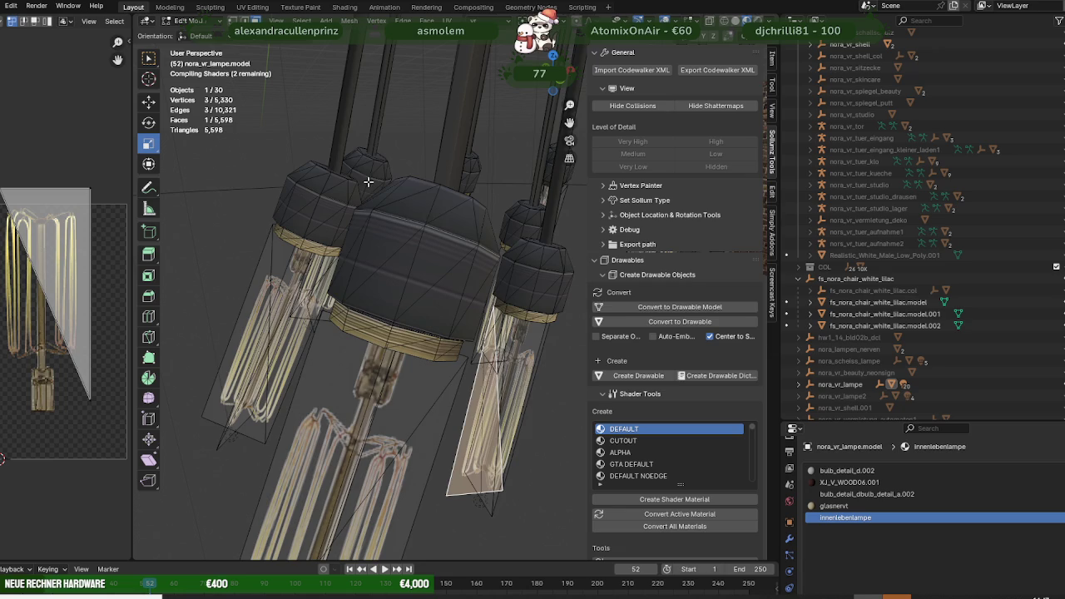
middle_drag(513, 398, 540, 416)
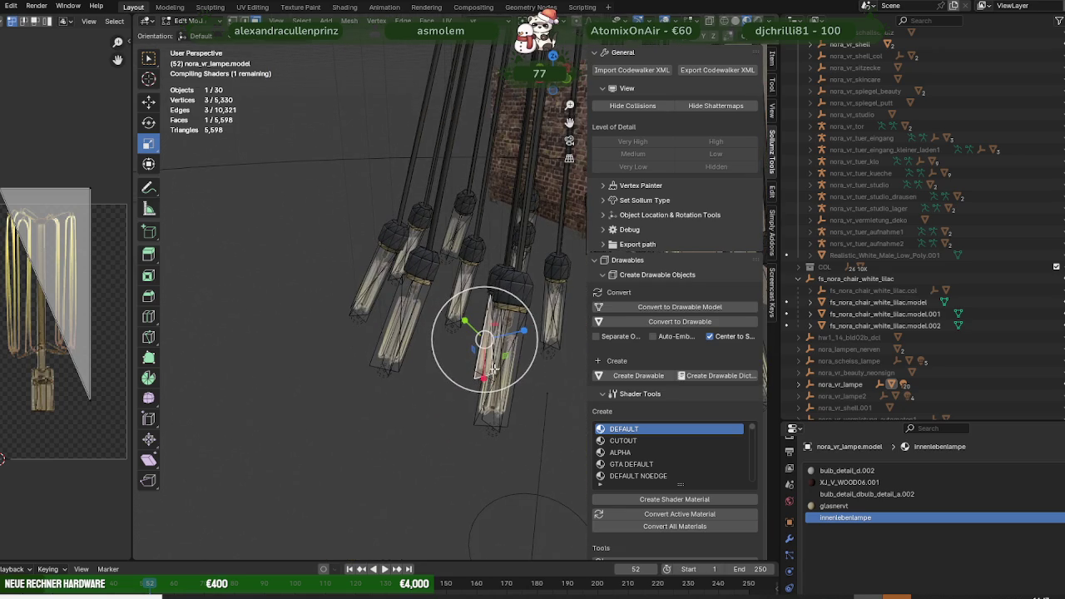
scroll(971, 531, down, 5)
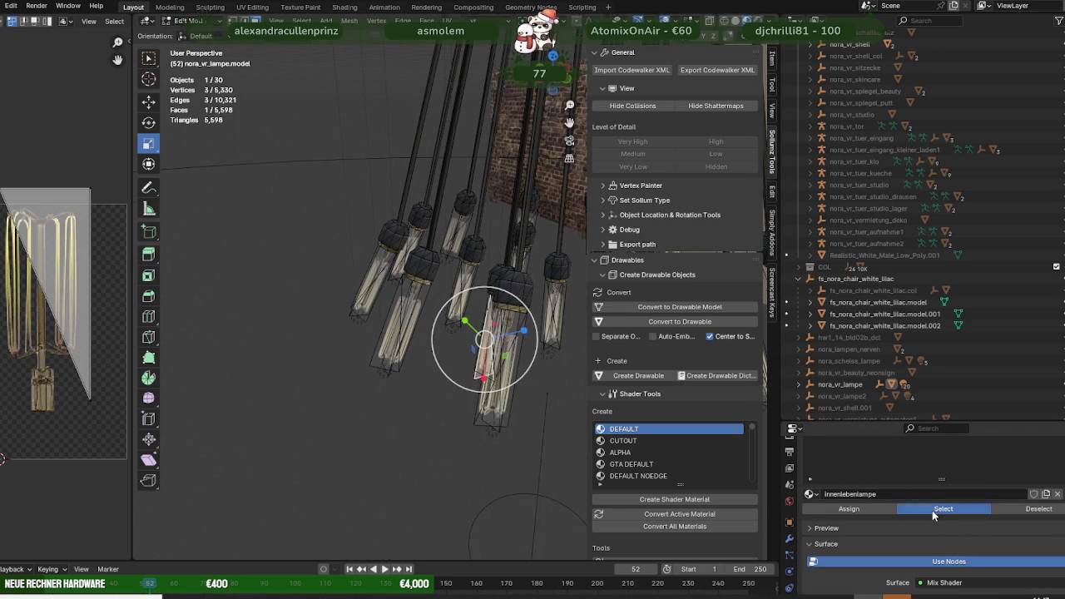
scroll(511, 430, up, 2)
click(512, 430)
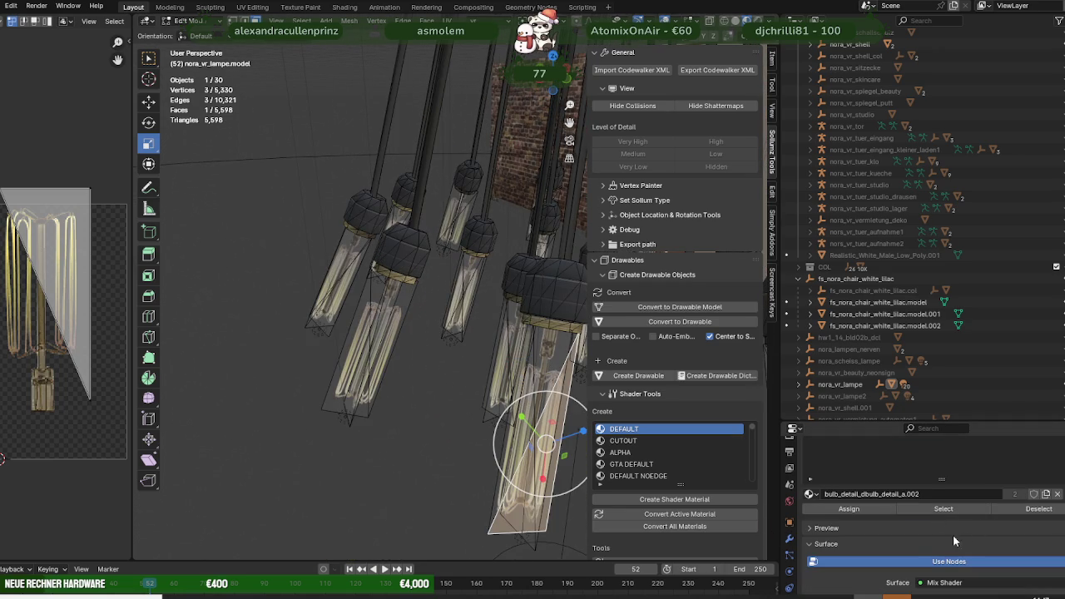
click(947, 509)
middle_drag(466, 333, 499, 316)
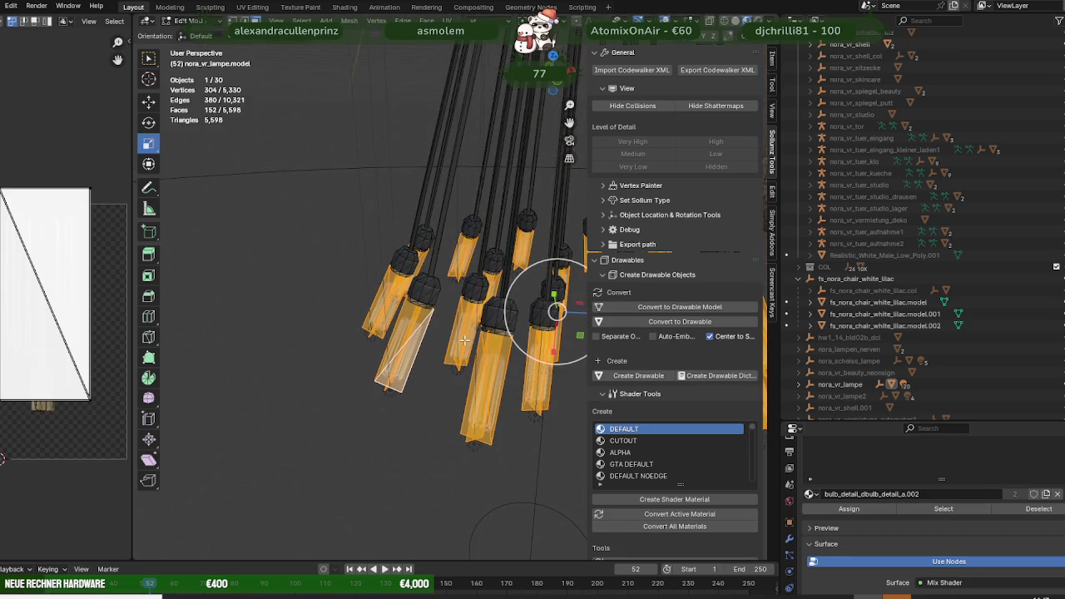
scroll(866, 493, up, 5)
click(842, 494)
scroll(865, 493, down, 3)
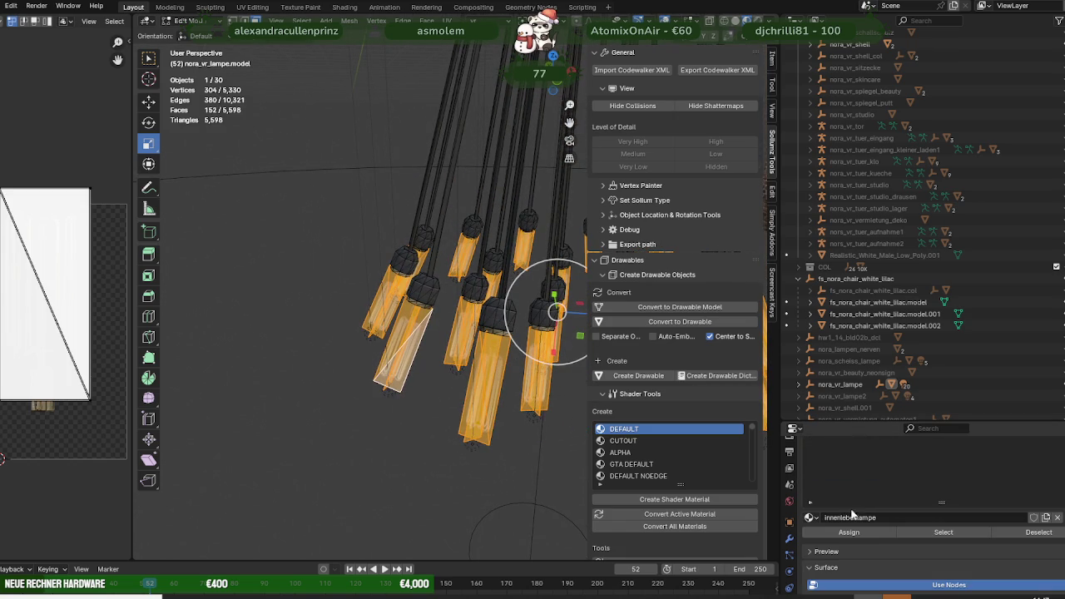
click(851, 534)
Preview the reassigned bulbs in Object Mode, then clear the face selection.
scroll(488, 380, up, 1)
scroll(488, 380, up, 2)
scroll(424, 391, up, 2)
key(Tab)
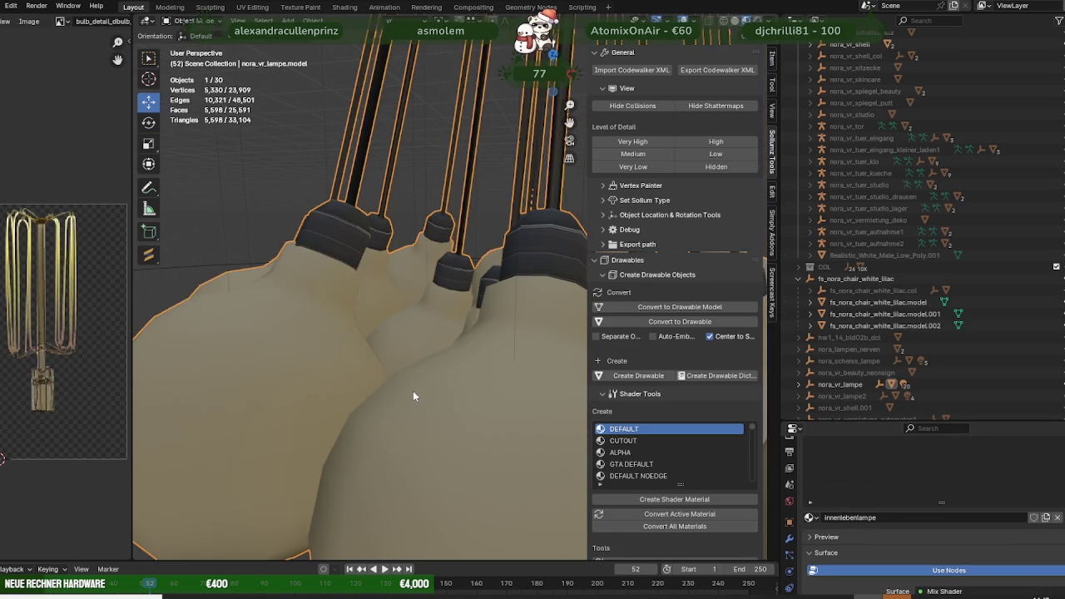
scroll(412, 389, down, 2)
key(Tab)
scroll(408, 385, down, 1)
middle_drag(405, 384, 436, 407)
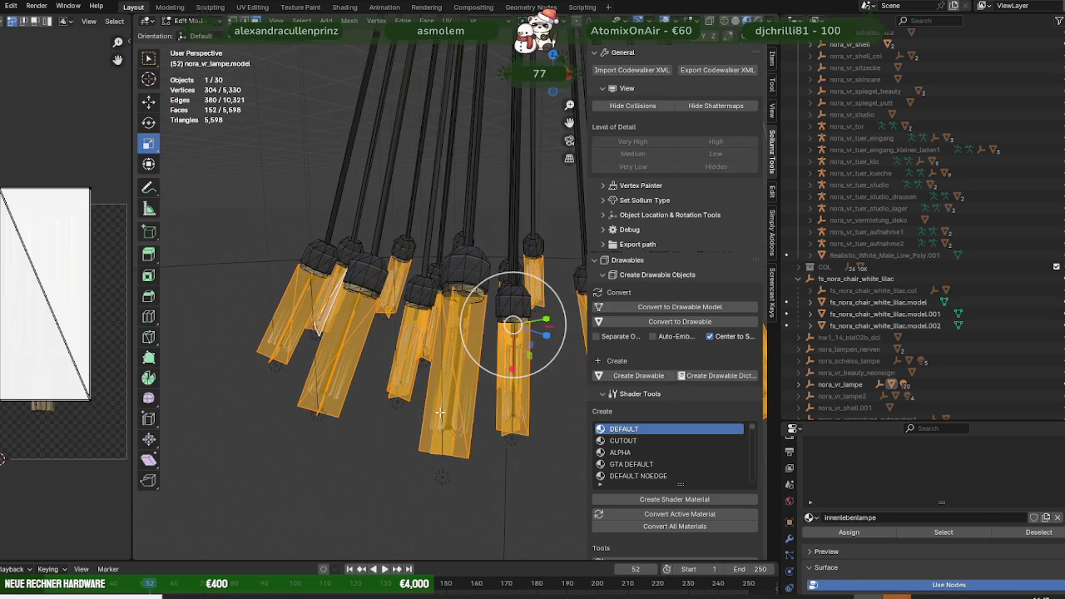
click(490, 450)
scroll(469, 431, up, 2)
scroll(469, 430, up, 2)
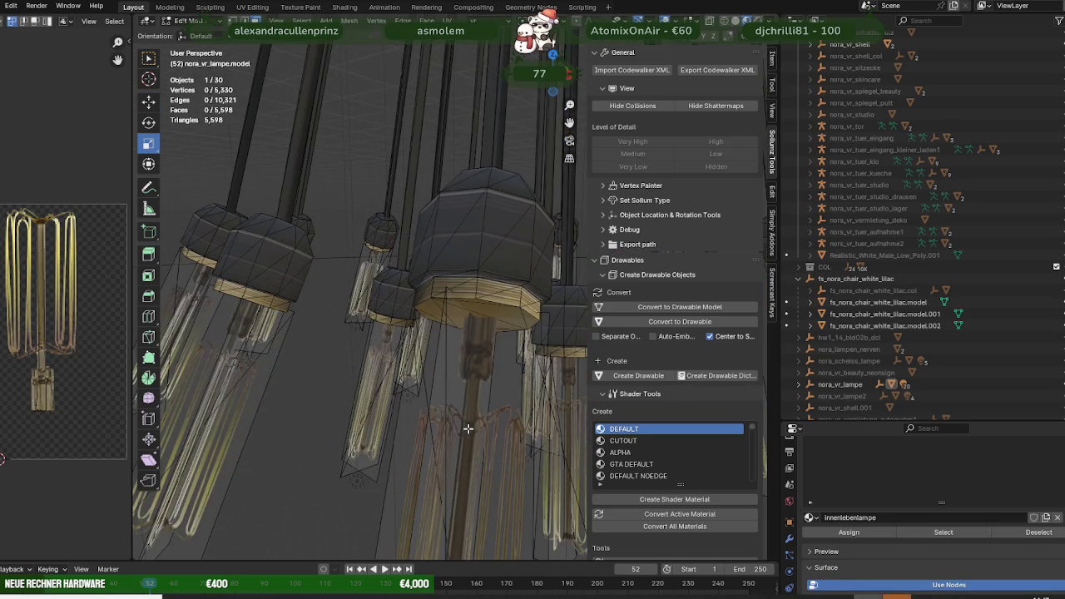
scroll(470, 421, up, 2)
scroll(470, 421, down, 2)
scroll(468, 421, up, 2)
Check a bulb face's shading and lower the material's Clip Threshold to 0.191.
click(475, 414)
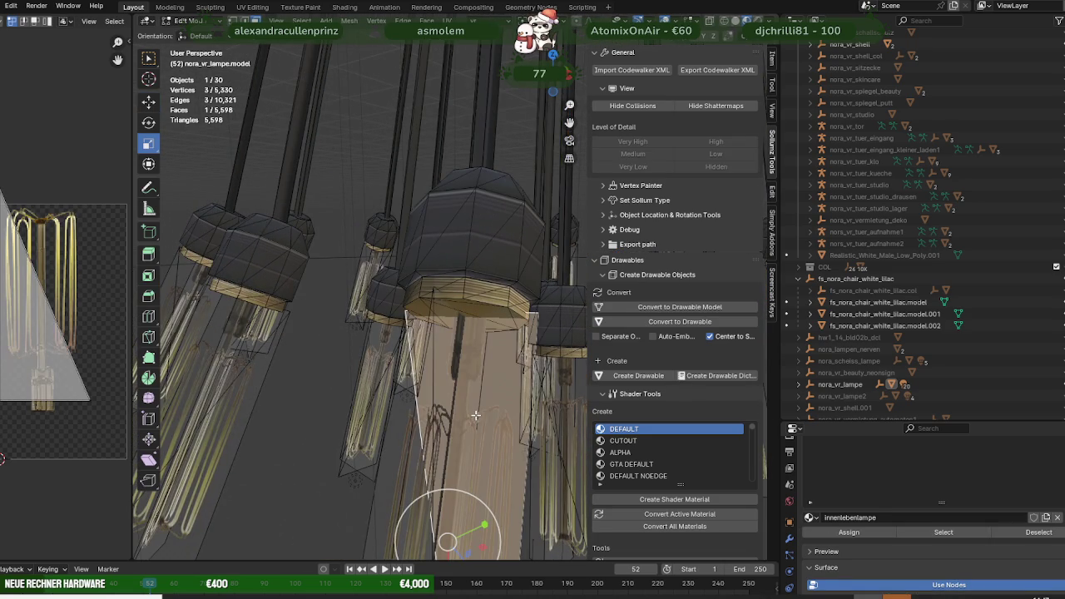
scroll(920, 500, down, 5)
scroll(923, 504, down, 3)
scroll(932, 499, down, 3)
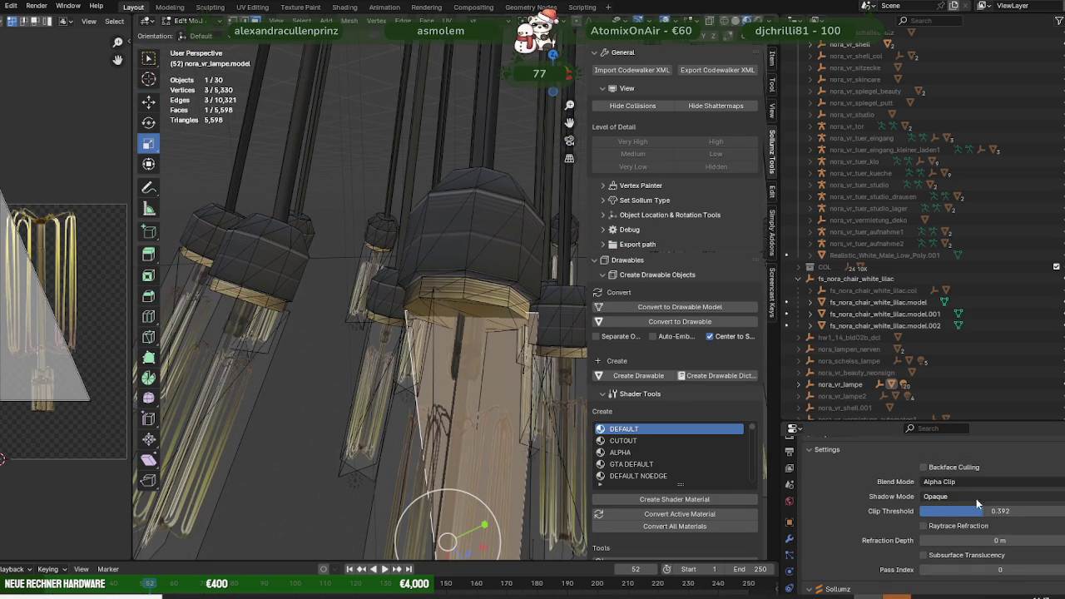
scroll(421, 424, down, 3)
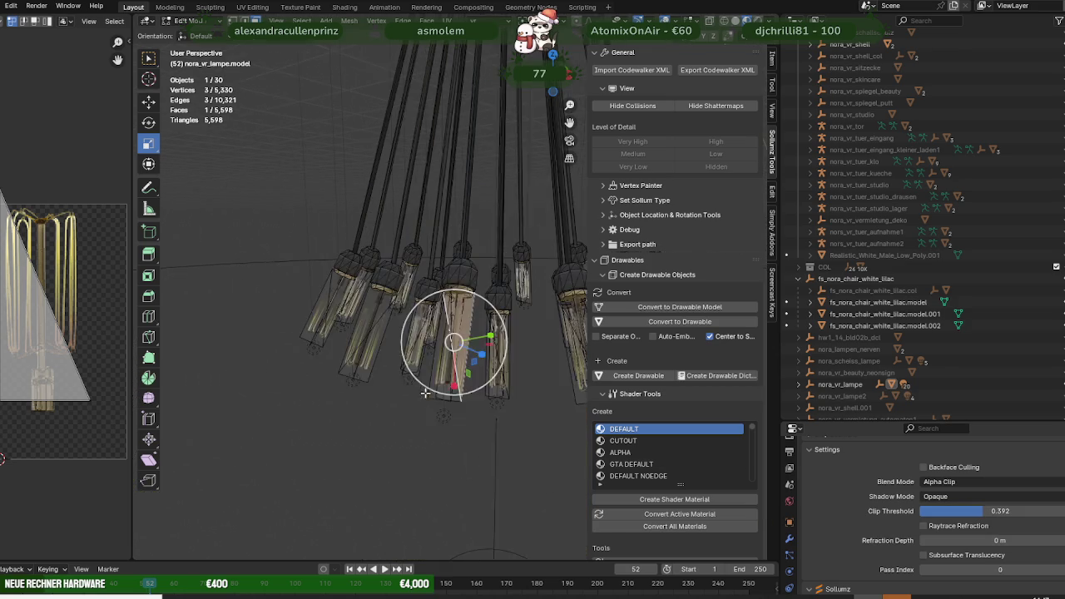
scroll(420, 424, down, 2)
key(Tab)
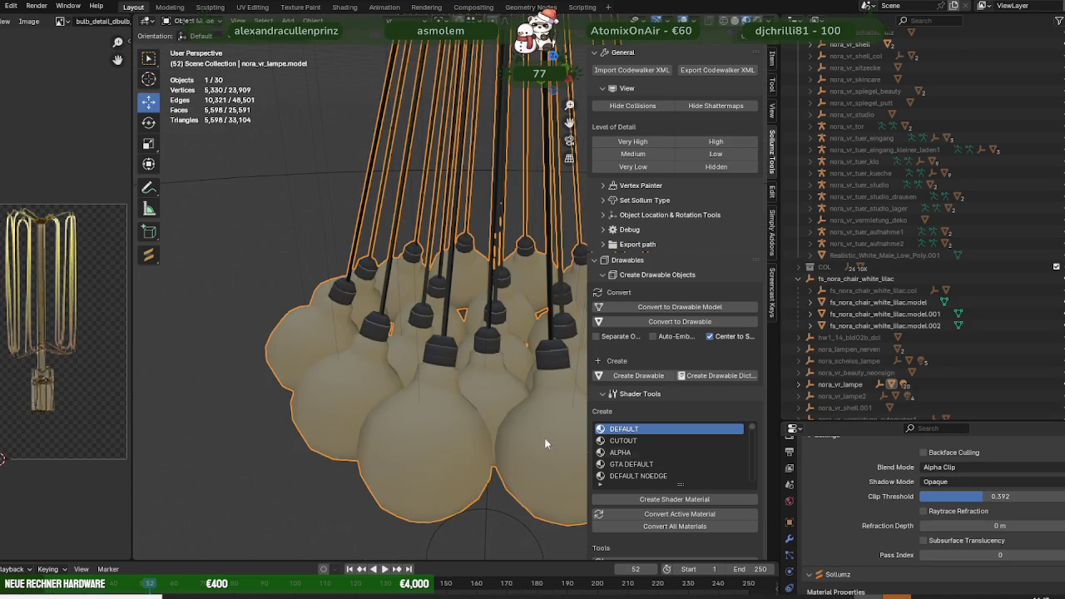
key(Tab)
mouse_move(932, 510)
mouse_down()
mouse_move(965, 511)
mouse_move(919, 511)
mouse_move(941, 511)
mouse_up()
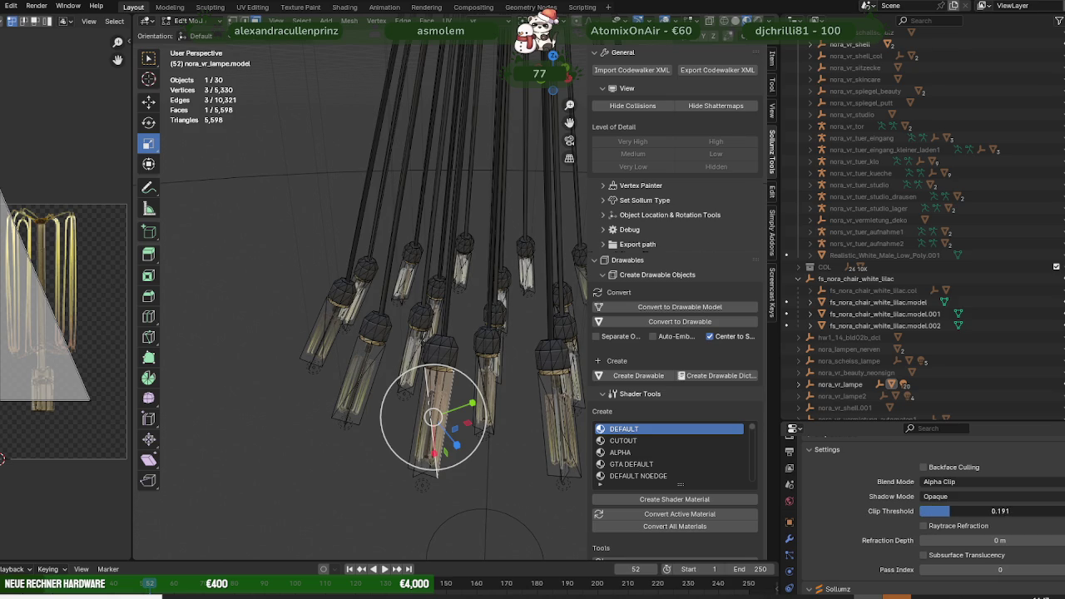
scroll(378, 379, down, 3)
scroll(378, 380, down, 2)
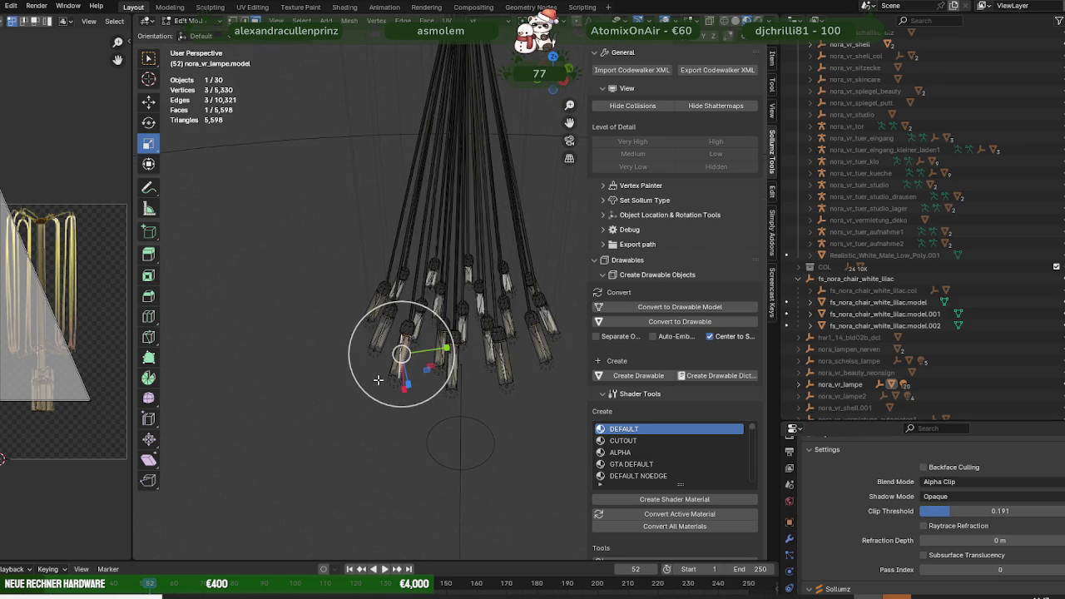
Exit Edit Mode and select and frame the nora_vr_lampe.model object.
key(Tab)
scroll(409, 390, up, 1)
scroll(369, 377, up, 2)
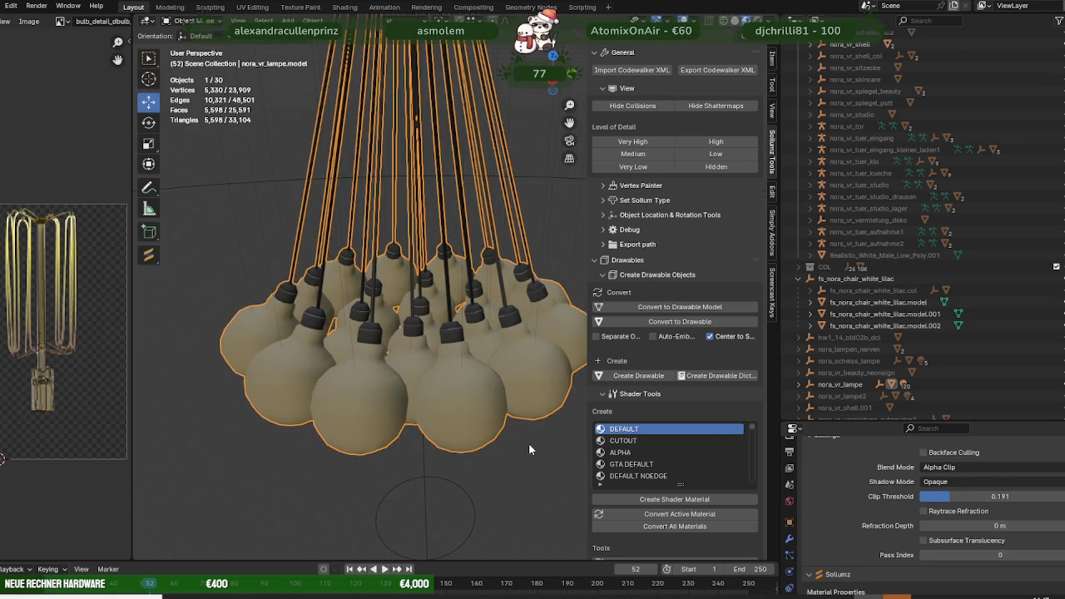
click(798, 384)
click(839, 408)
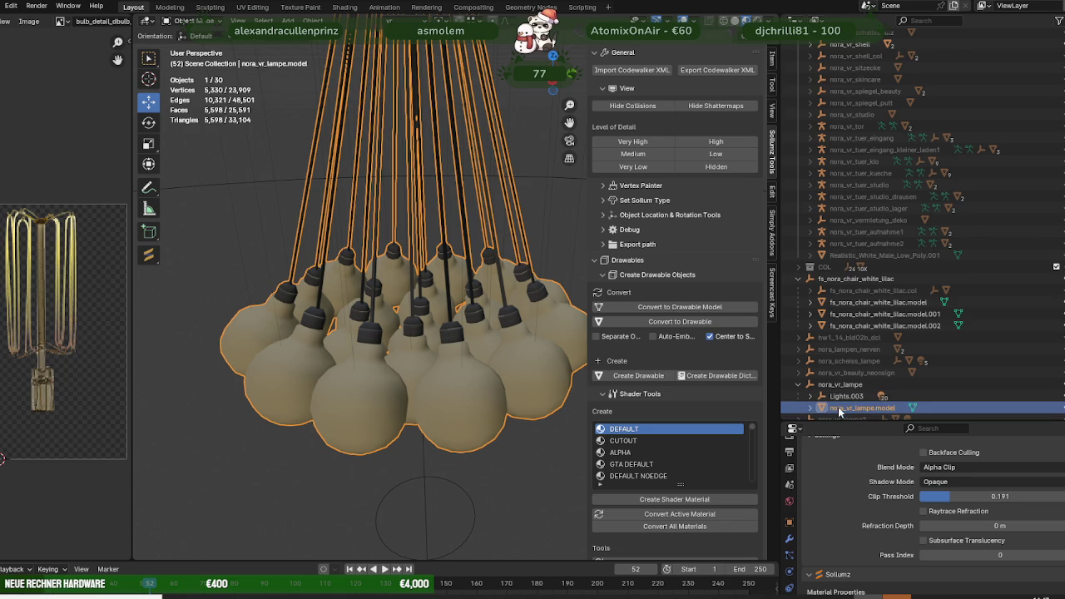
key(KP_Decimal)
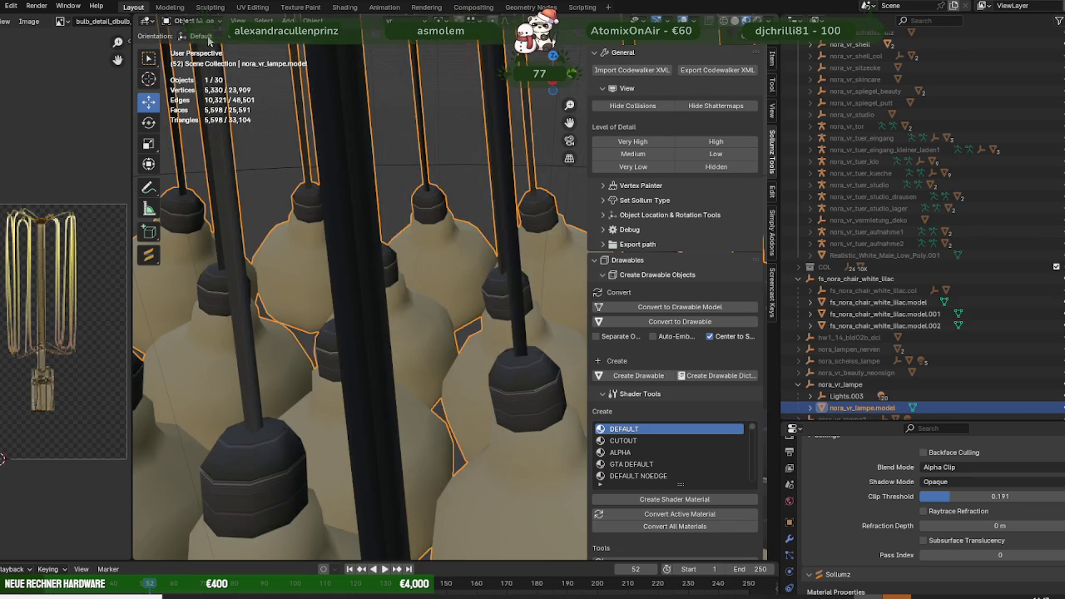
click(313, 20)
mouse_move(331, 388)
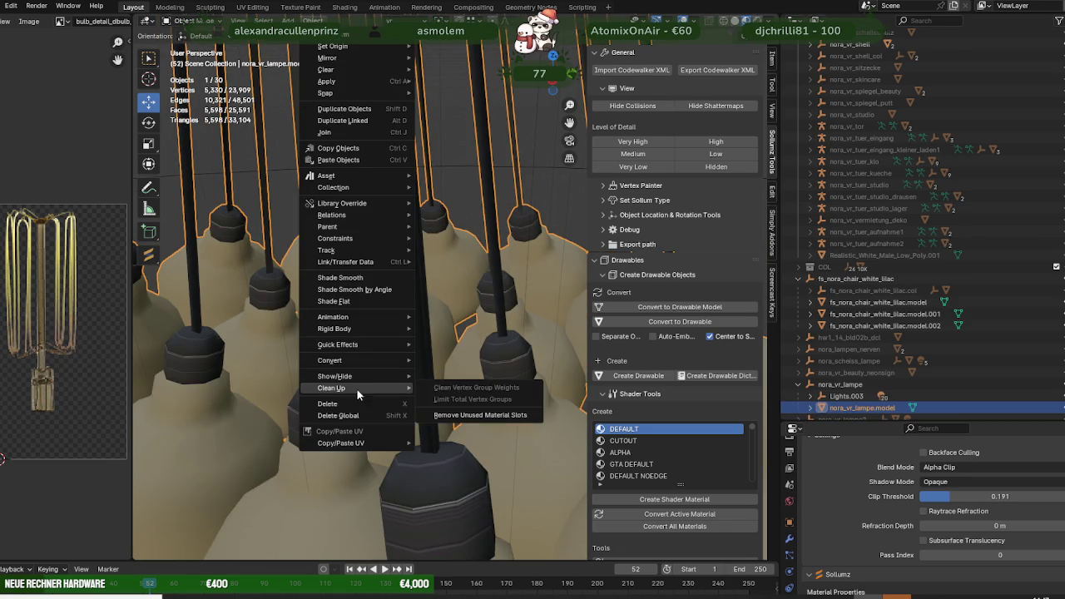
Run Remove Unused Material Slots and Sollumz's Set all Materials Embedded on the lamp model.
click(481, 415)
scroll(708, 491, down, 4)
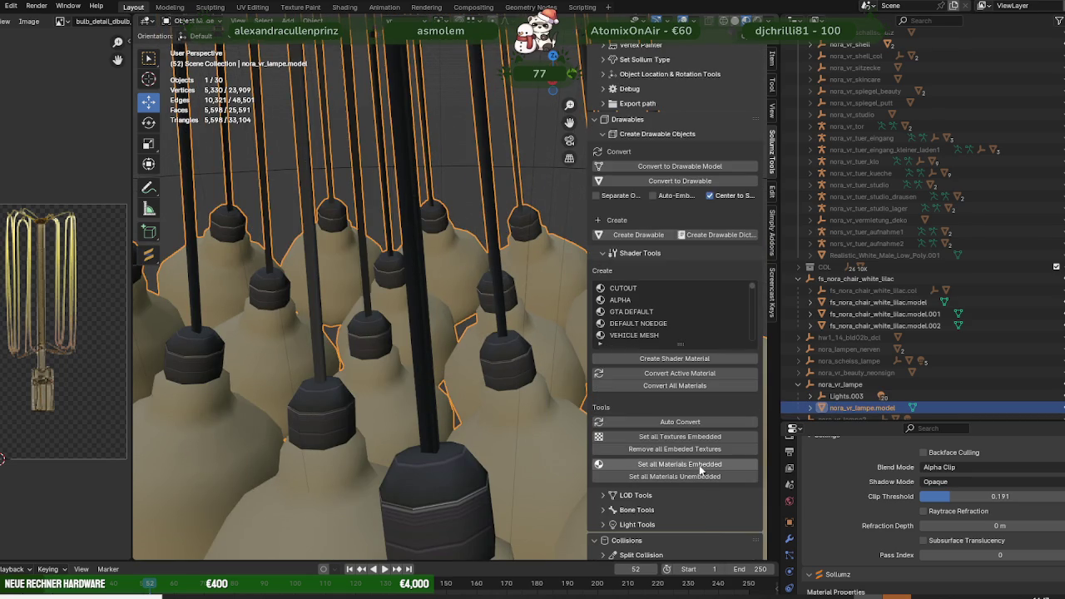
click(699, 467)
Reselect nora_vr_lampe.model in the outliner and frame the whole chandelier.
scroll(804, 333, down, 2)
scroll(803, 324, down, 1)
scroll(804, 316, down, 2)
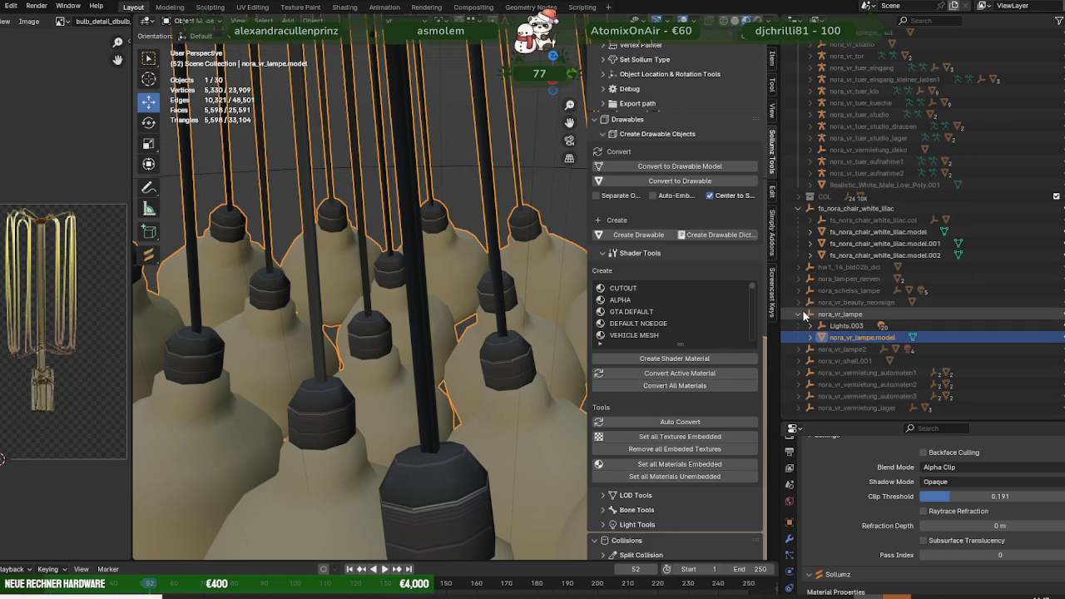
click(797, 315)
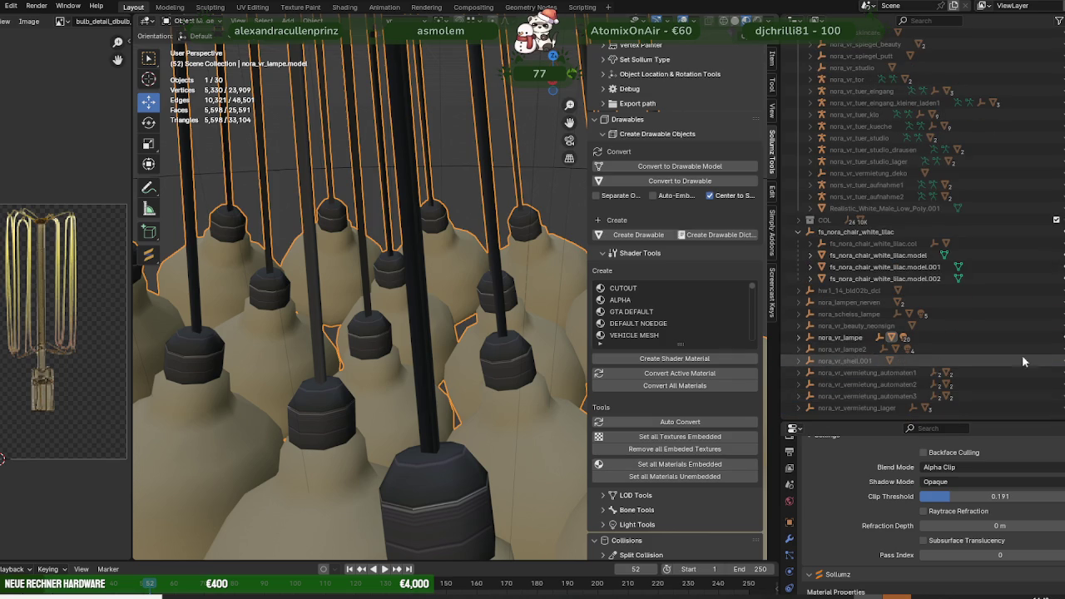
click(820, 337)
click(801, 342)
click(857, 361)
key(KP_Decimal)
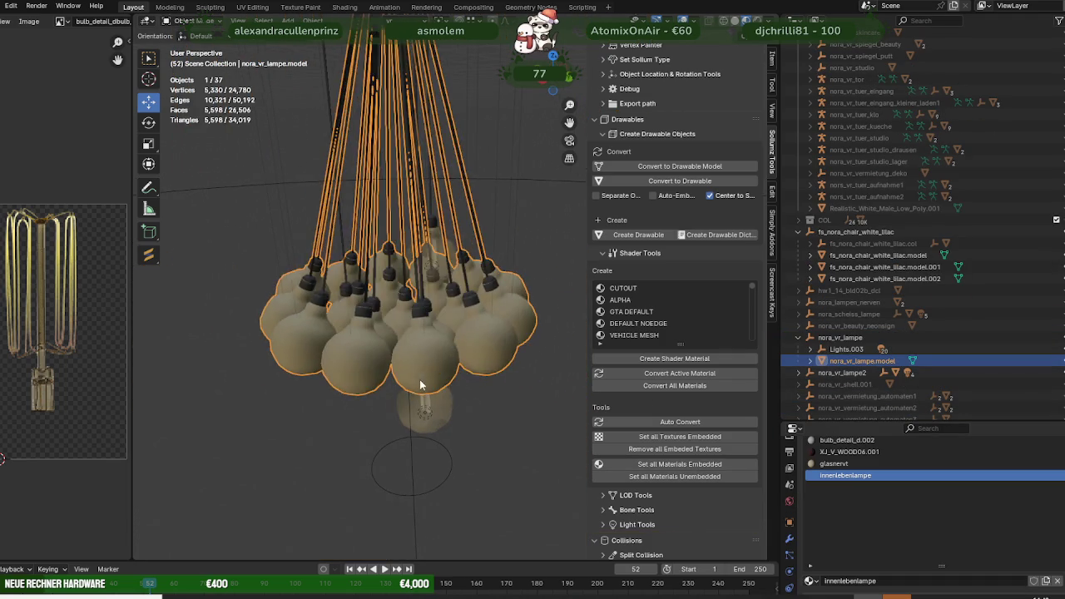
key(Tab)
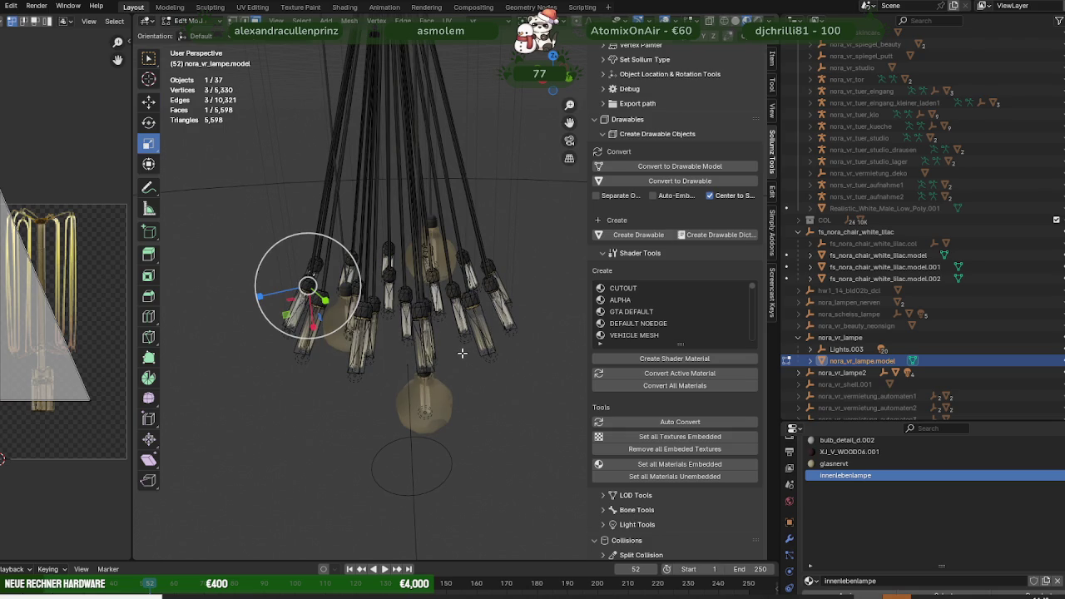
Reveal the hidden bulb geometry, then duplicate one lamp face and move the copy up along Z.
key(alt+h)
scroll(498, 343, down, 3)
middle_drag(498, 343, 475, 344)
click(475, 341)
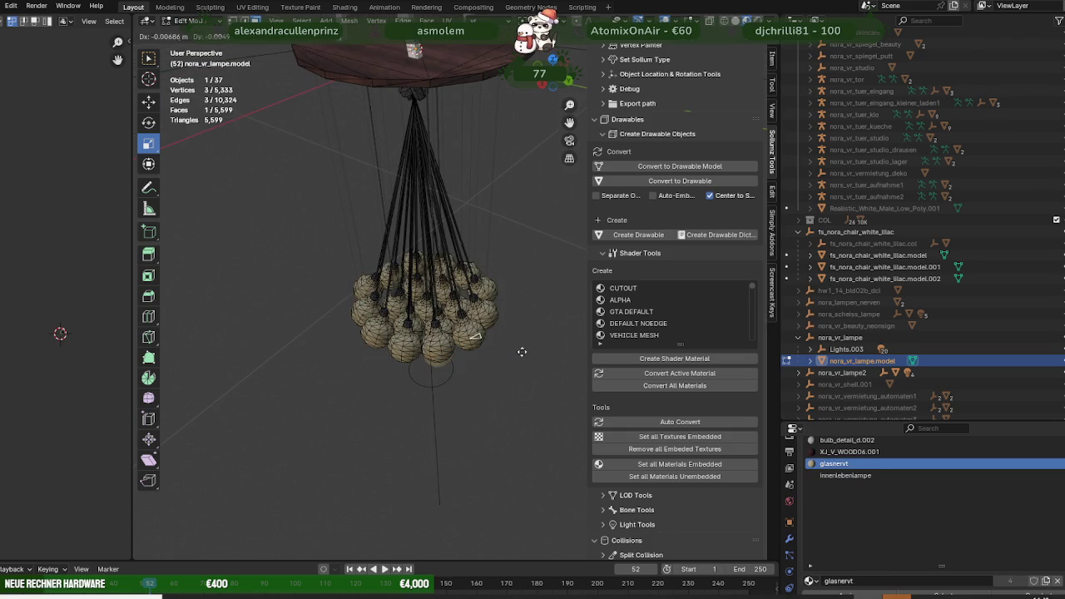
key(shift+d)
right_click(516, 354)
key(shift+space)
key(g)
drag(445, 359, 541, 352)
Switch to wireframe shading and orbit out to view the whole bulb cluster.
middle_drag(541, 352, 506, 347)
right_click(506, 347)
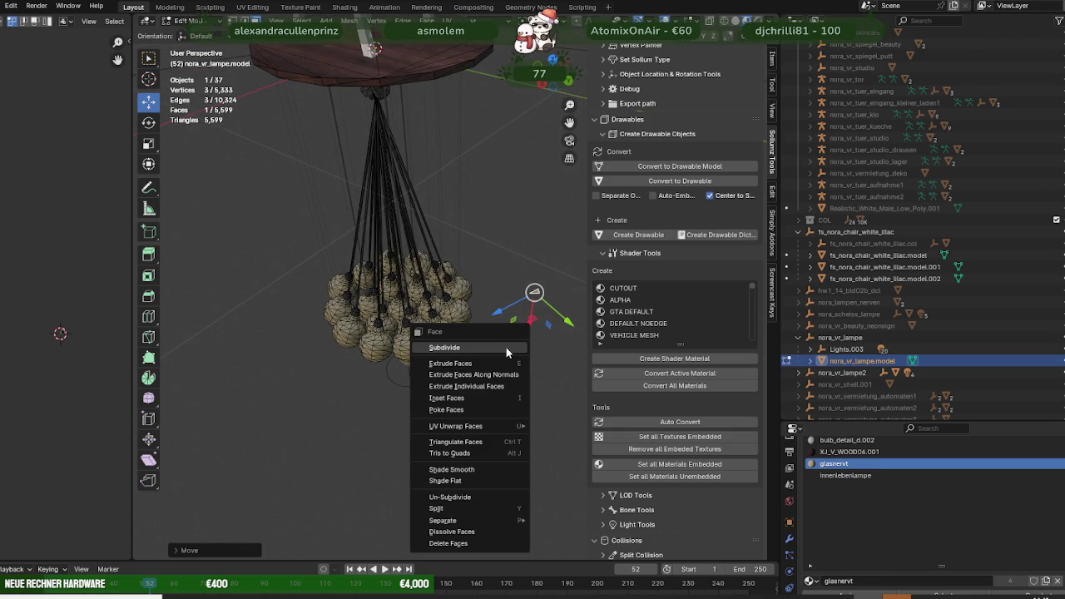
key(Escape)
scroll(468, 331, up, 3)
key(shift+z)
key(shift+z)
key(shift+z)
scroll(428, 370, up, 2)
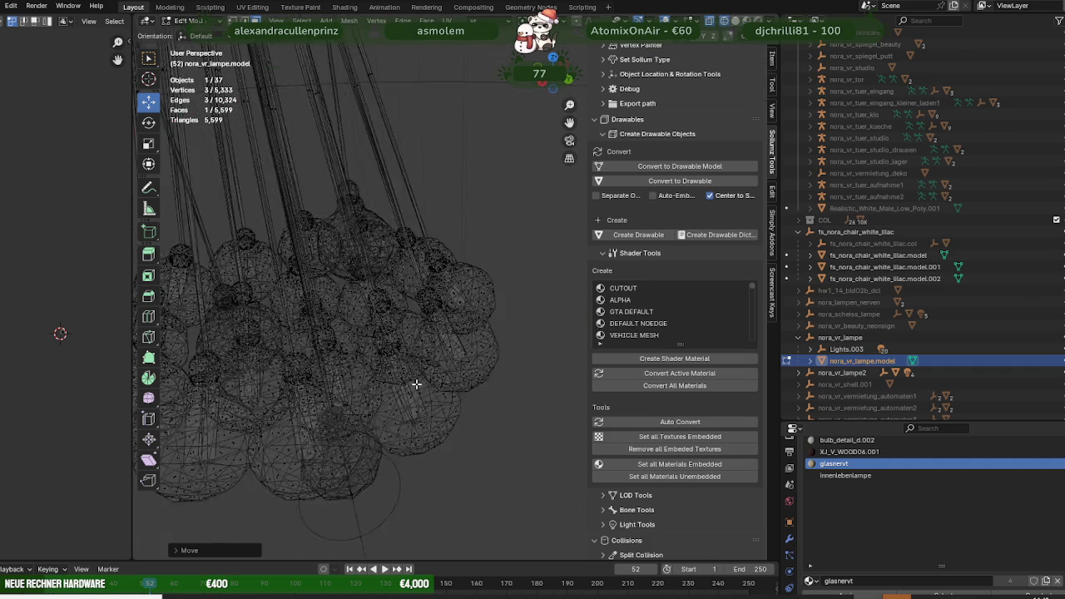
scroll(416, 385, up, 2)
scroll(419, 391, up, 2)
middle_drag(420, 393, 434, 379)
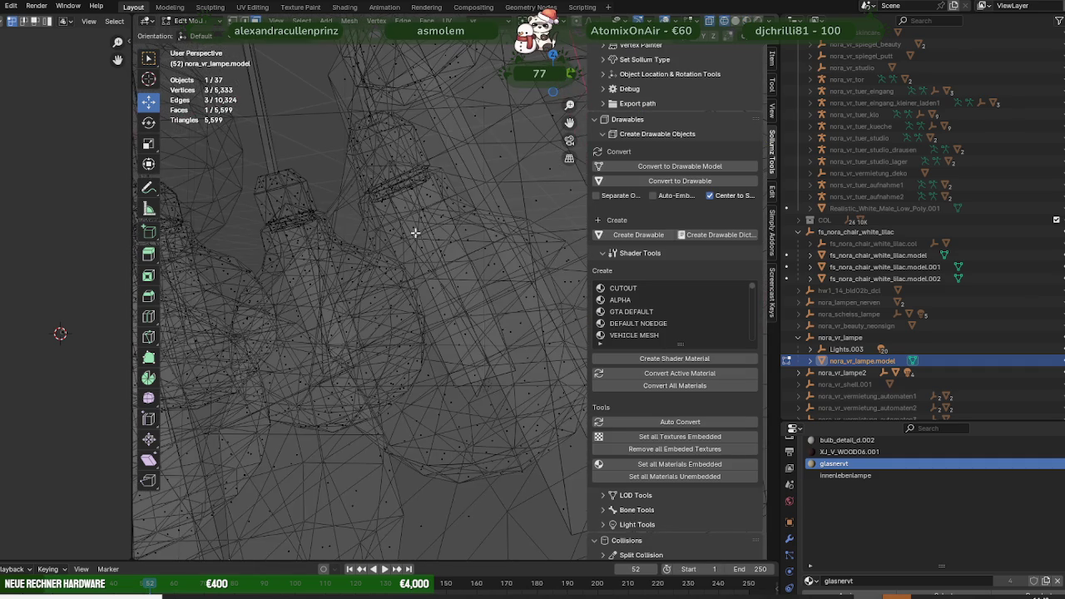
middle_drag(491, 175, 430, 311)
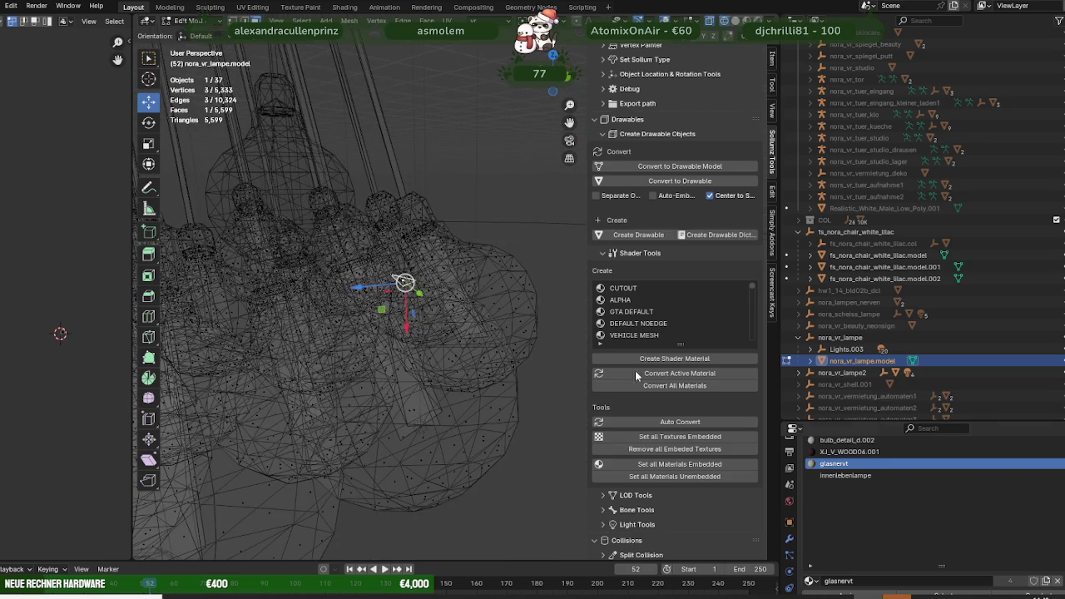
scroll(916, 532, down, 3)
Select the glasnervt faces, then duplicate a single face and place the copy along Z.
click(944, 502)
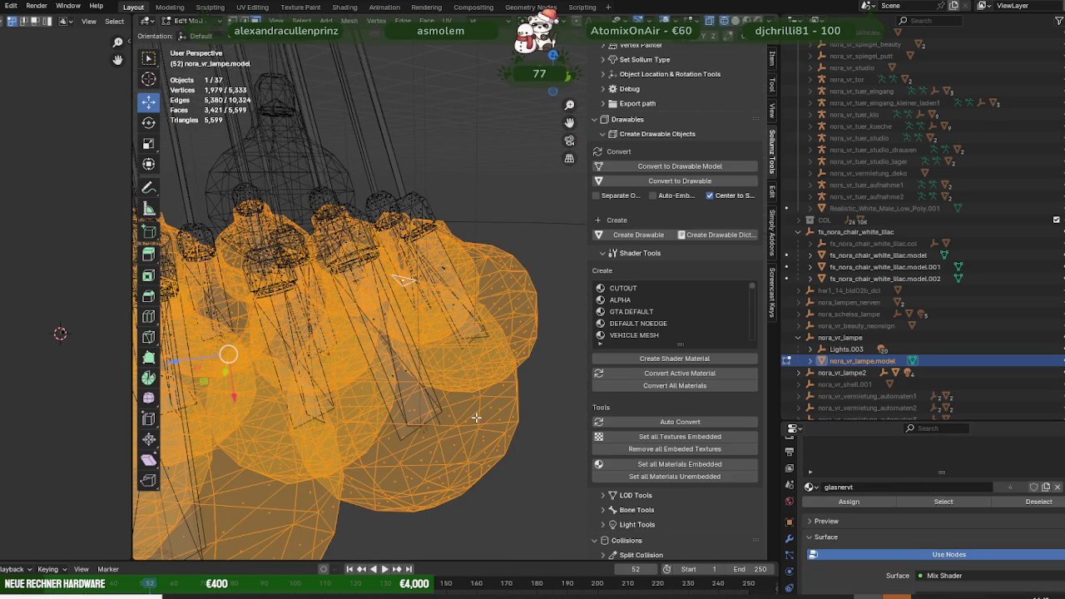
click(428, 416)
scroll(424, 404, down, 2)
mouse_move(424, 404)
middle_down()
mouse_move(355, 384)
mouse_move(402, 366)
middle_up()
key(shift+d)
key(z)
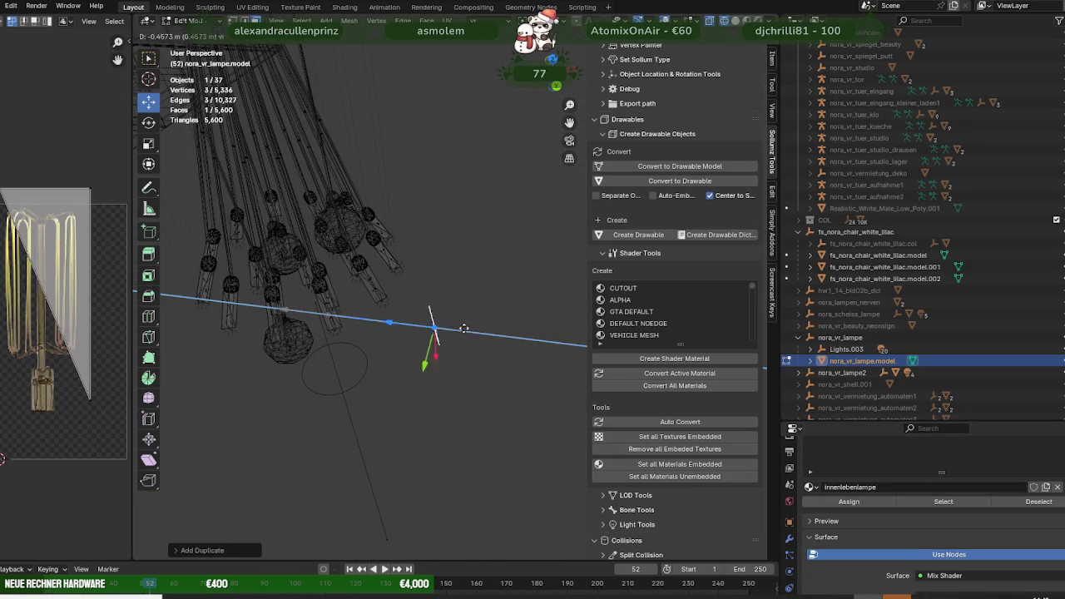
click(458, 326)
Reveal the glass faces and separate the two duplicated faces into nora_vr_lampe.model.001.
key(alt+h)
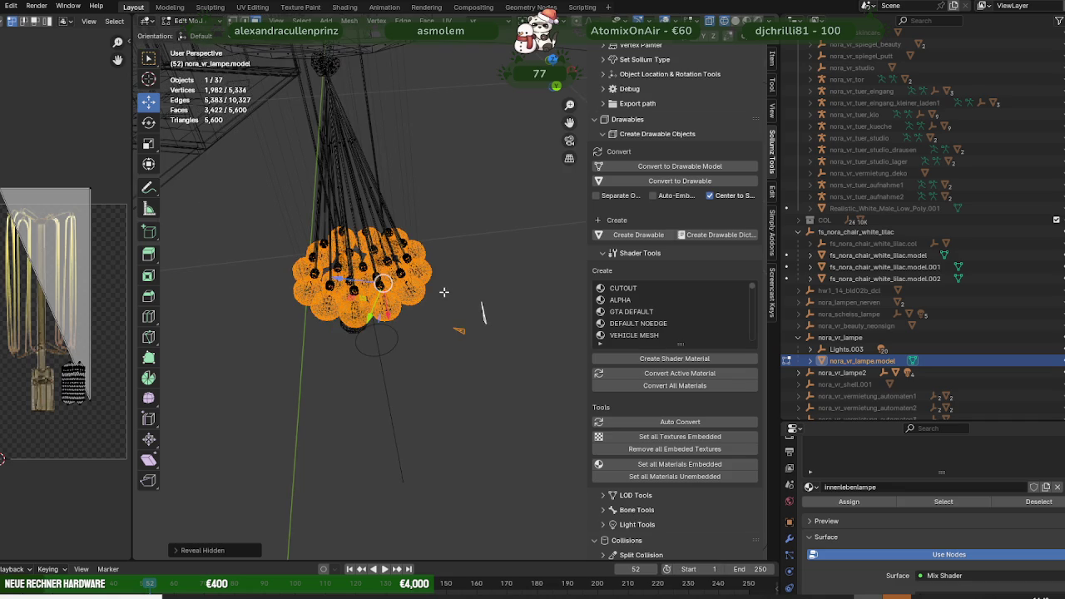
click(470, 317)
key(ctrl+f)
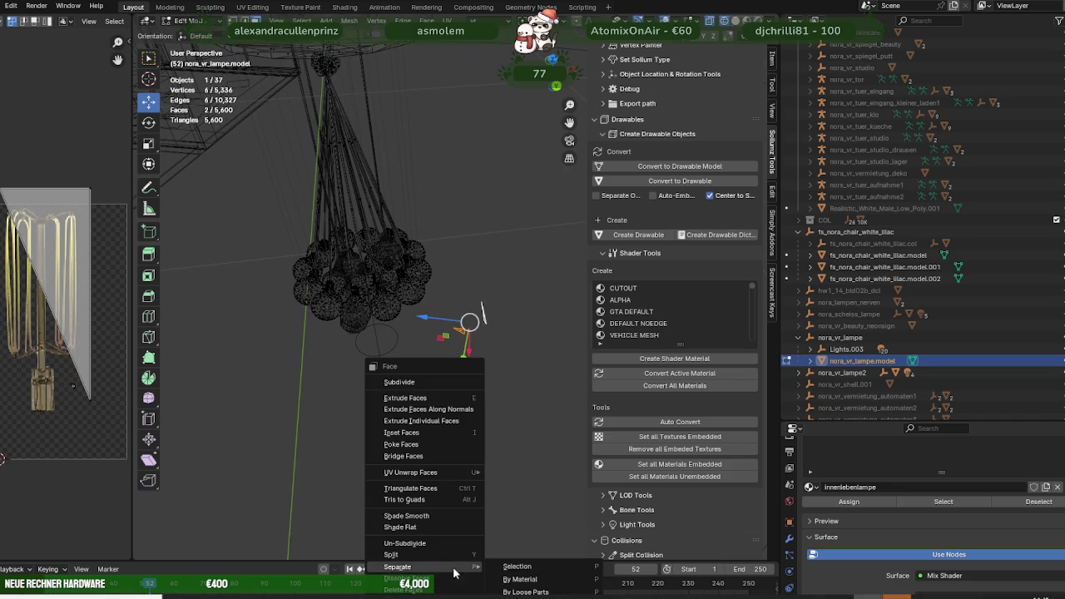
click(516, 569)
key(Tab)
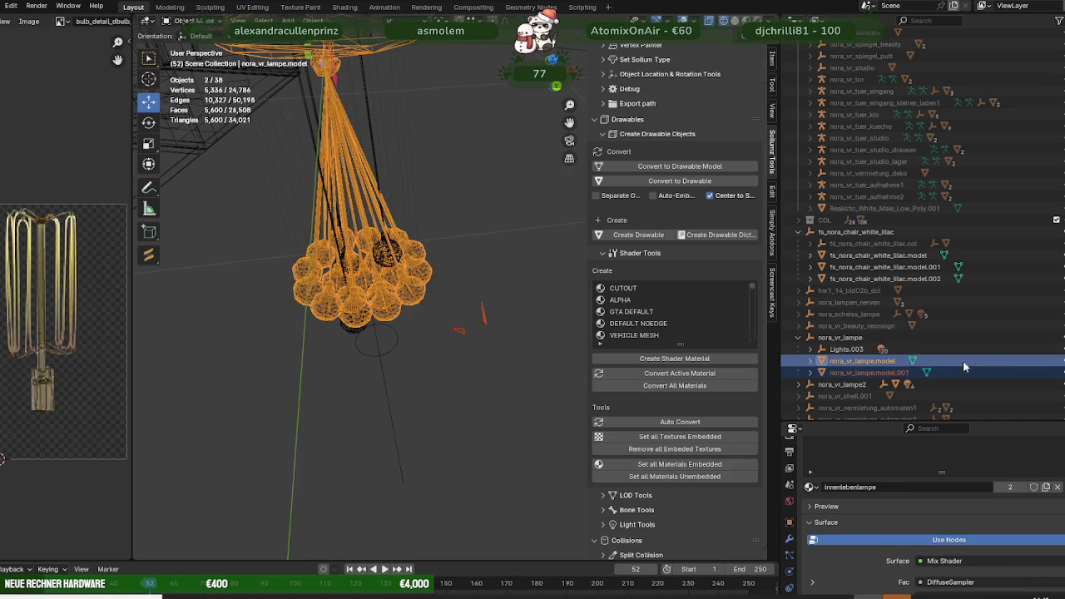
Hide the main lamp cluster and, in nora_vr_lampe2.model, select and hide the bulb_detail_dbulb_detail_a faces.
key(h)
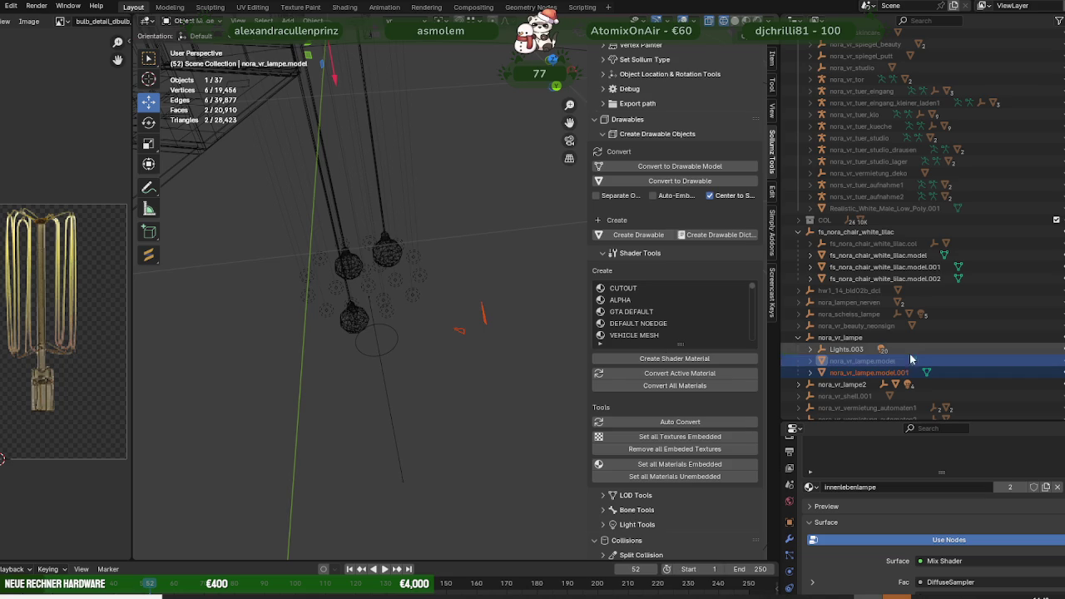
middle_drag(489, 285, 331, 305)
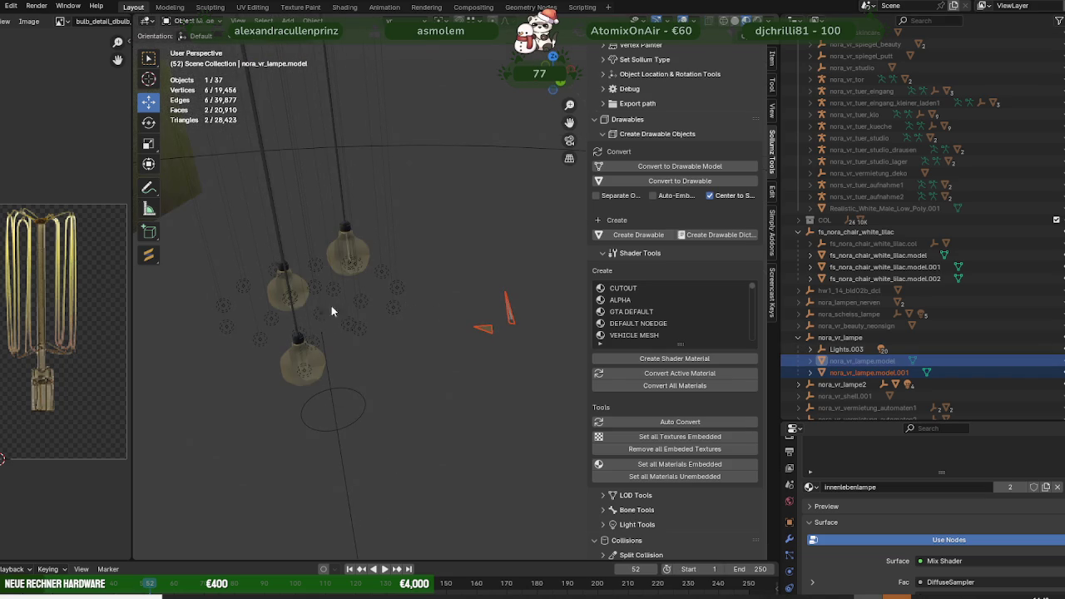
click(355, 250)
key(Tab)
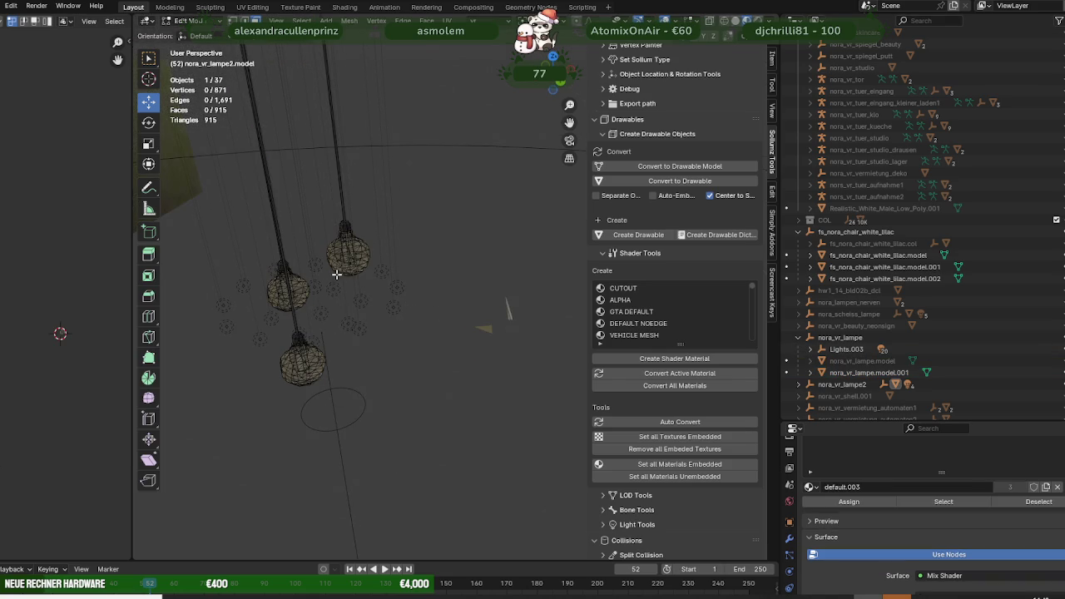
click(358, 253)
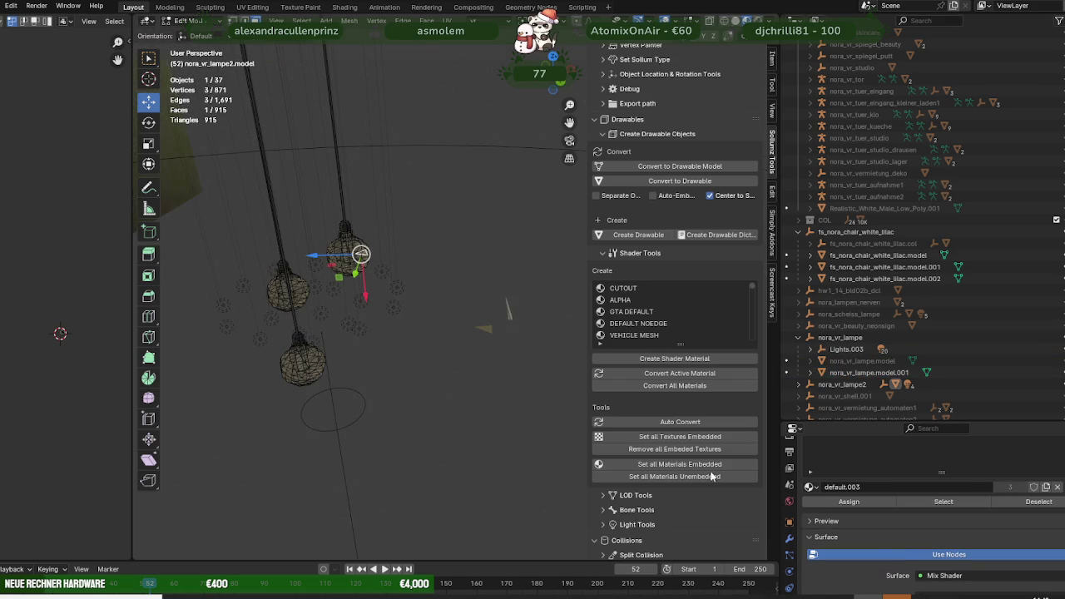
click(943, 501)
key(h)
Restore the bulb faces, leave Edit Mode, and select nora_vr_lampe.model.001 with nora_vr_lampe2.model.
middle_drag(358, 276, 339, 249)
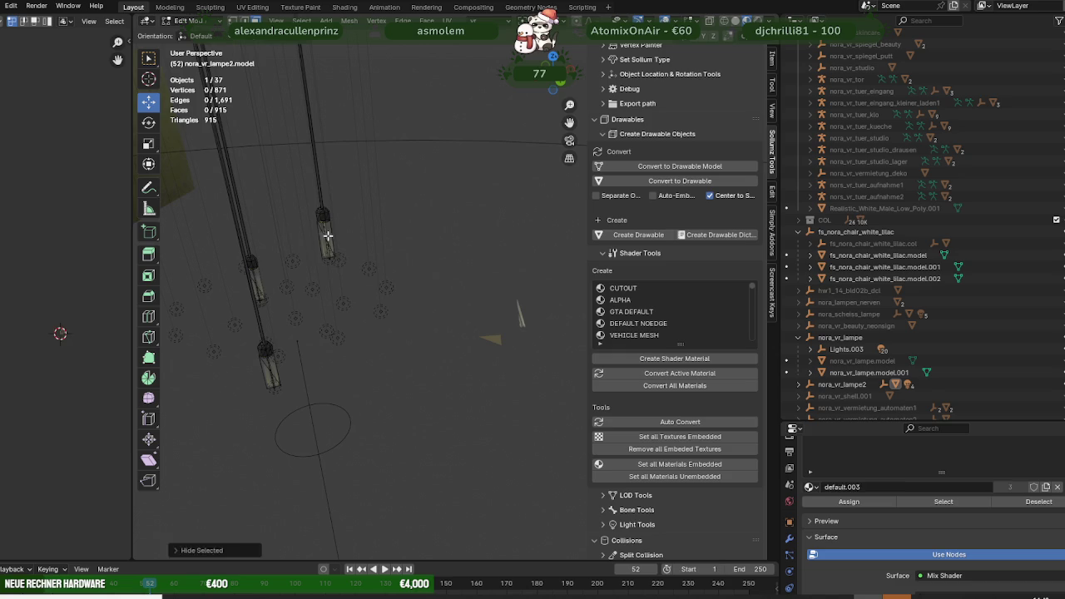
key(alt+h)
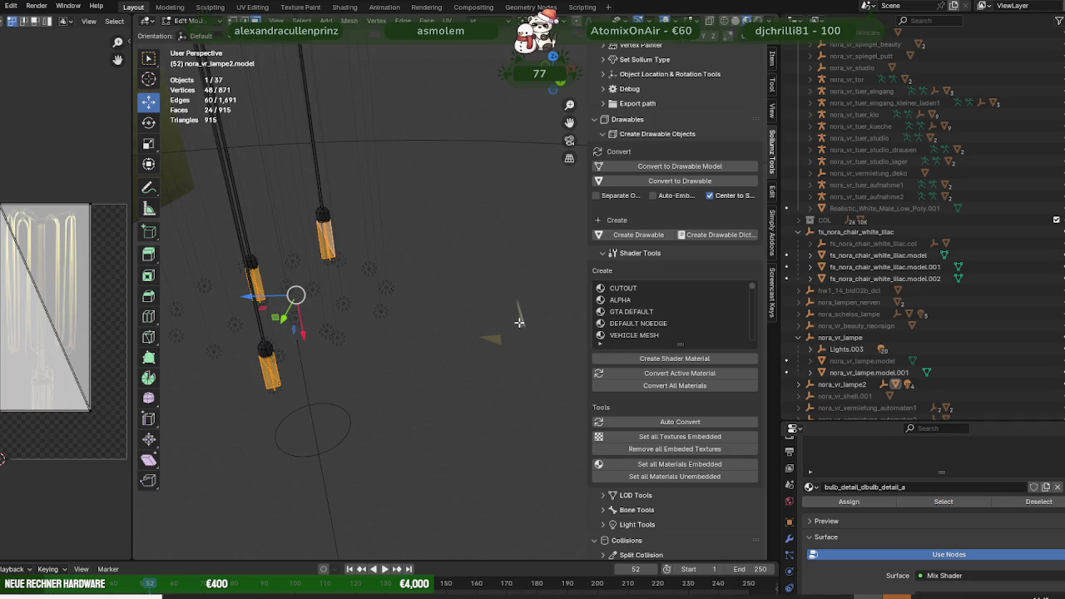
key(alt+a)
key(Tab)
click(521, 320)
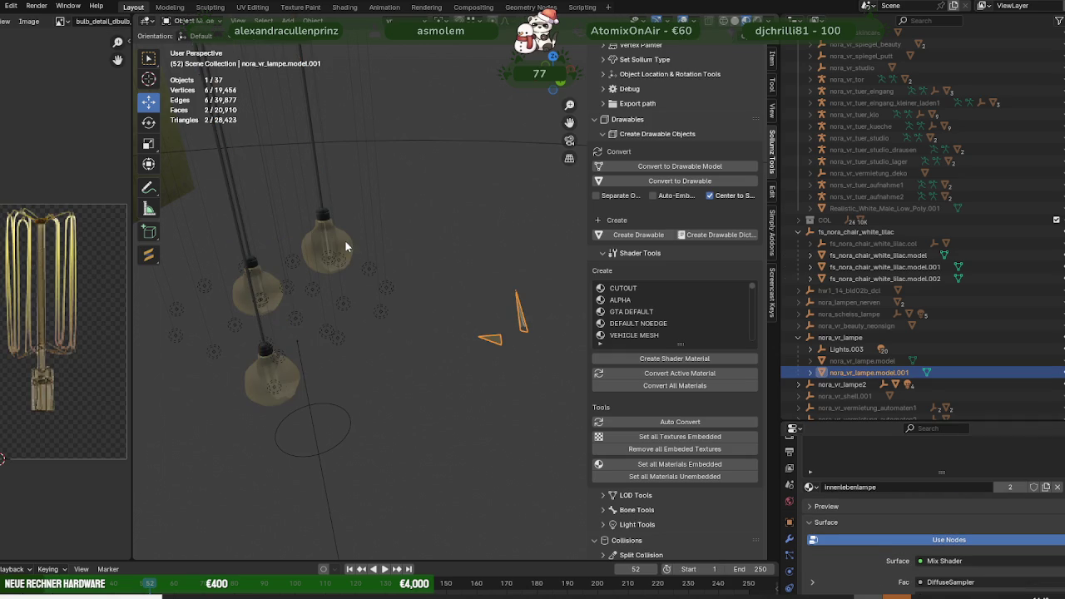
shift+click(345, 240)
right_click(418, 235)
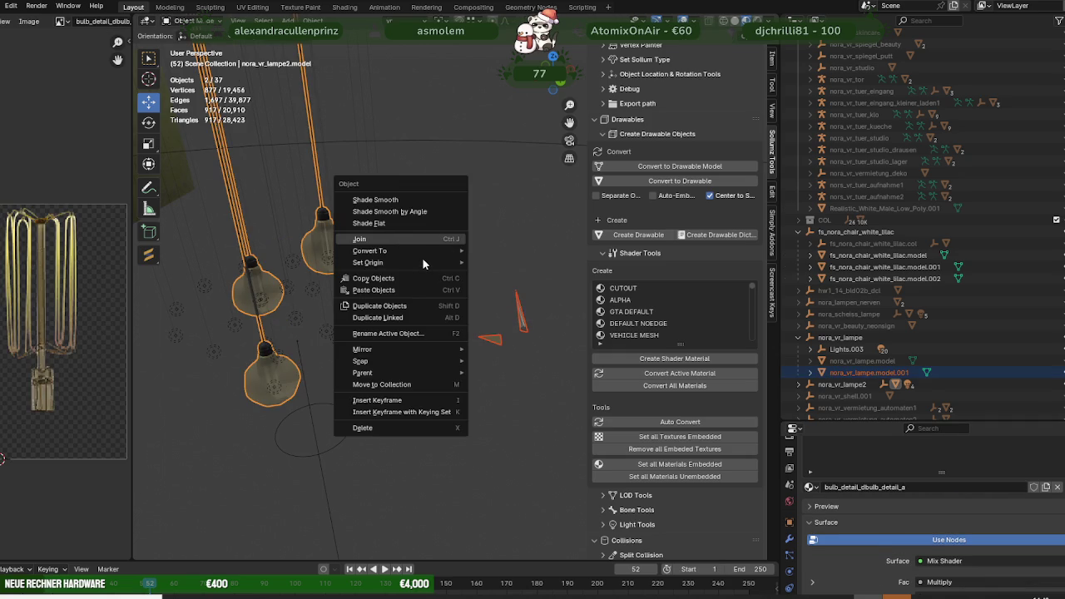
Join the split faces into nora_vr_lampe2.model and assign innenlebenlampe to the bulbs' inner parts.
key(ctrl+j)
key(Tab)
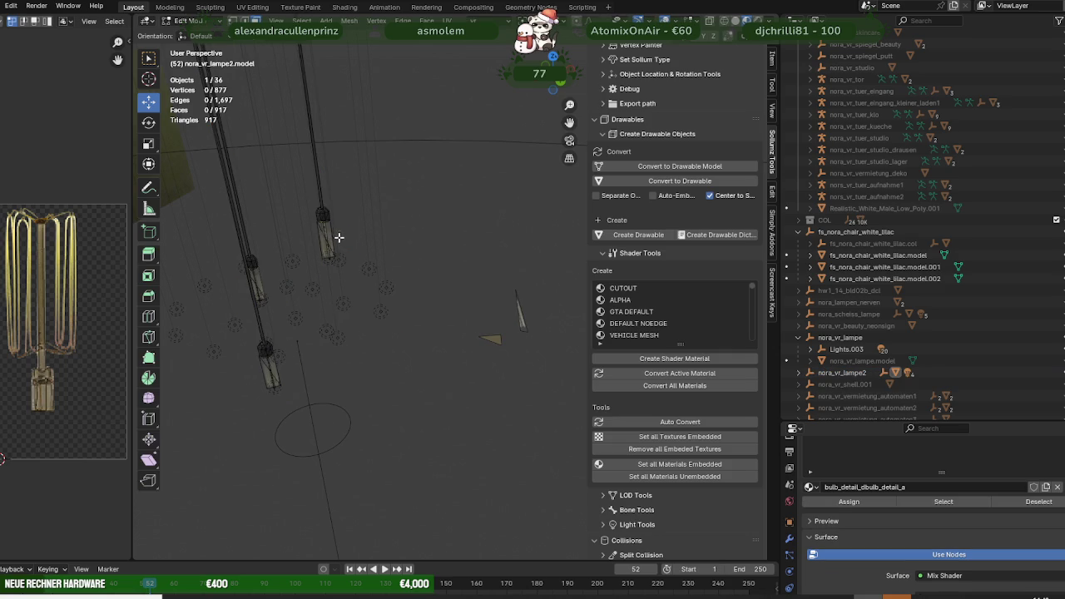
key(l)
click(932, 502)
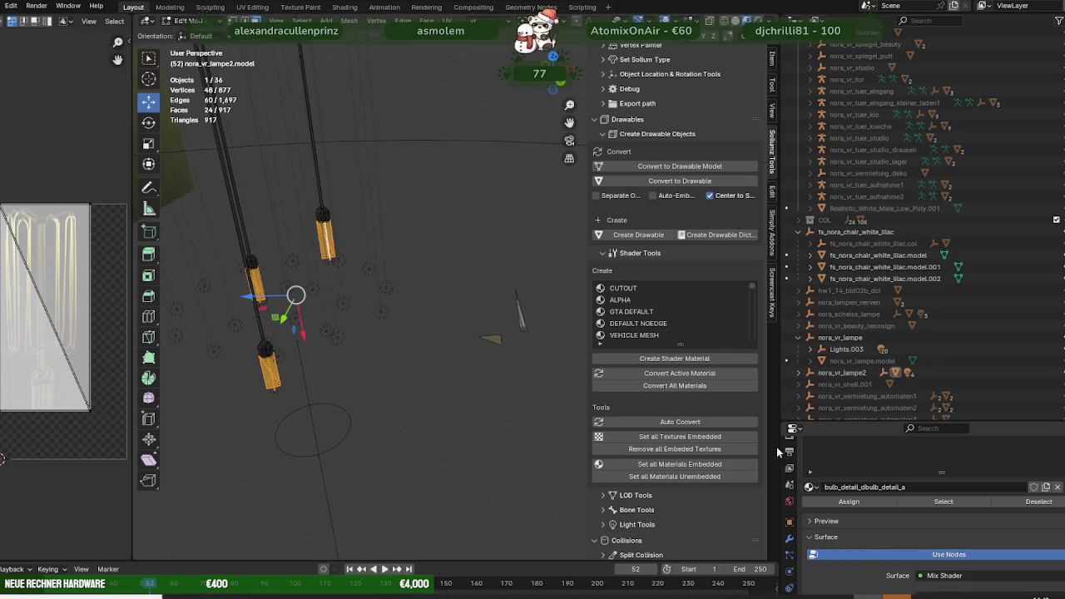
click(521, 320)
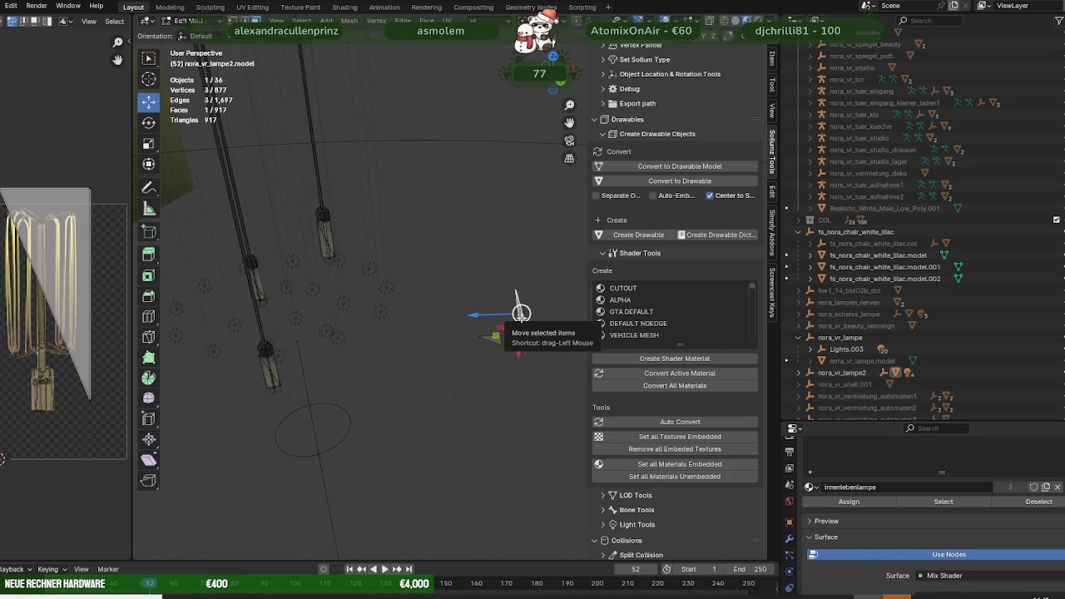
key(ctrl+z)
click(849, 504)
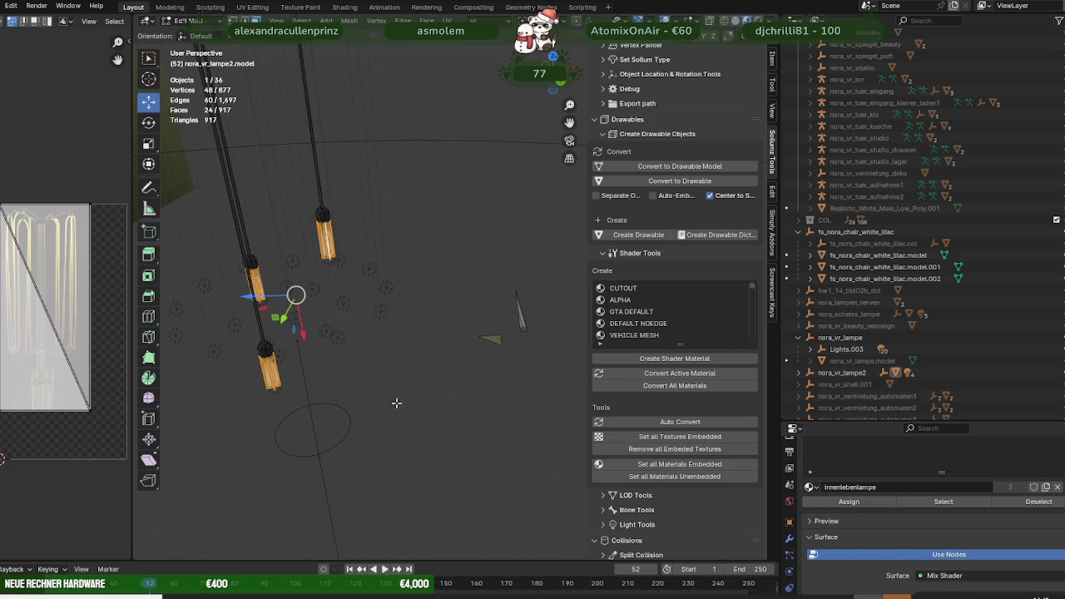
Check the glasnervt glass shells, then delete the two stray small faces.
click(347, 254)
click(934, 504)
click(493, 339)
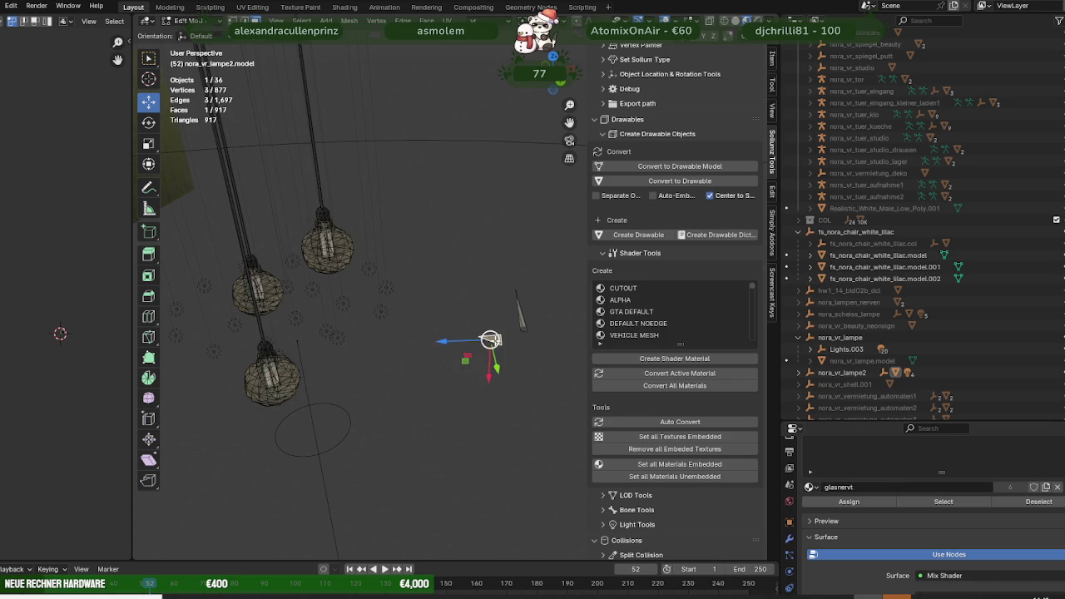
key(ctrl+l)
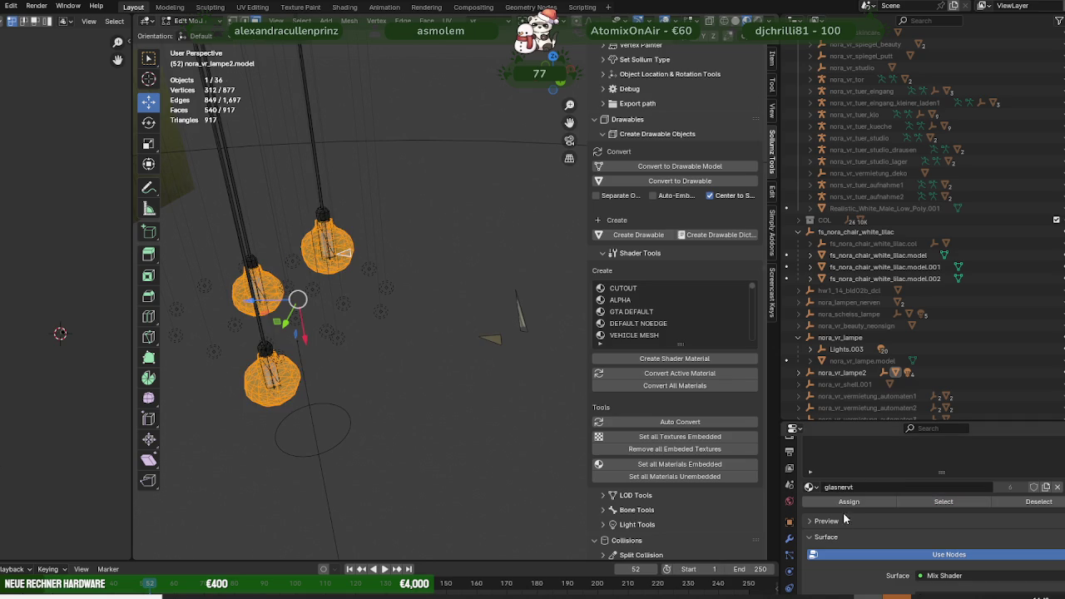
key(ctrl+z)
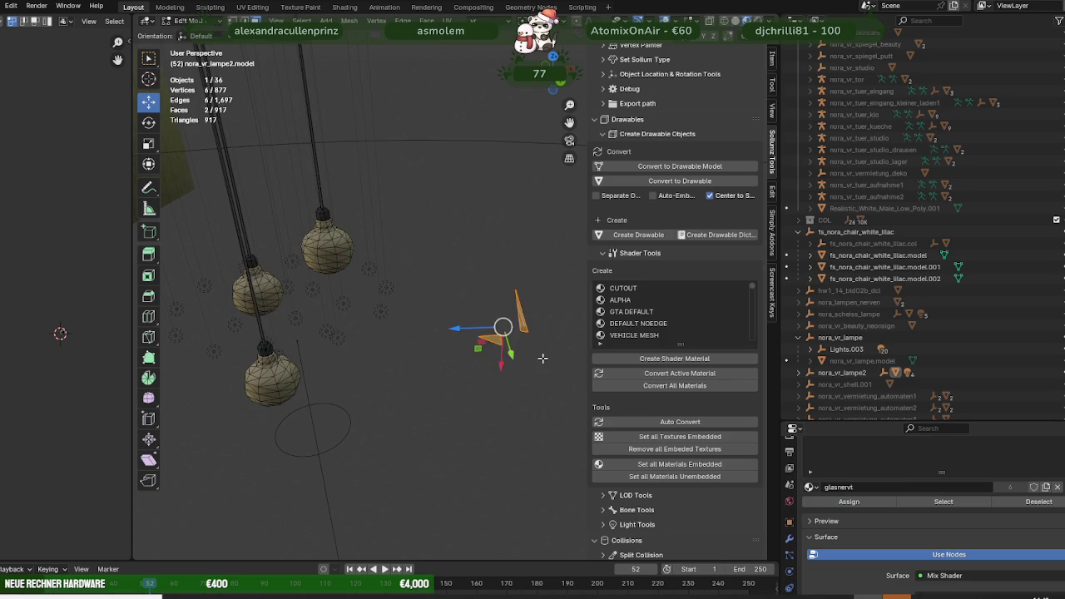
key(Delete)
key(Tab)
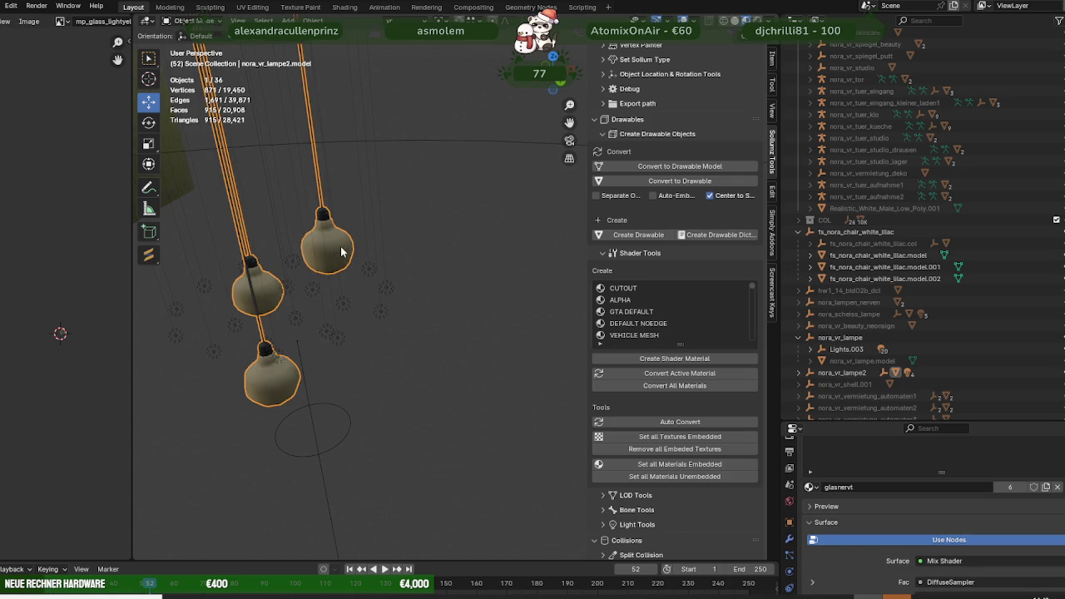
Remove unused material slots from the lamp2 model and set all its materials embedded.
click(313, 20)
mouse_move(331, 387)
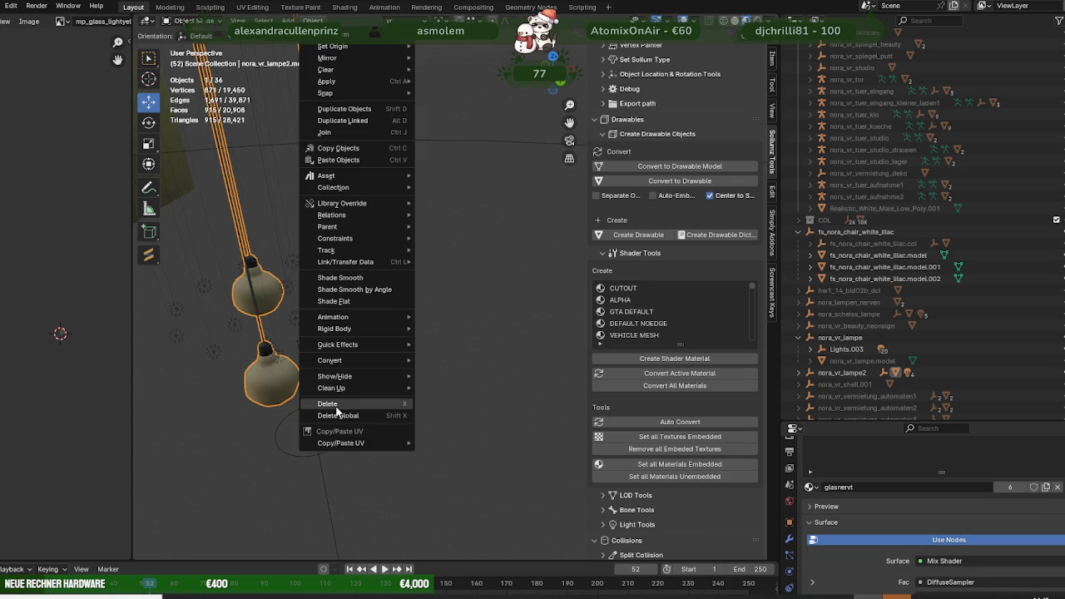
click(454, 414)
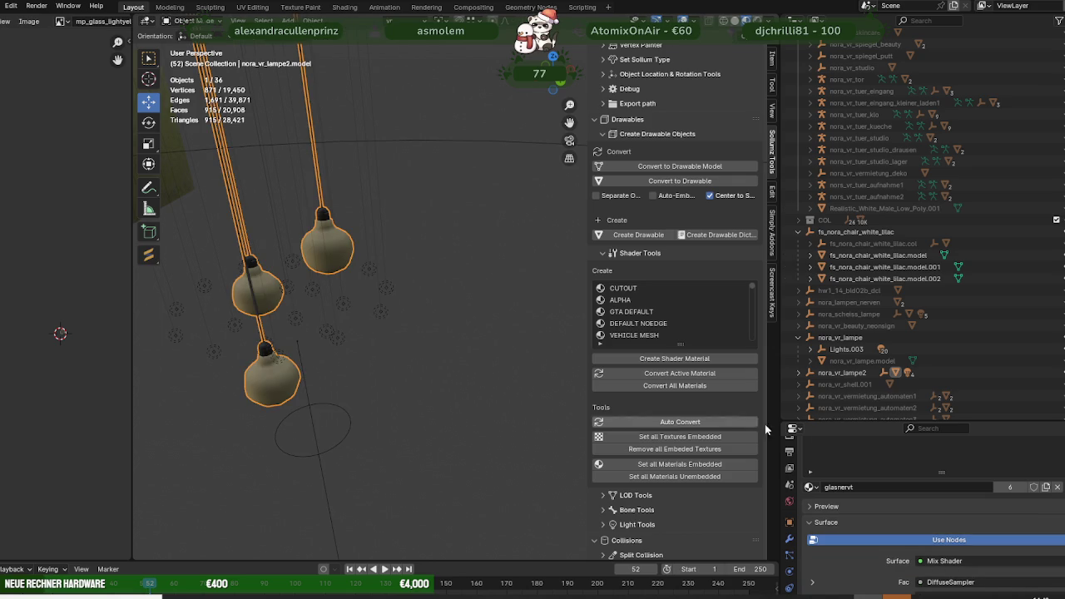
scroll(885, 462, up, 5)
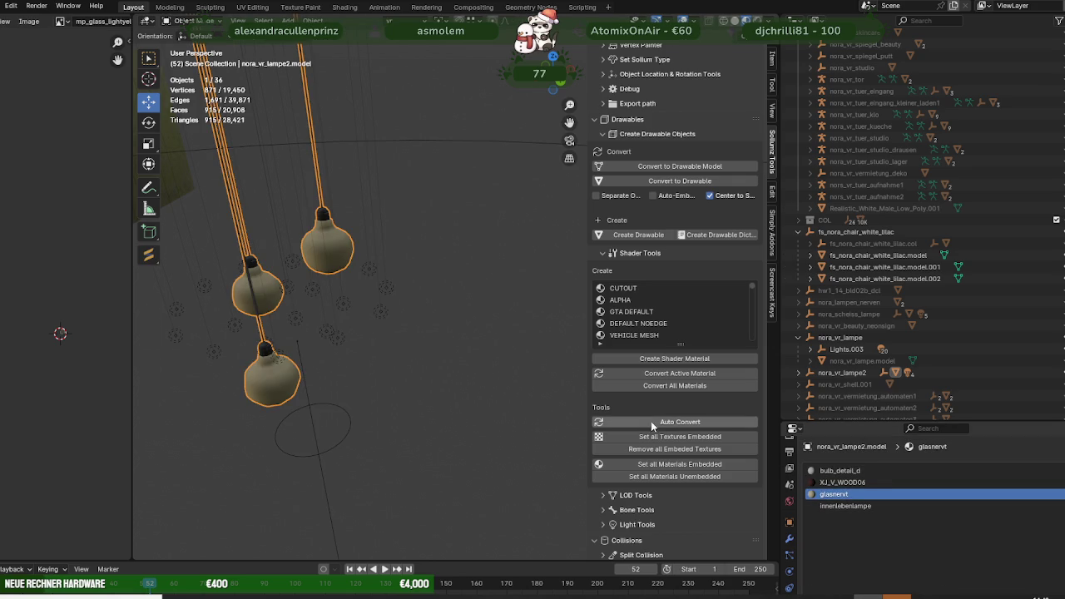
scroll(388, 284, down, 4)
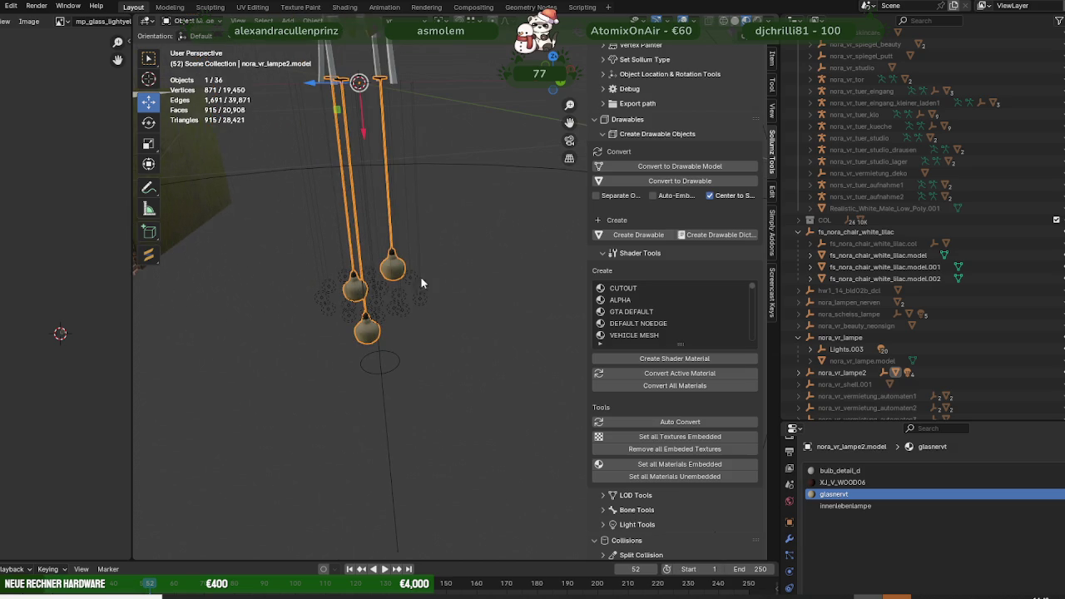
click(707, 464)
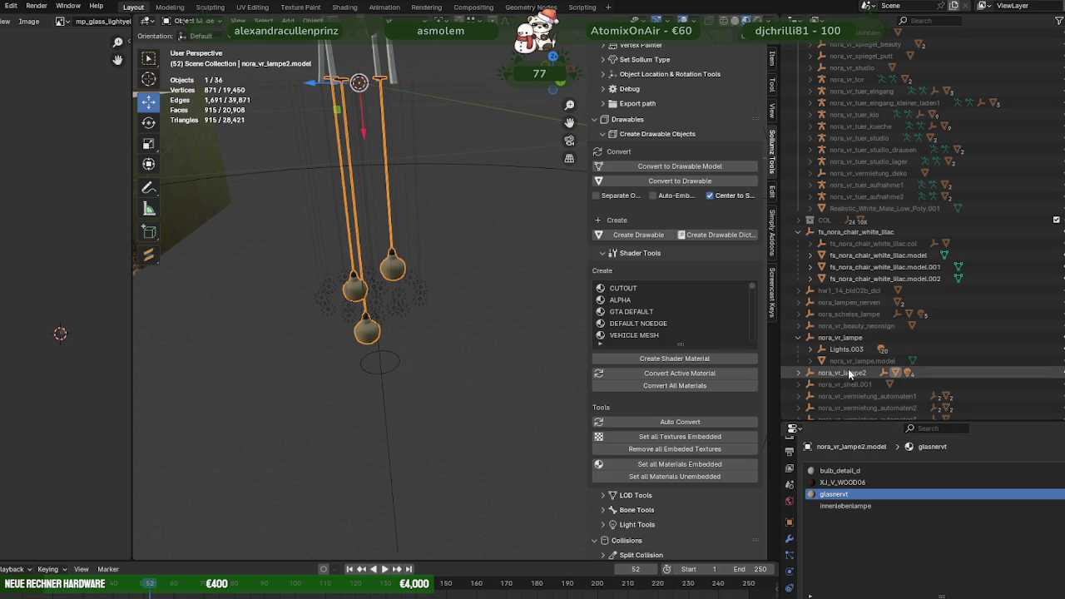
Inspect the bulb point lights Point.018 and Point.005, then reselect the lamp2 model.
click(389, 258)
click(393, 309)
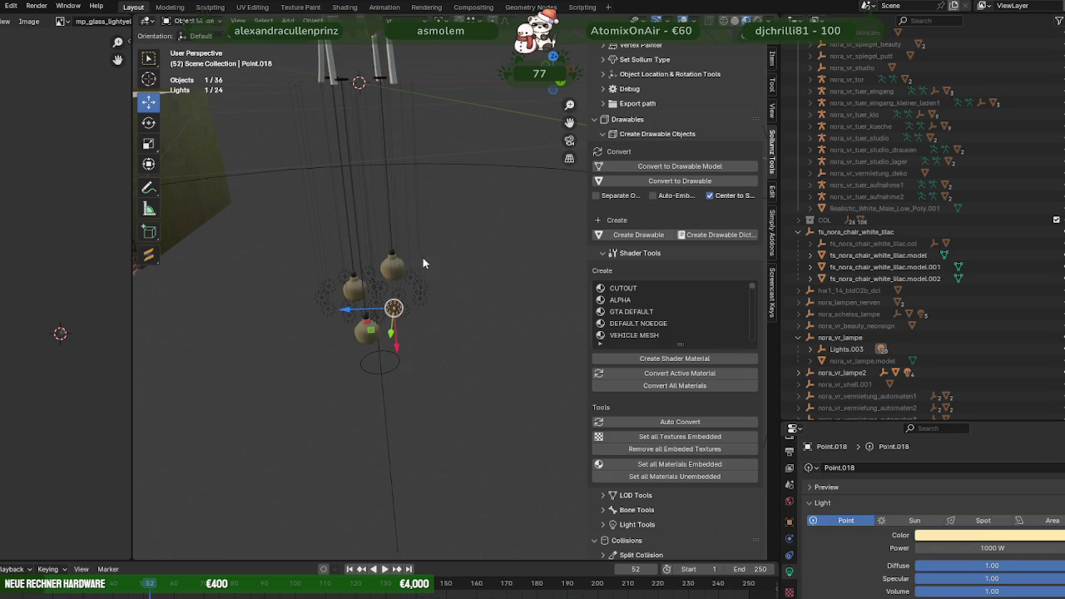
mouse_move(518, 311)
middle_down()
mouse_move(540, 280)
mouse_move(361, 104)
middle_up()
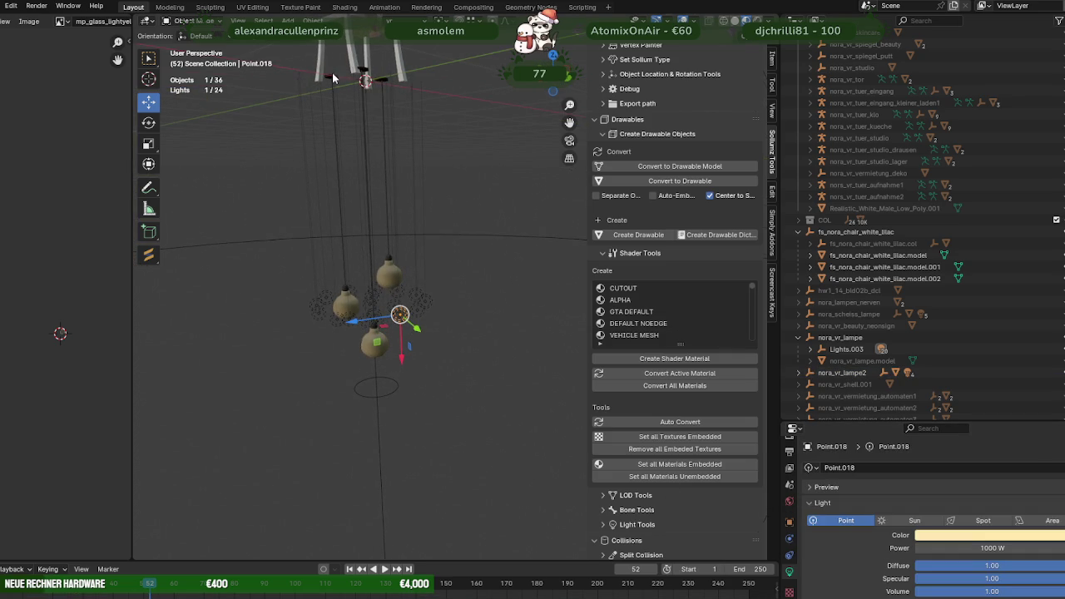
key(ctrl+z)
scroll(343, 291, up, 3)
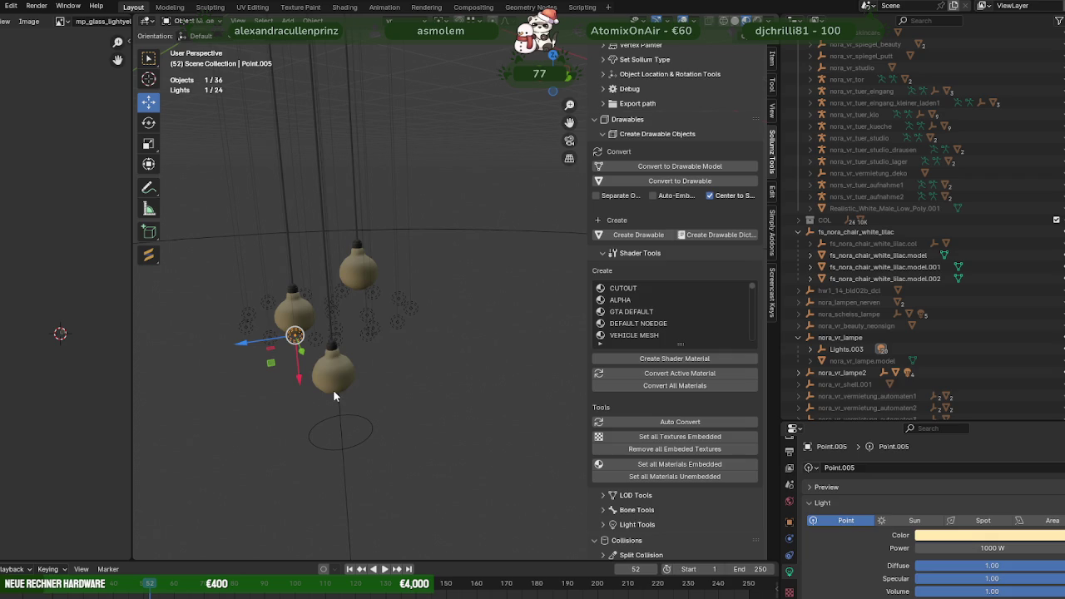
click(335, 384)
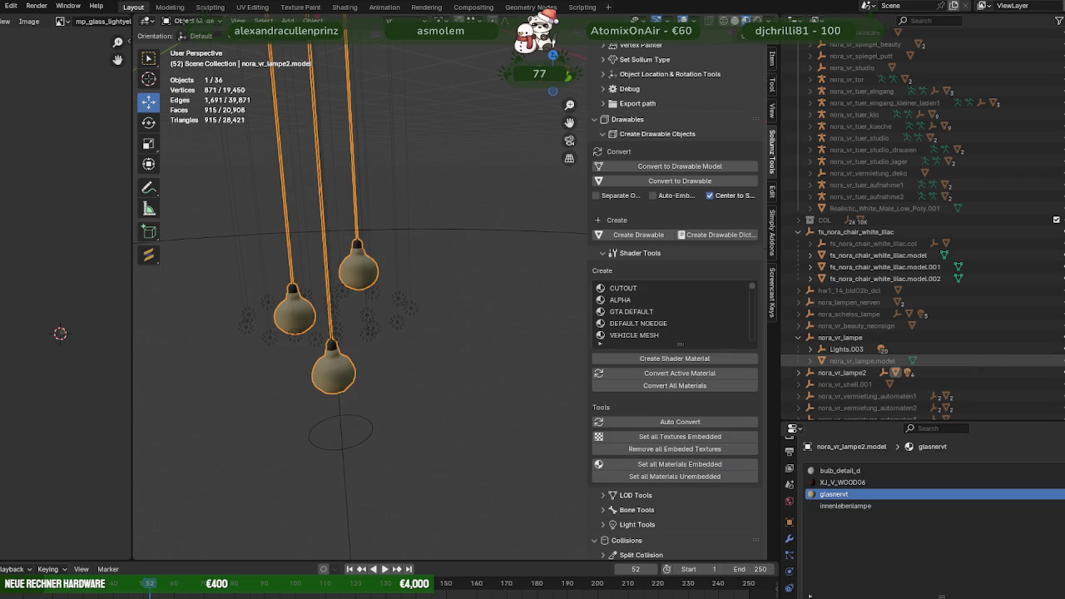
Select the nora_vr_lampe and nora_vr_lampe2 collections together in the Outliner.
click(862, 361)
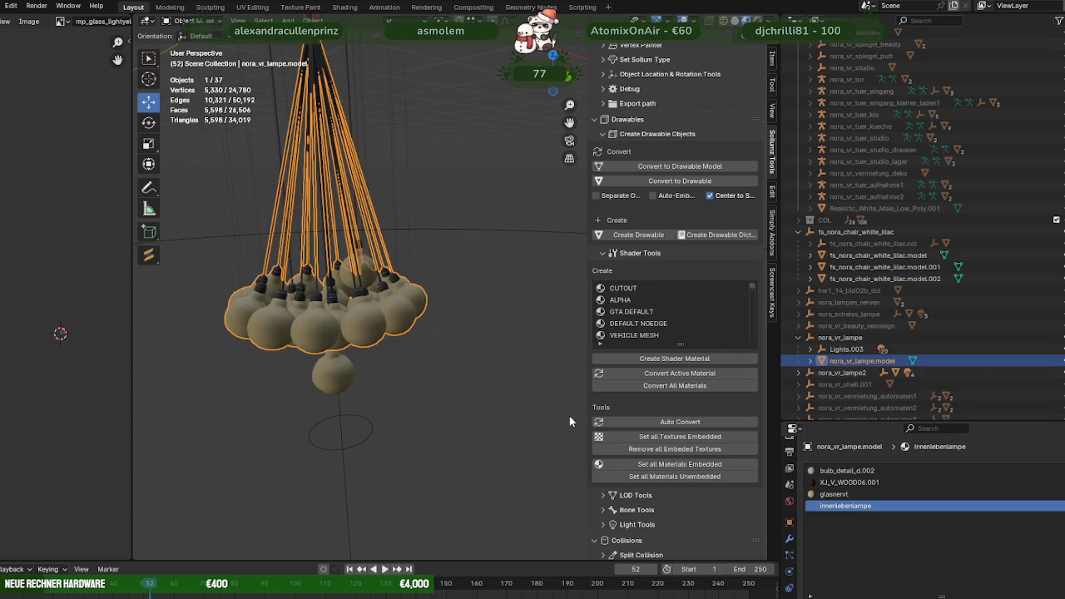
click(799, 338)
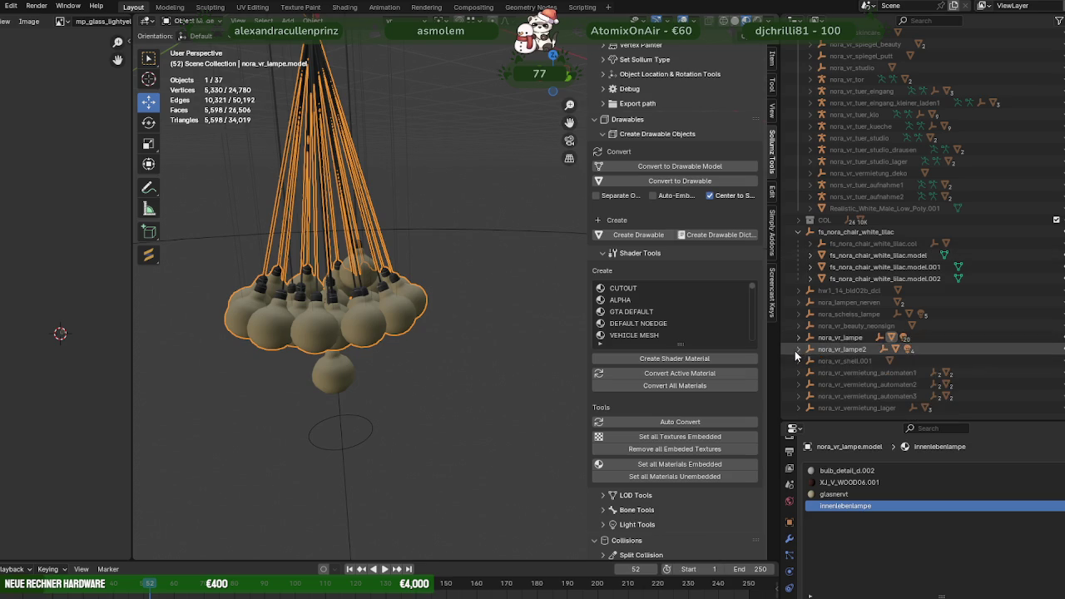
click(840, 338)
ctrl+click(843, 349)
scroll(727, 162, up, 3)
scroll(721, 161, up, 2)
click(716, 72)
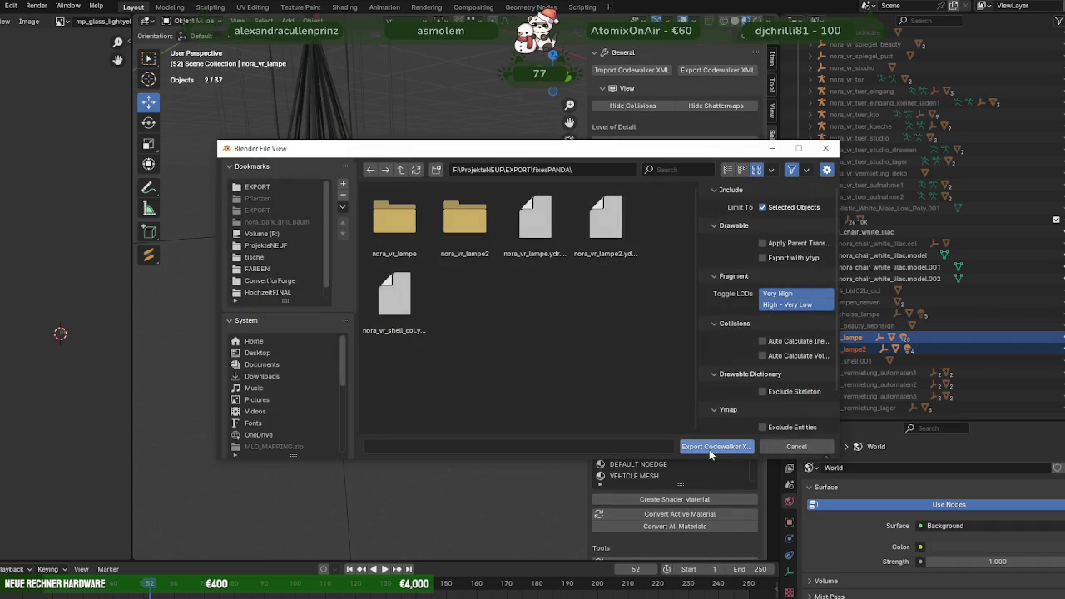
Export both lamps as CodeWalker XML to fixesPANDA, then stop TestServer.Server in the server console.
click(709, 449)
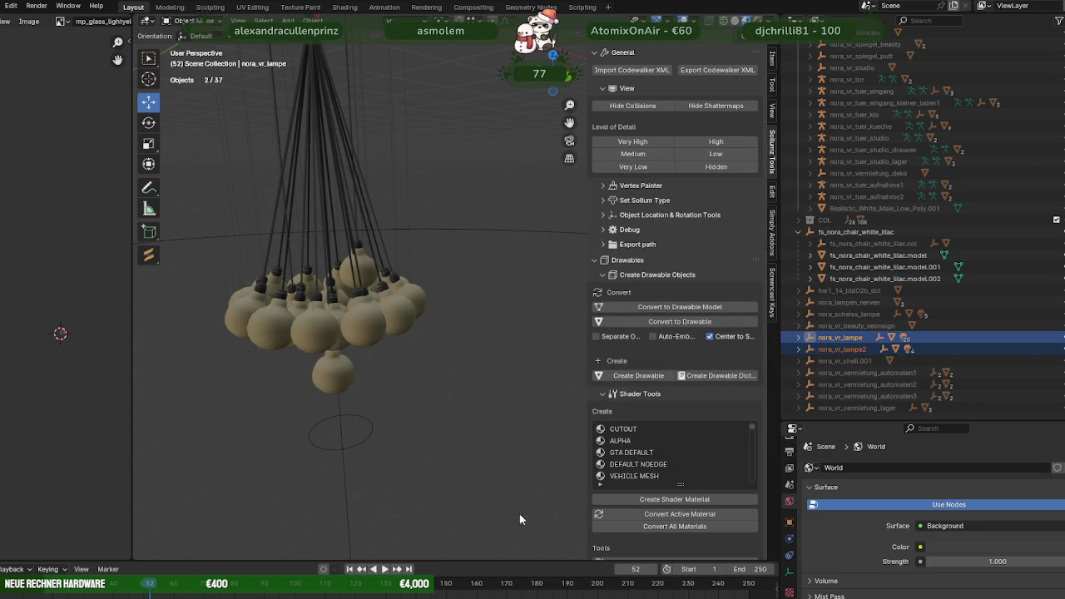
key(alt+Tab)
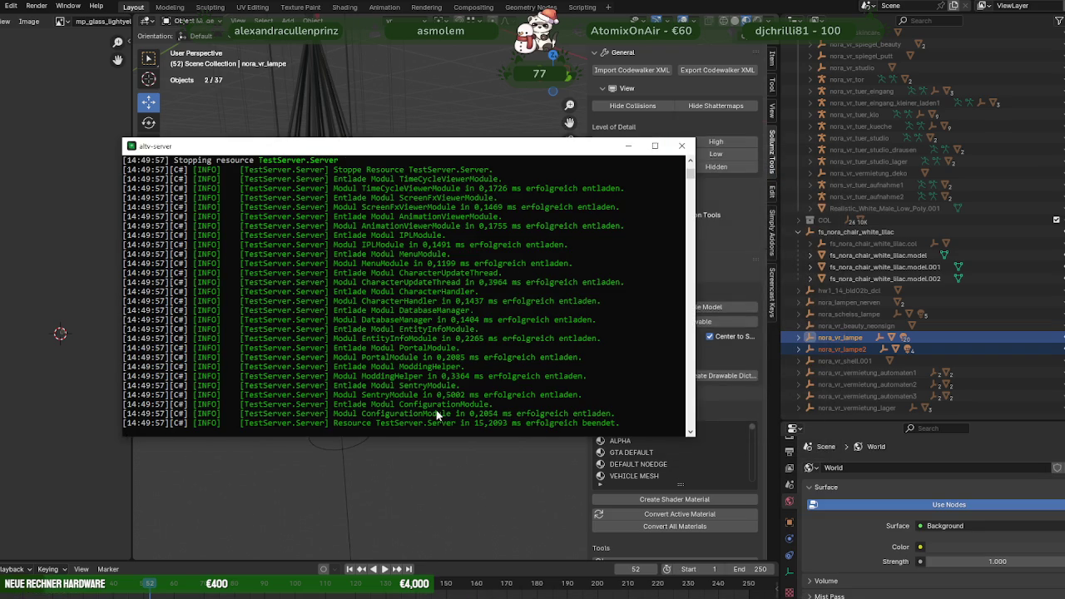
key(alt+Tab)
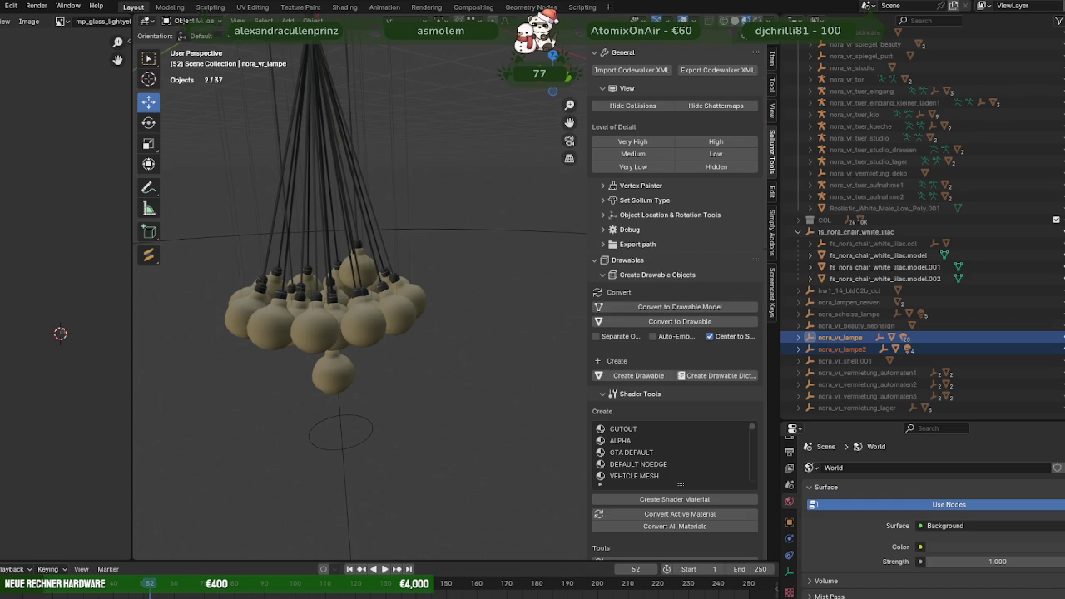
Import the new nora_vr_lampe2.ydr from fixesPANDA into vrfixes.rpf.
click(343, 559)
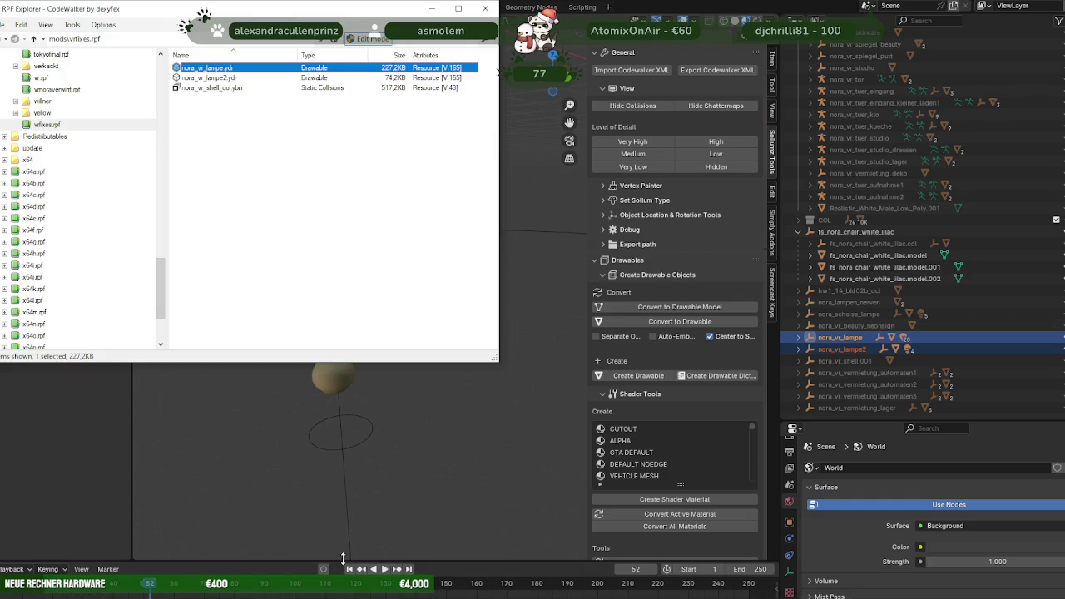
click(477, 515)
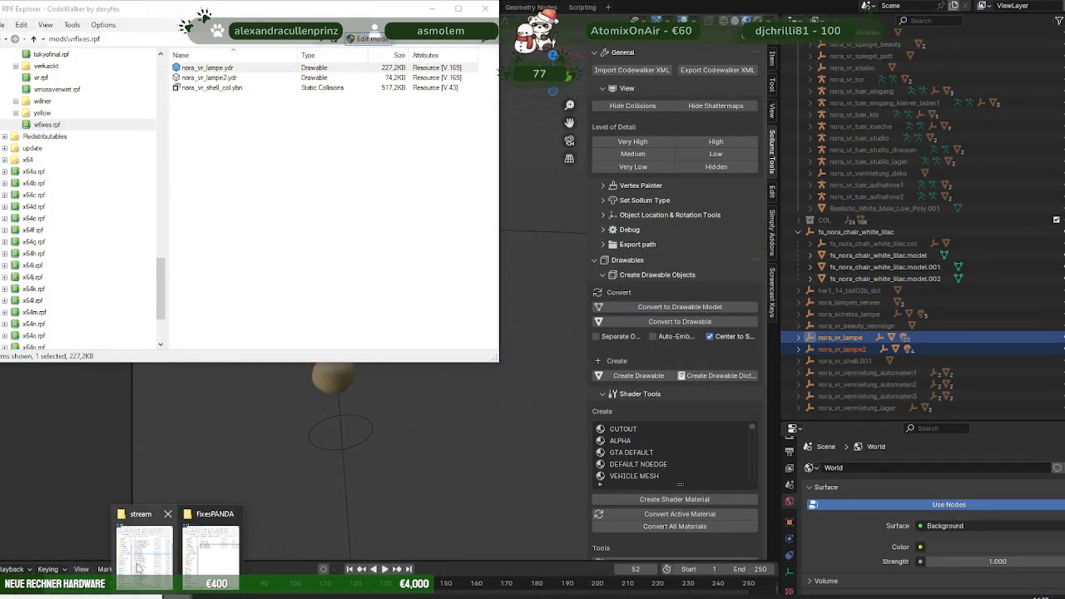
click(211, 547)
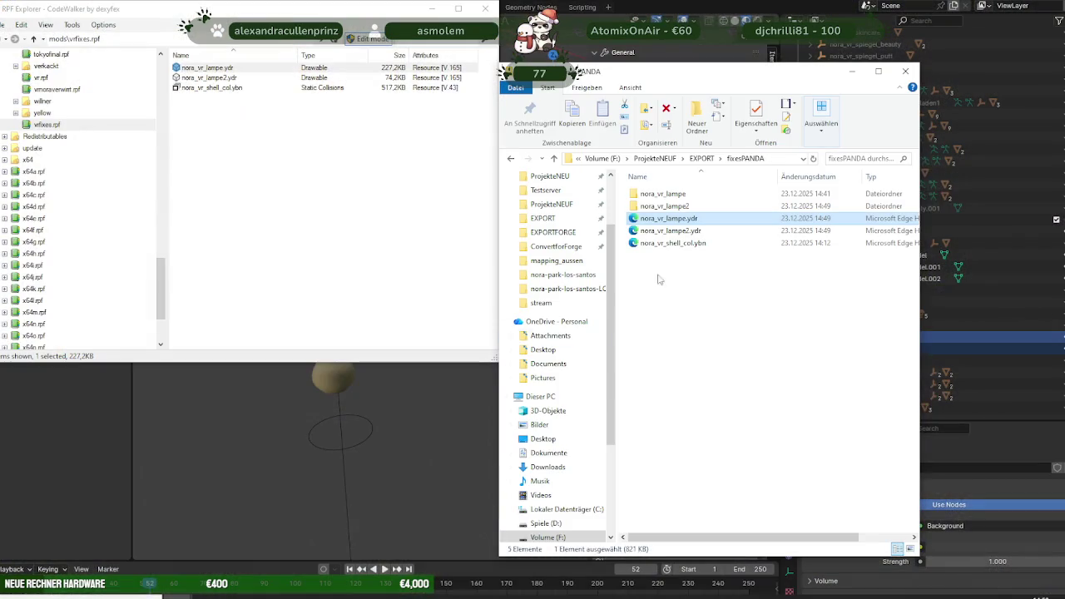
ctrl+click(681, 232)
drag(681, 232, 350, 248)
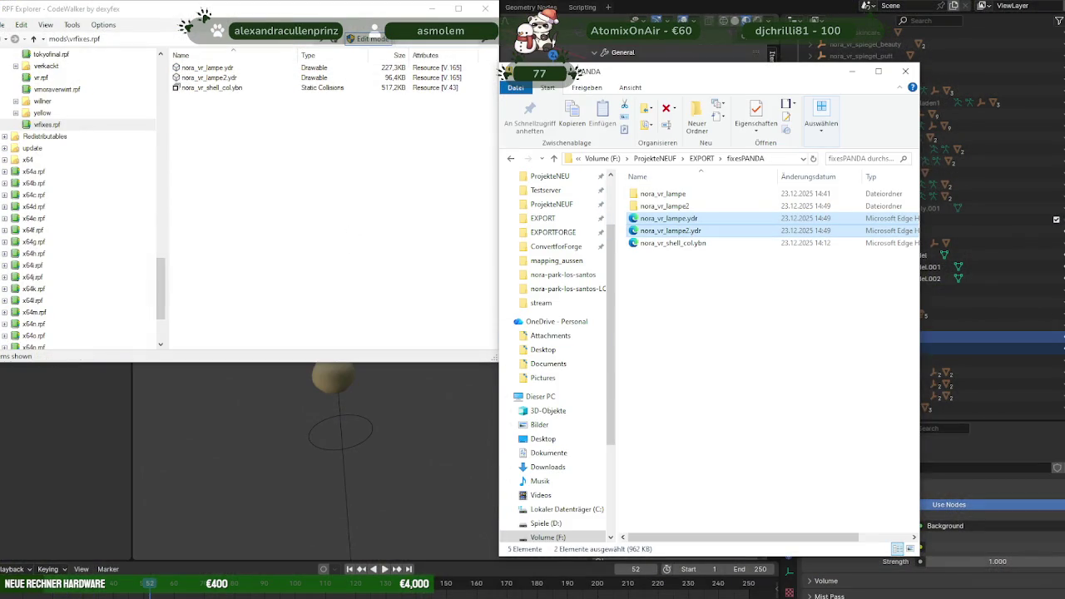
Preview nora_vr_lampe2.ydr, then copy both lamp .ydr files into the stream folder, replacing the old ones.
click(175, 594)
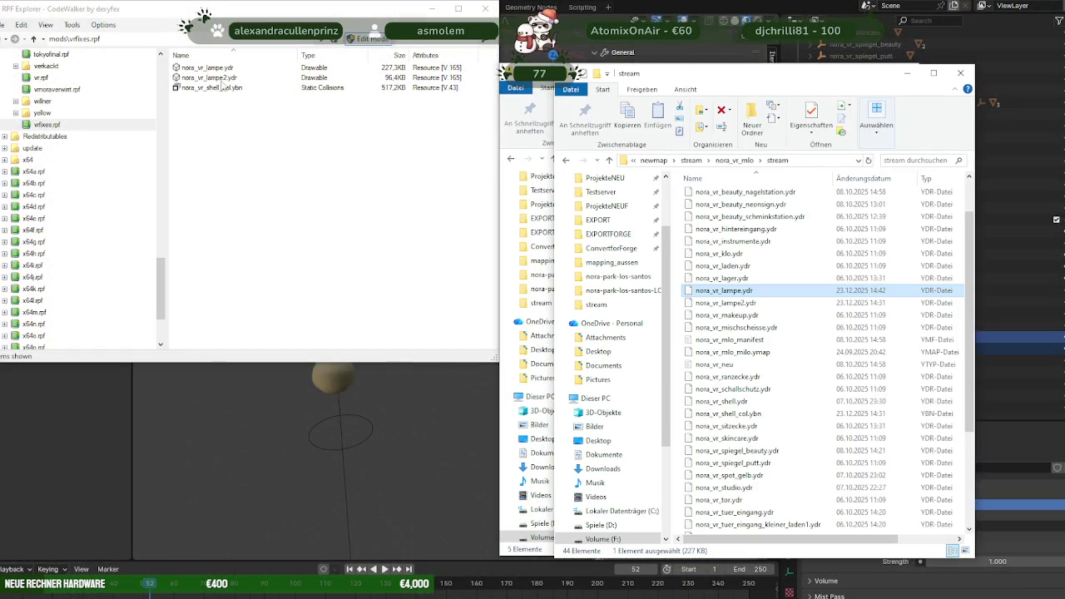
click(223, 77)
double_click(223, 77)
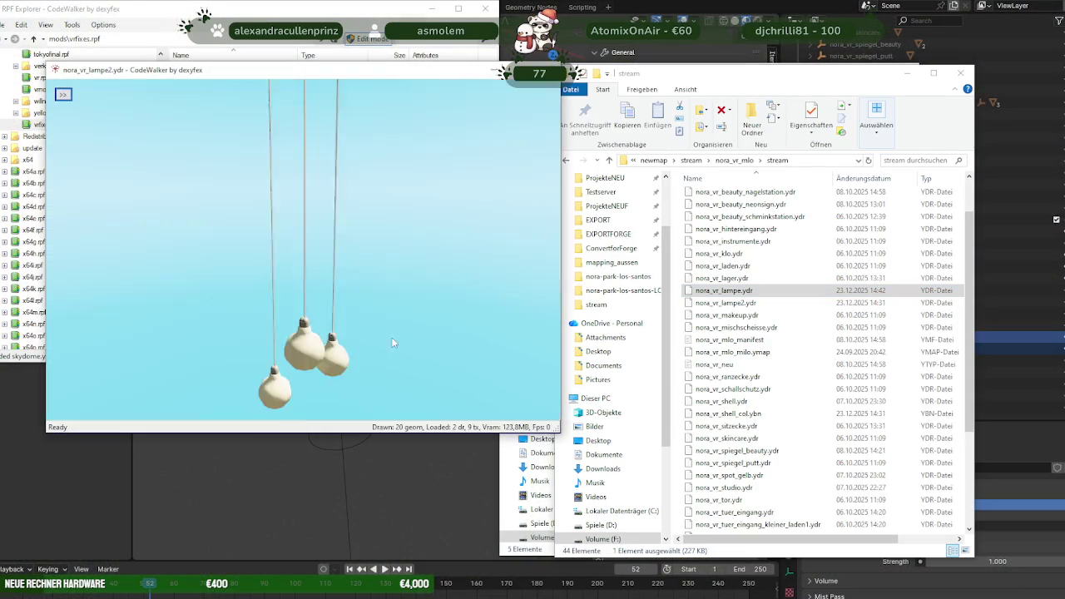
click(551, 69)
click(208, 67)
shift+click(208, 77)
mouse_move(208, 77)
mouse_down()
mouse_move(455, 151)
mouse_move(799, 362)
mouse_up()
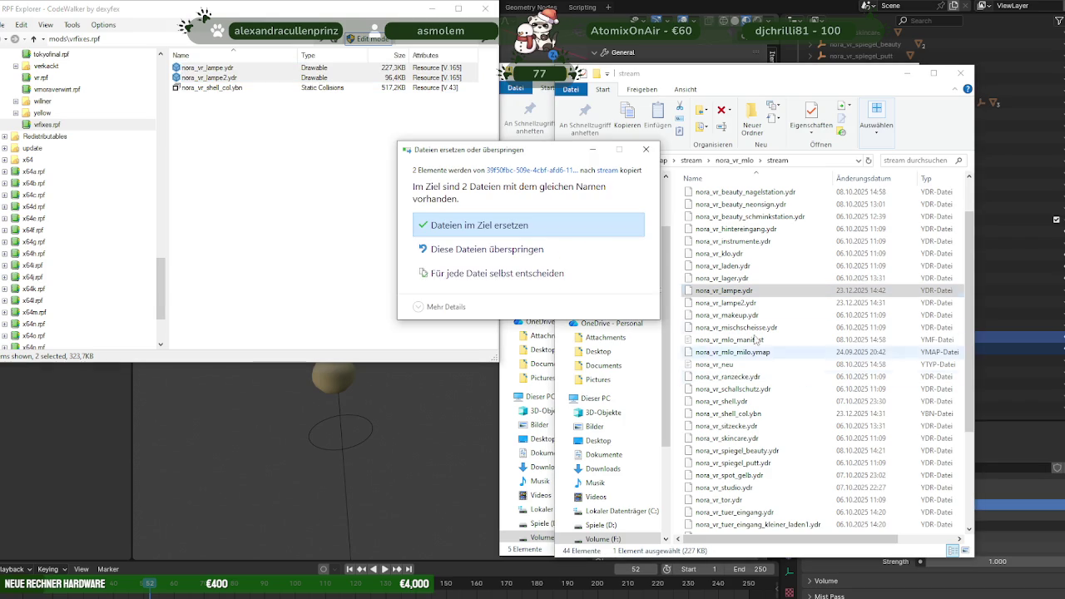
click(519, 223)
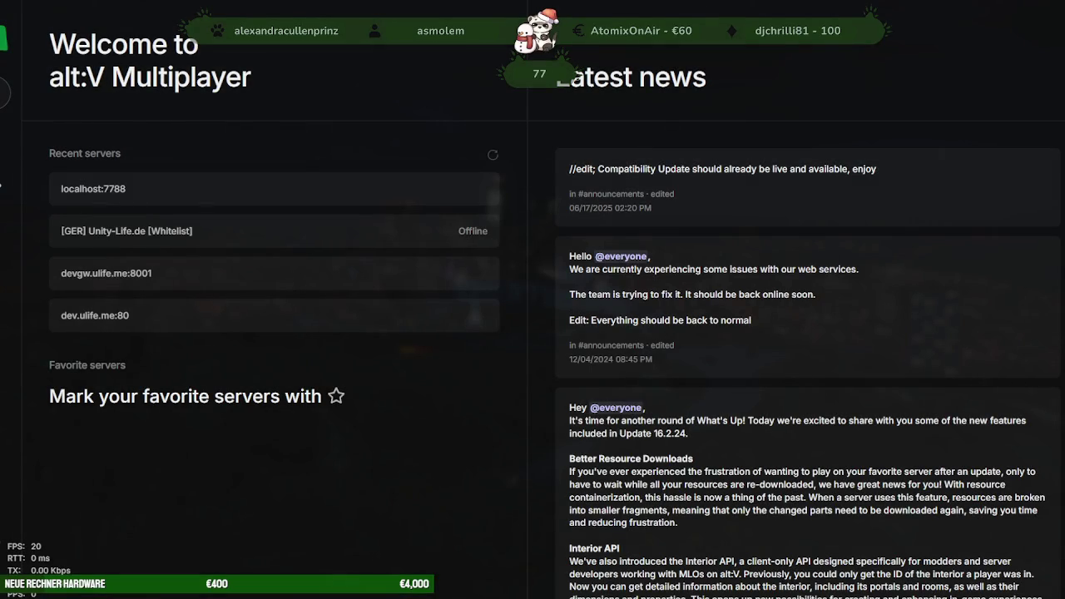
Pick localhost:7788 from the Recent servers list on the welcome screen.
click(209, 191)
Connect to localhost:7788 and load into the game outside the studio.
click(626, 343)
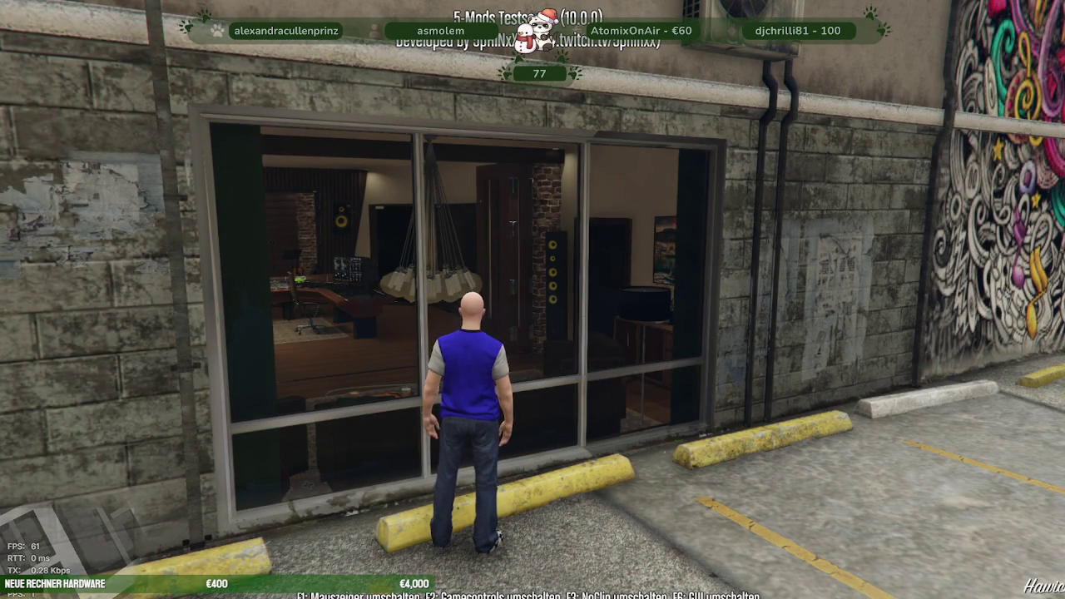
Walk the character through the back door into the living room toward the chandelier.
key(a)
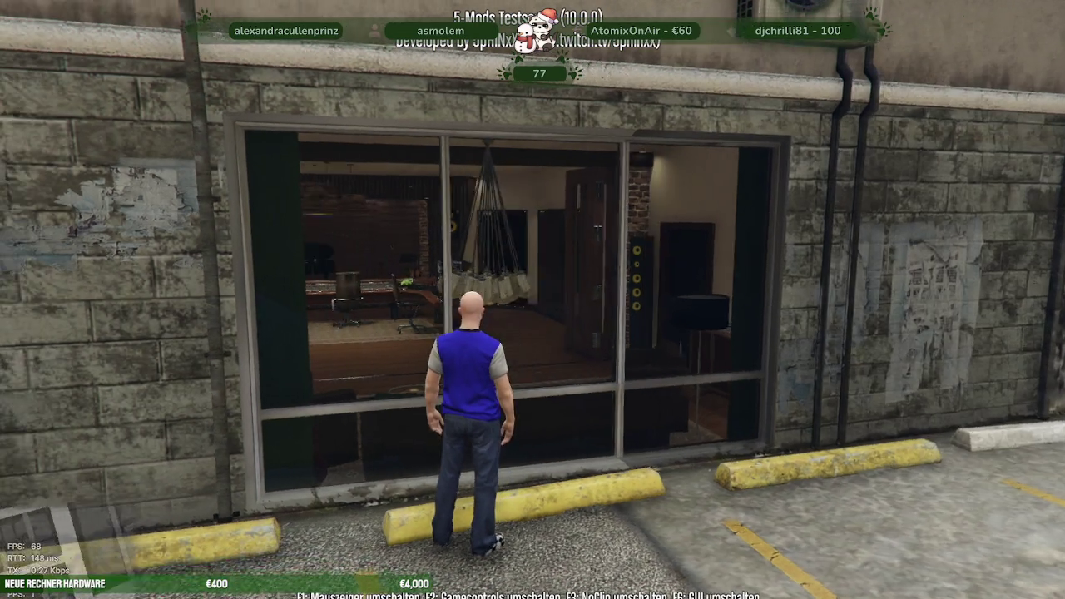
key(a)
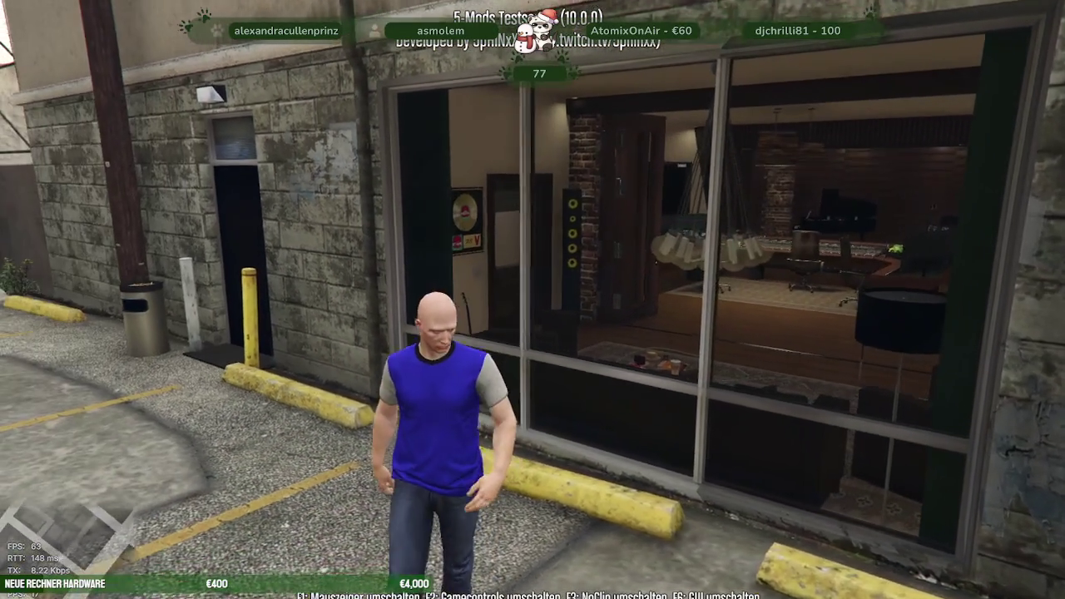
key(w)
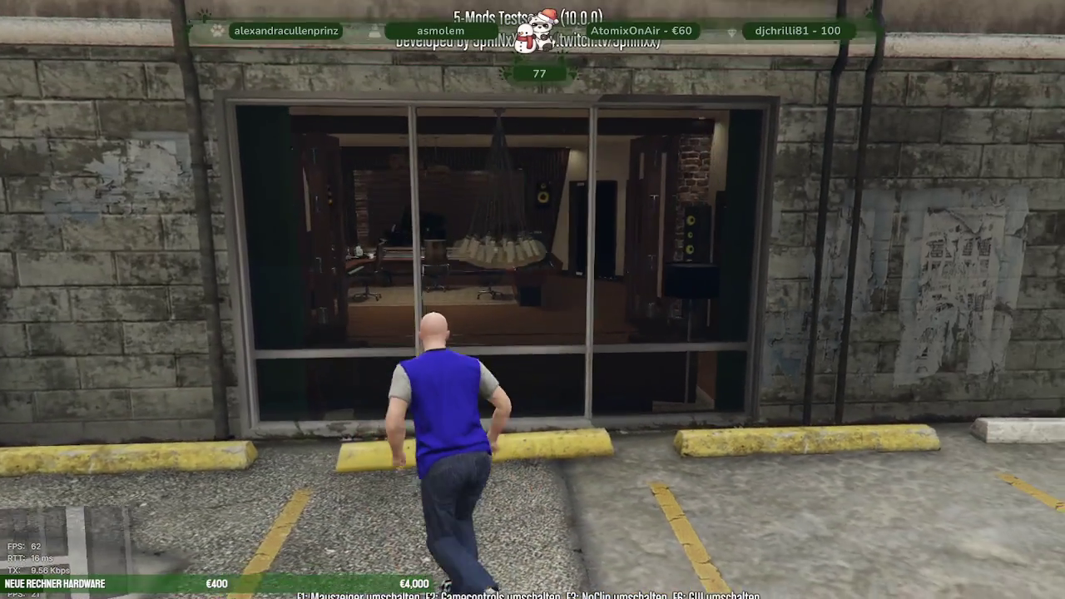
key(w)
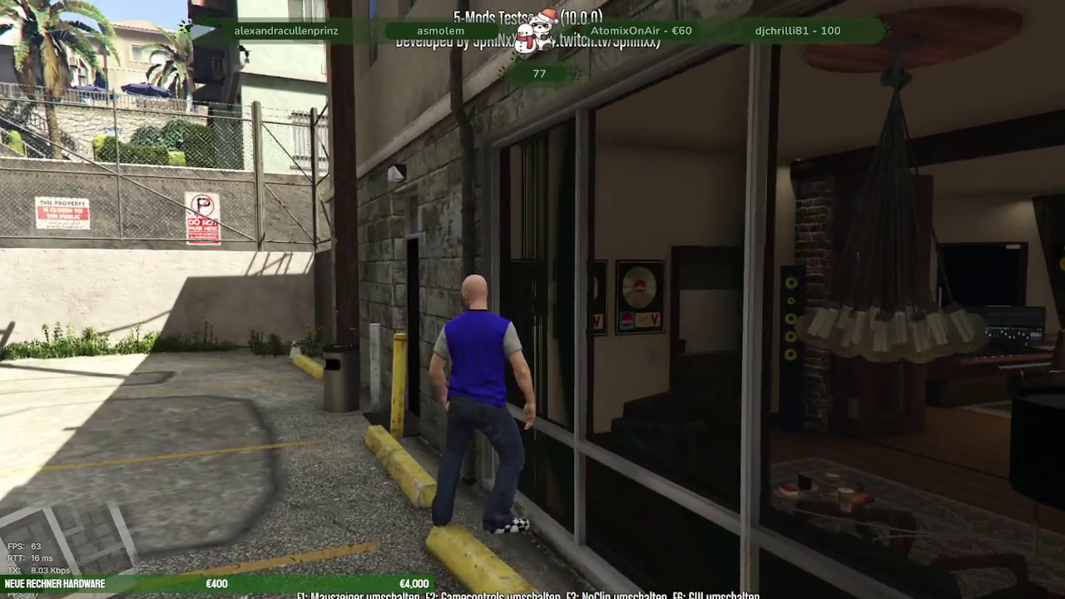
key(w)
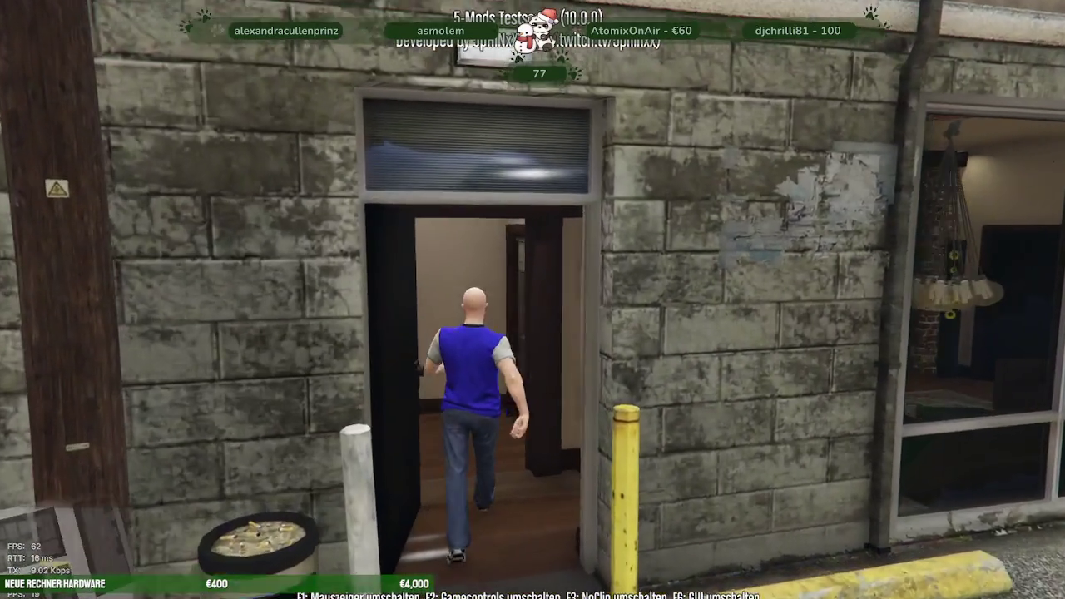
key(w)
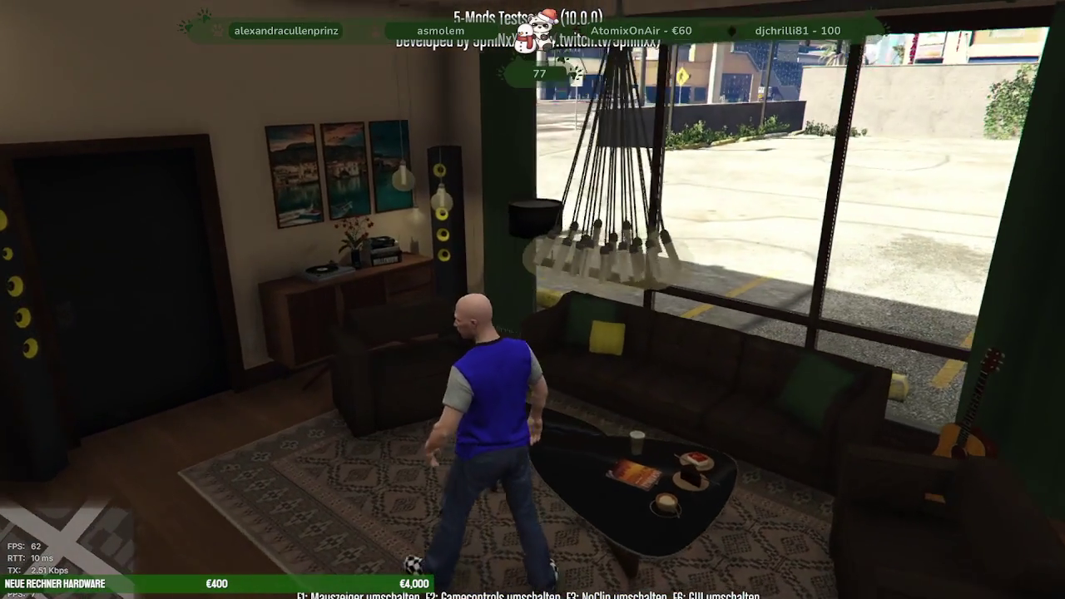
key(w)
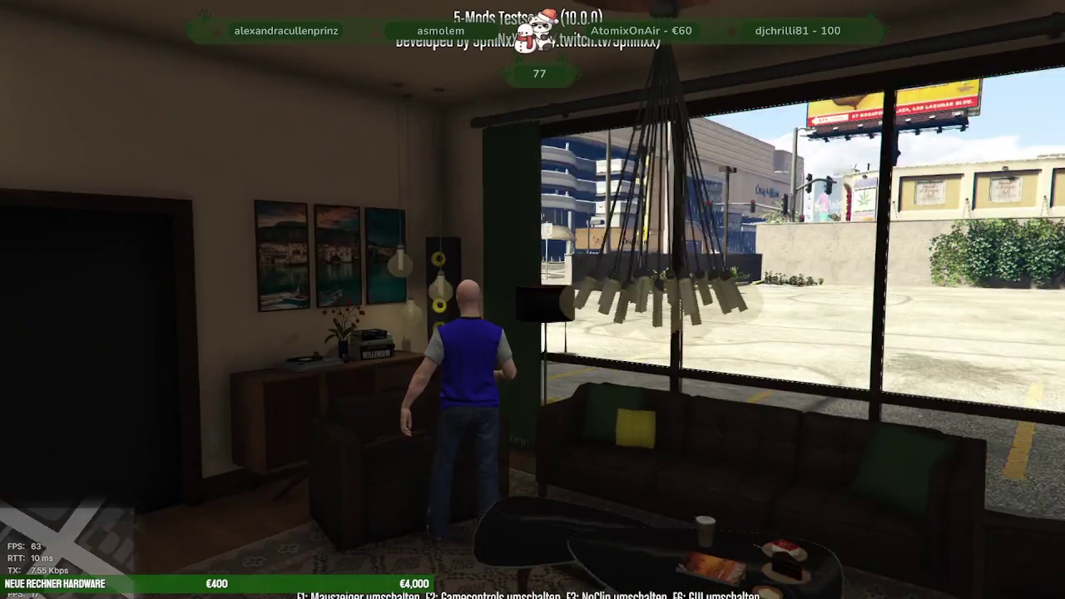
key(d)
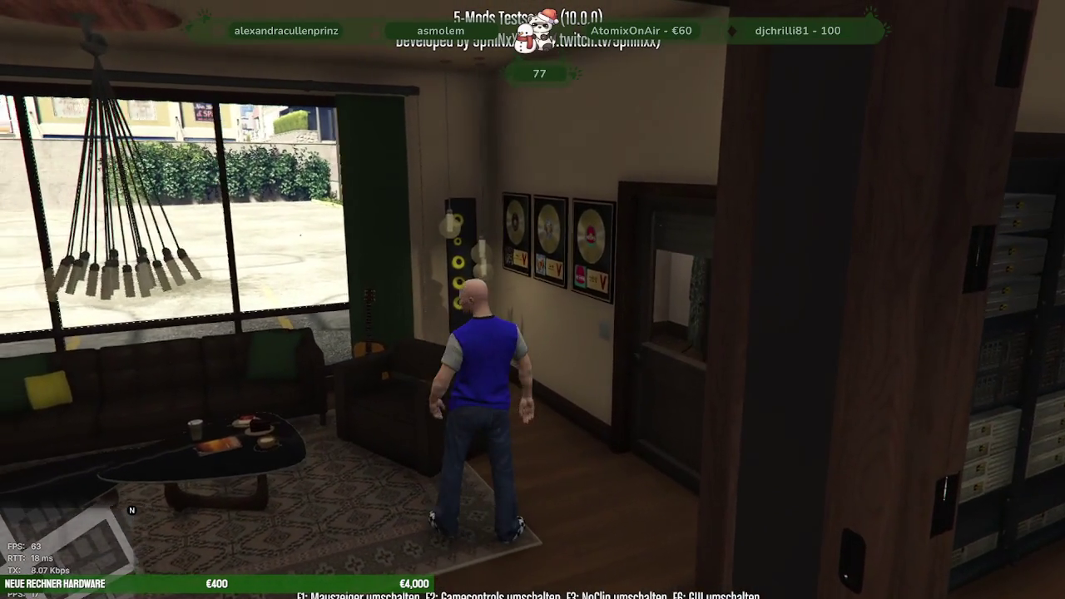
key(w)
Set the in-game time to night ('Nacht setzen') from the mod menu.
key(m)
key(Down)
key(Down)
key(Down)
key(Down)
key(Down)
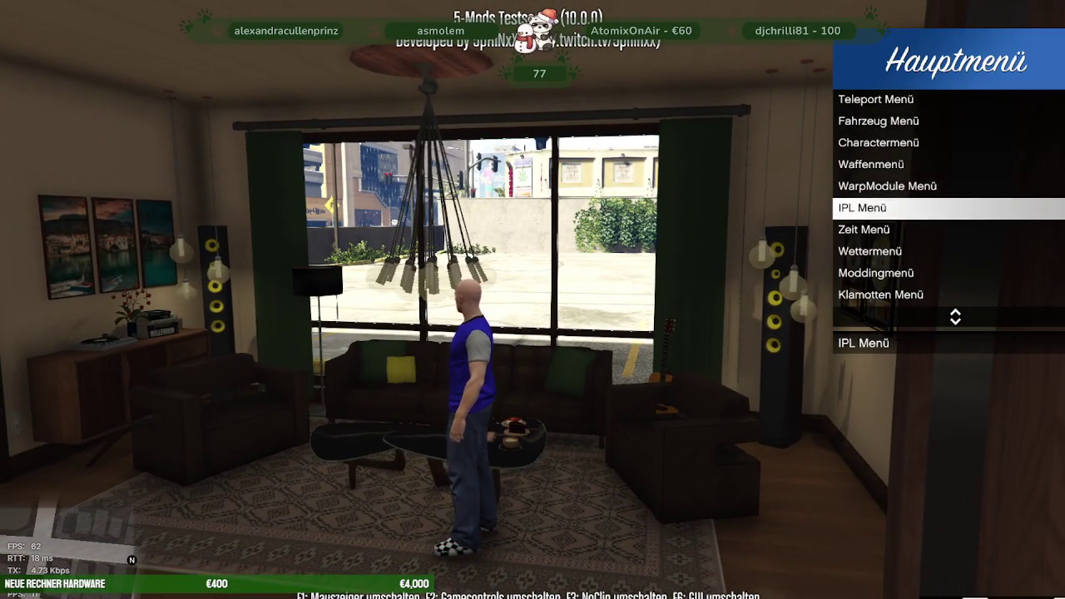
key(Down)
key(Return)
key(Down)
key(Down)
key(Return)
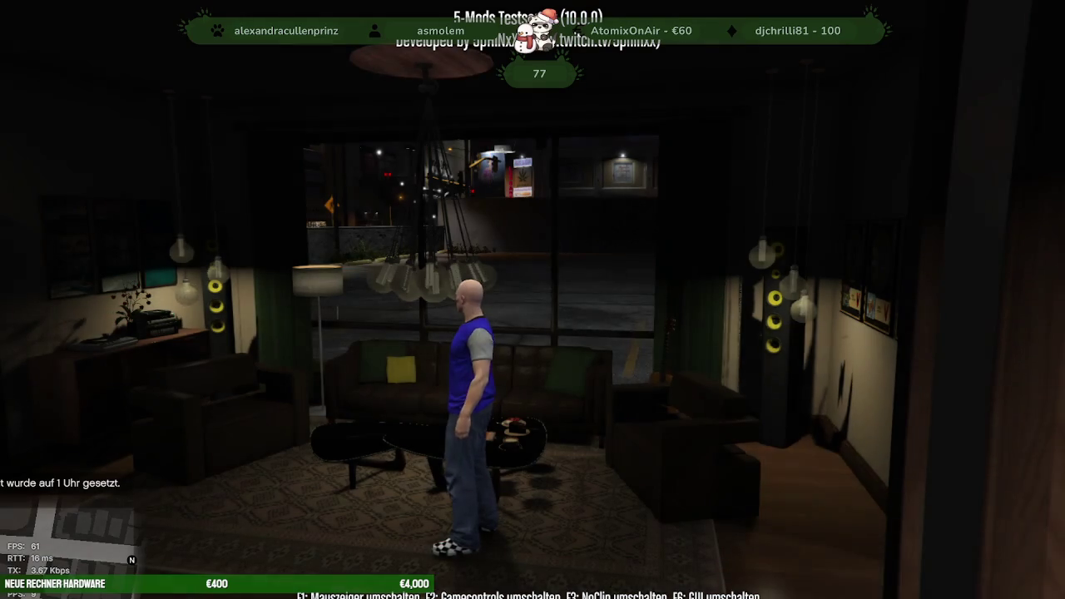
Walk to the window to view the chandelier, then quit the game with 'quit' in the F8 console.
key(d)
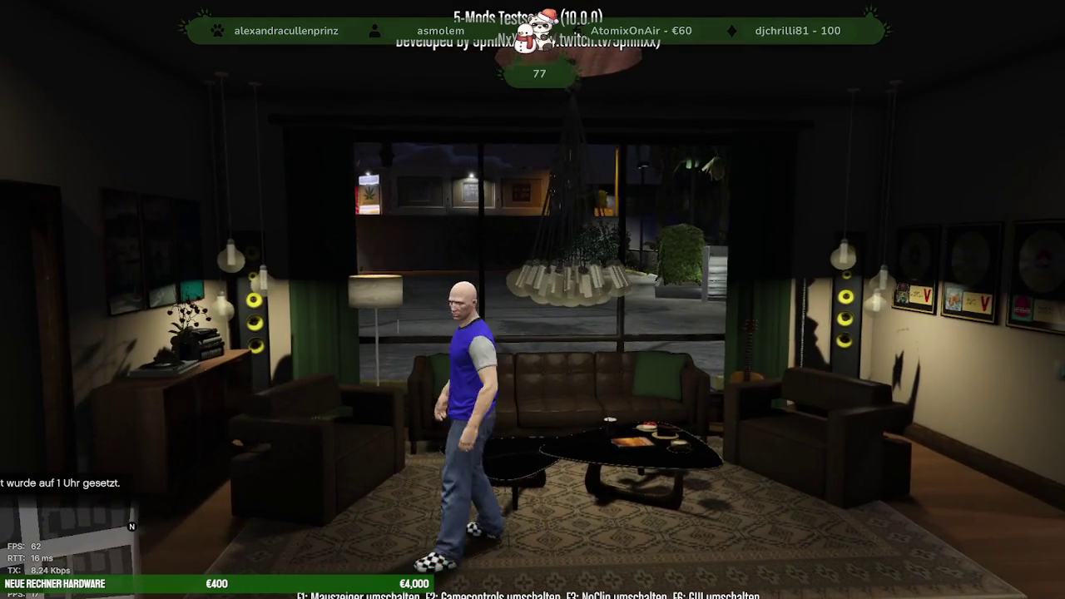
key(w)
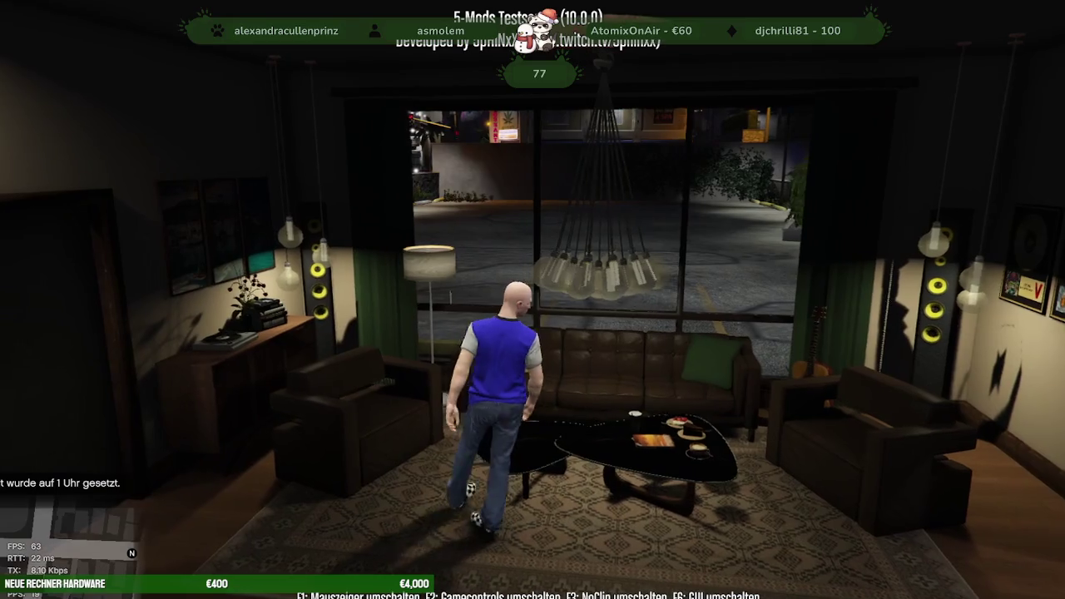
key(F8)
text(quit)
key(Return)
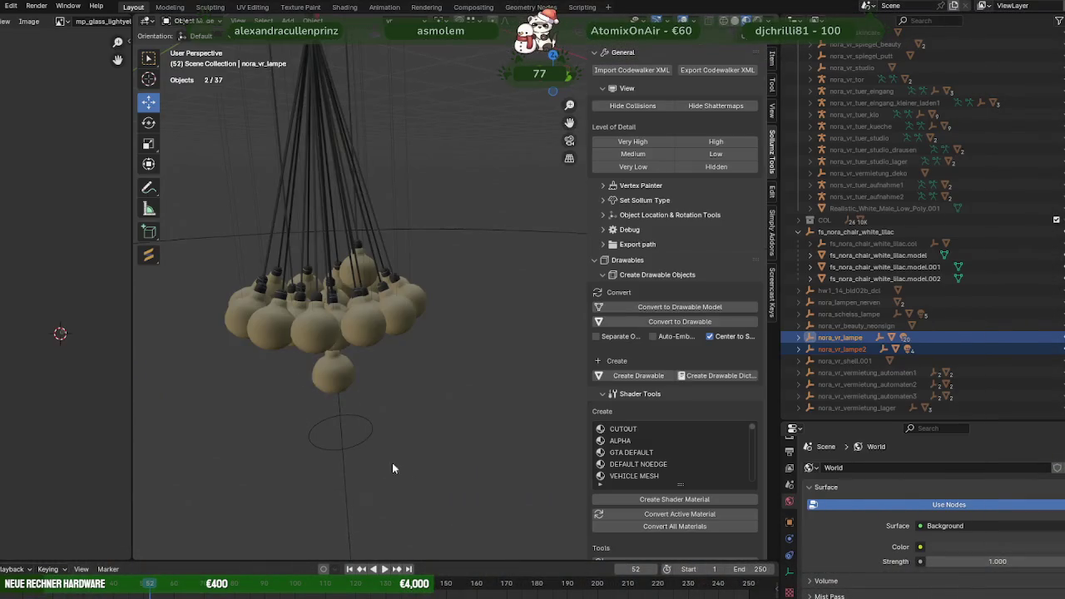
Deselect the lamp, expand nora_vr_shell and select nora_vr_shell.model to list materials like ah_skipdirt.
click(392, 462)
scroll(354, 371, up, 2)
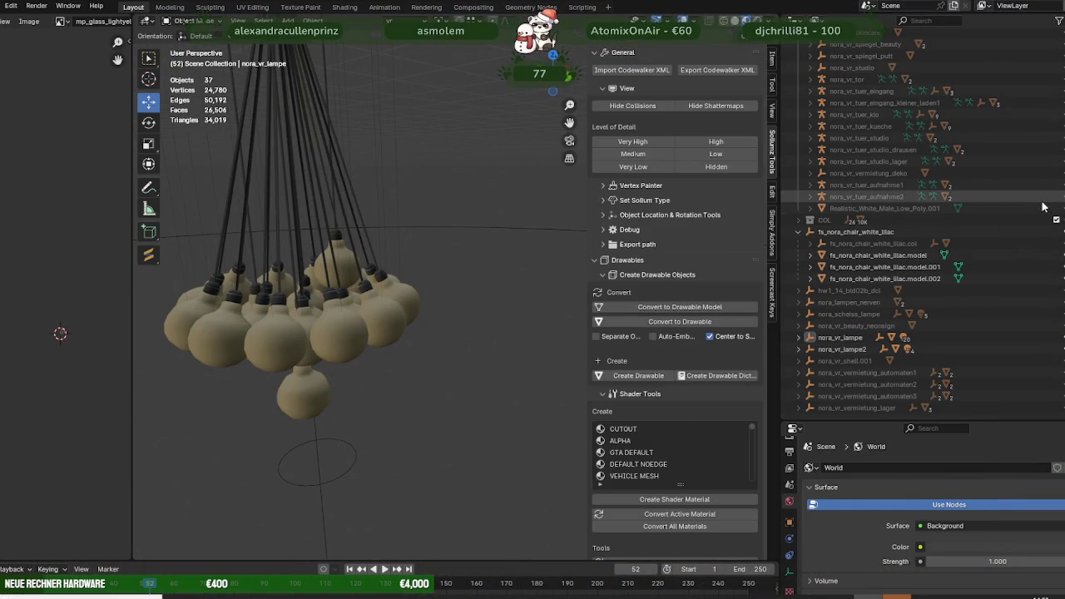
scroll(1044, 154, up, 2)
scroll(1050, 143, up, 2)
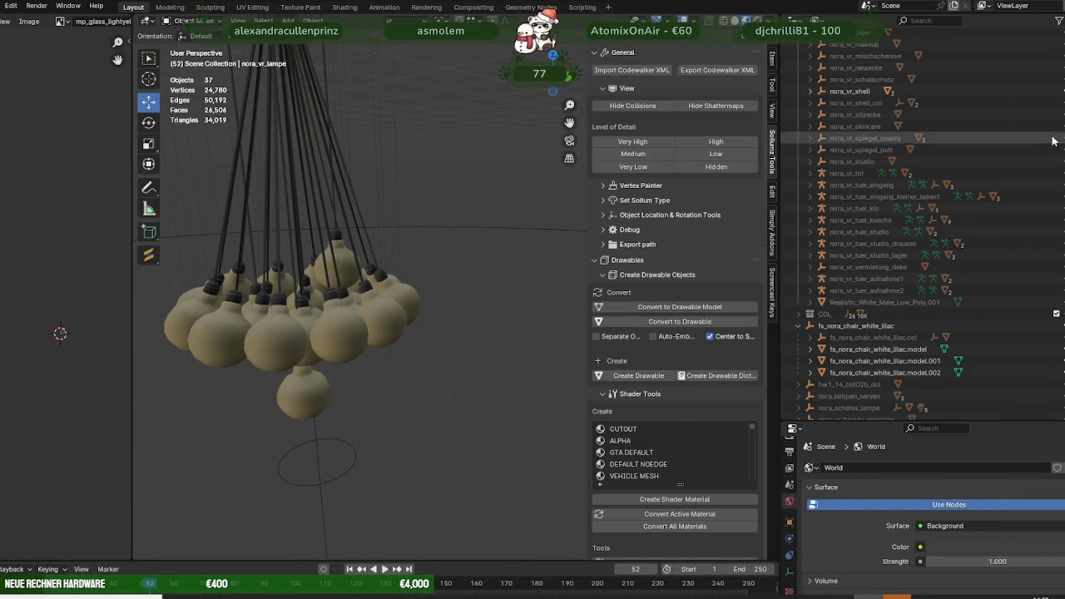
click(808, 90)
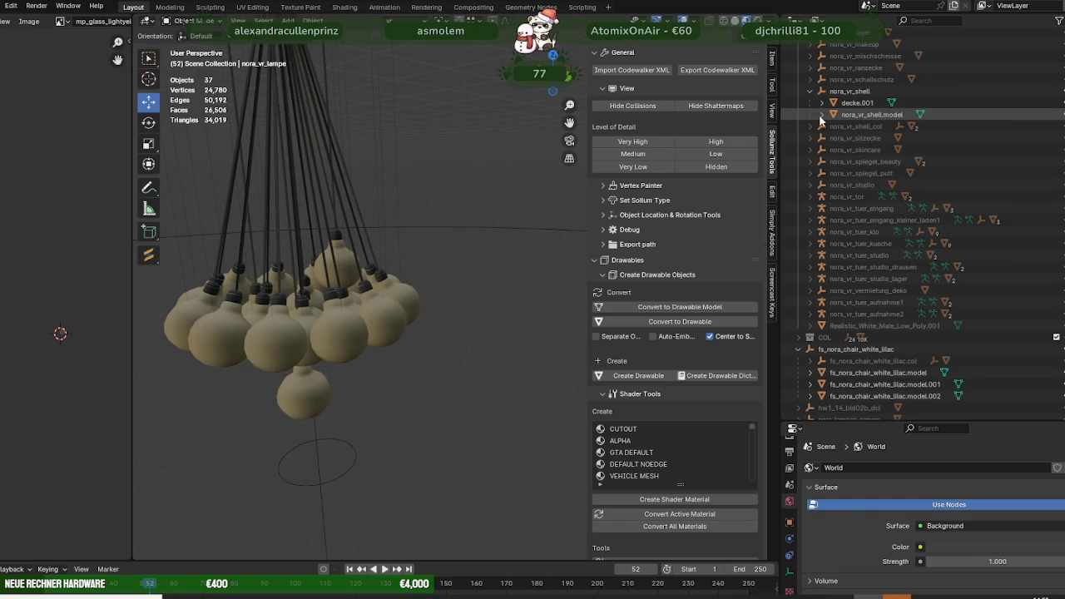
click(826, 116)
click(822, 115)
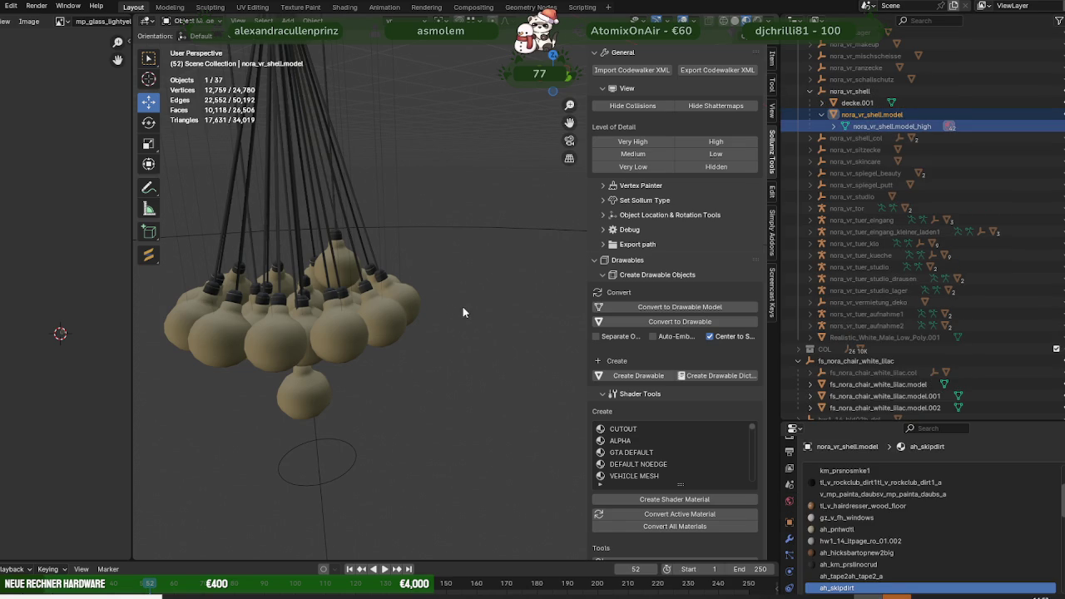
Duplicate the shell's ah_linodamage1 floor face in Edit Mode.
key(KP_Decimal)
scroll(477, 337, up, 4)
scroll(436, 308, down, 3)
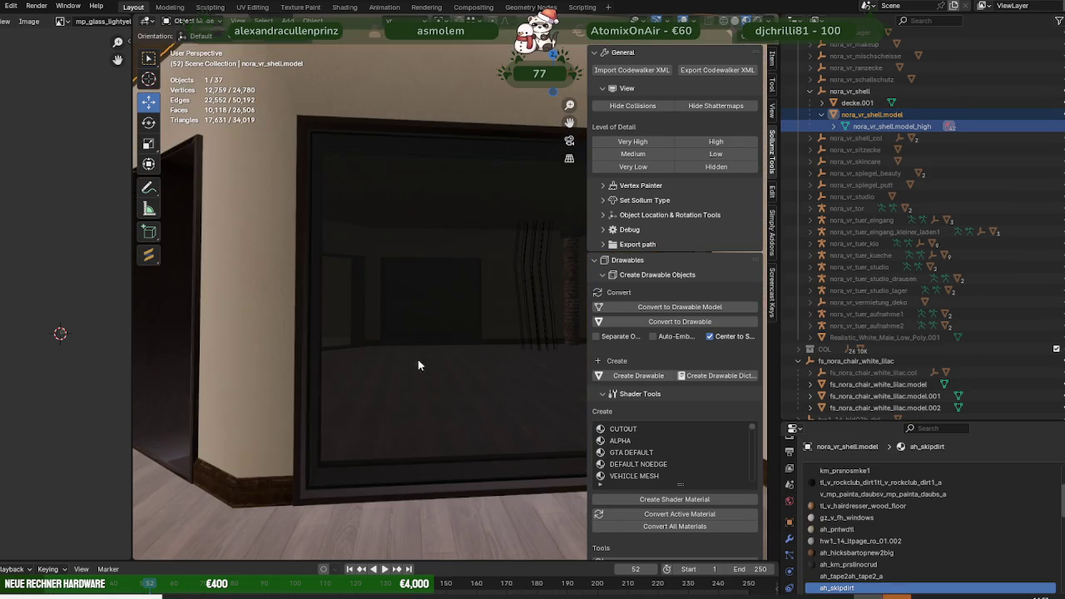
scroll(416, 361, down, 2)
scroll(416, 361, down, 3)
scroll(444, 352, down, 3)
middle_drag(459, 320, 516, 391)
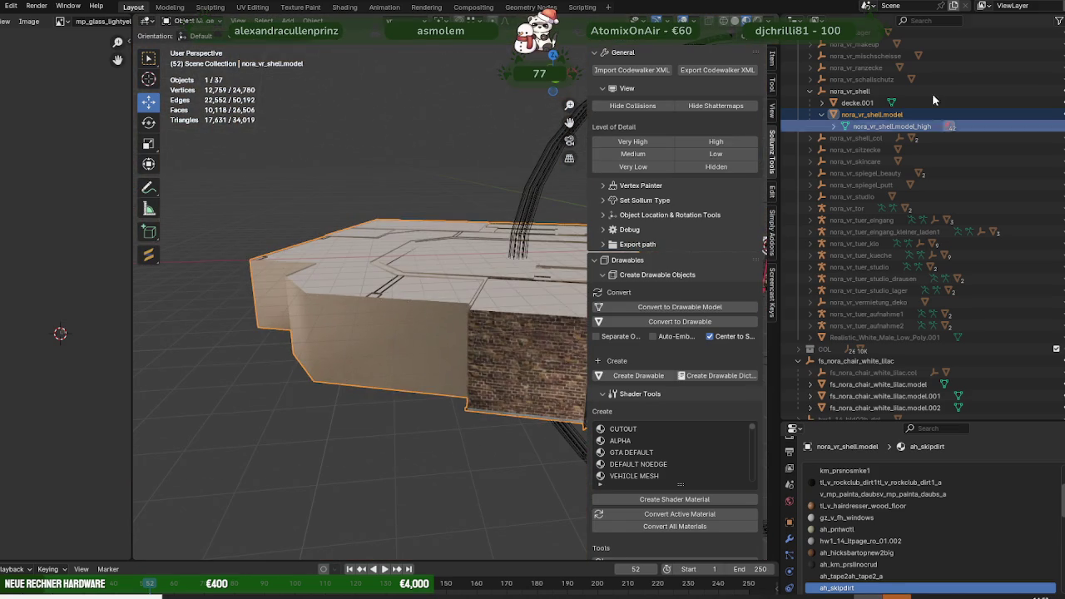
middle_drag(546, 293, 255, 301)
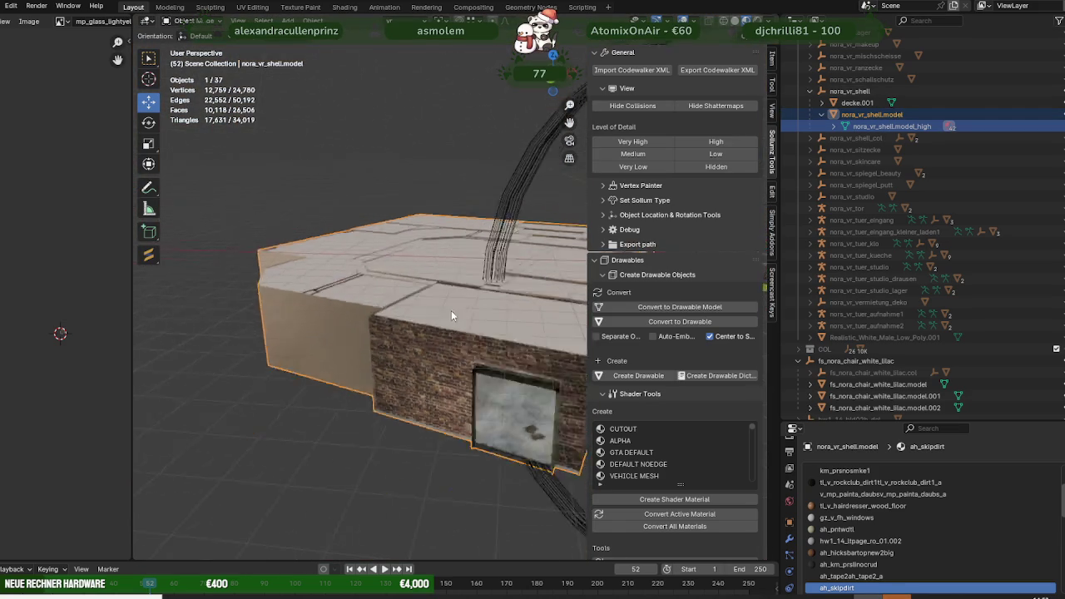
scroll(338, 359, up, 5)
scroll(383, 342, up, 3)
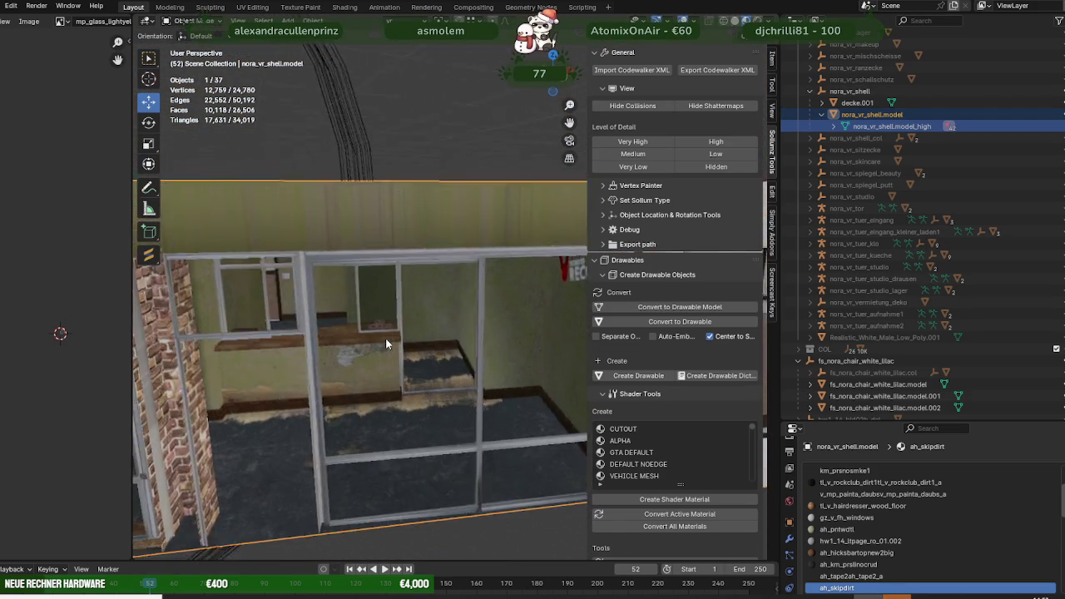
scroll(415, 315, up, 2)
scroll(422, 358, up, 2)
scroll(422, 358, up, 2)
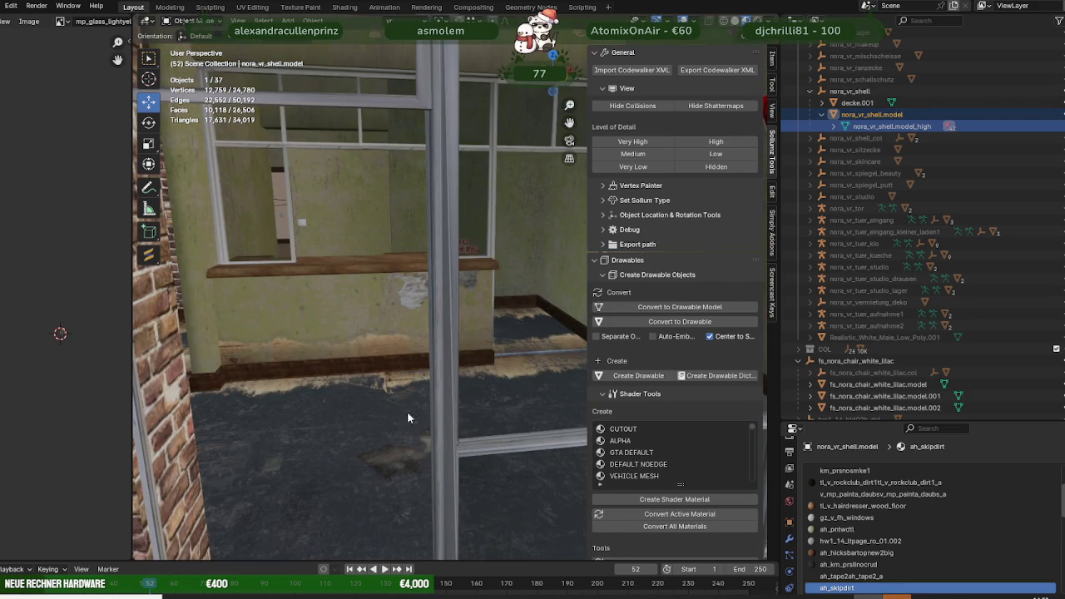
key(Tab)
click(384, 452)
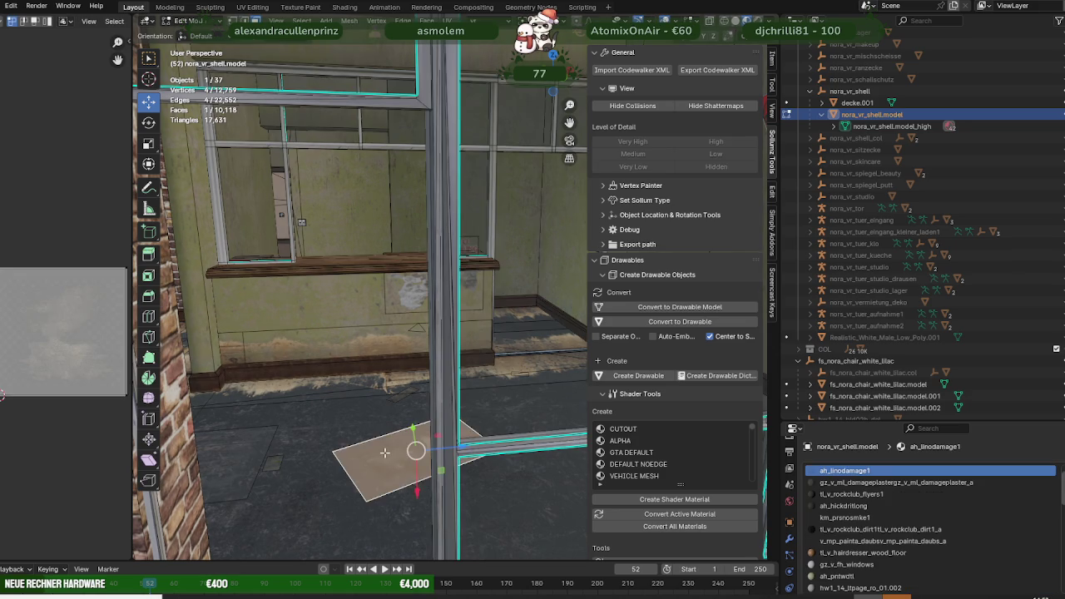
scroll(392, 441, down, 5)
key(shift+d)
key(Escape)
Move the duplicated floor face toward the chandelier and separate it into its own object.
middle_drag(375, 408, 430, 414)
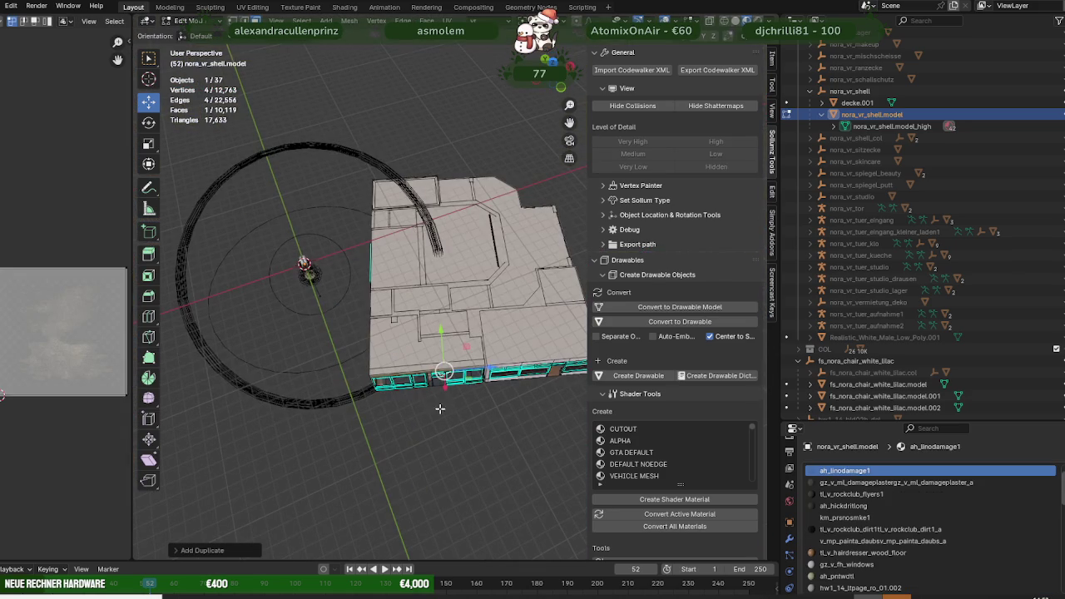
key(g)
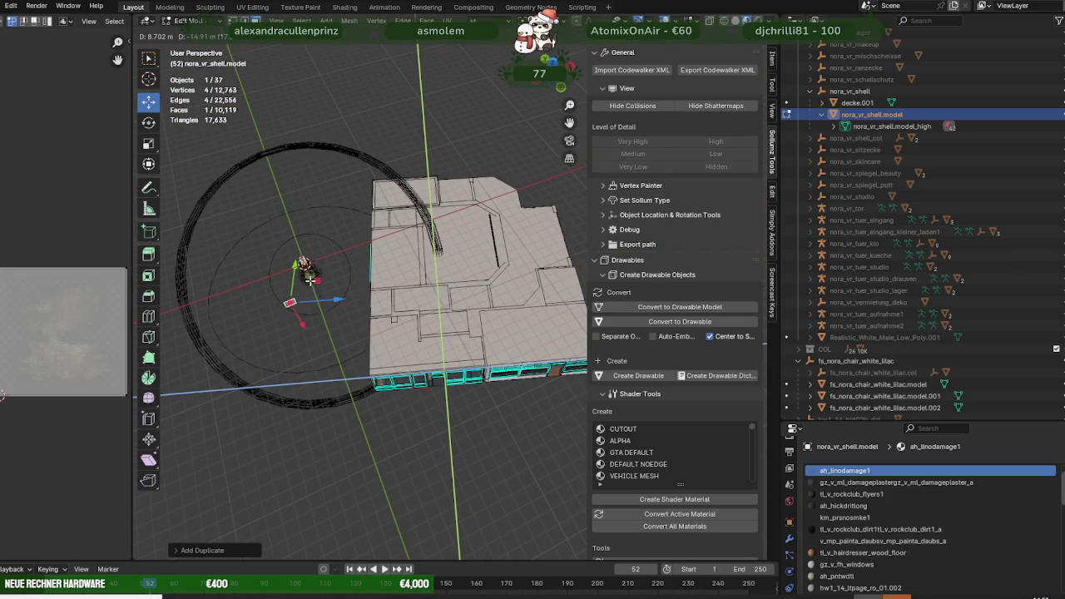
click(308, 279)
key(ctrl+f)
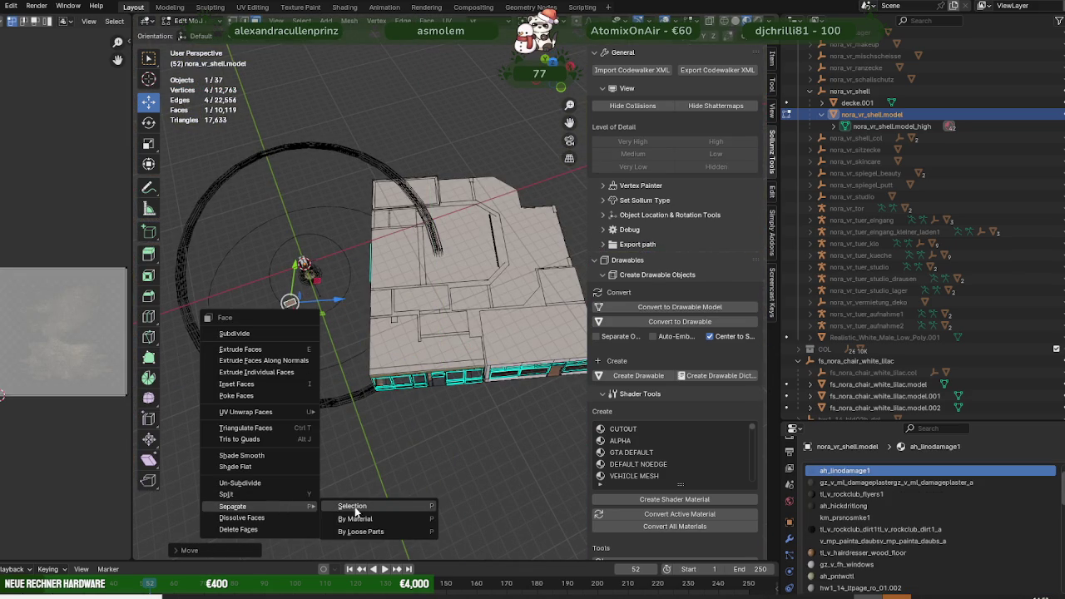
click(352, 507)
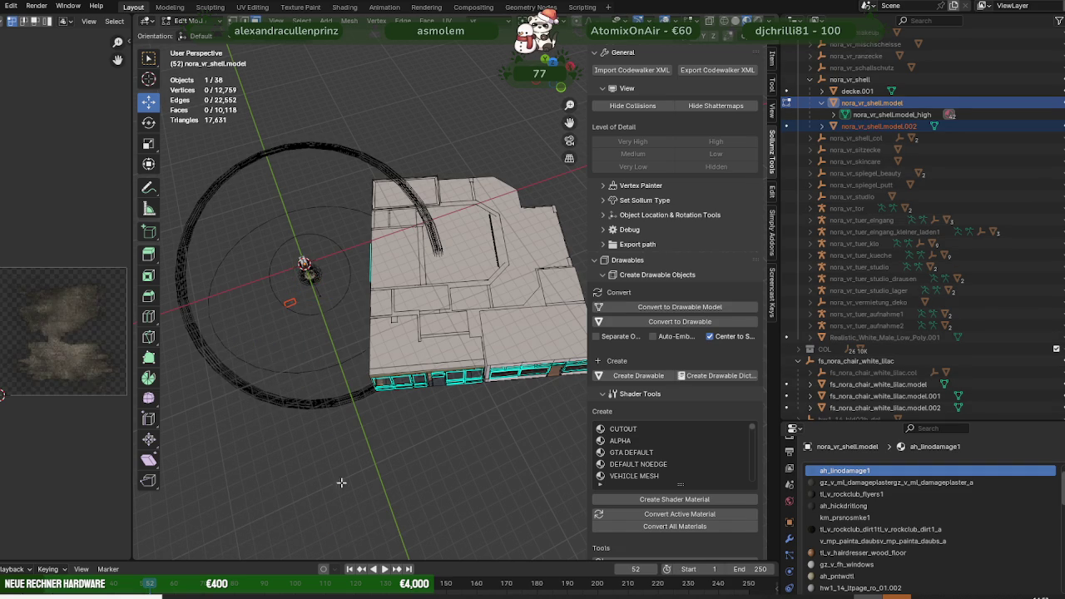
key(Tab)
scroll(287, 320, up, 2)
mouse_move(287, 321)
shift+middle_down()
mouse_move(414, 324)
mouse_move(424, 306)
mouse_move(366, 312)
mouse_move(455, 336)
mouse_move(401, 184)
shift+middle_up()
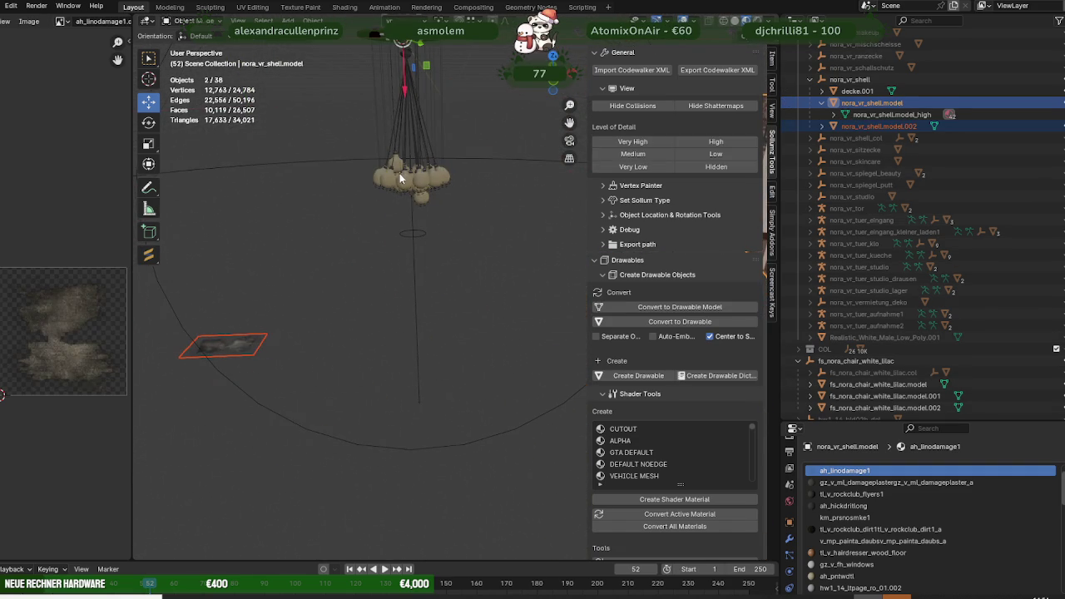
Join the separated floor decal into the nora_vr_lampe.model chandelier.
click(399, 176)
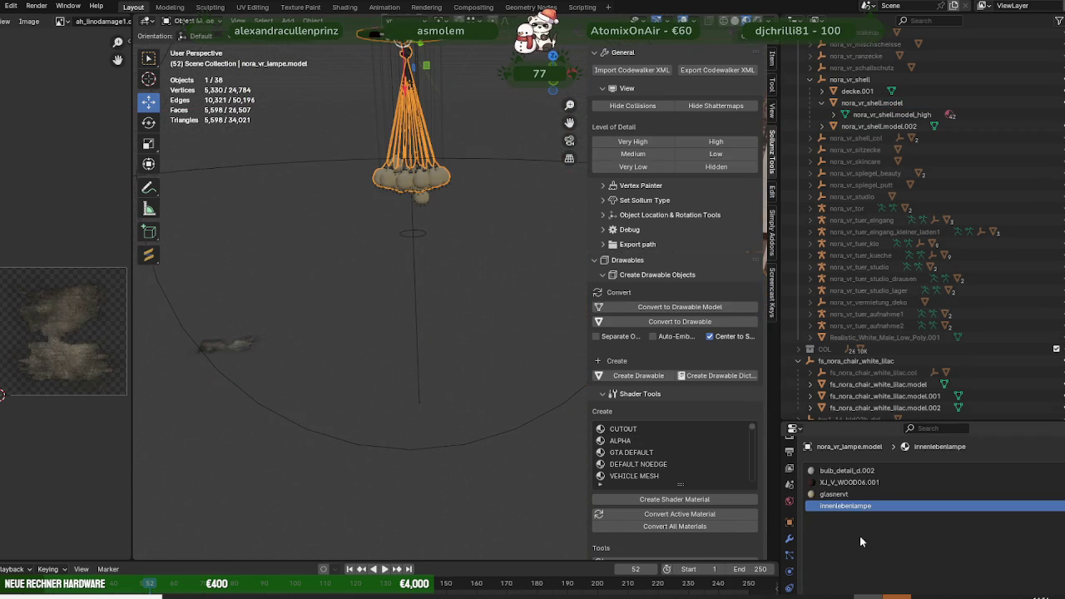
scroll(970, 302, down, 5)
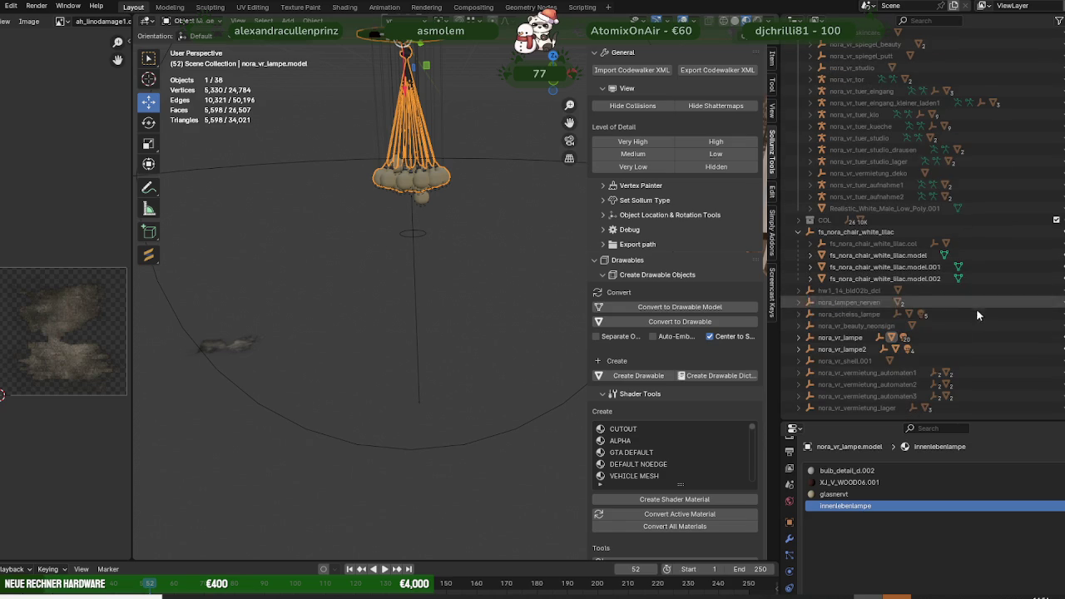
shift+middle_drag(436, 230, 537, 268)
key(ctrl+z)
middle_drag(421, 337, 454, 240)
click(453, 240)
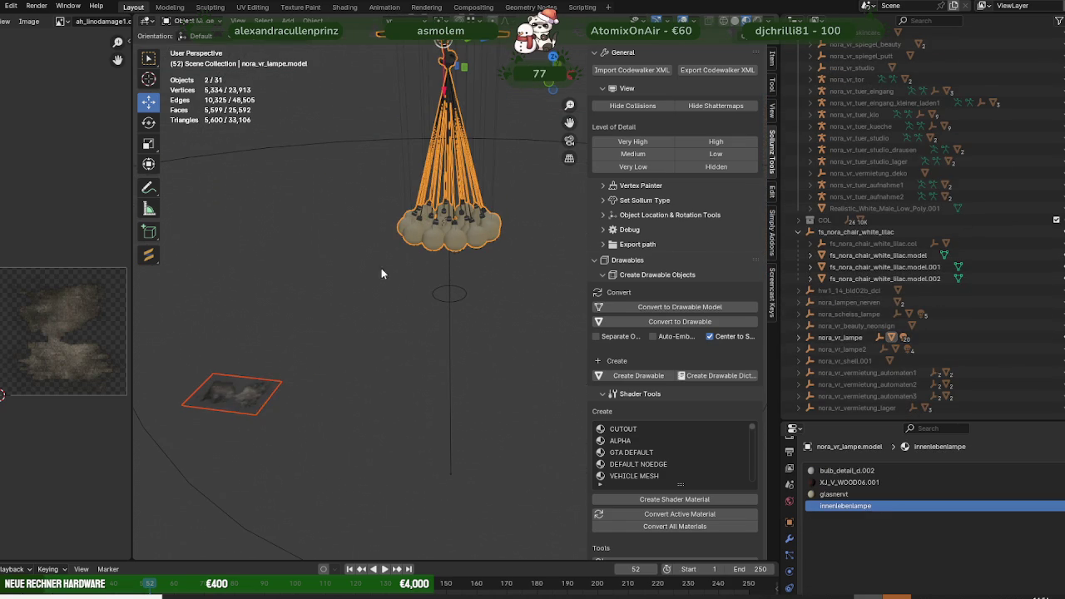
right_click(287, 290)
click(262, 286)
Shut down the alt:V server console.
click(494, 553)
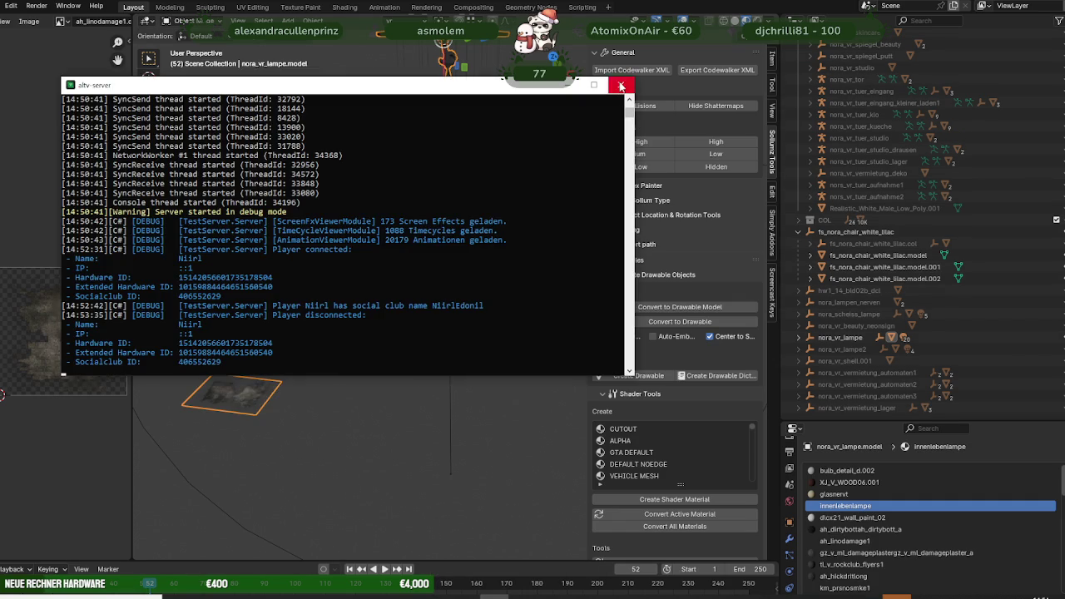
click(622, 86)
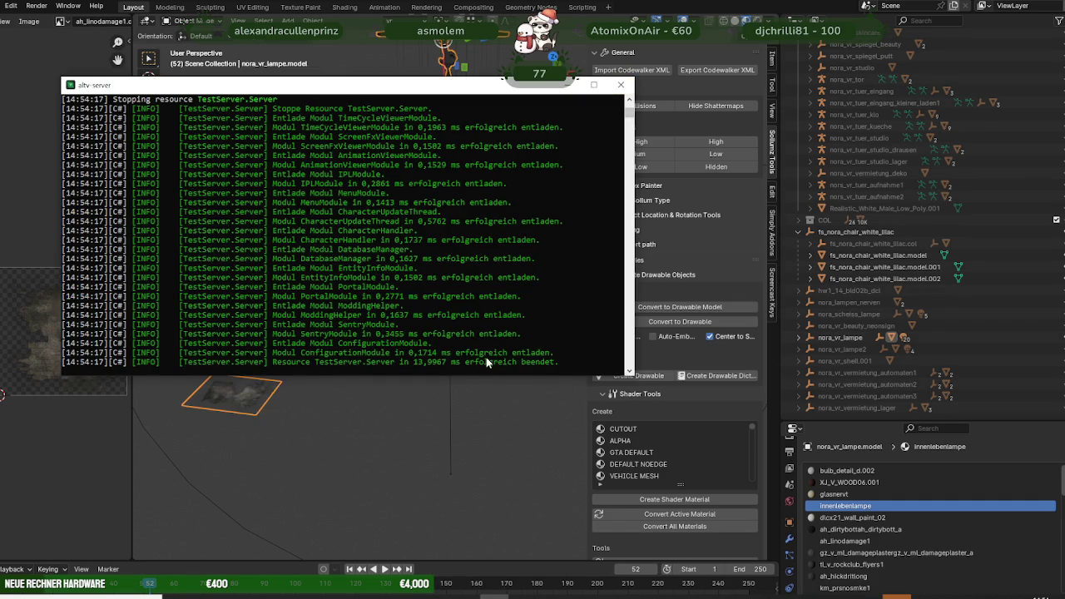
middle_drag(504, 331, 390, 266)
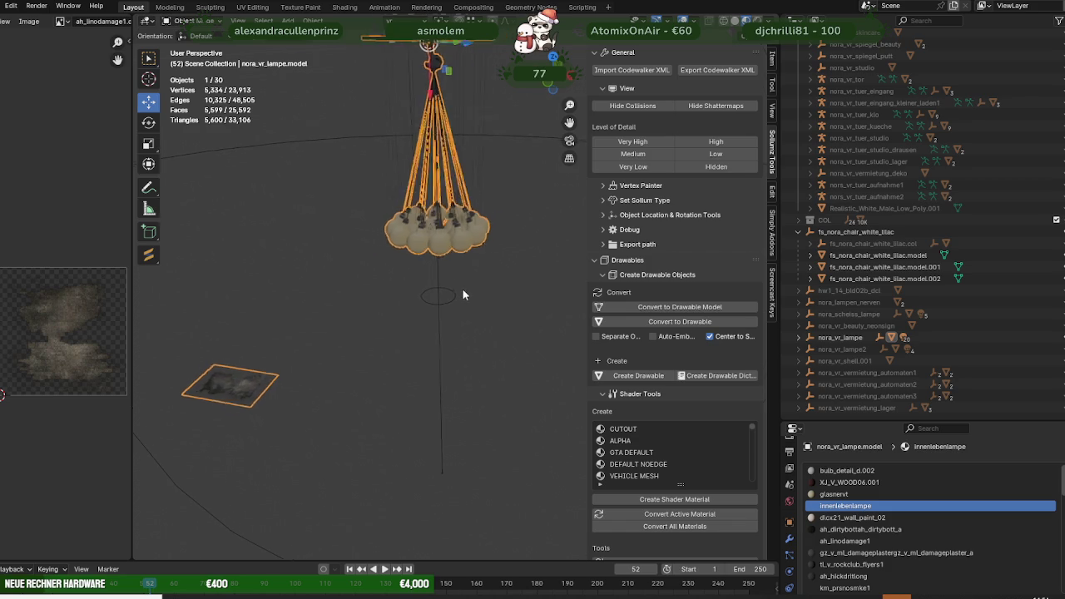
Select and inspect all chandelier bulb faces using the glasnervt material.
key(Tab)
click(402, 246)
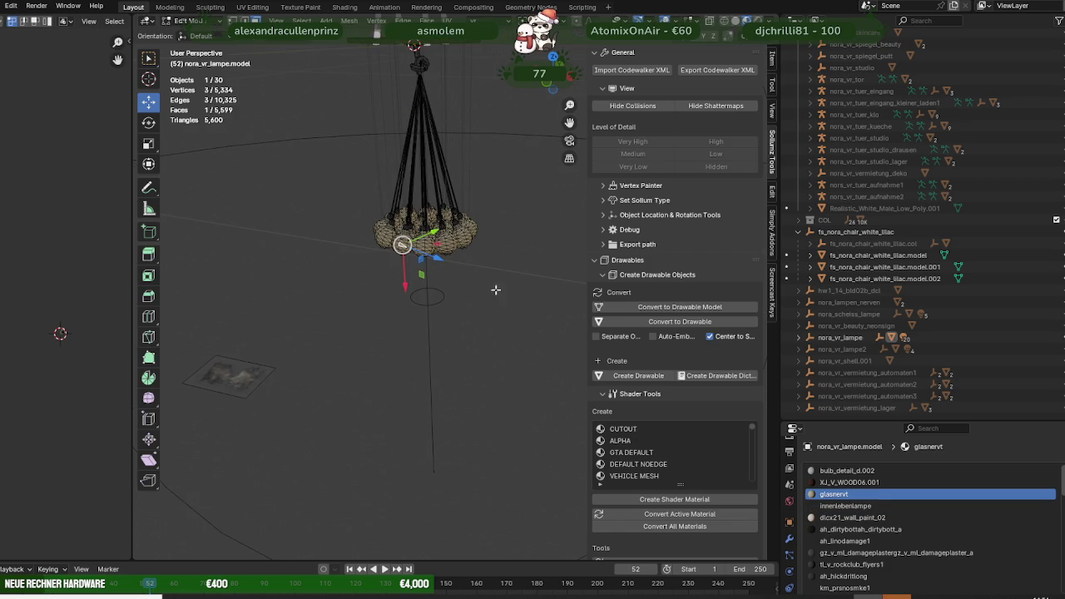
scroll(958, 512, down, 5)
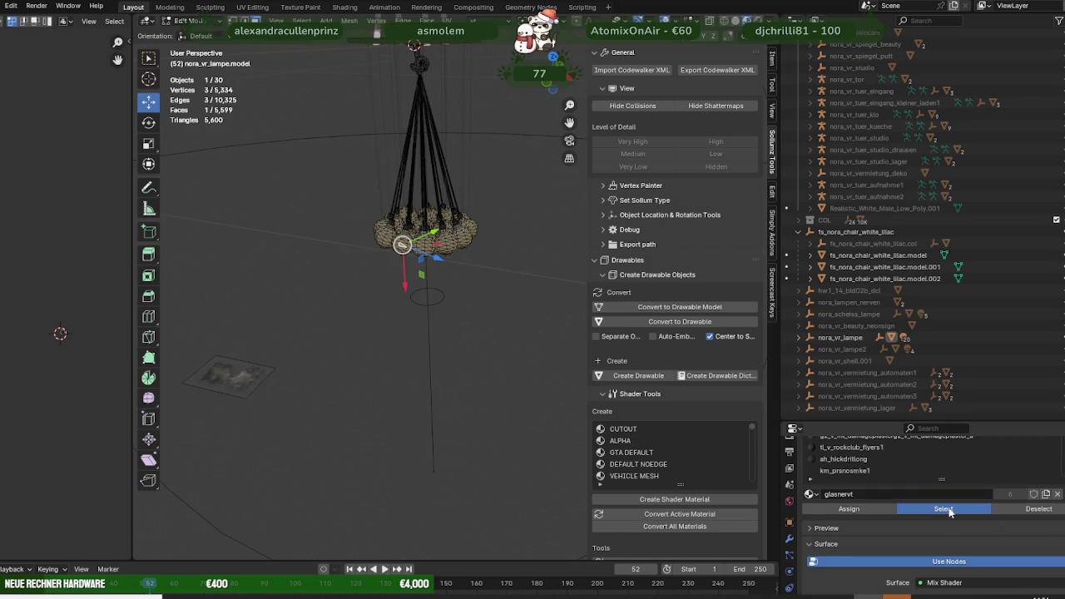
click(950, 512)
middle_drag(451, 340, 480, 350)
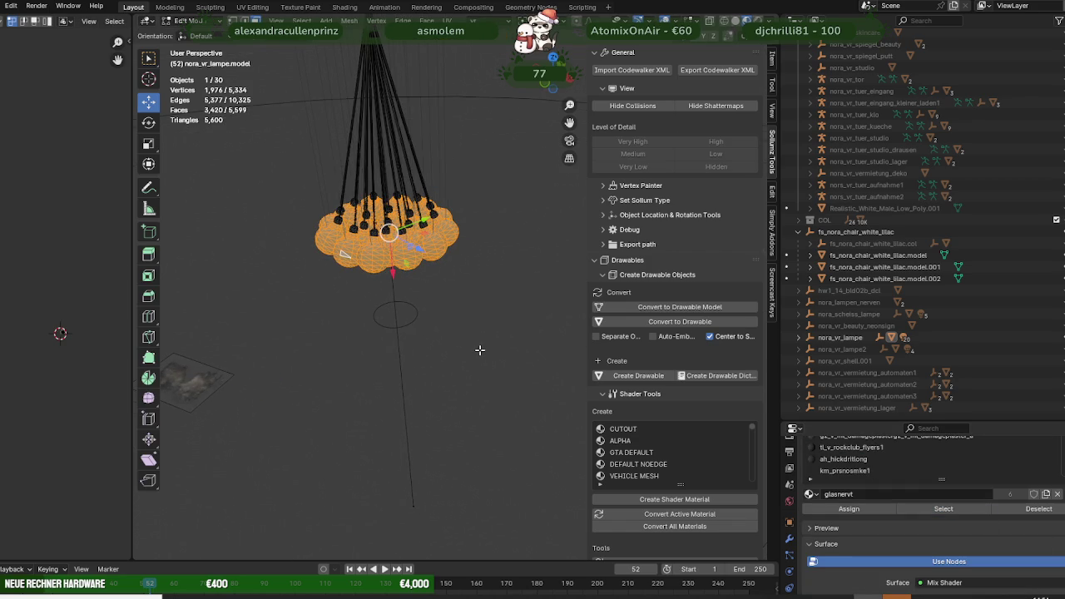
scroll(694, 480, down, 2)
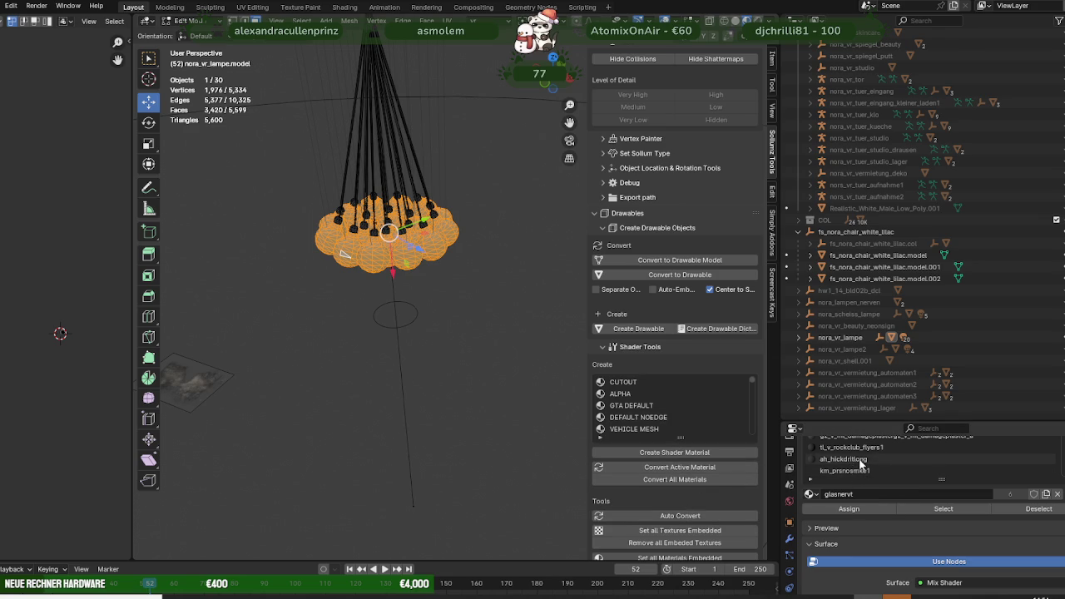
middle_drag(335, 362, 331, 348)
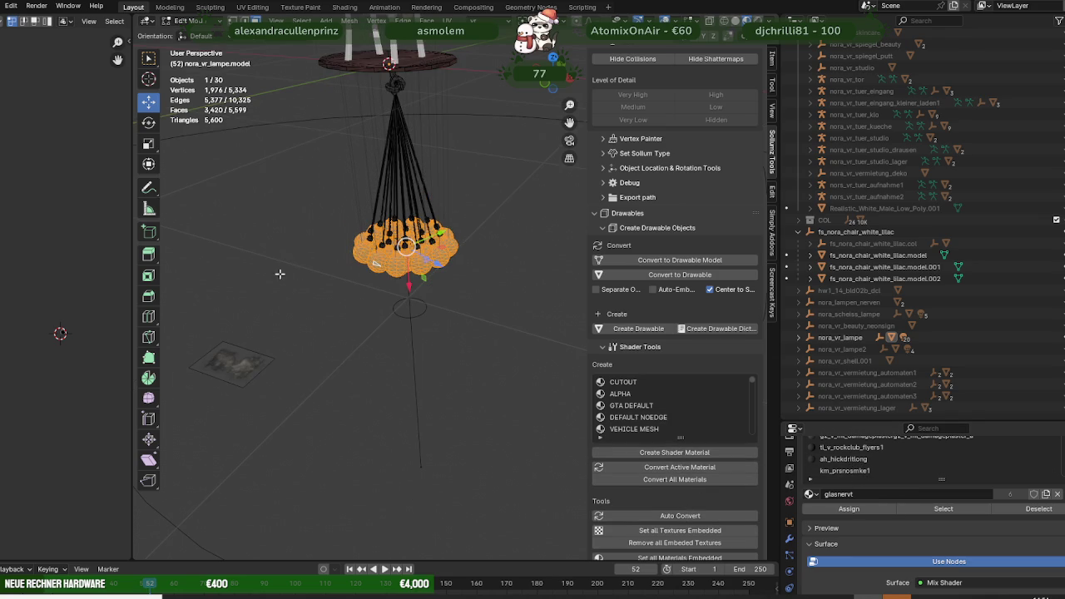
key(Tab)
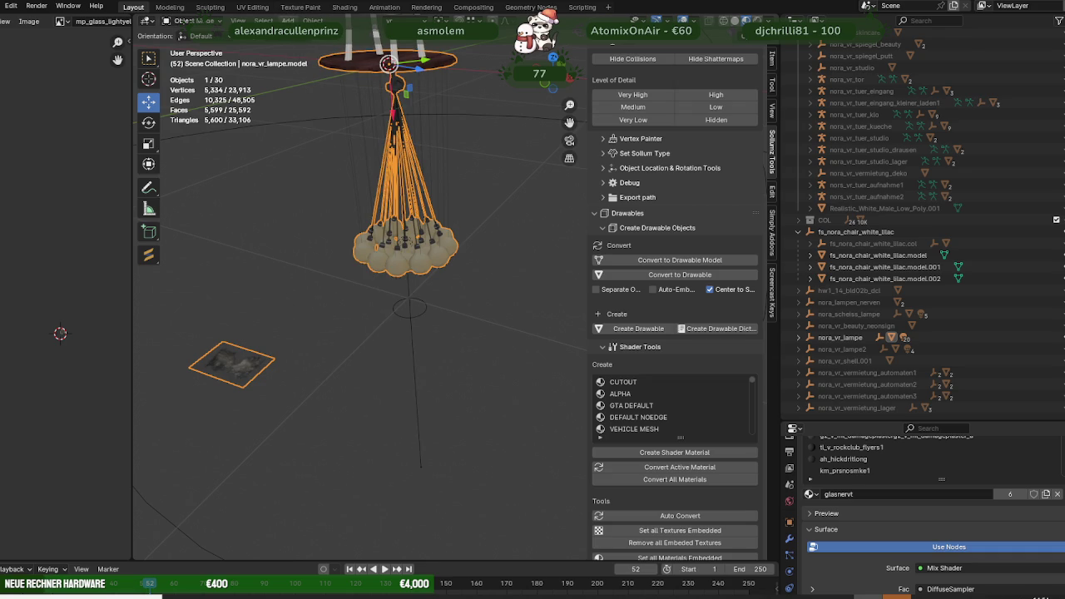
Remove the lamp's unused material slots and enlarge the material slot list.
click(313, 20)
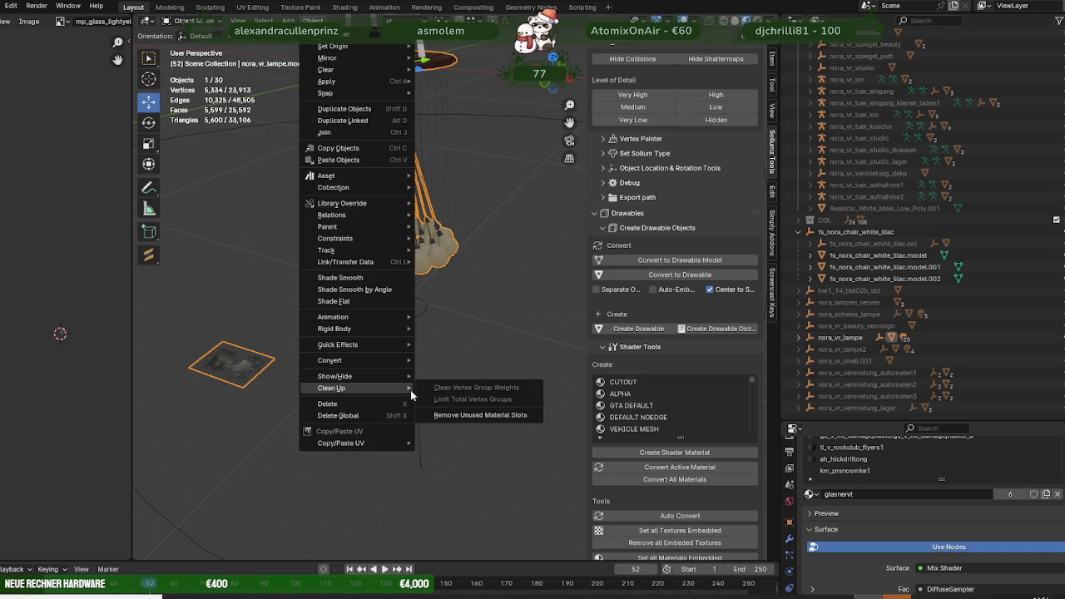
click(474, 417)
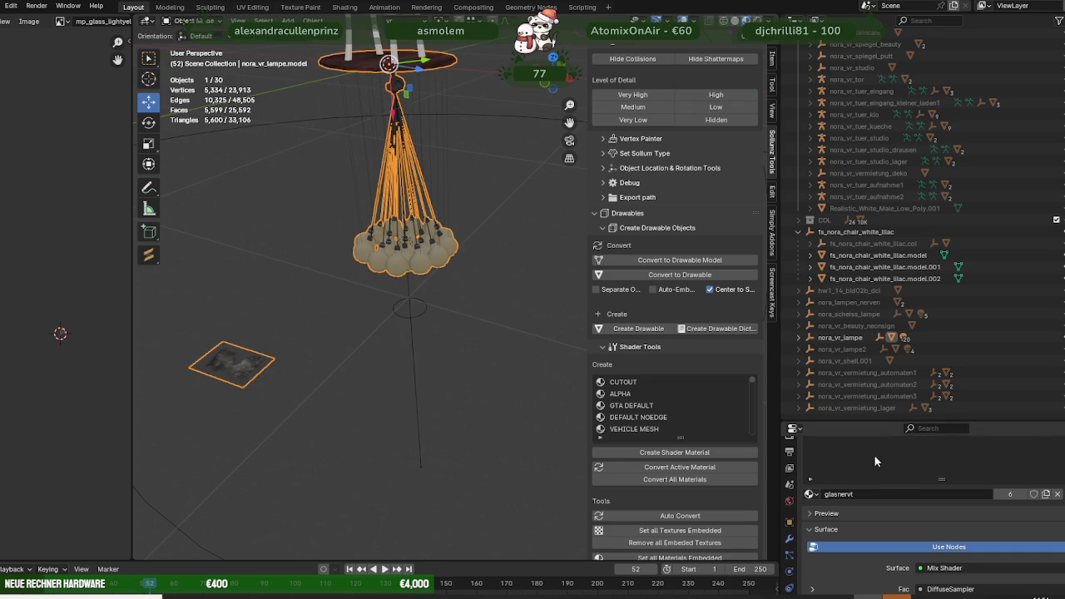
drag(888, 422, 885, 323)
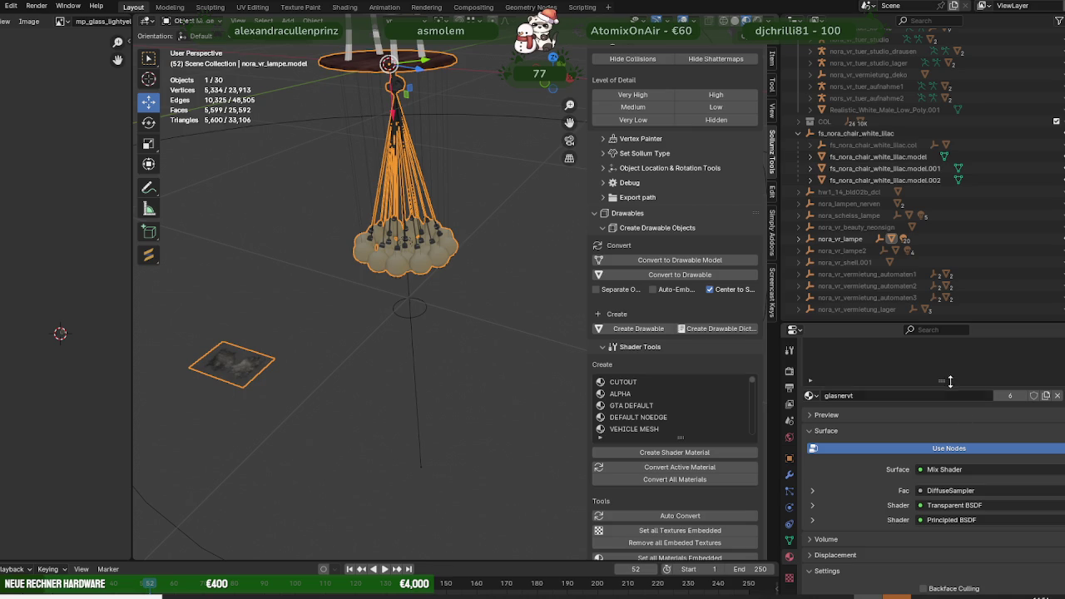
drag(943, 383, 941, 509)
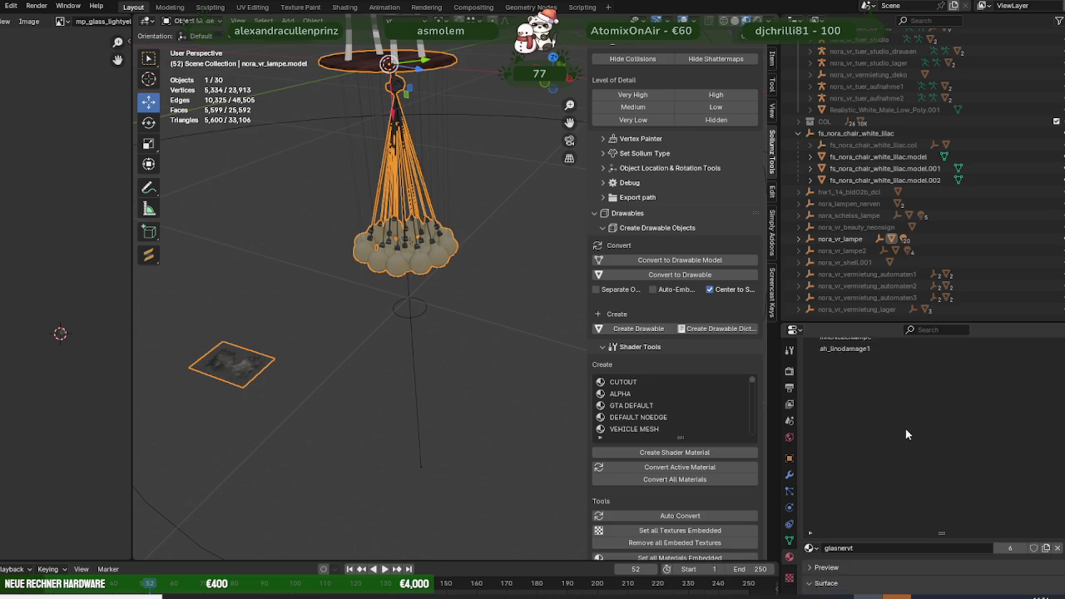
key(Tab)
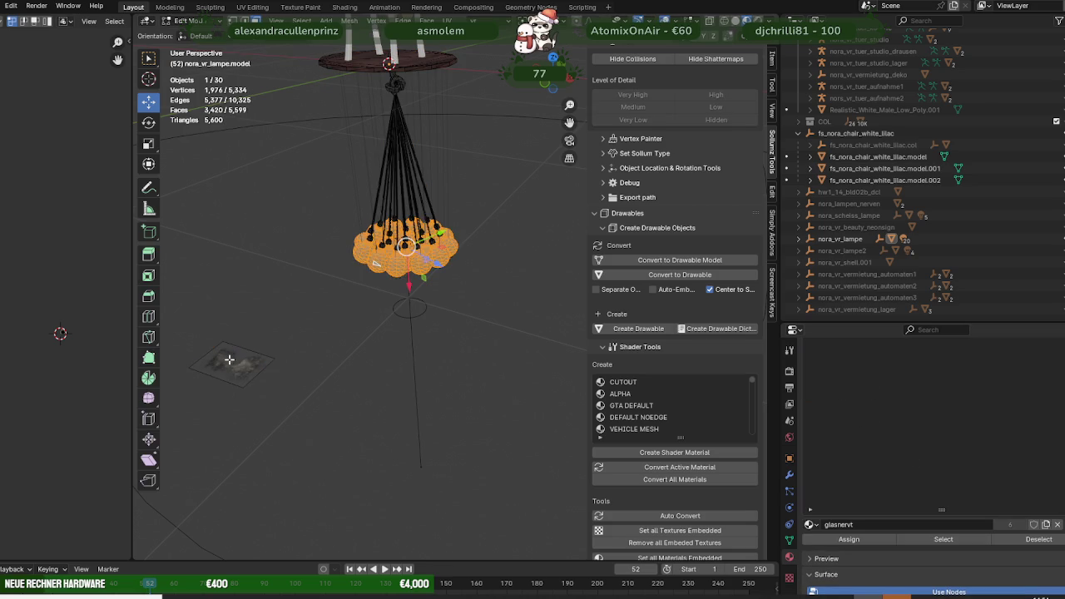
Copy the ah_linodamage1 material and paste it into the default.007 slot.
click(228, 359)
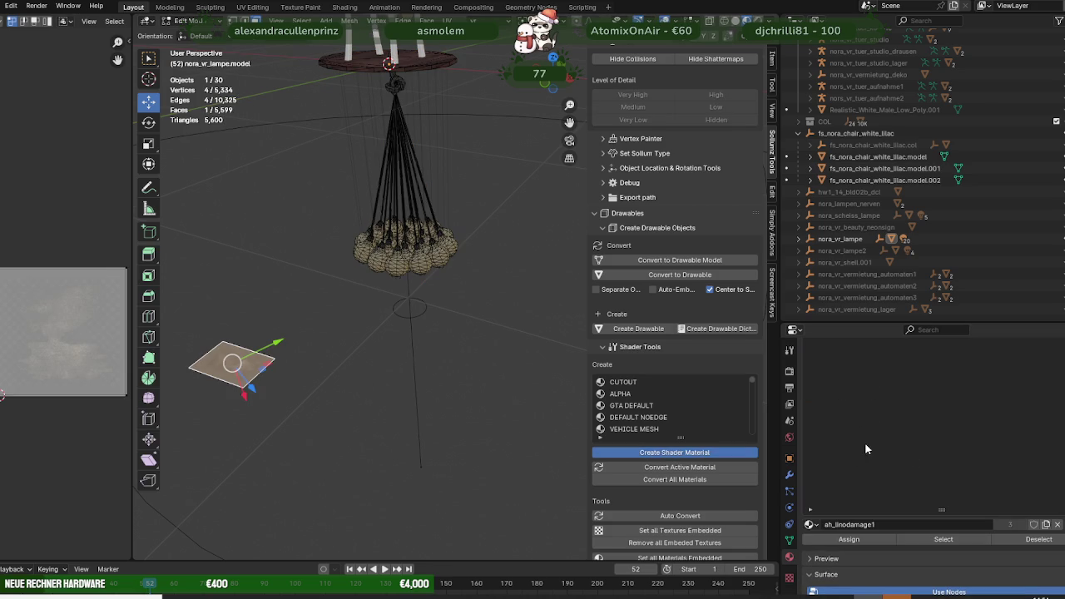
scroll(880, 429, up, 3)
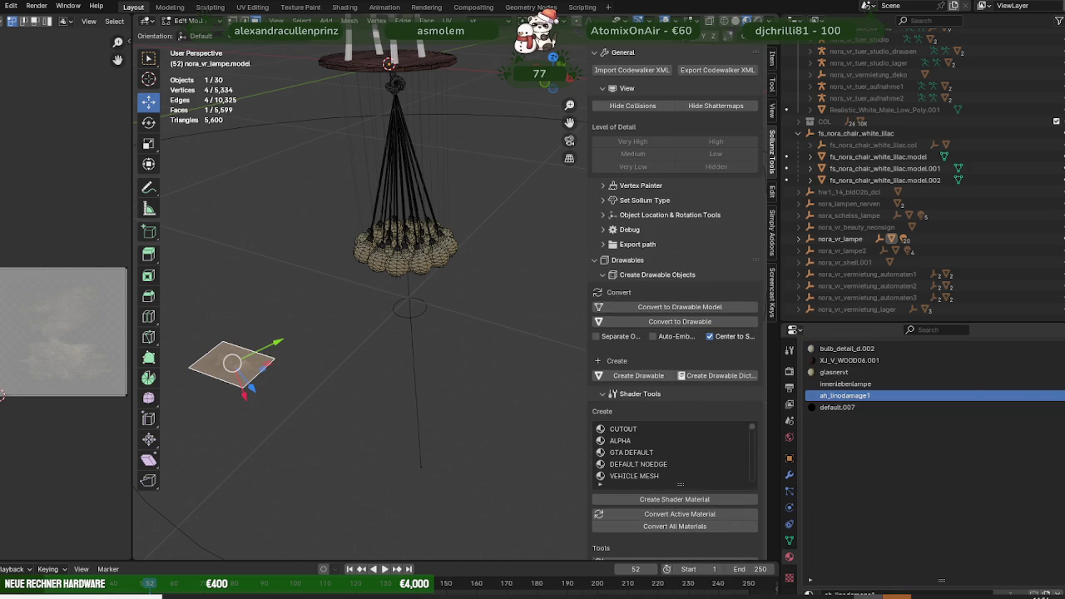
right_click(1037, 391)
click(1011, 386)
click(839, 408)
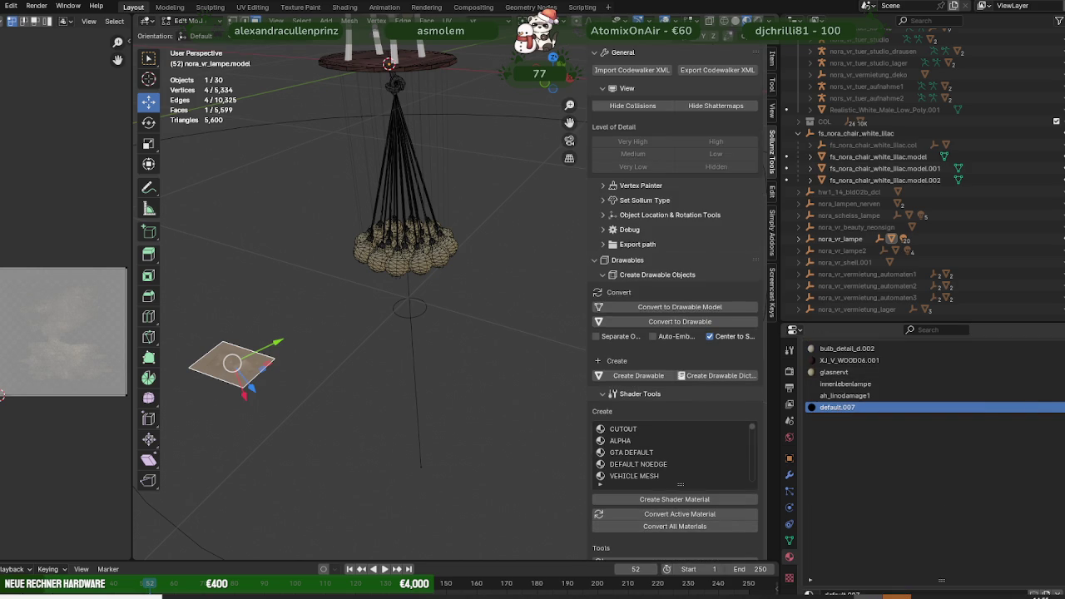
click(1055, 384)
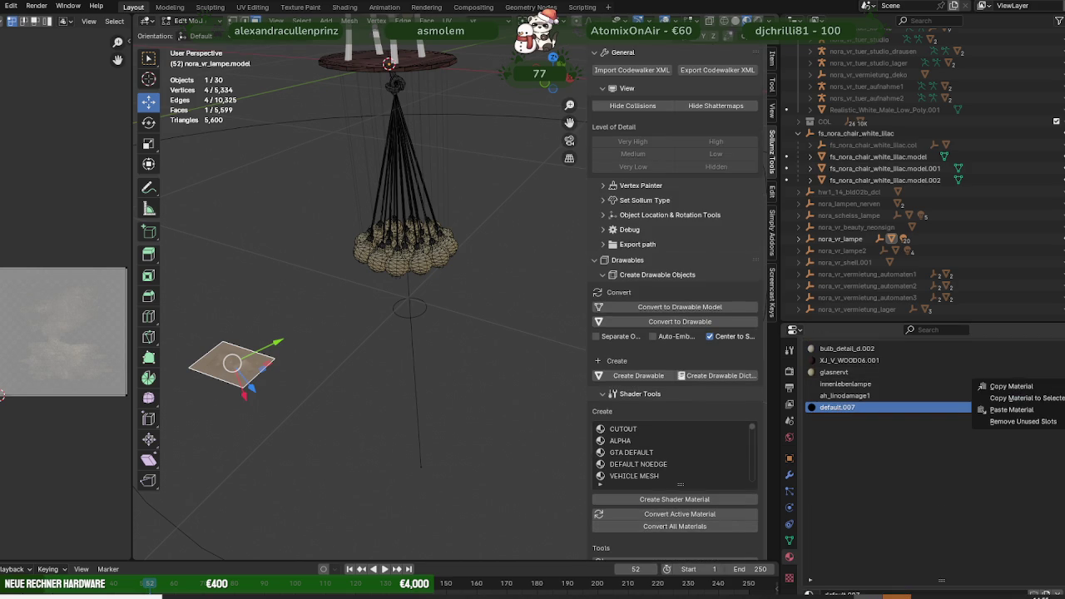
click(1010, 411)
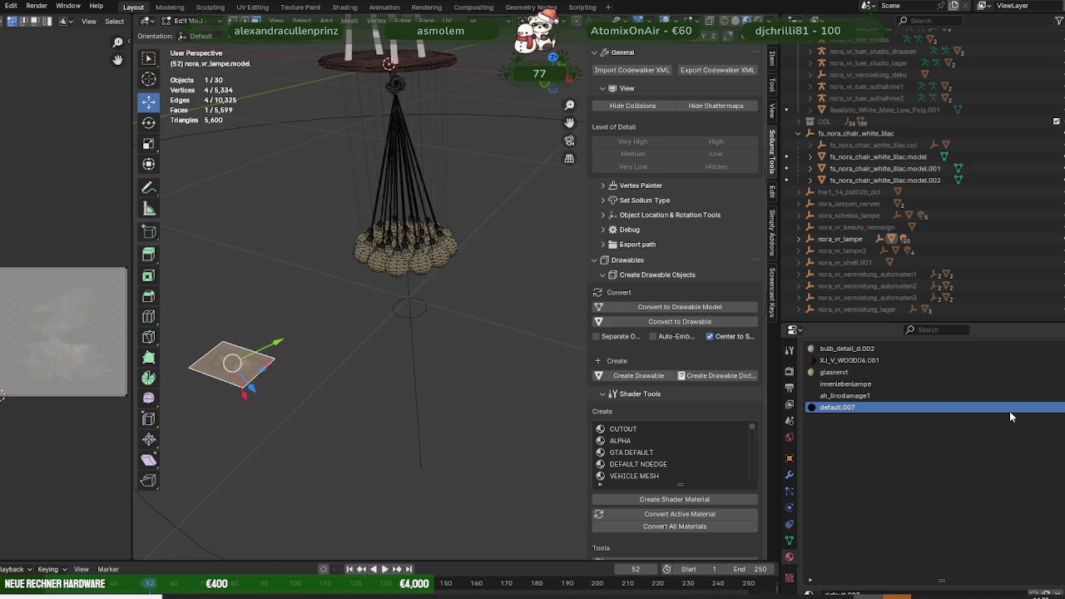
Reassign the bulb faces using innenlebenlampe to the default.007 material.
click(844, 384)
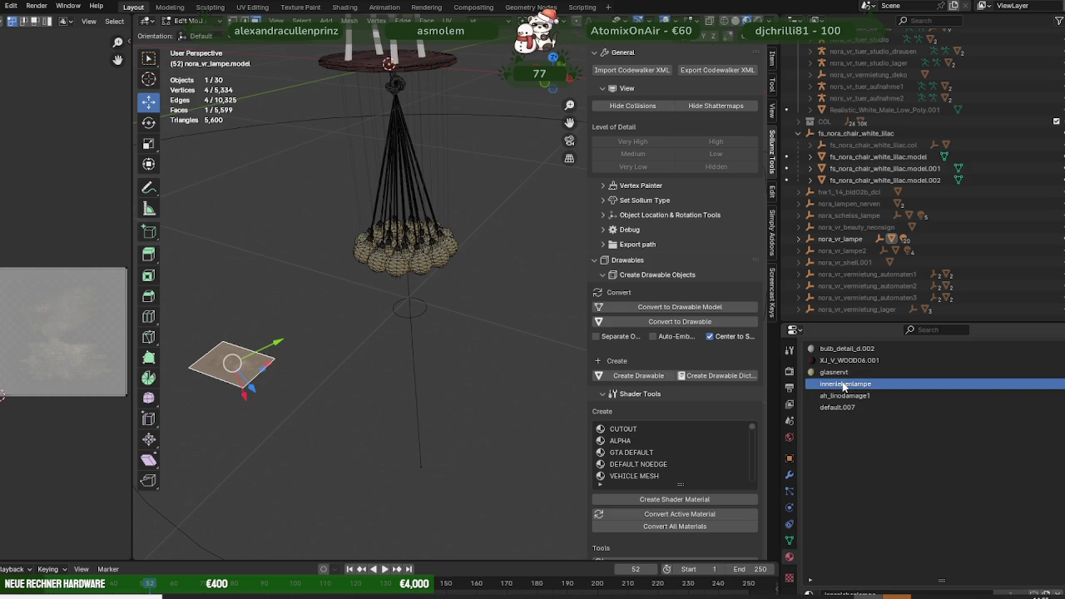
click(251, 361)
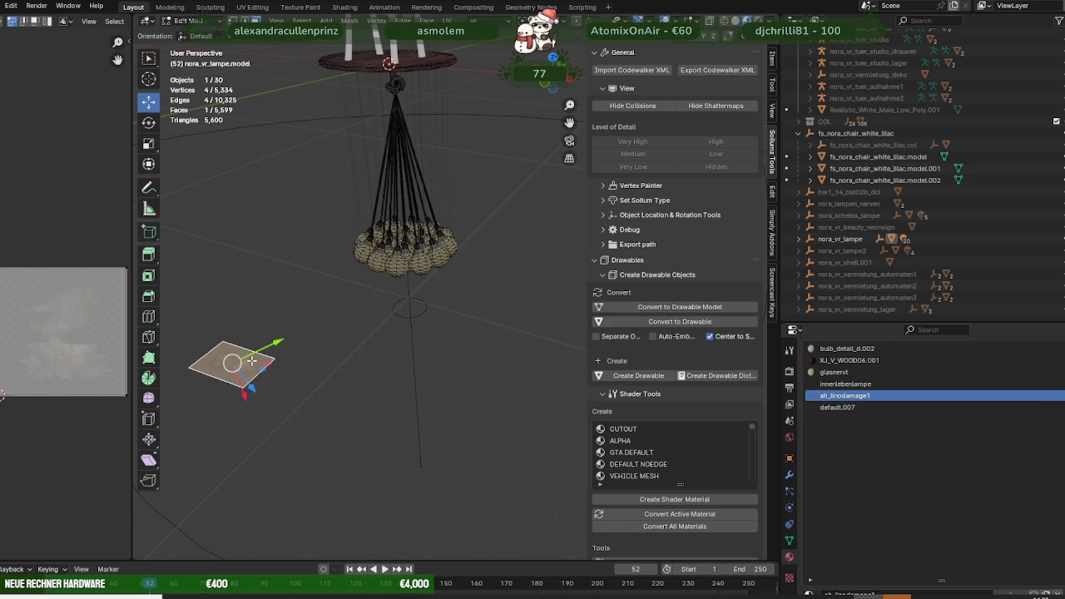
key(Tab)
click(840, 385)
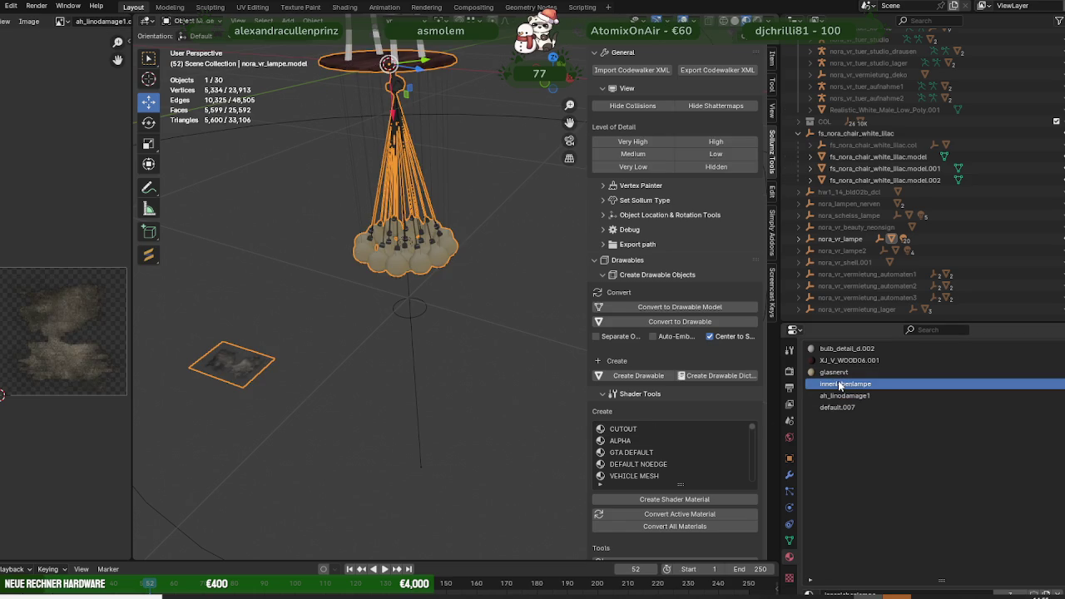
key(Tab)
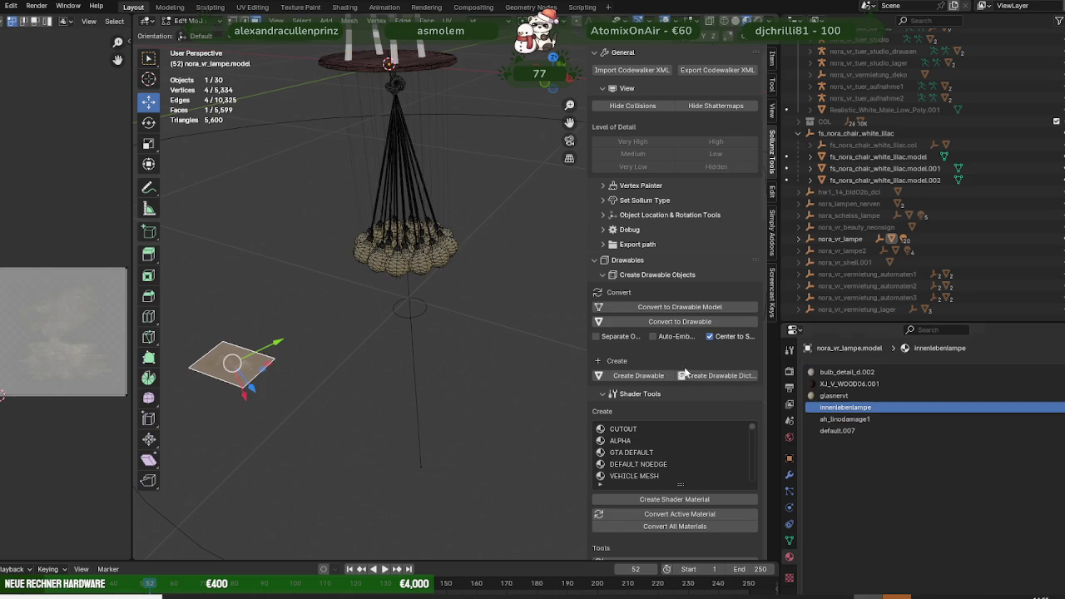
click(527, 330)
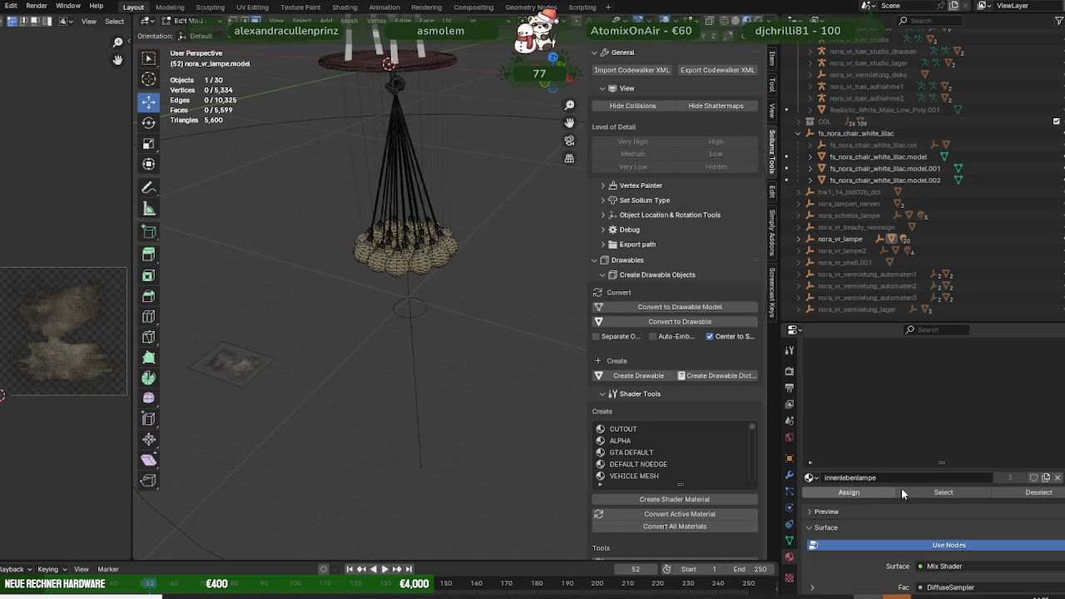
click(907, 491)
click(849, 431)
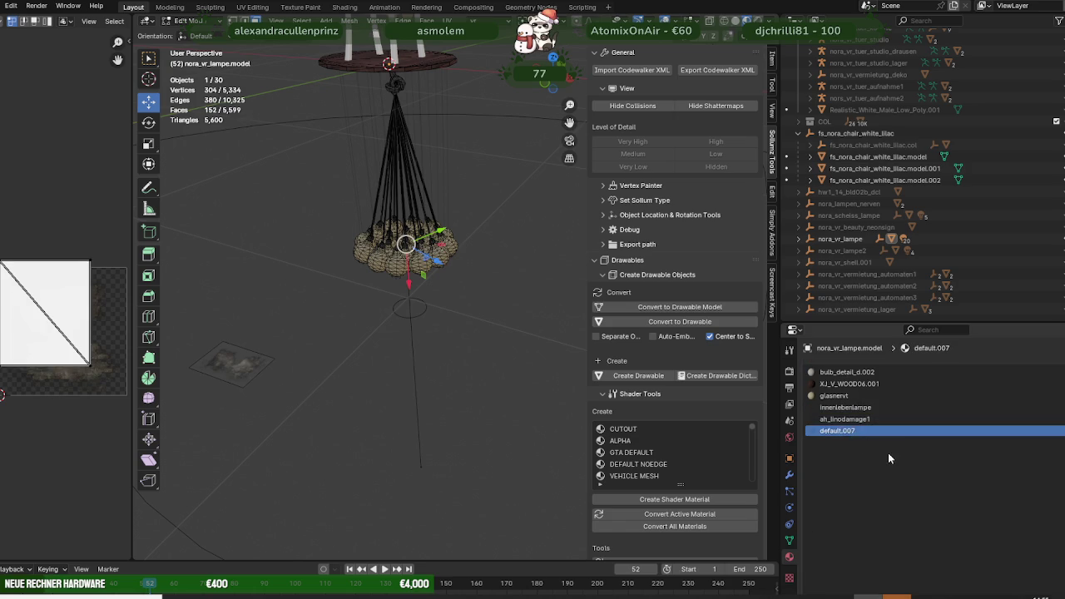
scroll(874, 470, down, 5)
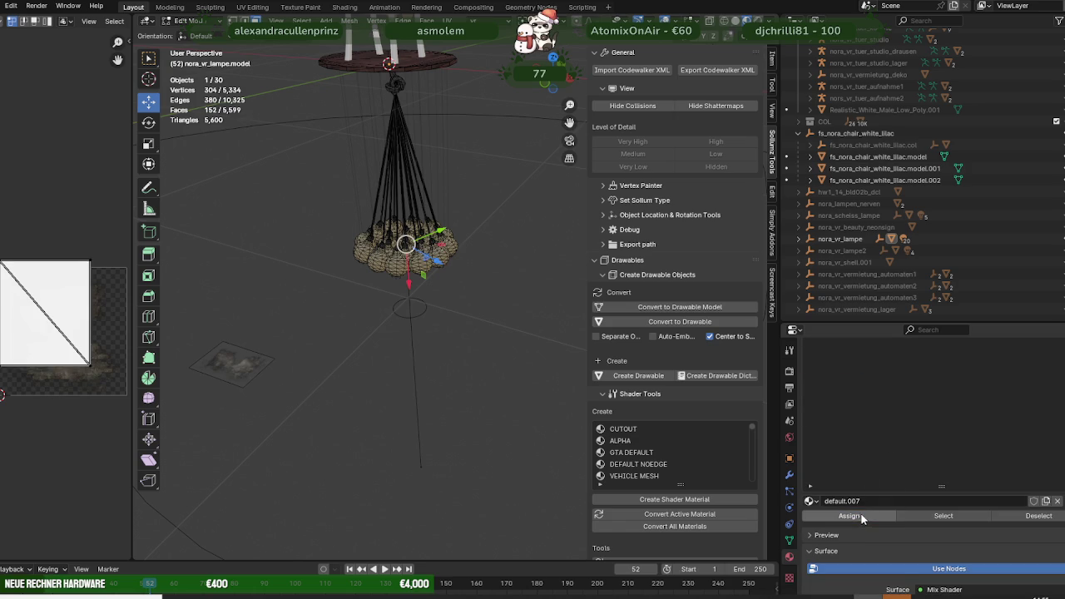
click(860, 514)
scroll(849, 483, up, 5)
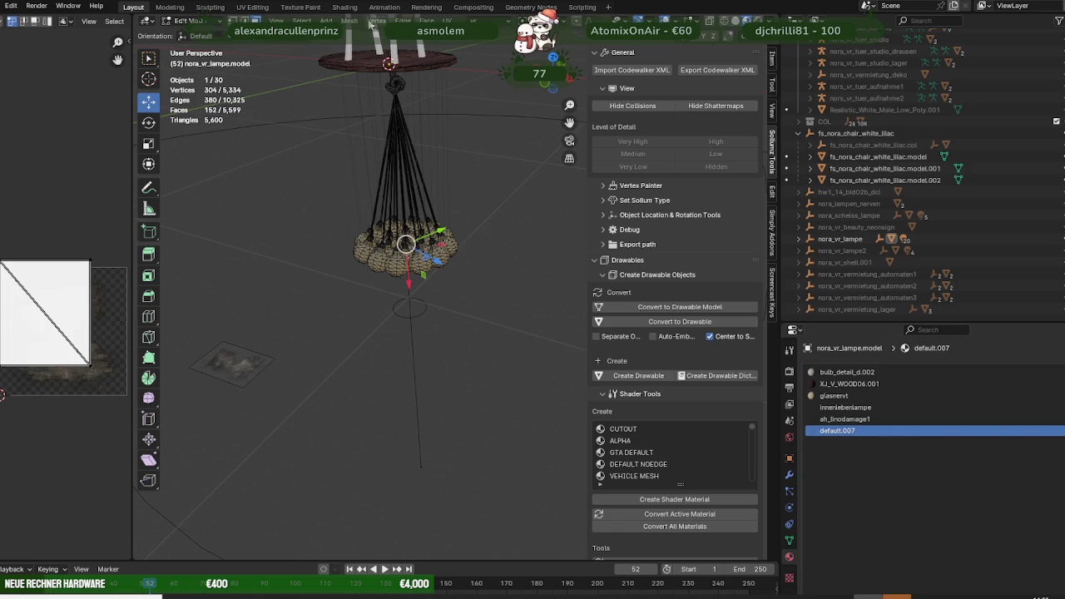
click(344, 7)
mouse_move(618, 337)
middle_down()
mouse_move(668, 363)
mouse_move(641, 433)
middle_up()
Load bulb_detail_dbulb_detail_a.dds from pandafixgedingens into default.007's DiffuseSampler node.
scroll(599, 357, up, 2)
scroll(590, 347, up, 3)
click(627, 322)
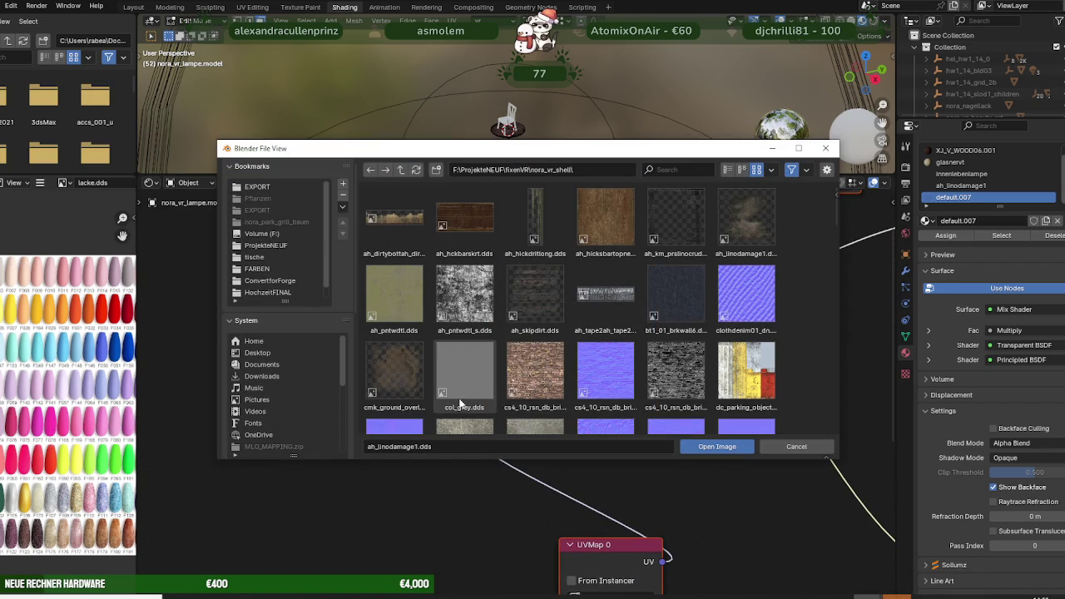
click(400, 170)
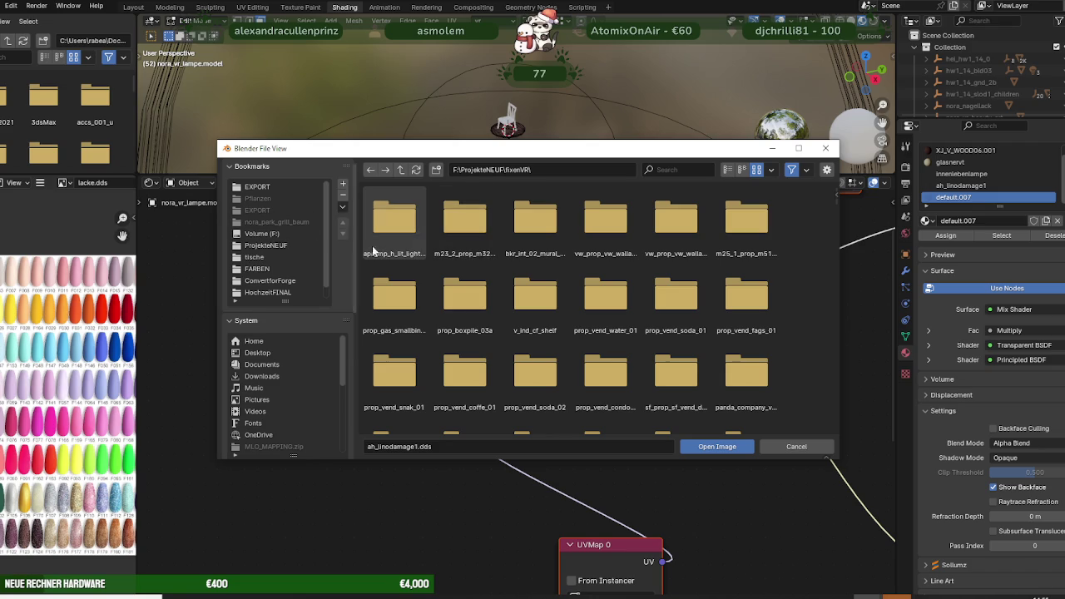
click(400, 169)
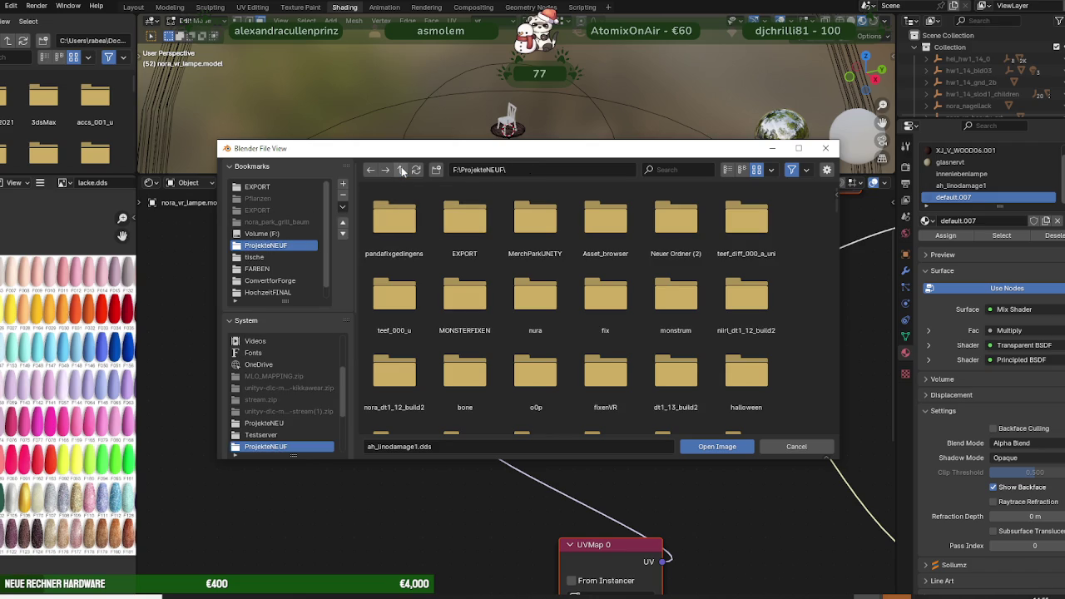
double_click(395, 218)
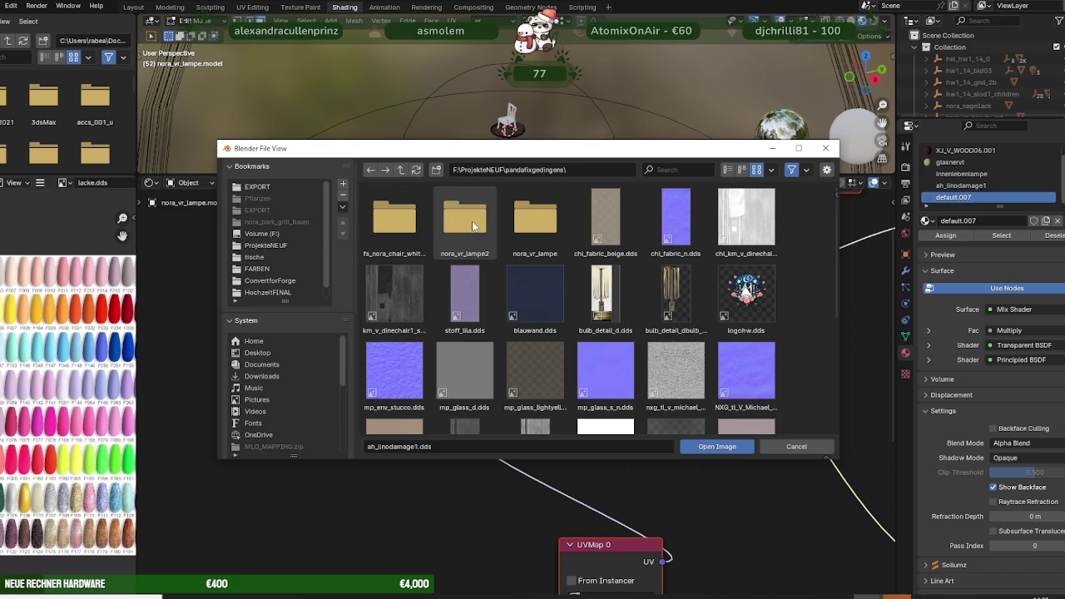
click(676, 304)
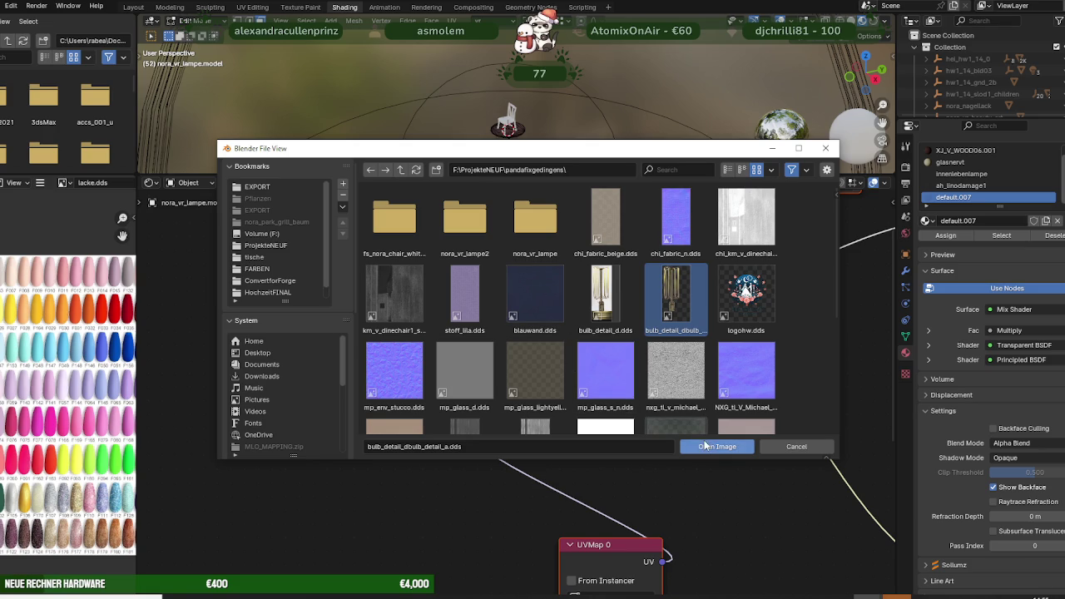
click(705, 446)
click(131, 7)
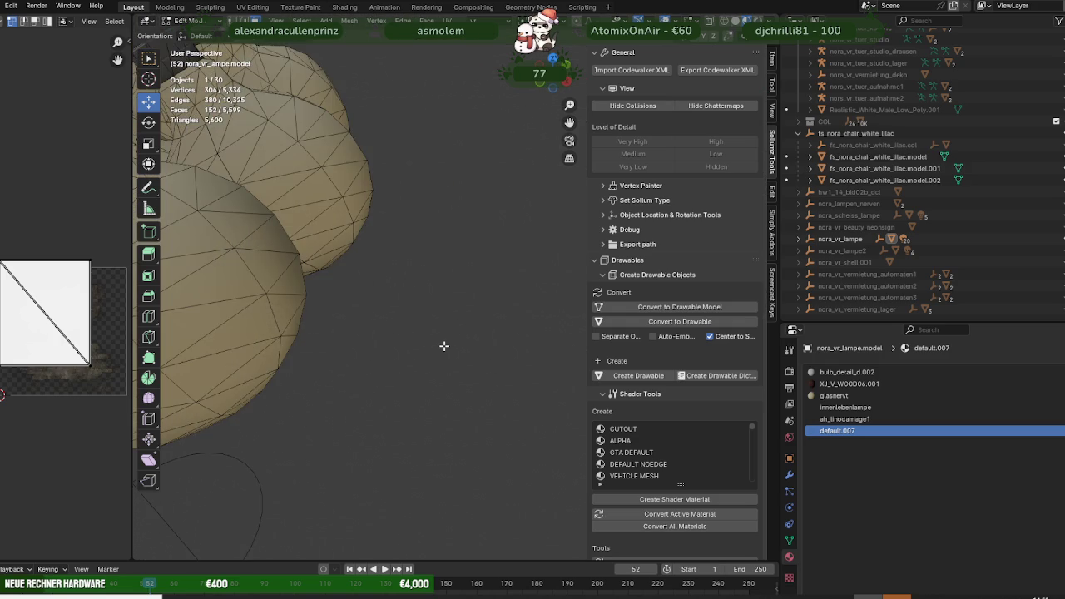
Delete the leftover plane face from the lamp mesh.
key(KP_Decimal)
scroll(443, 354, up, 4)
scroll(442, 363, up, 5)
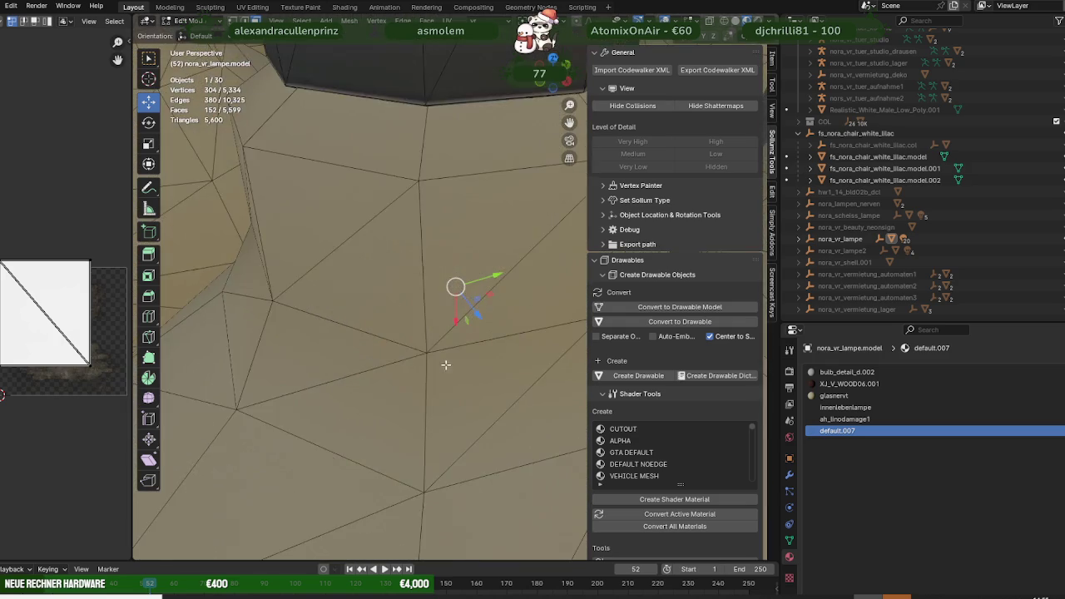
scroll(449, 375, up, 3)
middle_drag(451, 380, 435, 325)
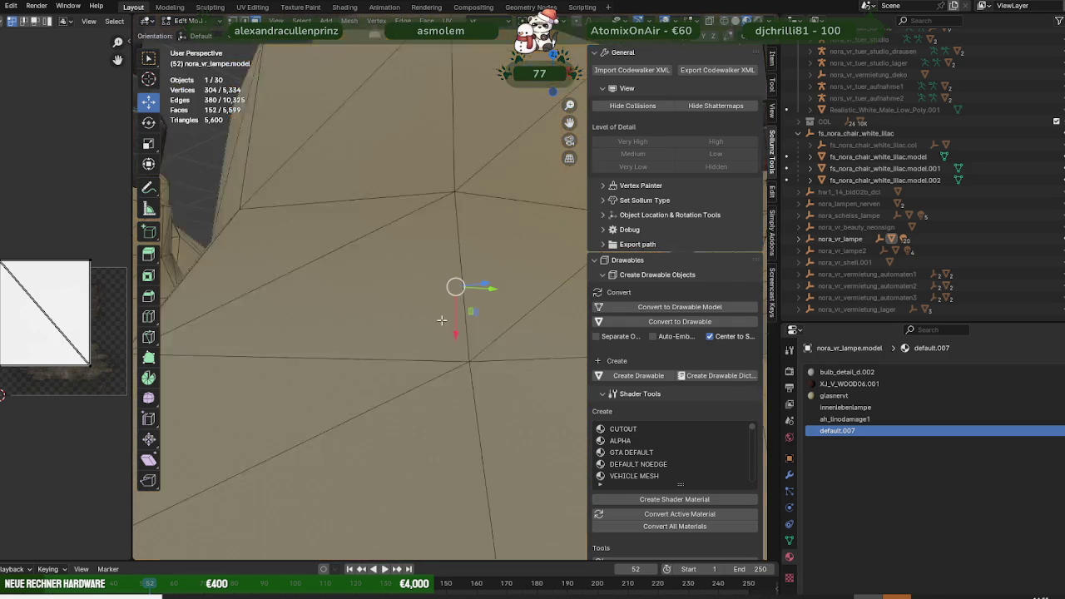
scroll(435, 324, down, 5)
scroll(420, 350, down, 1)
scroll(408, 383, down, 3)
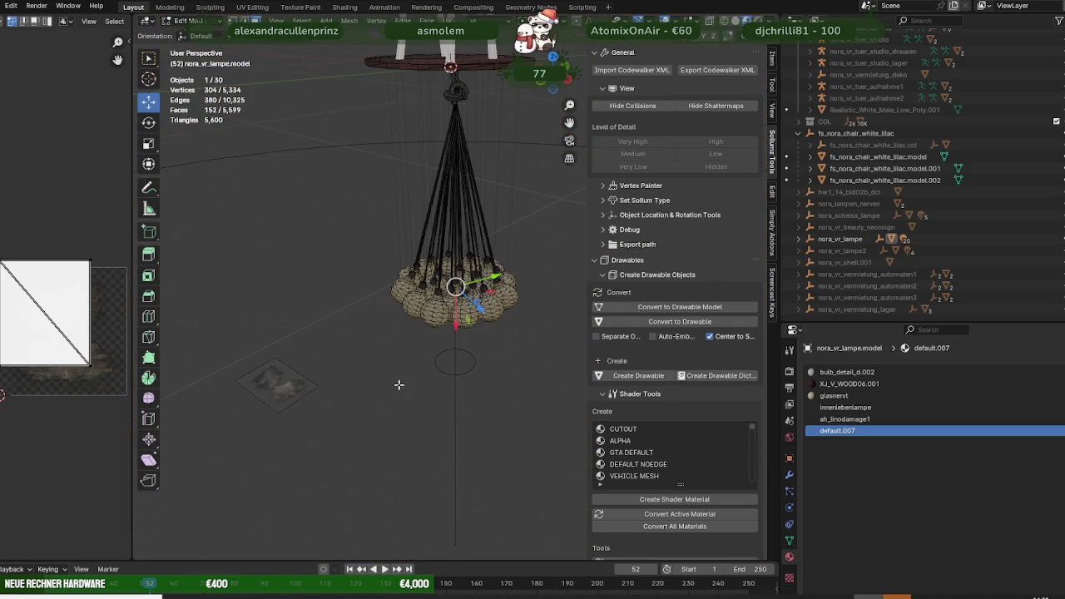
key(Tab)
key(Tab)
click(283, 381)
key(x)
click(283, 383)
key(Tab)
click(362, 331)
Remove unused material slots from the lamp again.
click(312, 20)
mouse_move(332, 388)
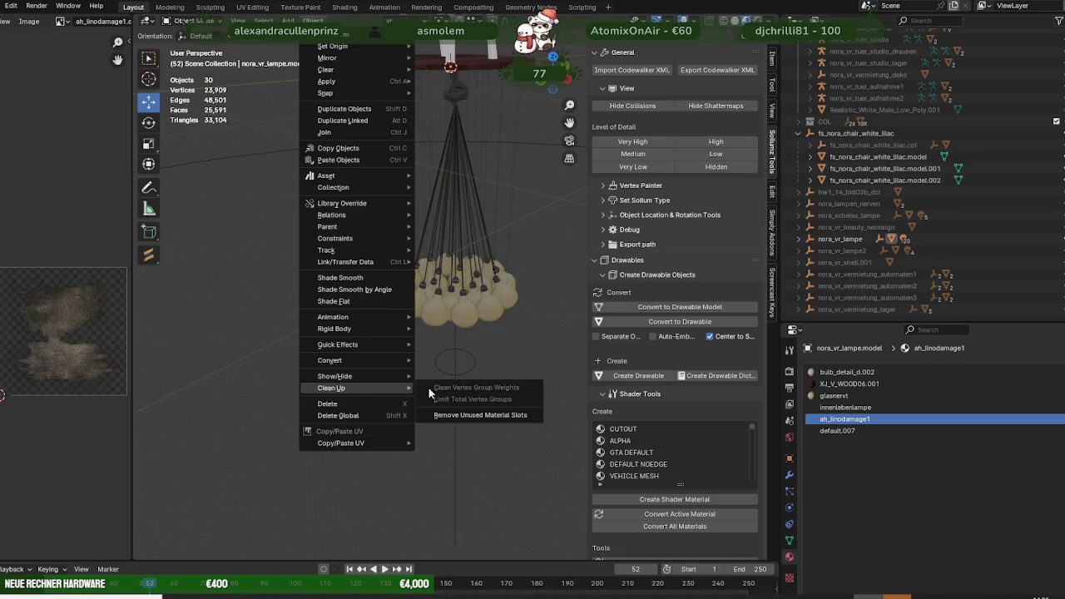
click(466, 416)
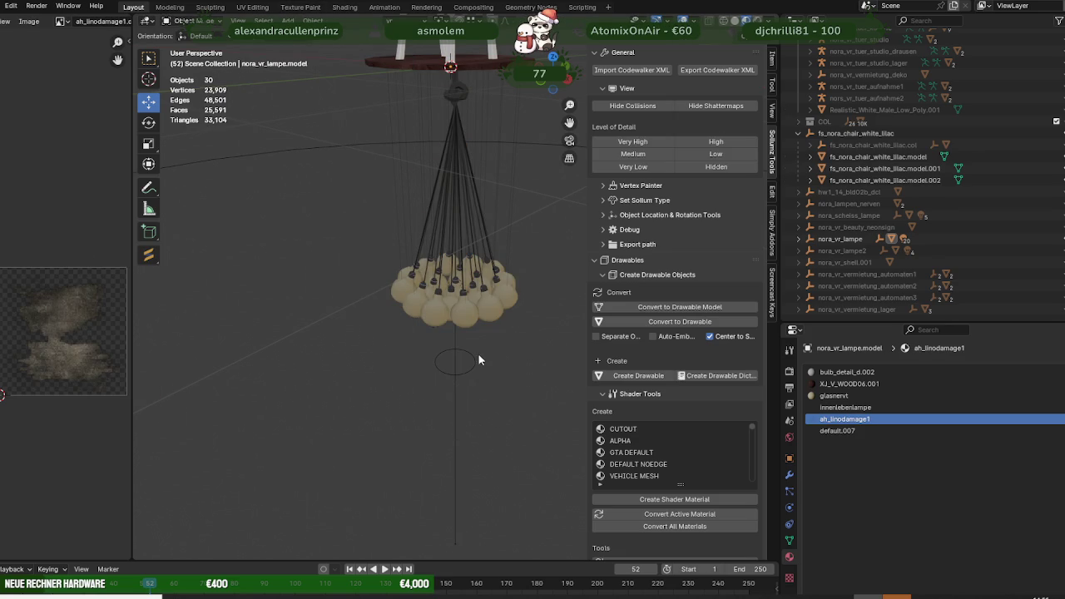
scroll(478, 358, up, 1)
scroll(478, 352, up, 2)
scroll(492, 352, up, 1)
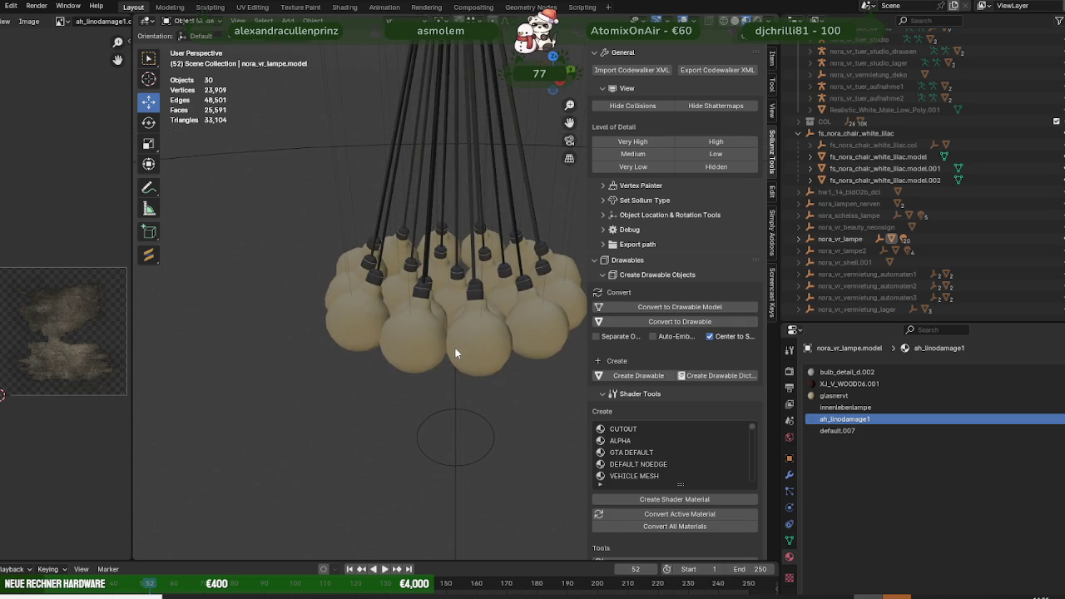
Select and frame the lamp faces that use the ah_linodamage1 material.
click(491, 365)
scroll(490, 366, down, 4)
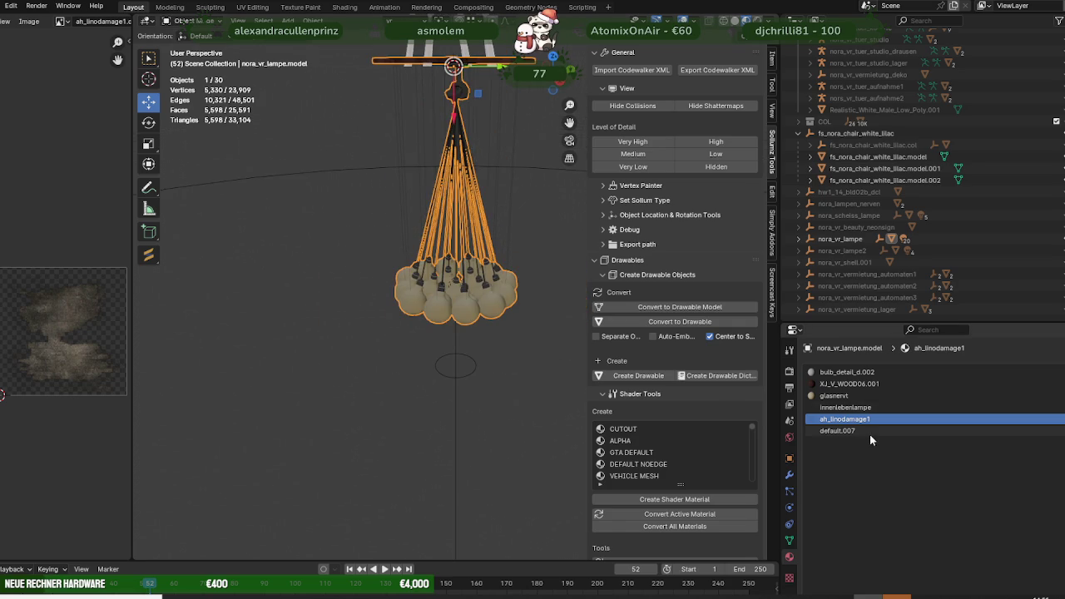
scroll(852, 428, down, 2)
key(Tab)
key(a)
key(alt+a)
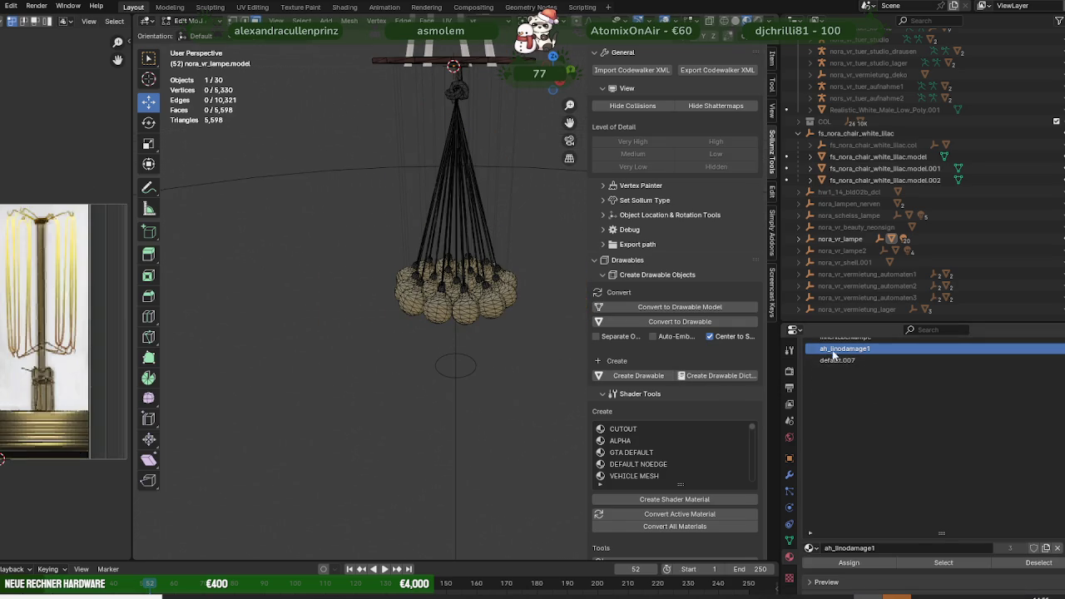
click(943, 563)
key(KP_Decimal)
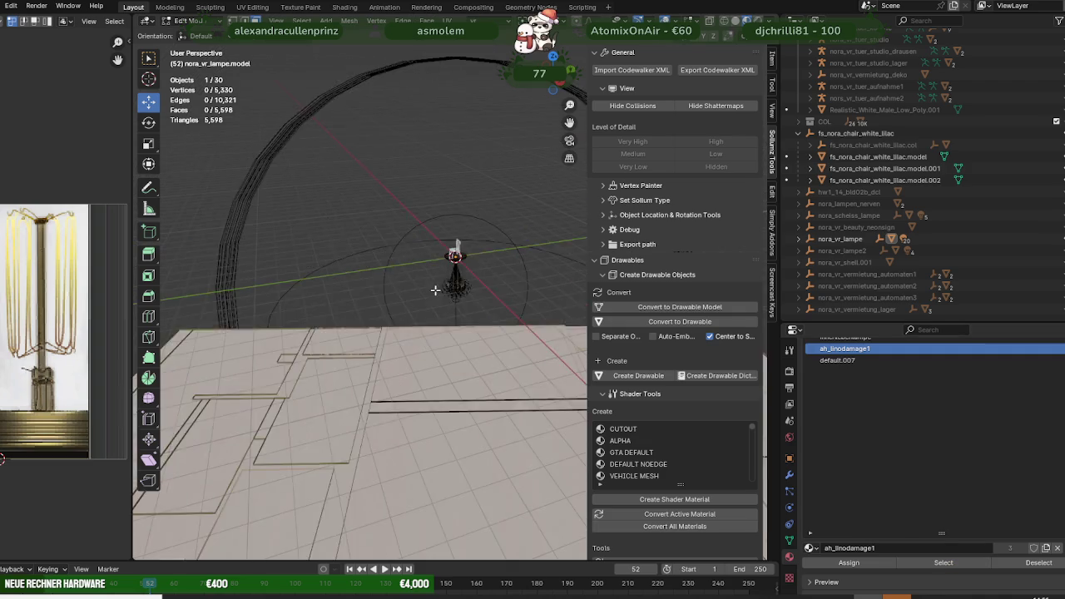
Remove the lamp's unused slots, leaving bulb_detail_d.002, X_V_WOOD06.001, glasnervt and default.007.
key(alt+z)
middle_drag(434, 296, 440, 364)
key(KP_Decimal)
key(alt+z)
key(Tab)
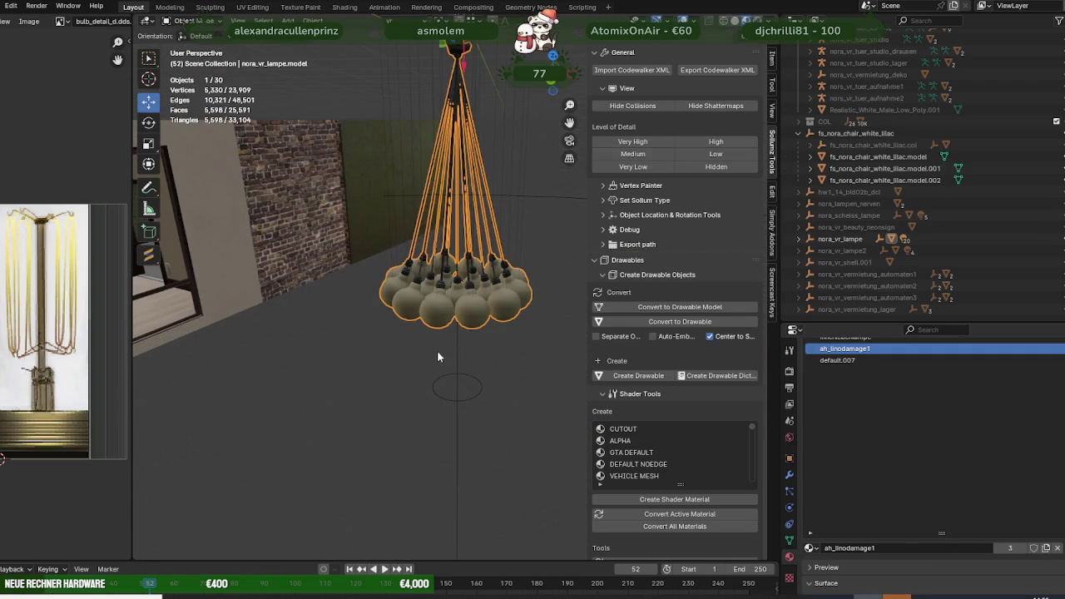
right_click(347, 260)
mouse_move(333, 388)
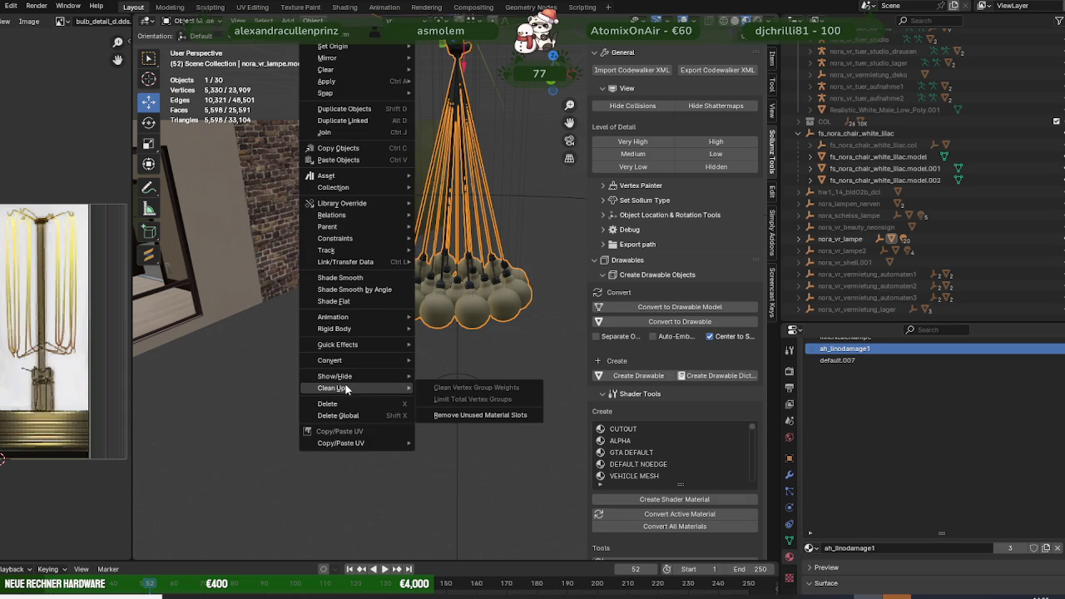
click(456, 415)
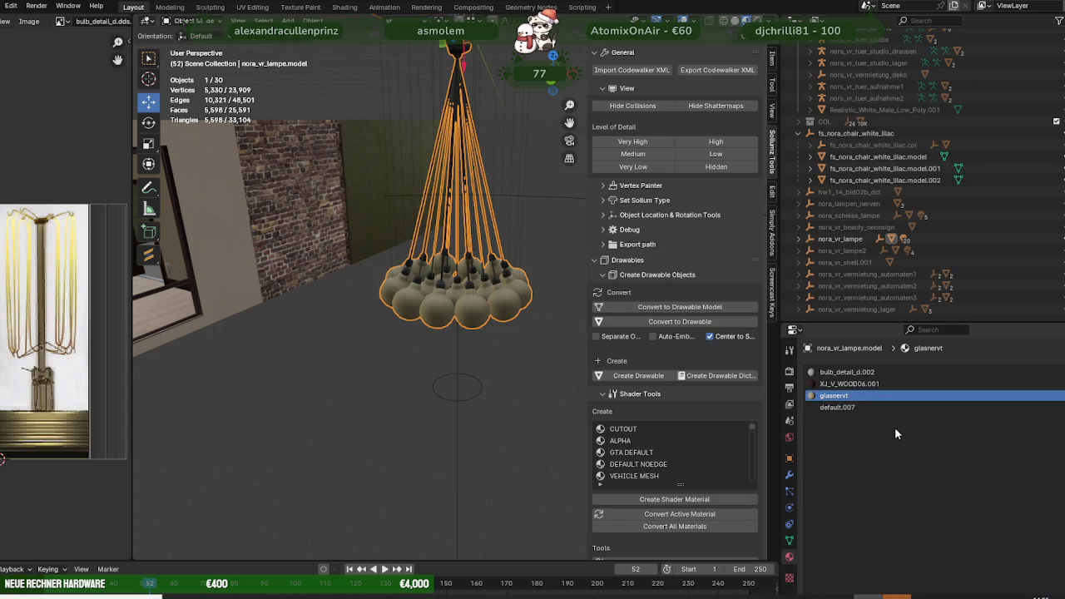
scroll(452, 337, up, 2)
scroll(482, 322, up, 2)
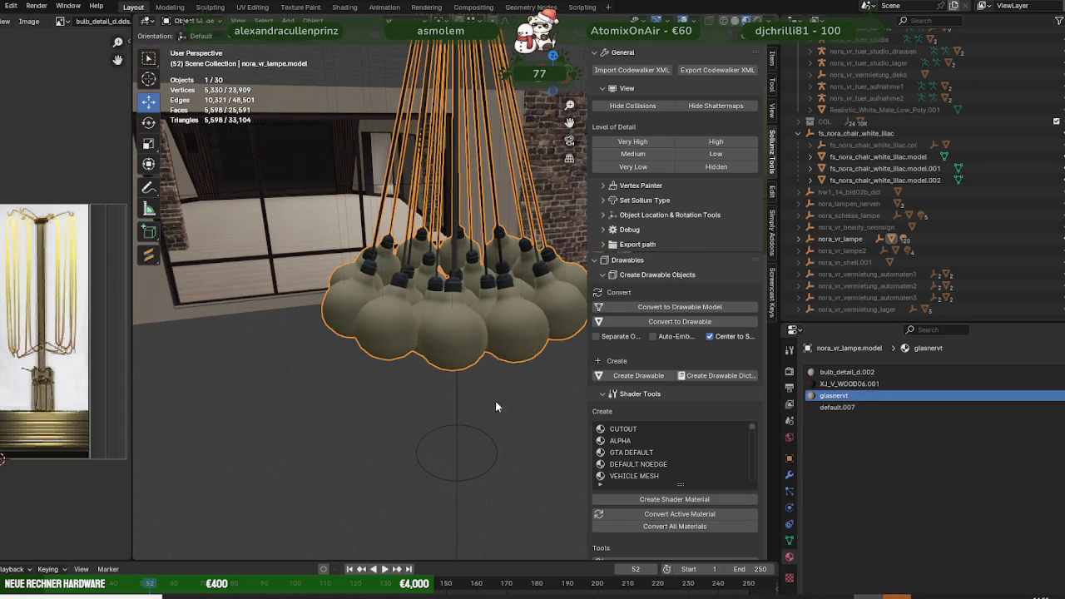
Hide the lamp's glasnervt glass bulb faces and duplicate one inner face.
click(838, 242)
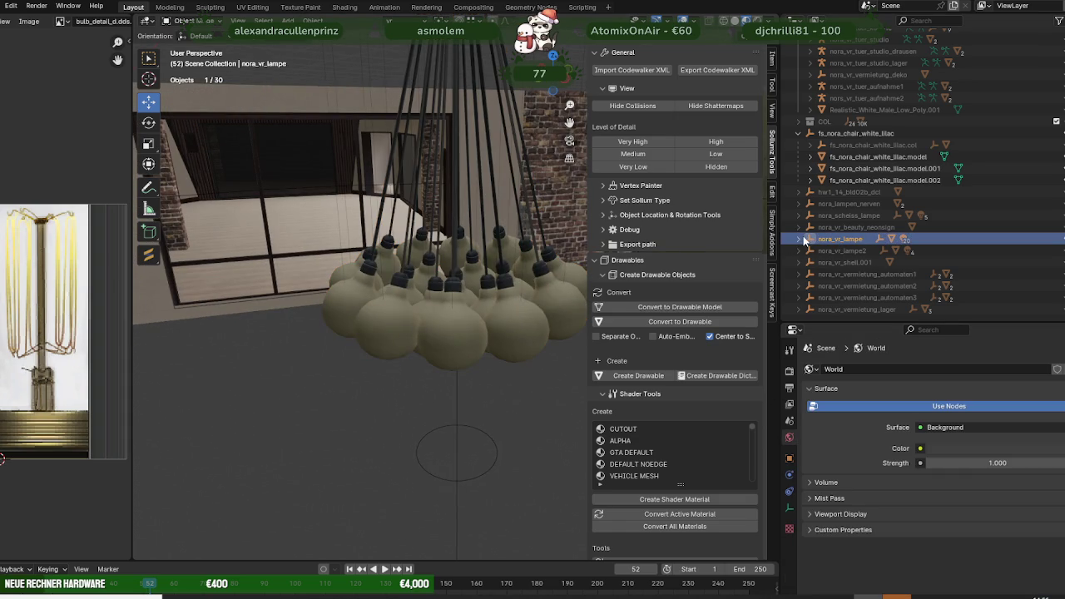
click(454, 329)
key(Tab)
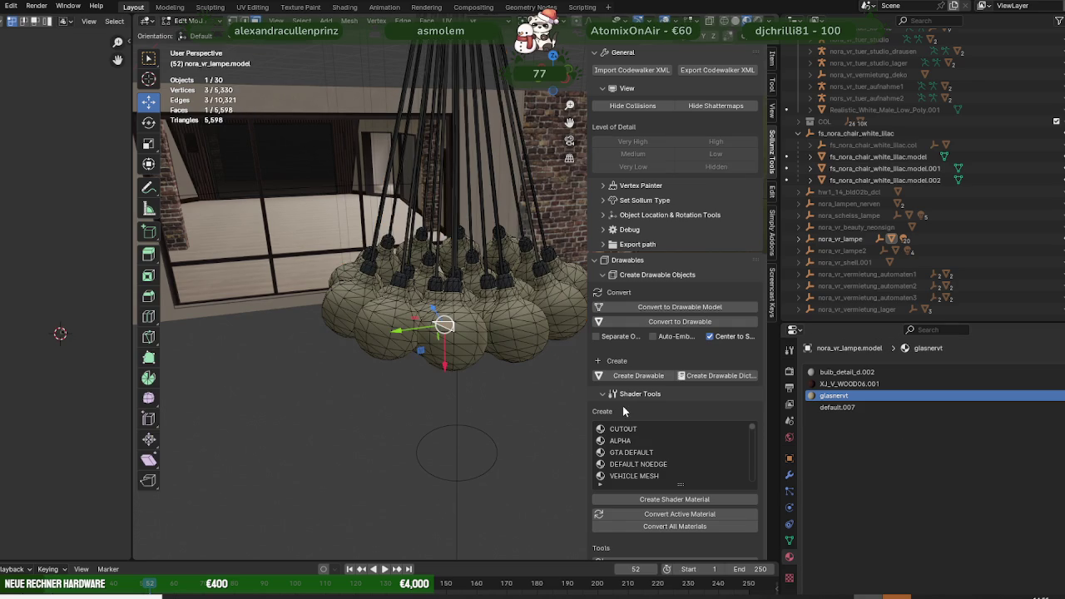
scroll(915, 474, down, 2)
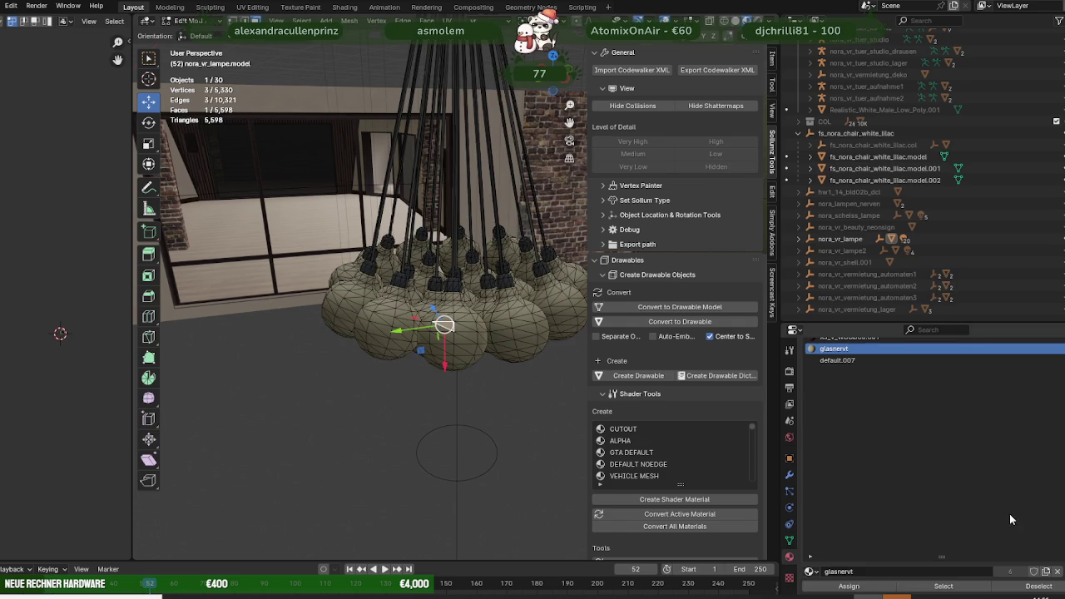
click(944, 586)
key(h)
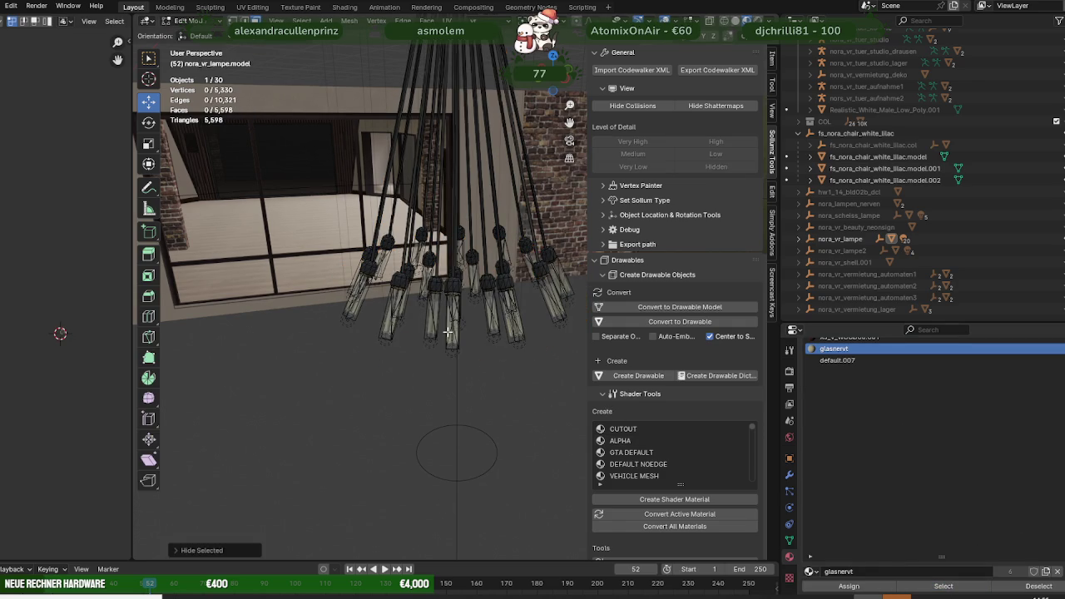
click(447, 331)
key(shift+d)
scroll(427, 307, down, 3)
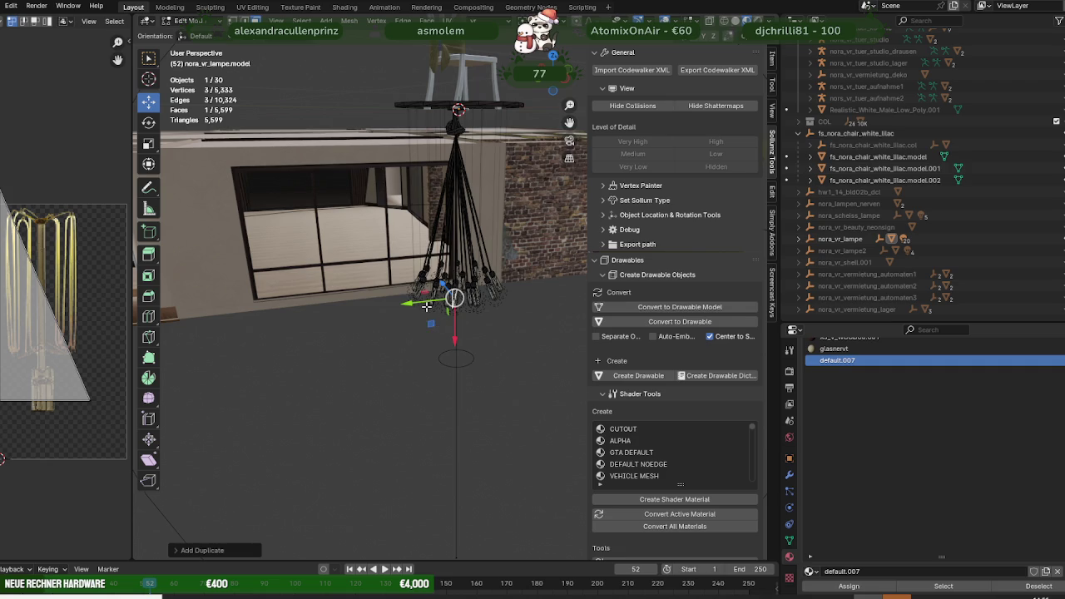
Separate the duplicated face into its own object and return to Object Mode.
click(307, 319)
key(ctrl+f)
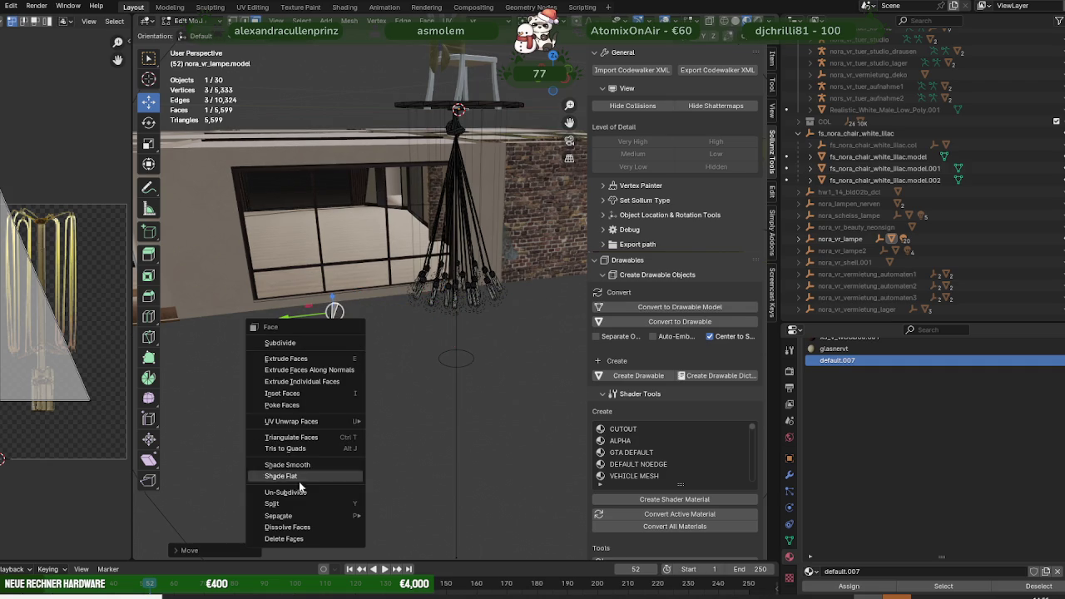
mouse_move(278, 516)
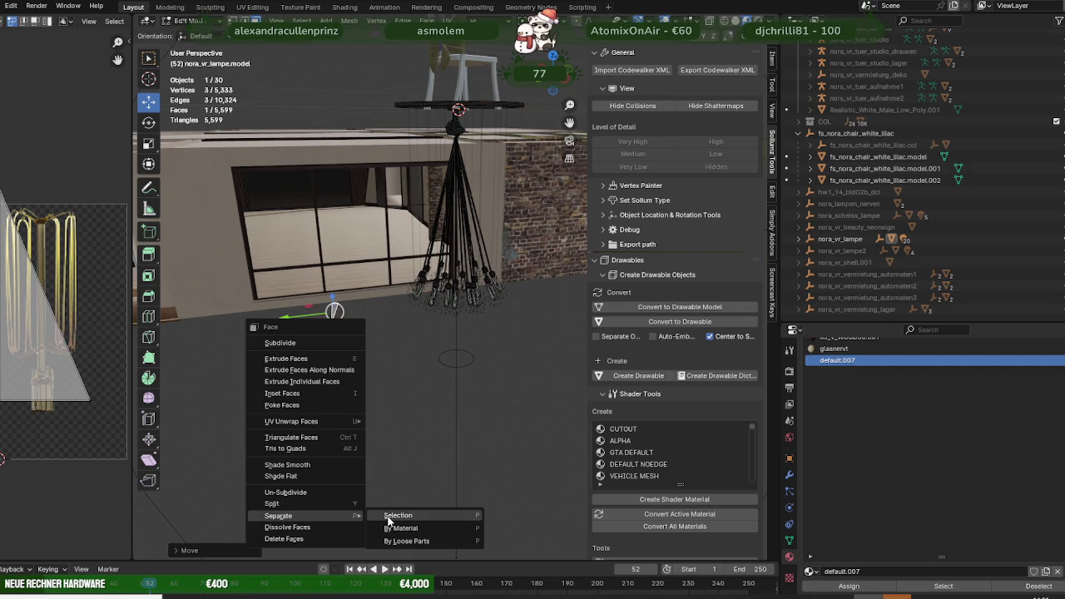
click(391, 516)
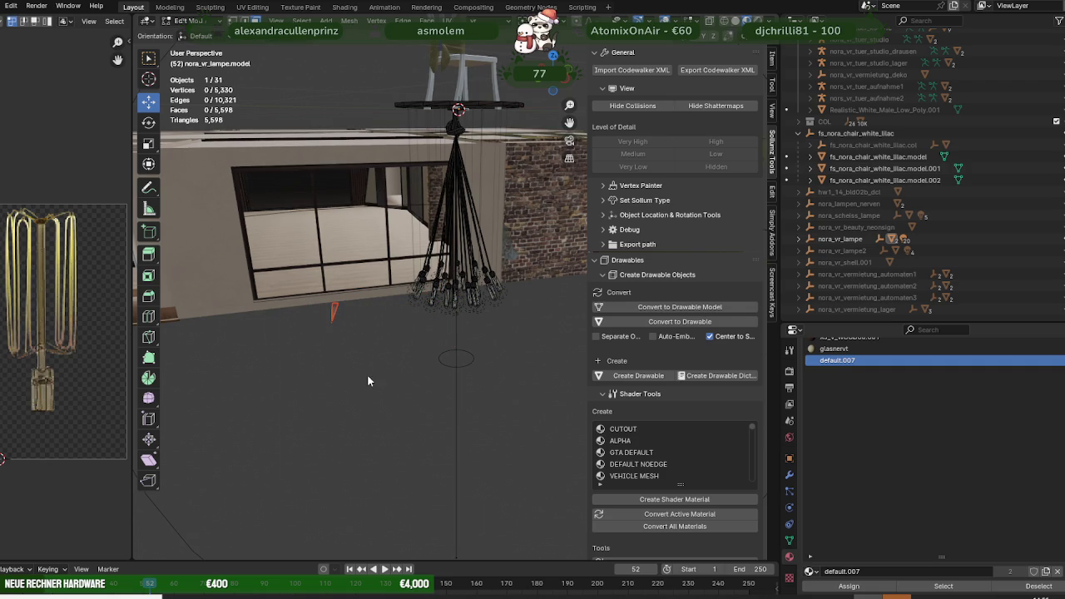
key(Tab)
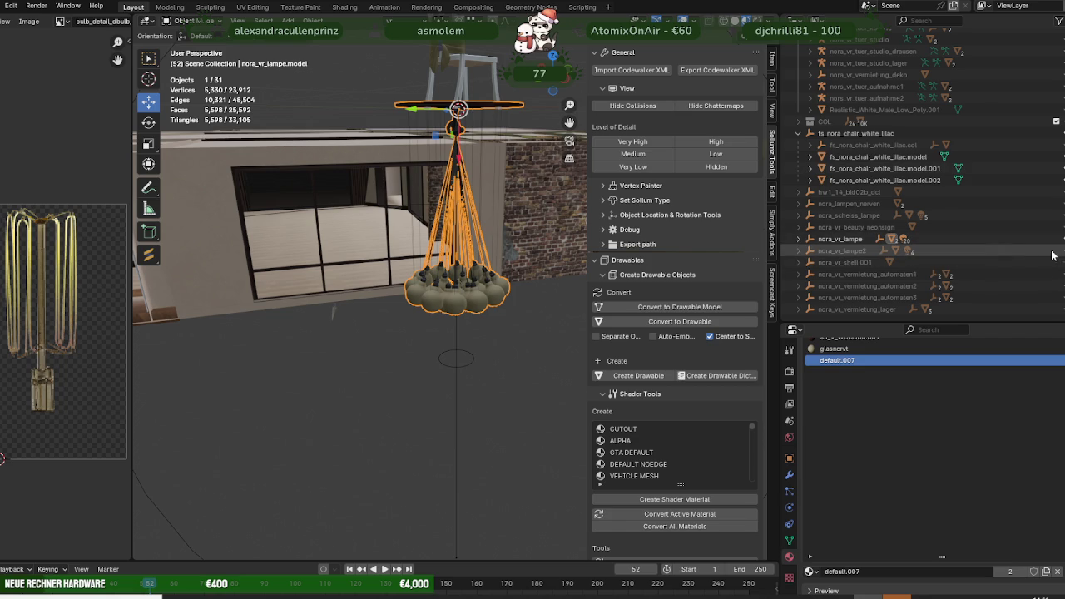
Unhide nora_vr_lampe2 and join its two bulbs into one object with Ctrl+J.
key(alt+h)
mouse_move(385, 316)
middle_down()
mouse_move(428, 365)
mouse_move(433, 331)
middle_up()
click(431, 339)
middle_drag(264, 308, 407, 338)
shift+click(425, 337)
right_click(343, 382)
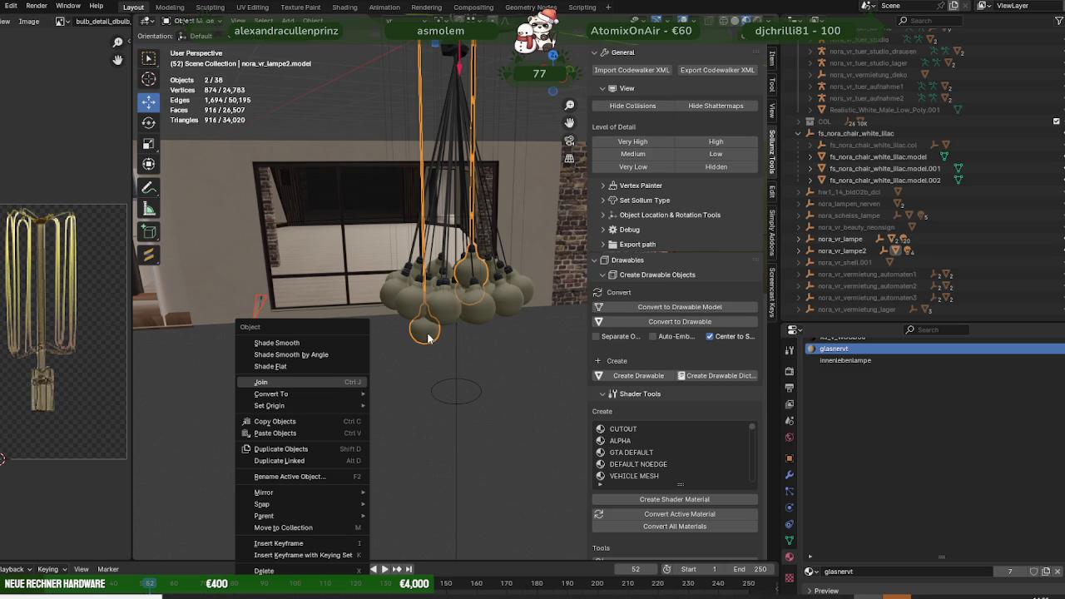
key(ctrl+j)
Select the innenlebenlampe faces of the joined bulbs and assign them default.007.
key(Tab)
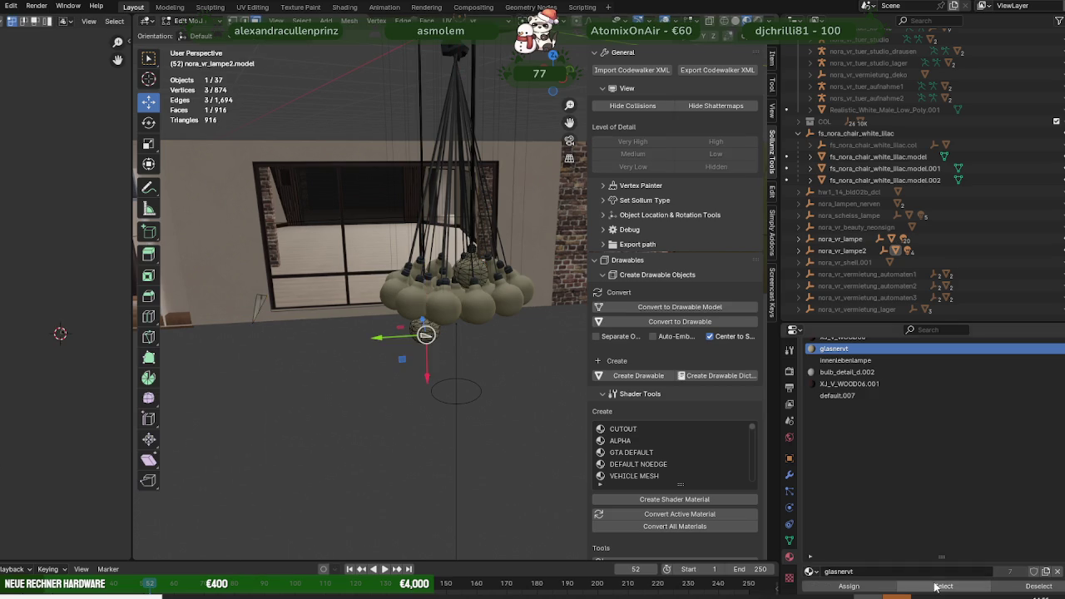
click(936, 586)
click(408, 381)
middle_drag(408, 381, 391, 349)
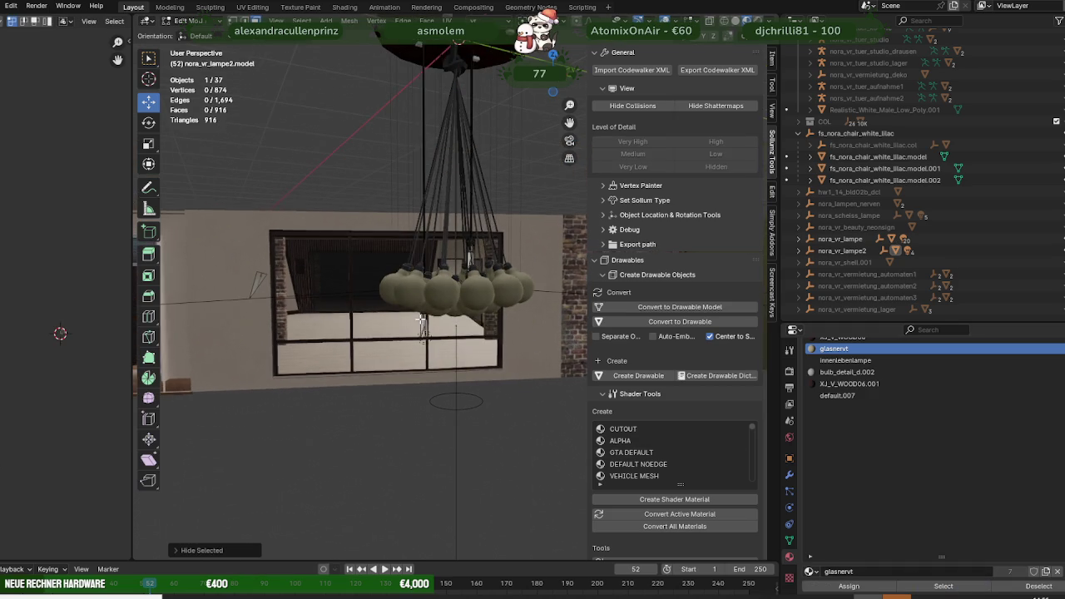
click(926, 587)
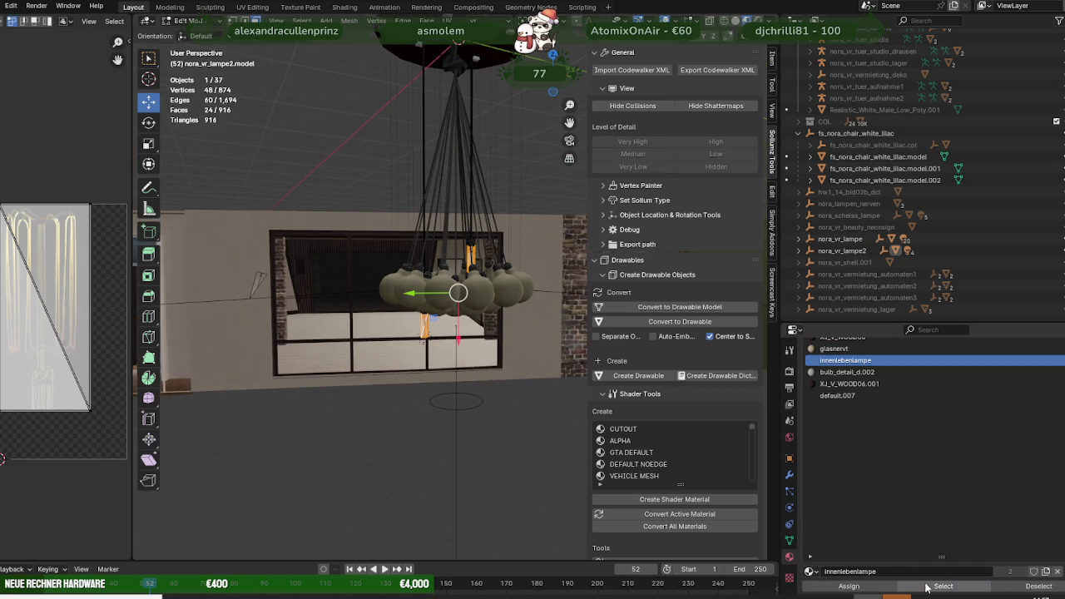
click(837, 395)
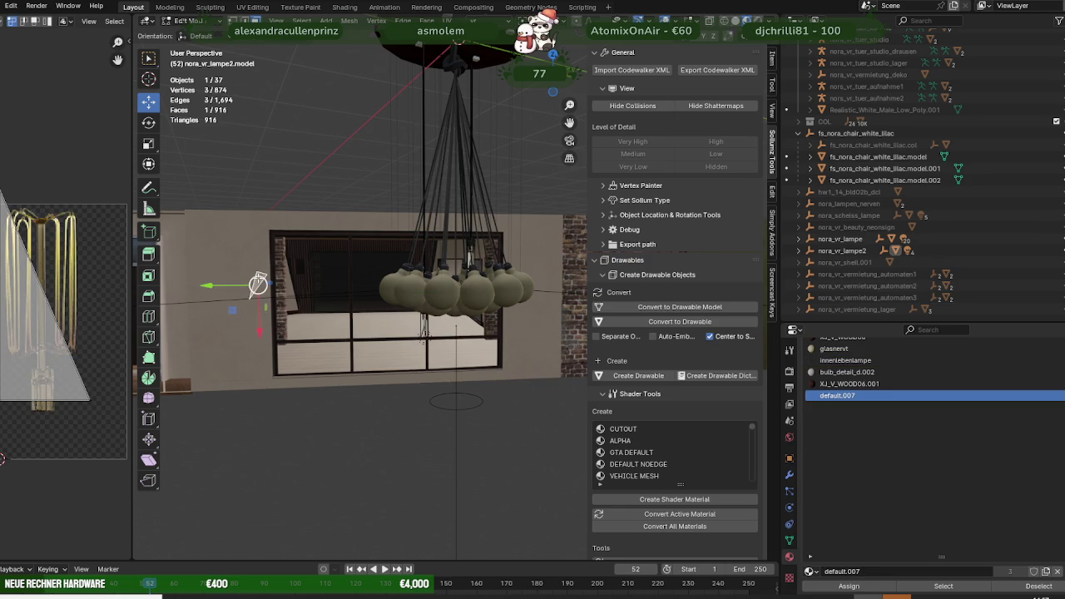
click(882, 586)
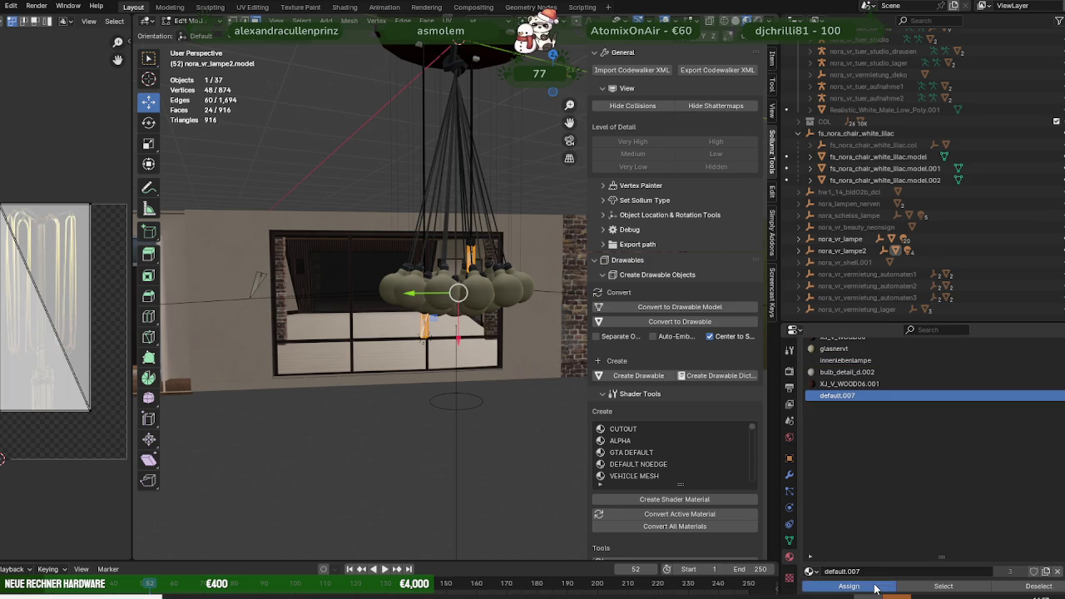
Remove the lamp object's unused material slots, leaving glasnervt and default.007 last.
click(258, 280)
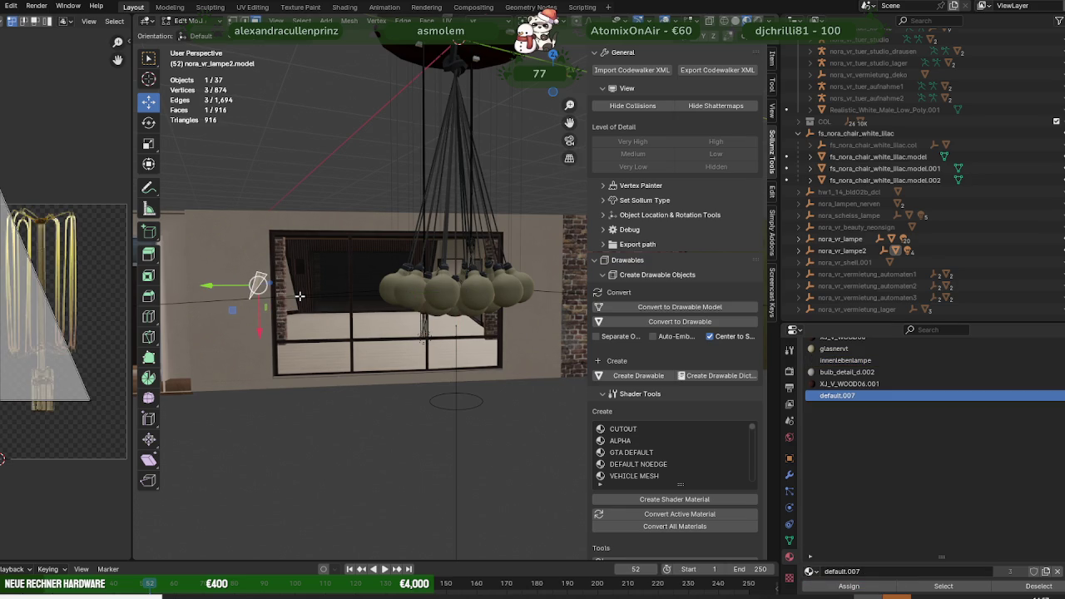
right_click(300, 295)
key(Escape)
key(Tab)
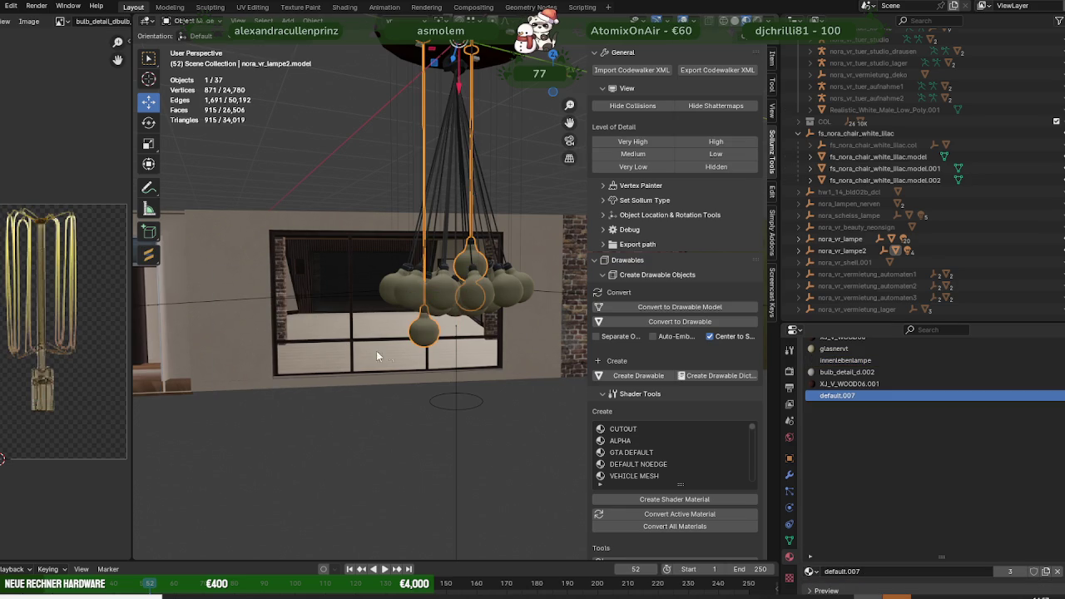
right_click(301, 48)
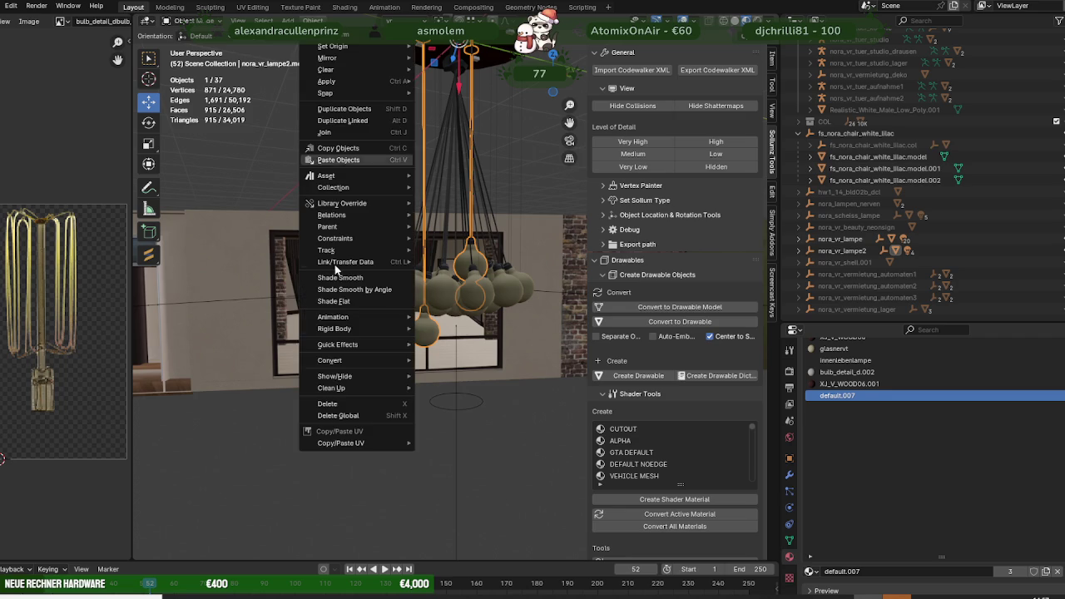
click(461, 415)
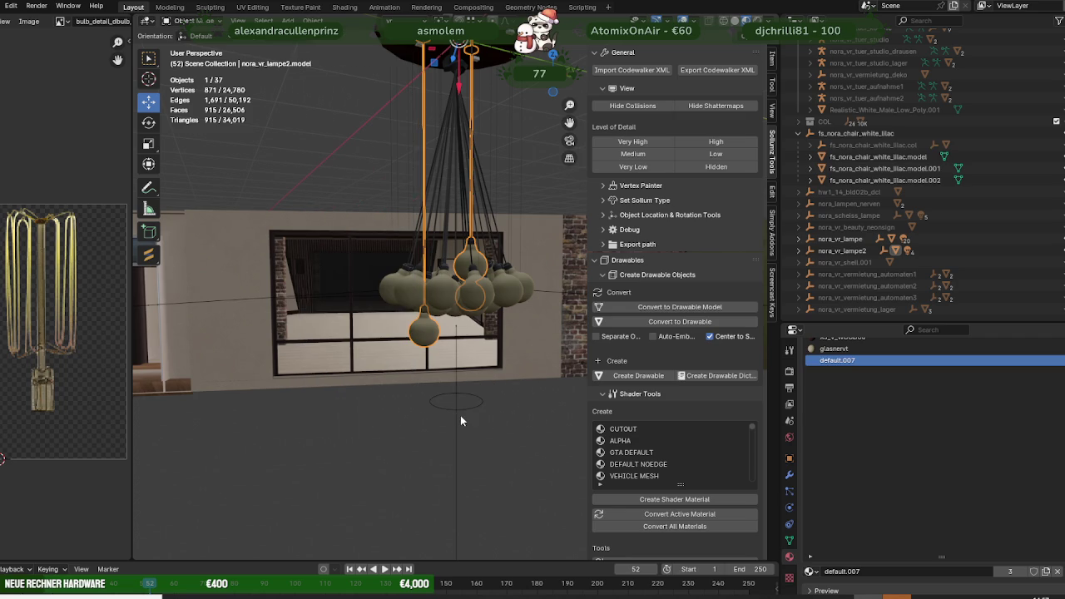
Select nora_vr_lampe.model and set all its materials embedded with Sollumz.
middle_drag(466, 358, 439, 316)
scroll(439, 311, down, 3)
scroll(437, 313, up, 3)
scroll(439, 317, up, 3)
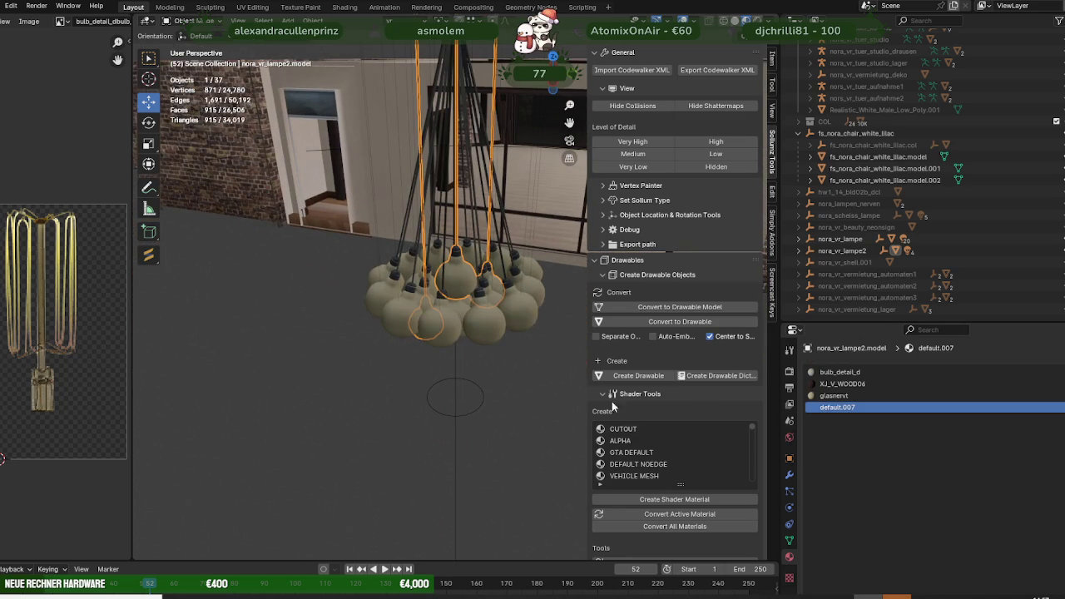
scroll(642, 490, down, 5)
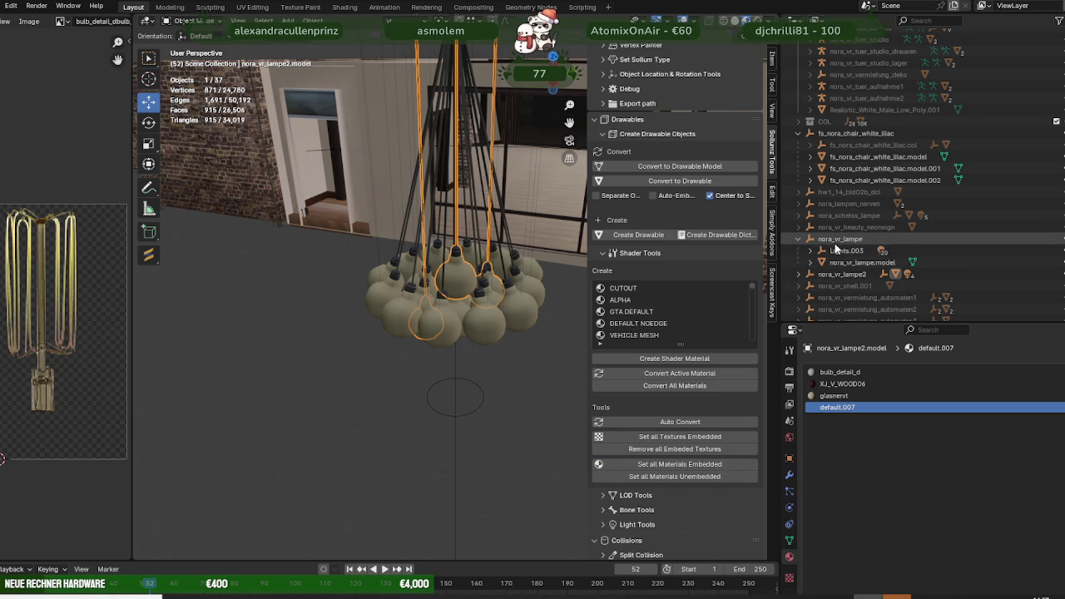
click(799, 238)
click(857, 262)
click(657, 465)
Export the nora_vr_lampe and nora_vr_lampe2 collections as CodeWalker XML.
click(798, 239)
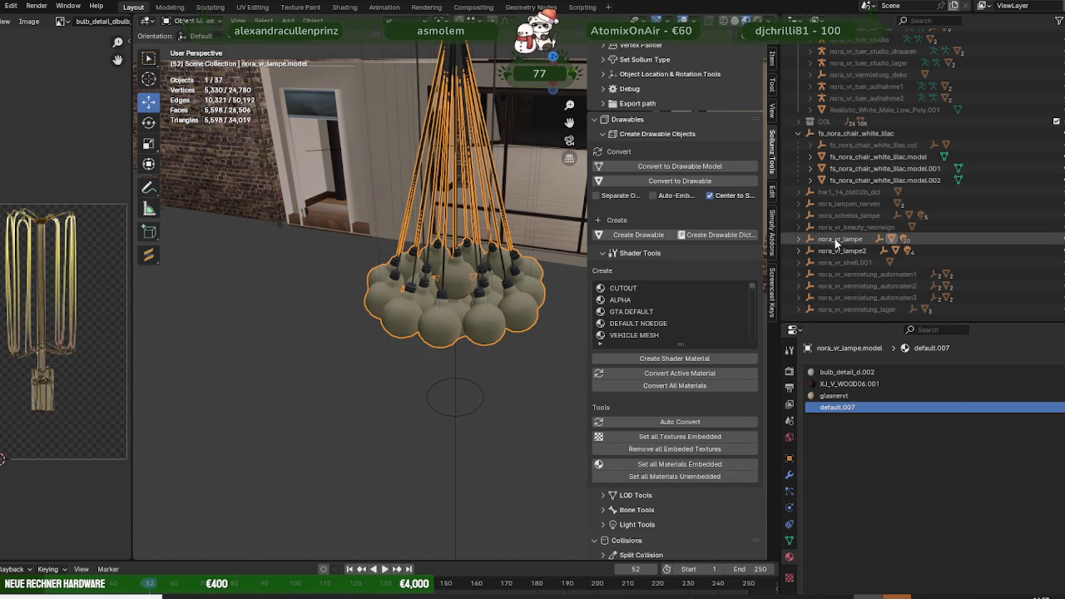
click(836, 241)
ctrl+click(824, 249)
scroll(689, 134, up, 3)
scroll(701, 108, up, 2)
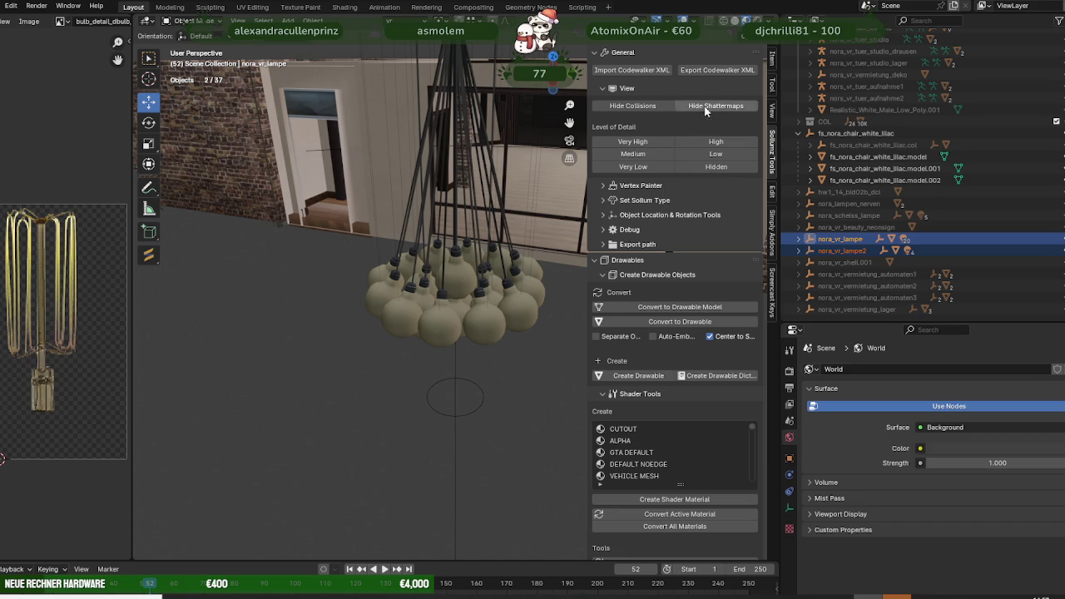
click(717, 70)
click(714, 446)
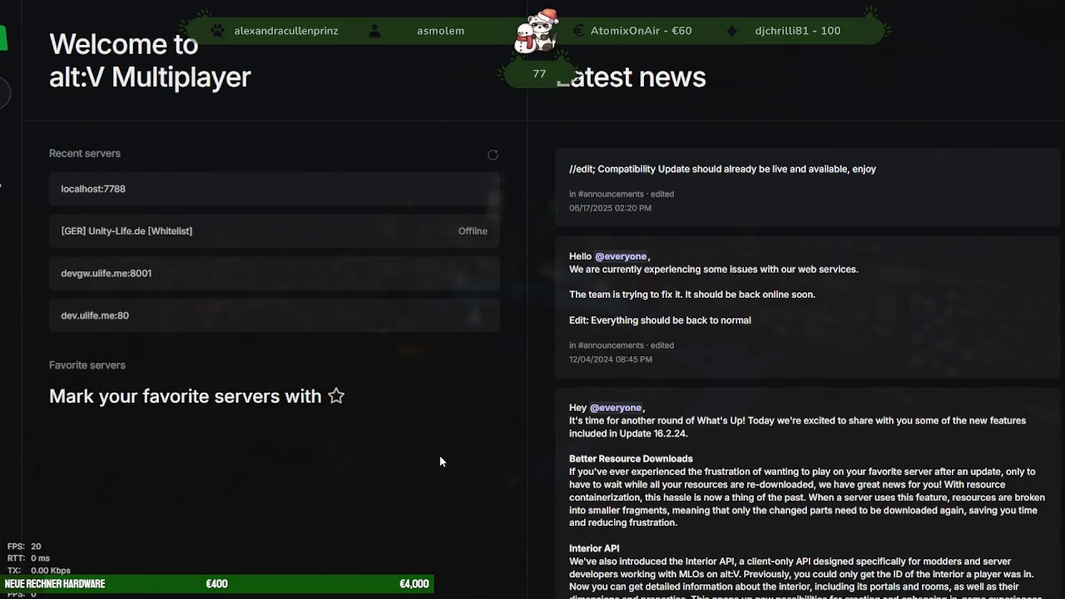
Connect to the recent server localhost:7788 through the Direct connect dialog.
click(214, 192)
click(637, 347)
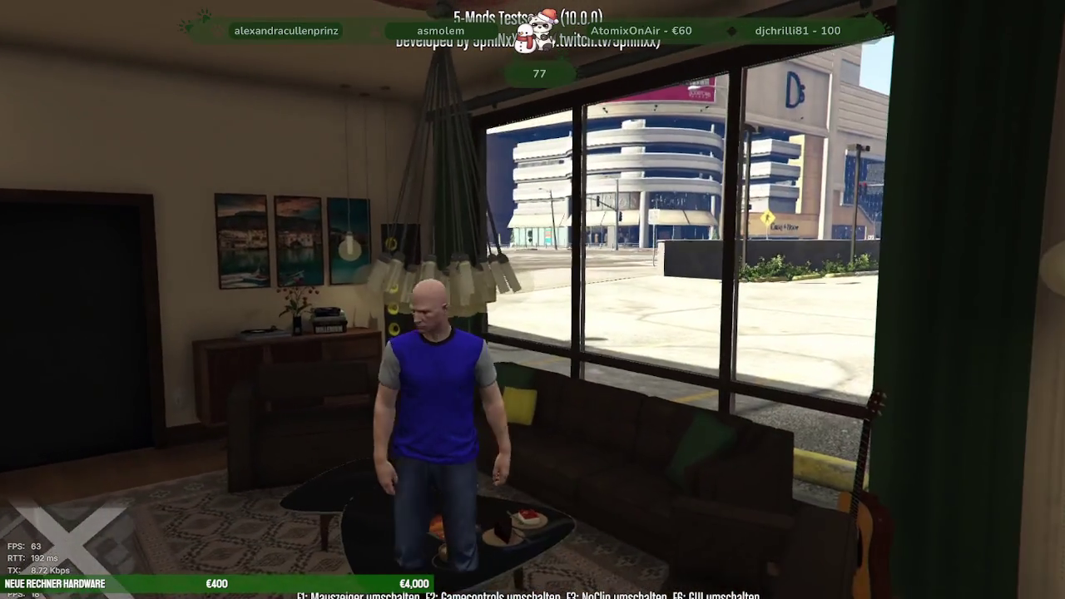
Walk the character around the studio to look at the chandelier.
key(w)
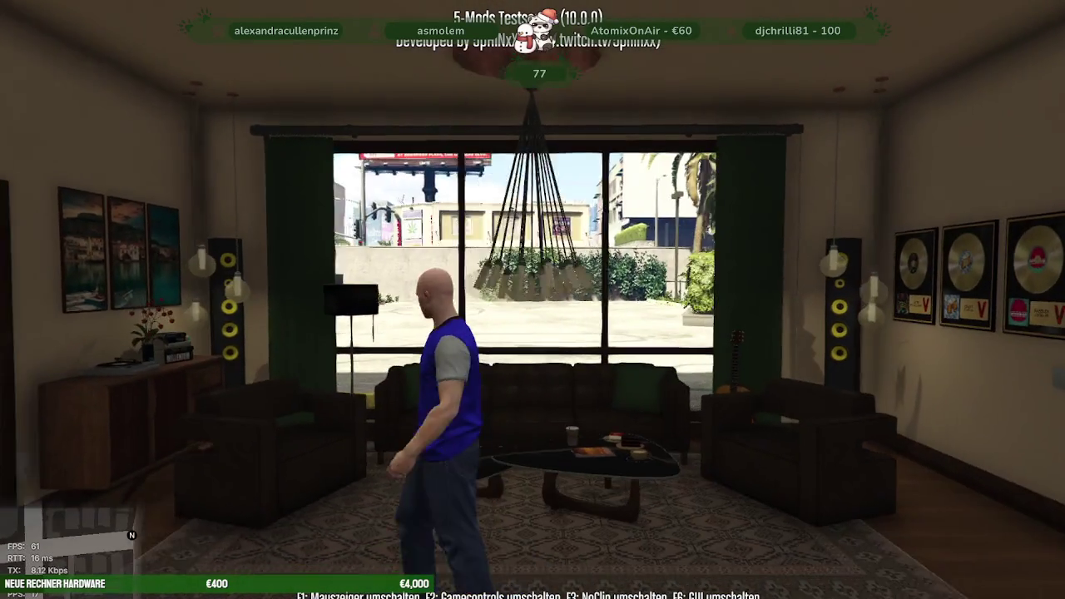
key(s)
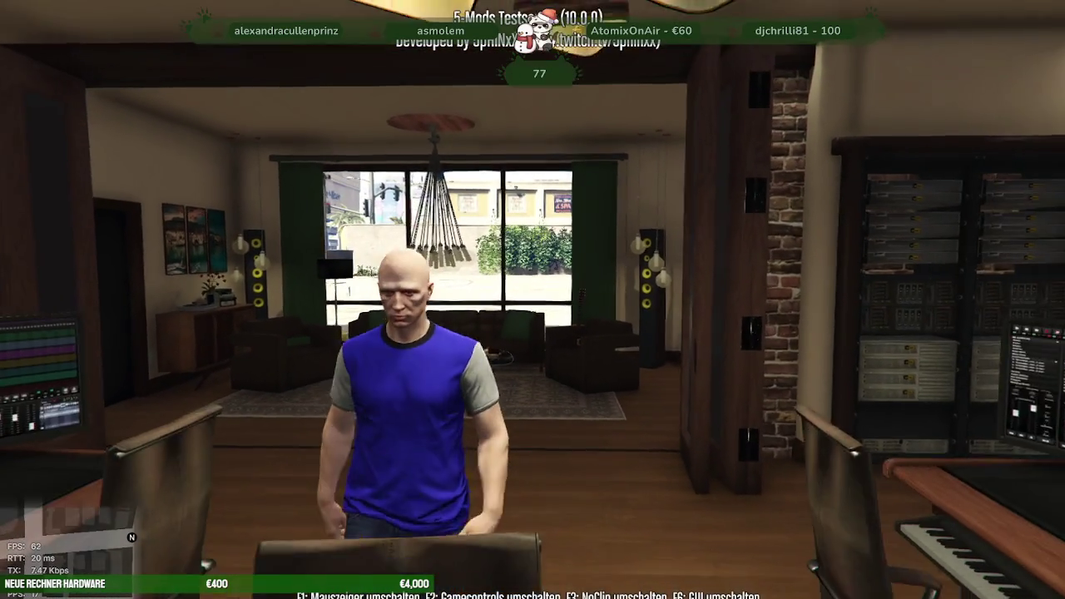
key(w)
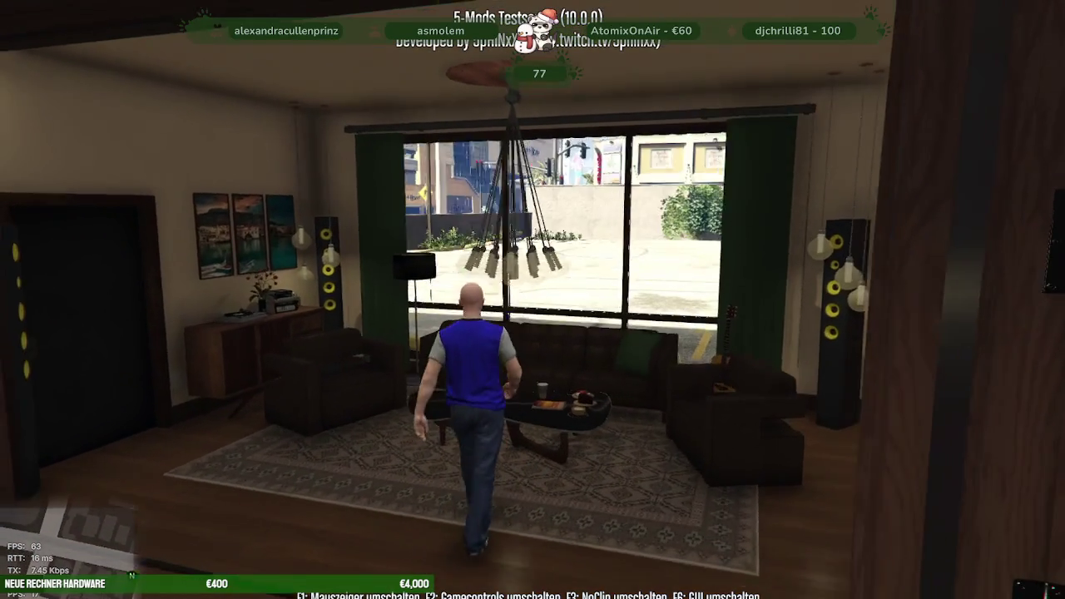
Set the in-game time to night via Hauptmenü > Zeit Menü > Nacht setzen, then view the chandelier.
key(m)
key(Down)
key(Down)
key(Down)
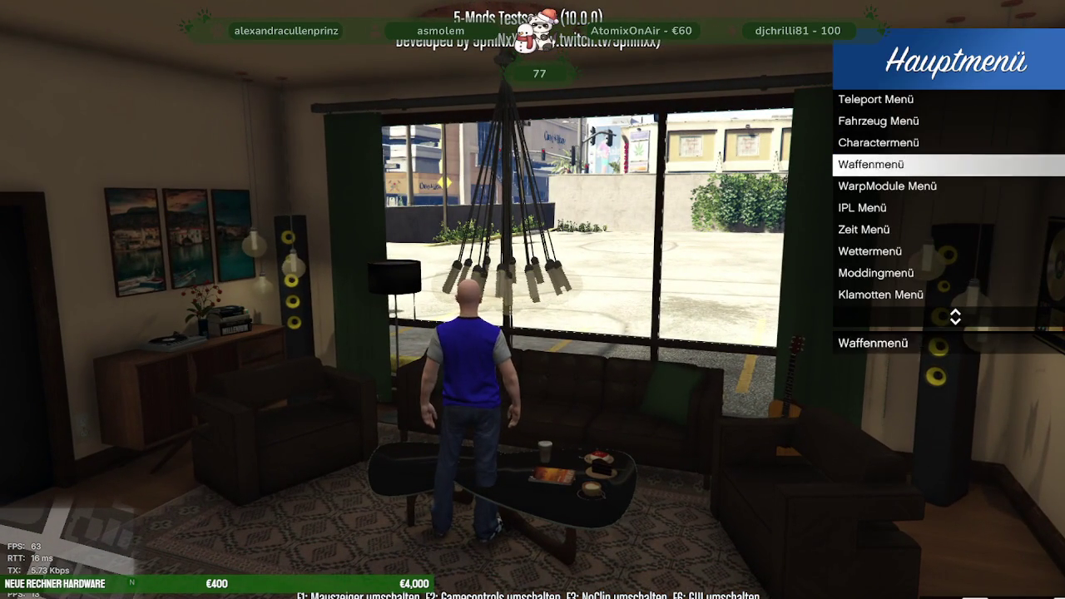
key(Down)
key(Down)
key(Down)
key(Return)
key(Down)
key(Down)
key(Return)
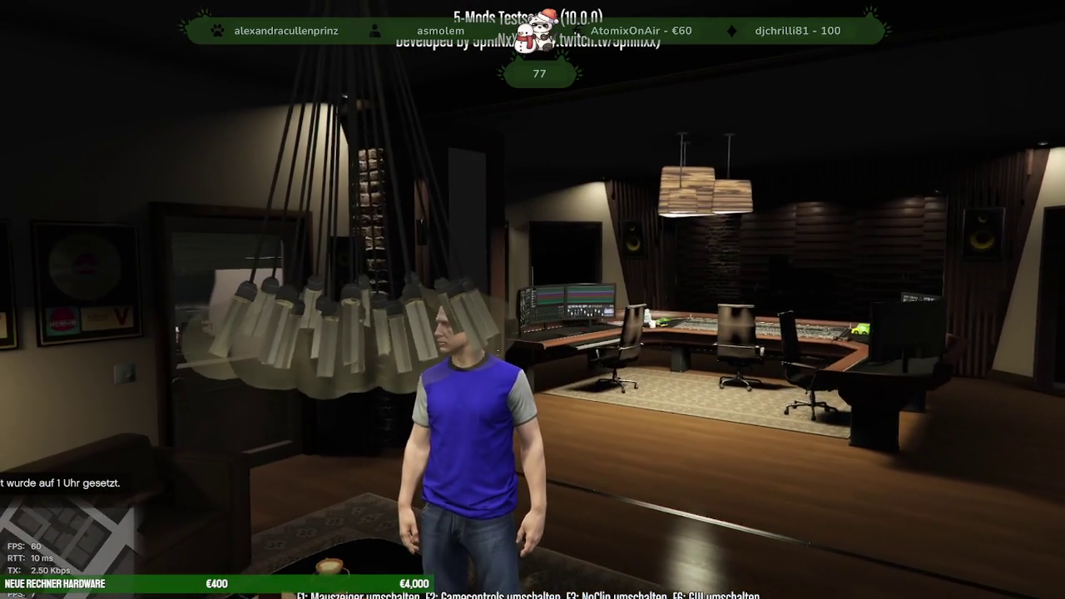
key(w)
key(alt+Tab)
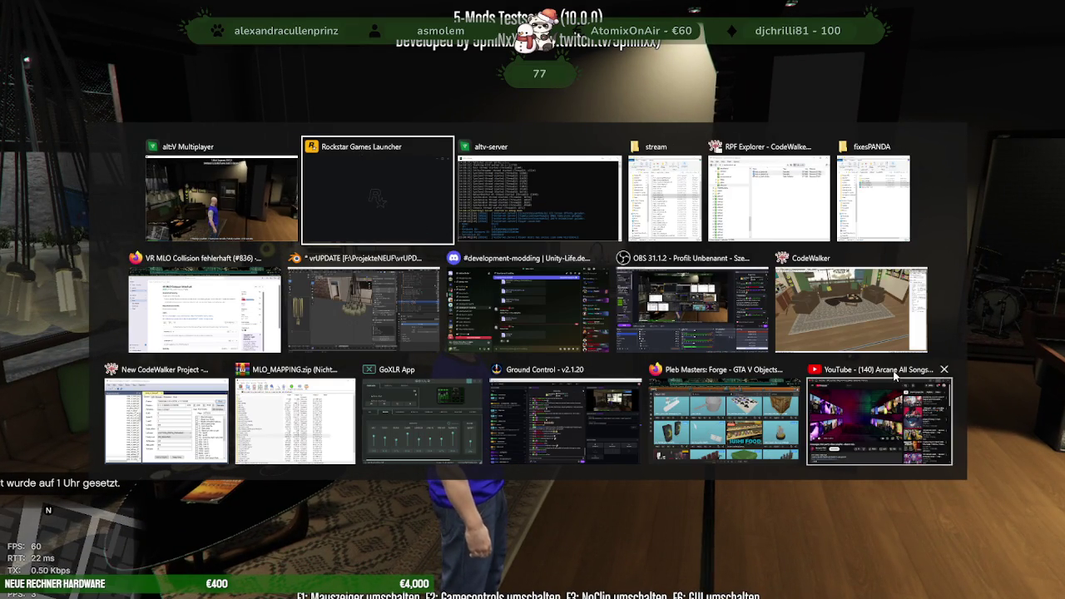
Back in Blender, edit the chandelier lamp mesh and select a bulb face.
click(364, 309)
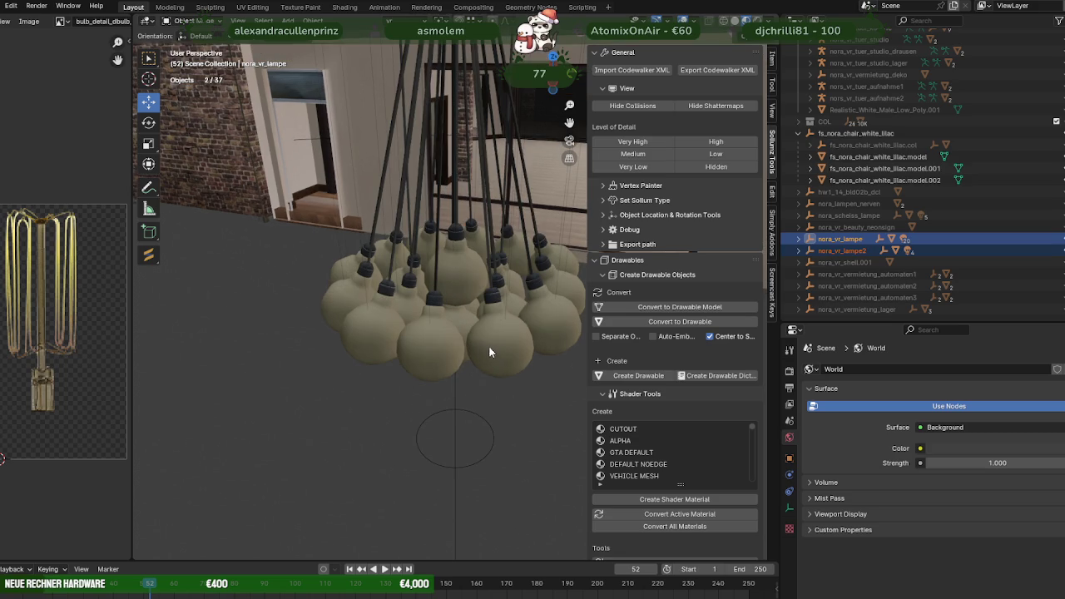
click(500, 346)
key(Tab)
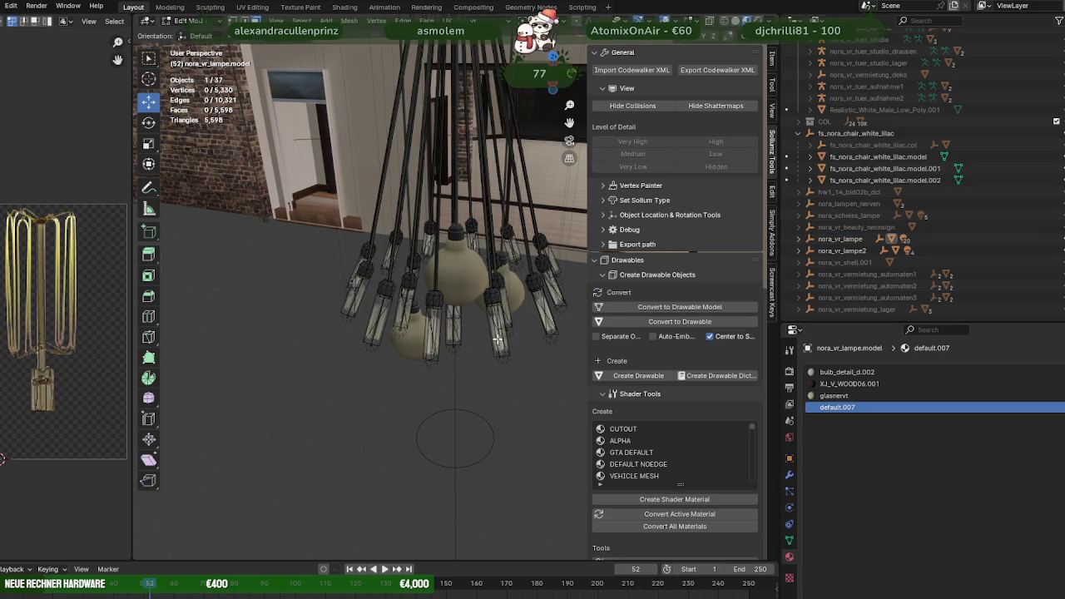
click(499, 341)
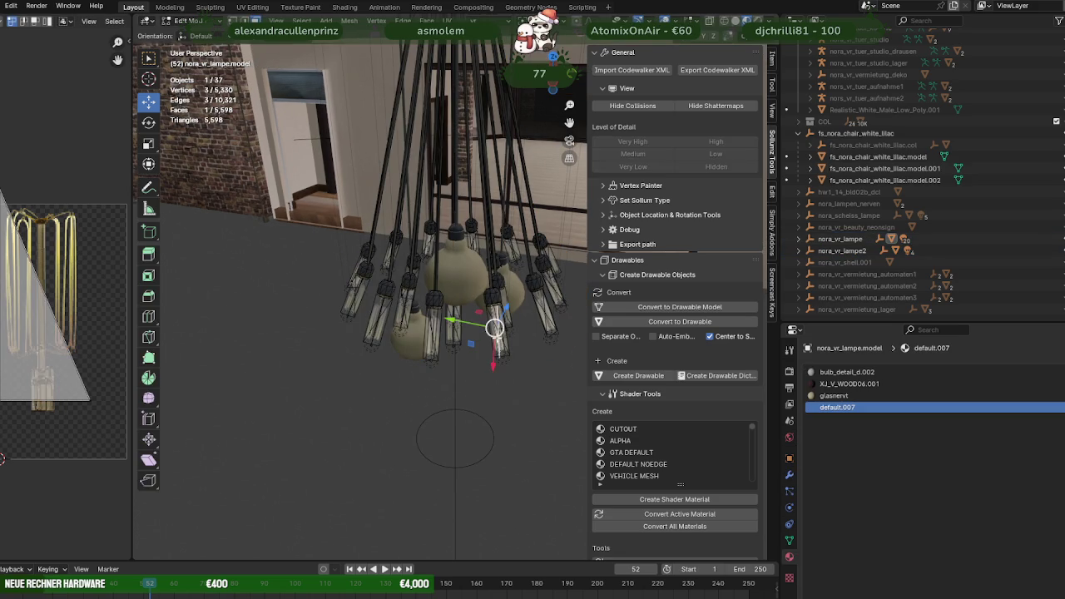
Inspect the default.007 shader nodes in the Shading workspace, then return to Layout.
click(345, 7)
scroll(540, 307, down, 3)
scroll(645, 370, down, 2)
middle_drag(648, 371, 481, 340)
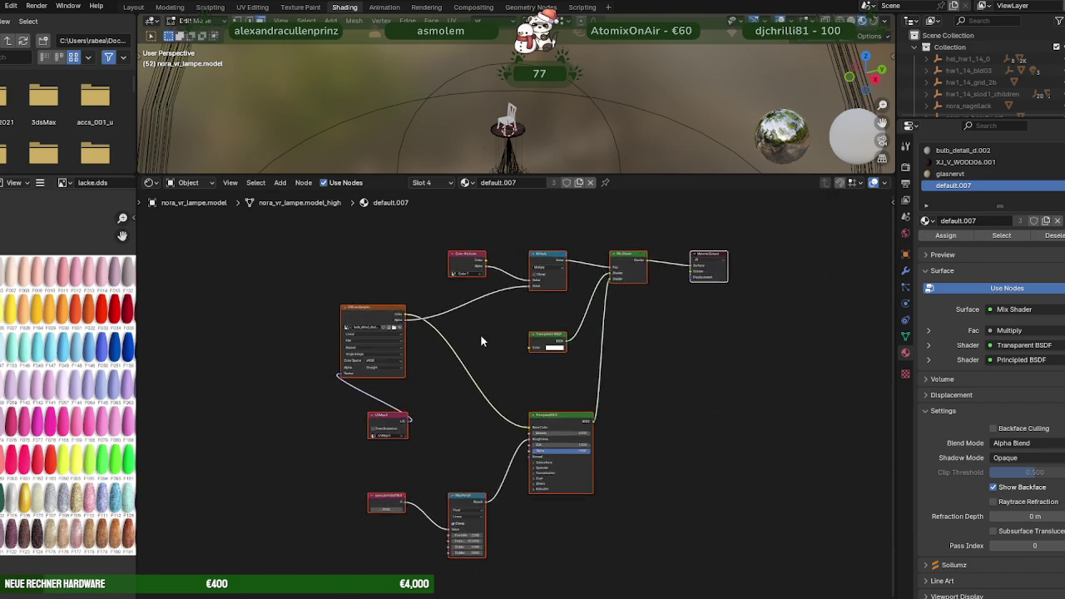
scroll(481, 337, up, 2)
click(133, 6)
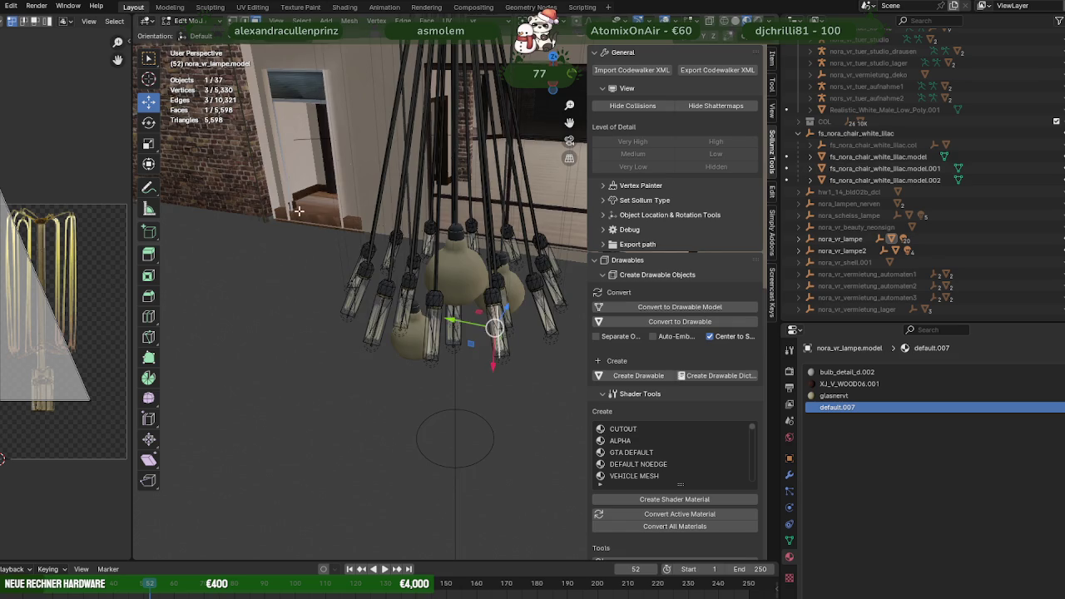
Check the other bulb faces' material, then leave Edit Mode on the lamp.
scroll(416, 375, up, 3)
scroll(416, 374, up, 2)
click(416, 385)
middle_drag(422, 381, 366, 298)
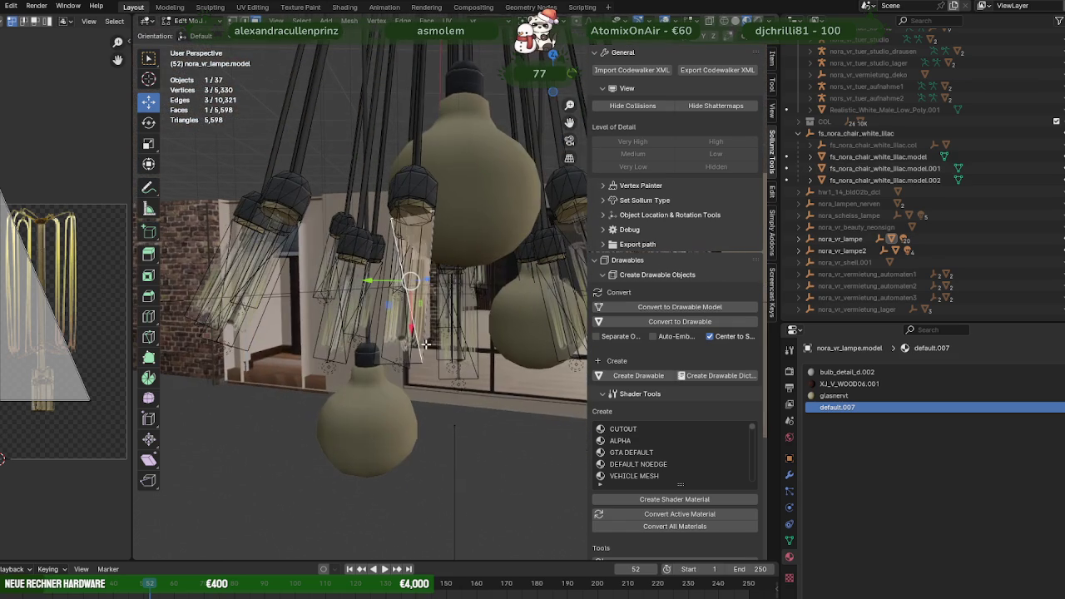
click(366, 298)
scroll(367, 298, down, 3)
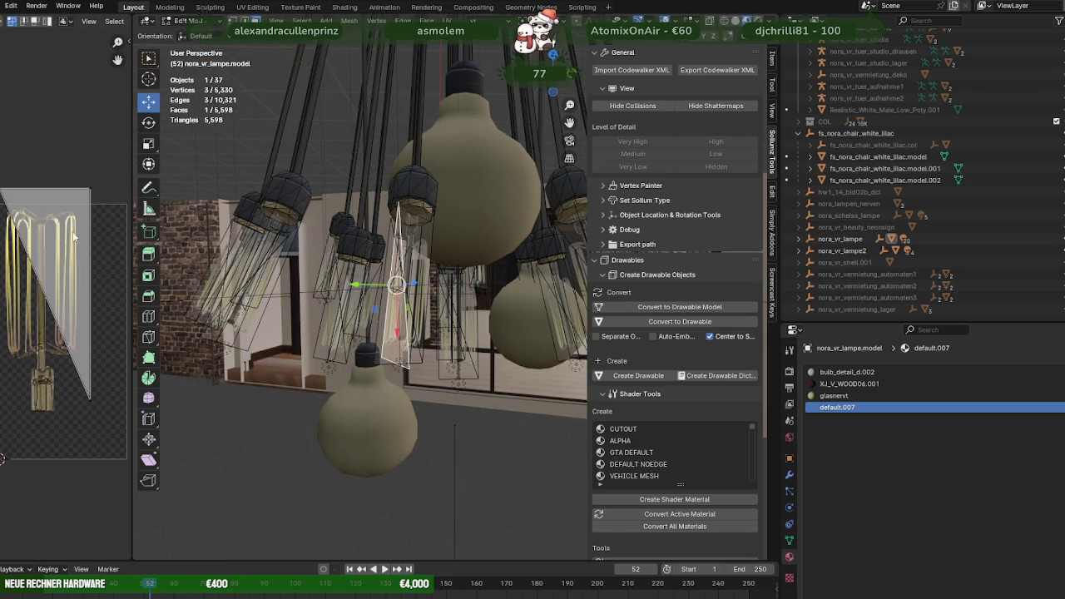
scroll(359, 336, down, 3)
scroll(360, 336, down, 2)
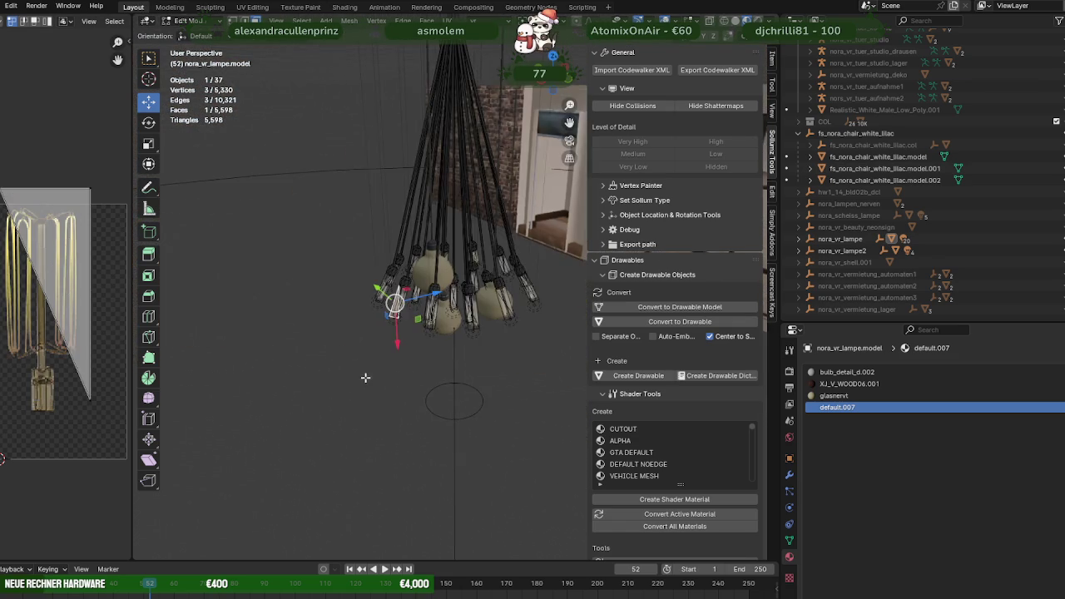
key(Tab)
Select nora_vr_shell.model at the building's glass front and enter Edit Mode on it.
mouse_move(401, 371)
middle_down()
mouse_move(452, 367)
mouse_move(645, 290)
middle_up()
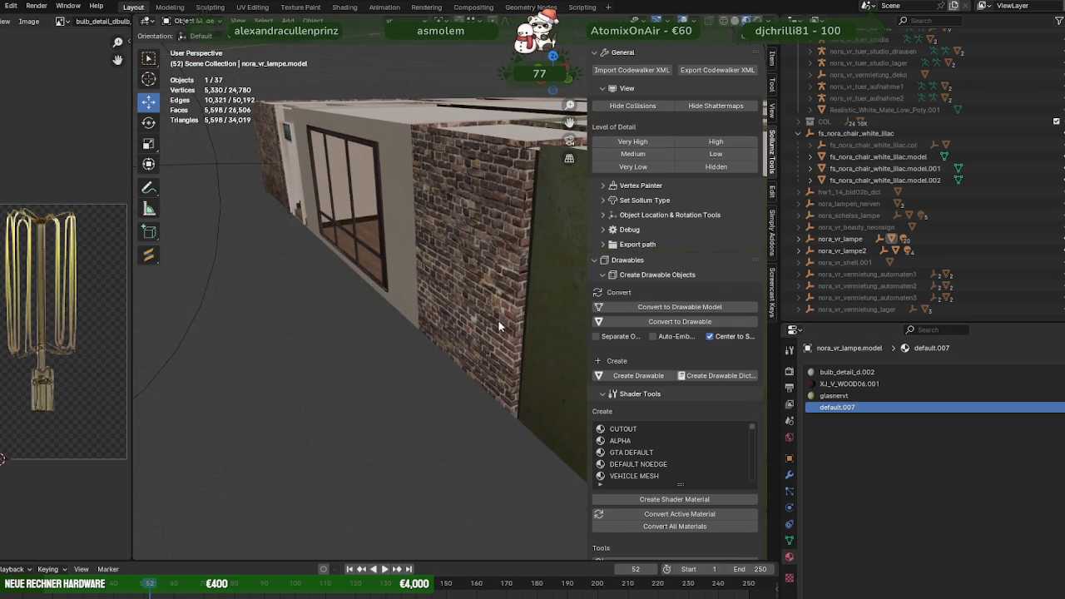
scroll(493, 320, down, 3)
middle_drag(489, 320, 375, 292)
scroll(376, 292, up, 5)
scroll(397, 322, up, 3)
click(298, 363)
key(Tab)
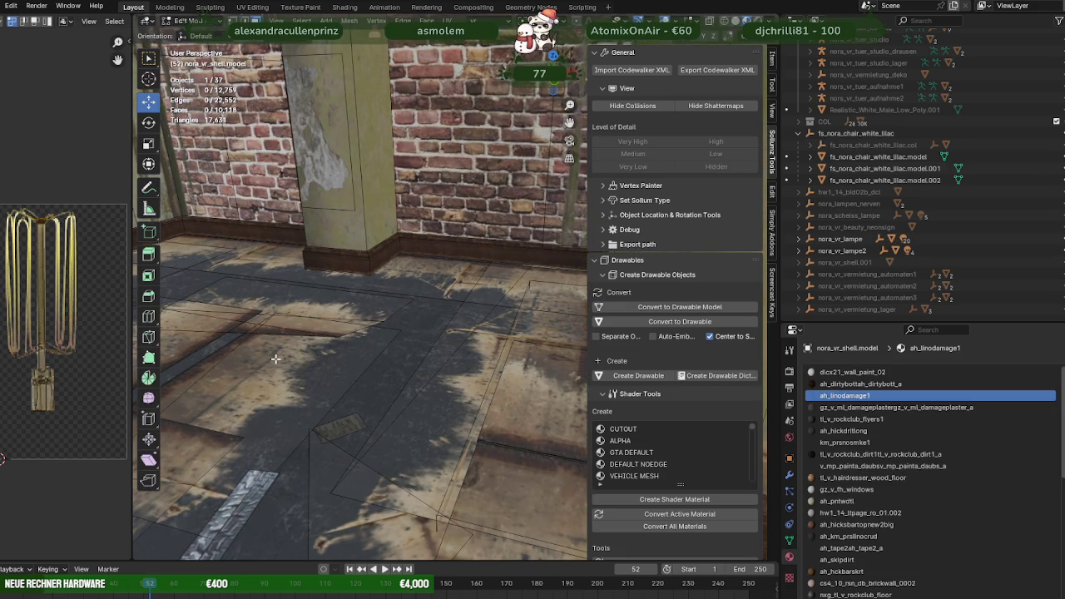
click(277, 359)
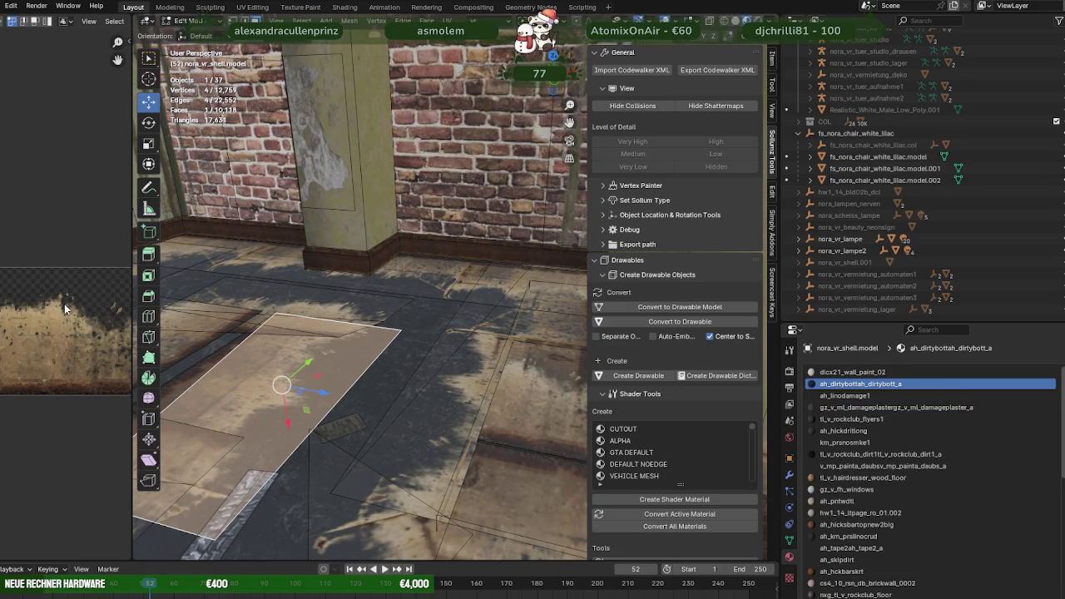
click(342, 8)
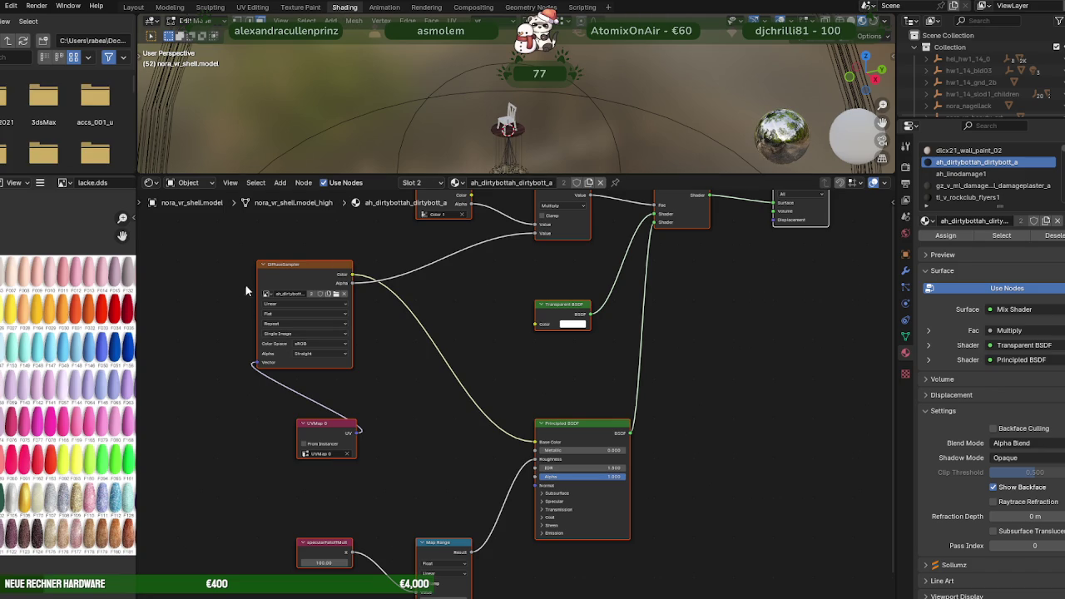
mouse_move(437, 281)
middle_down()
mouse_move(424, 403)
mouse_move(401, 376)
middle_up()
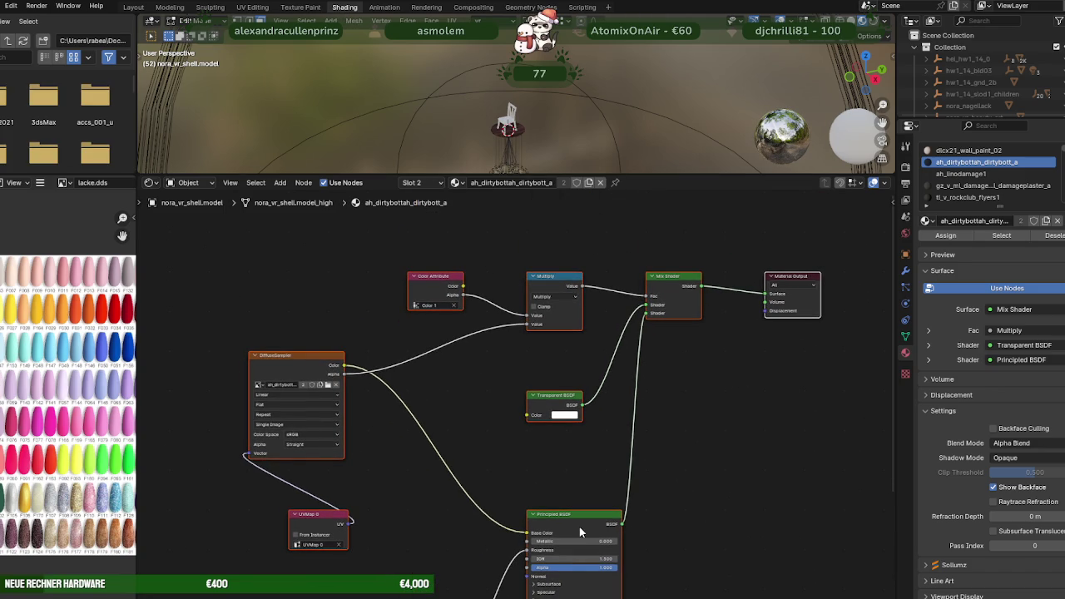
click(133, 8)
scroll(362, 283, down, 5)
mouse_move(362, 283)
middle_down()
mouse_move(266, 278)
mouse_move(419, 328)
middle_up()
click(390, 357)
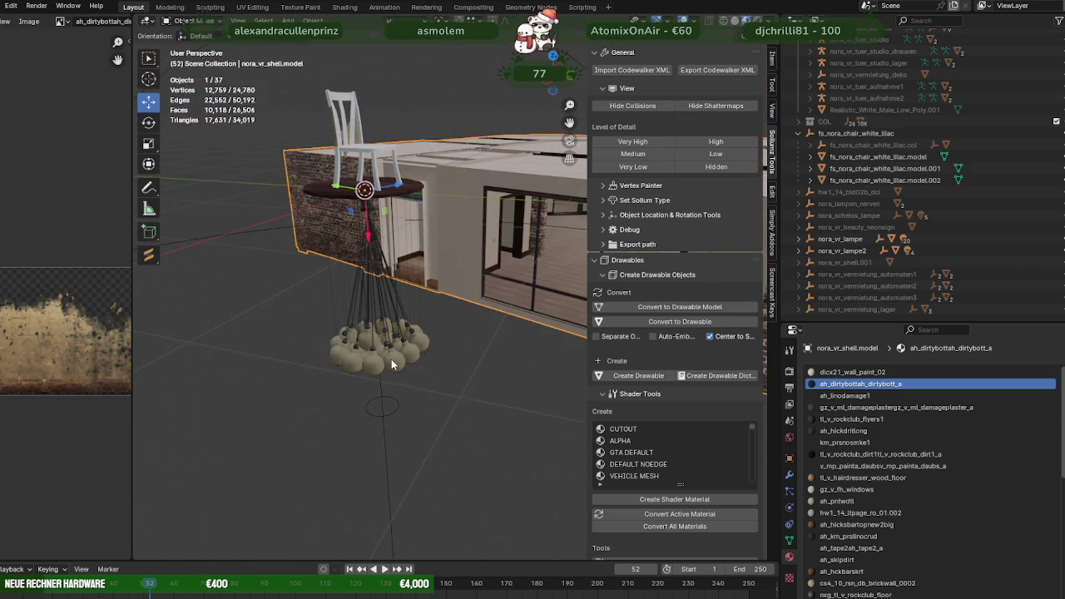
click(391, 358)
click(391, 359)
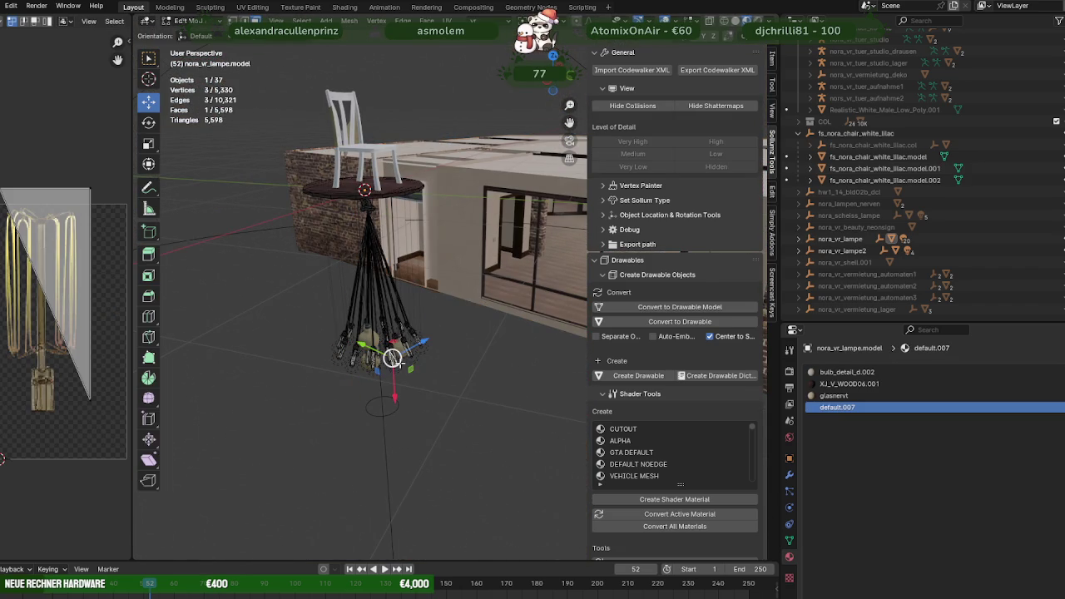
click(345, 6)
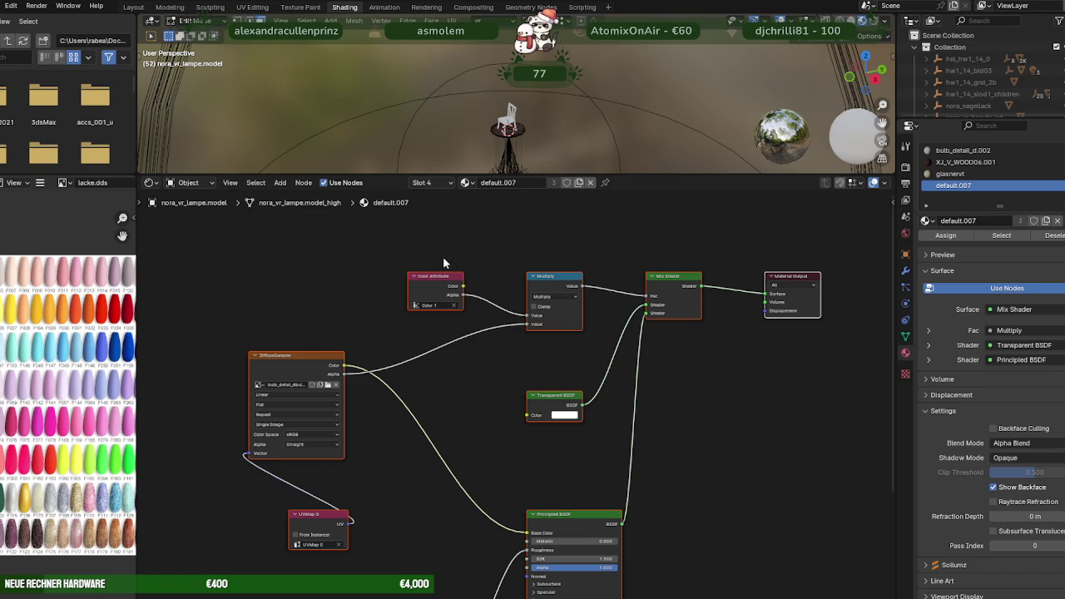
scroll(644, 385, down, 2)
scroll(645, 384, down, 2)
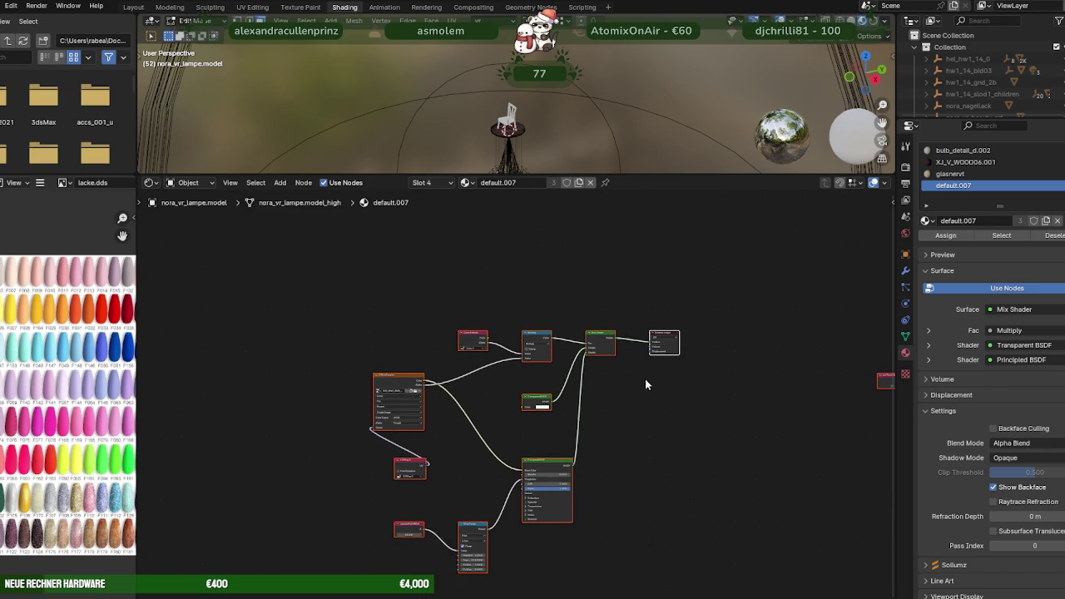
click(134, 7)
mouse_move(350, 274)
middle_down()
mouse_move(411, 341)
mouse_move(401, 336)
middle_up()
key(Tab)
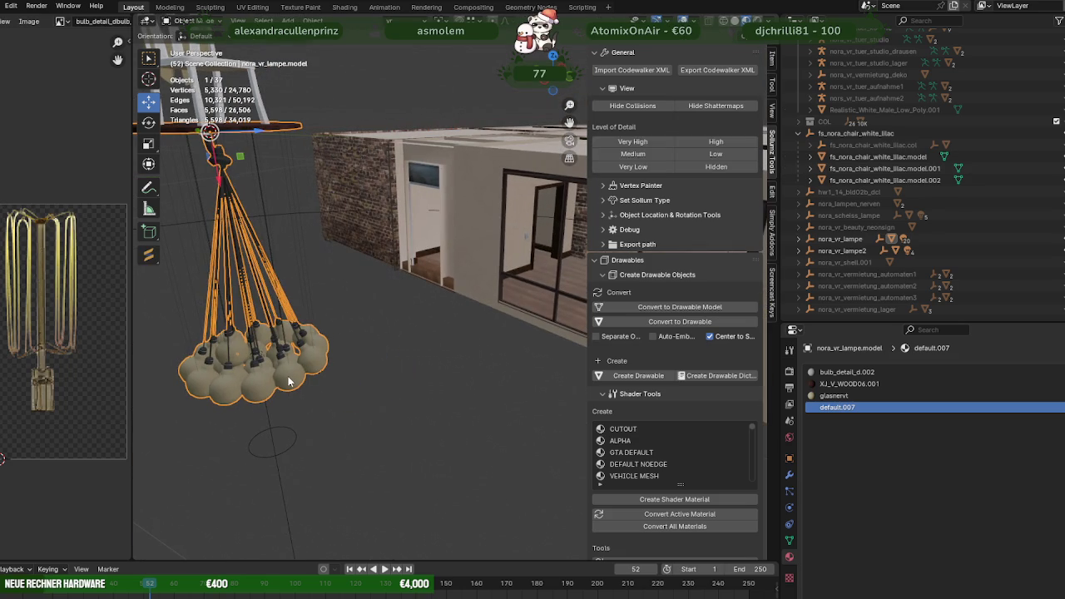
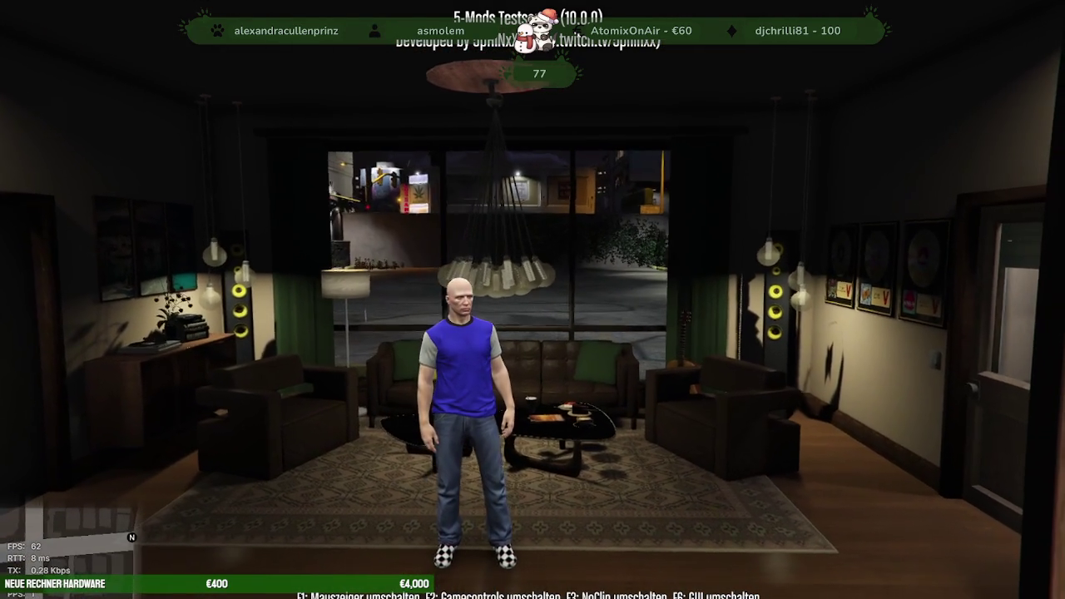
Use the trainer's Zeit Menü to set the in-game time to Nachmittag (16:00).
key(w)
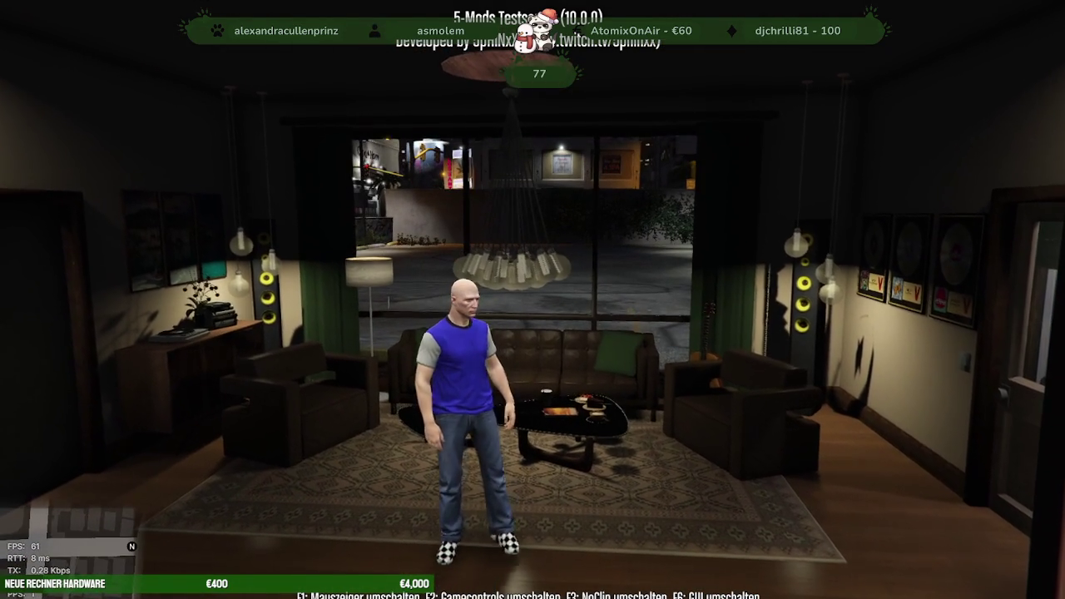
key(F5)
key(Down)
key(Down)
key(Down)
key(Down)
key(Down)
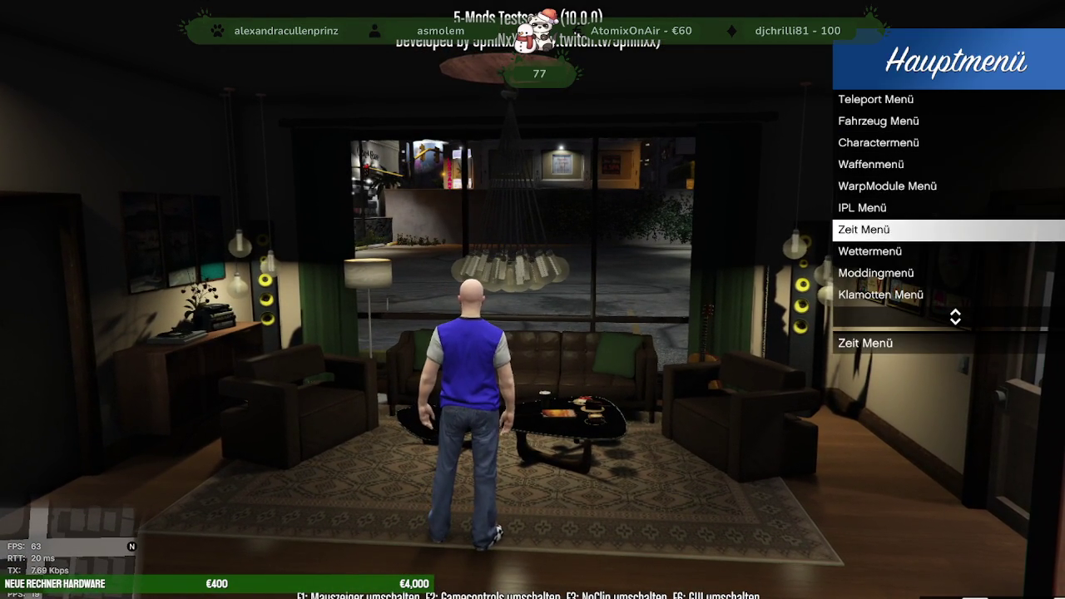
key(Return)
key(Down)
key(Down)
key(Up)
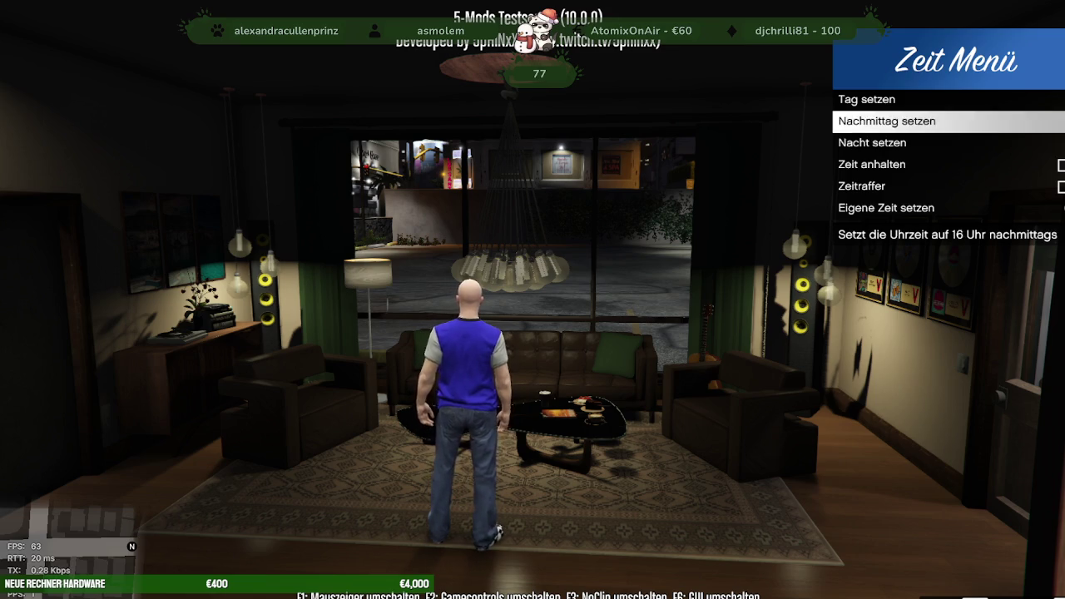
key(Return)
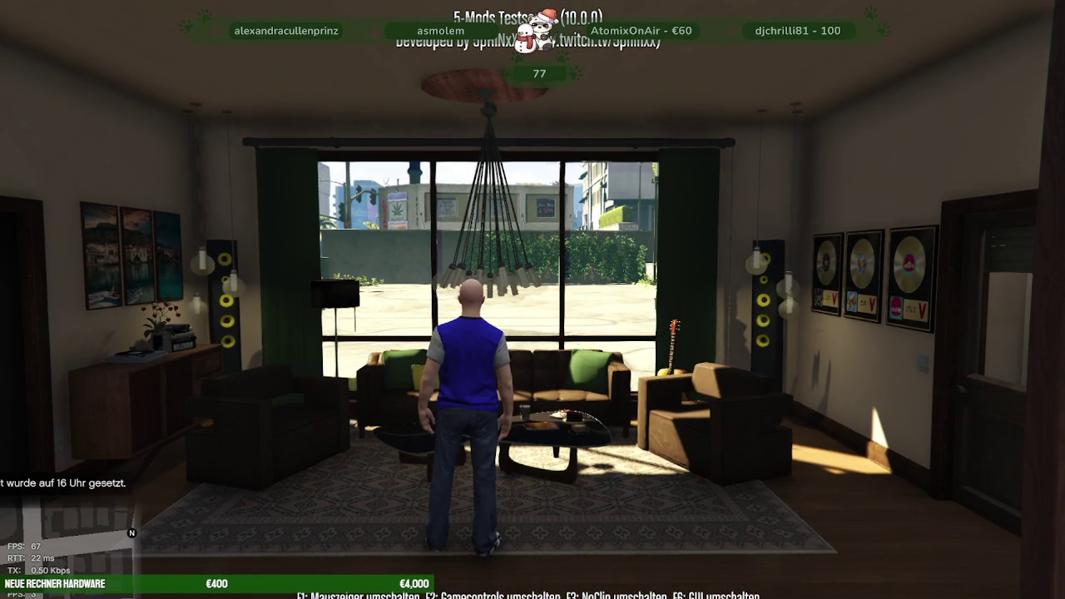
Walk into the kitchen and back to the living room windows, then switch to Blender.
key(w)
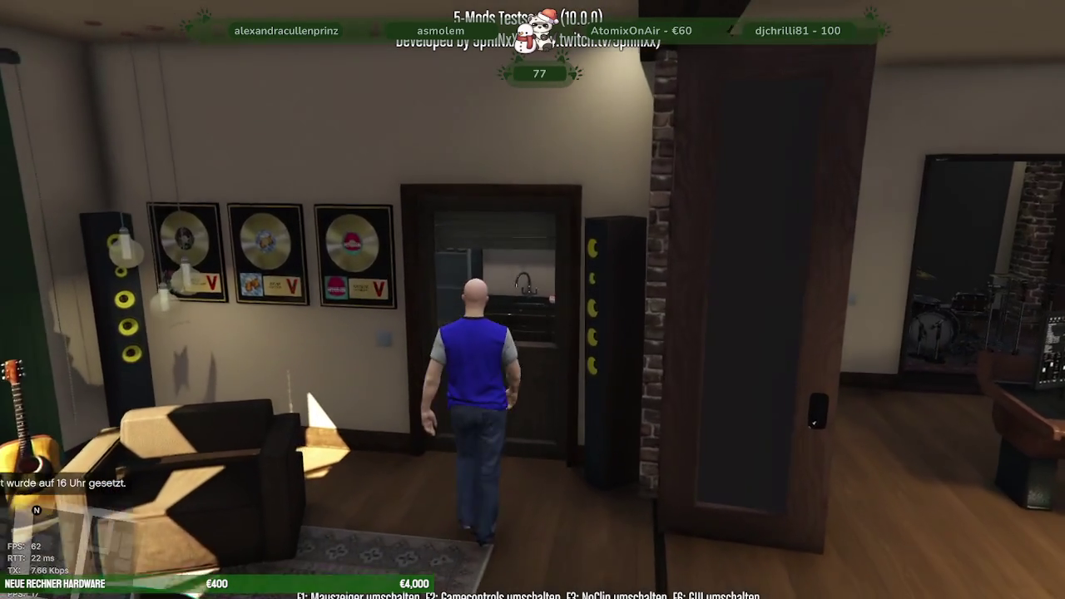
key(w)
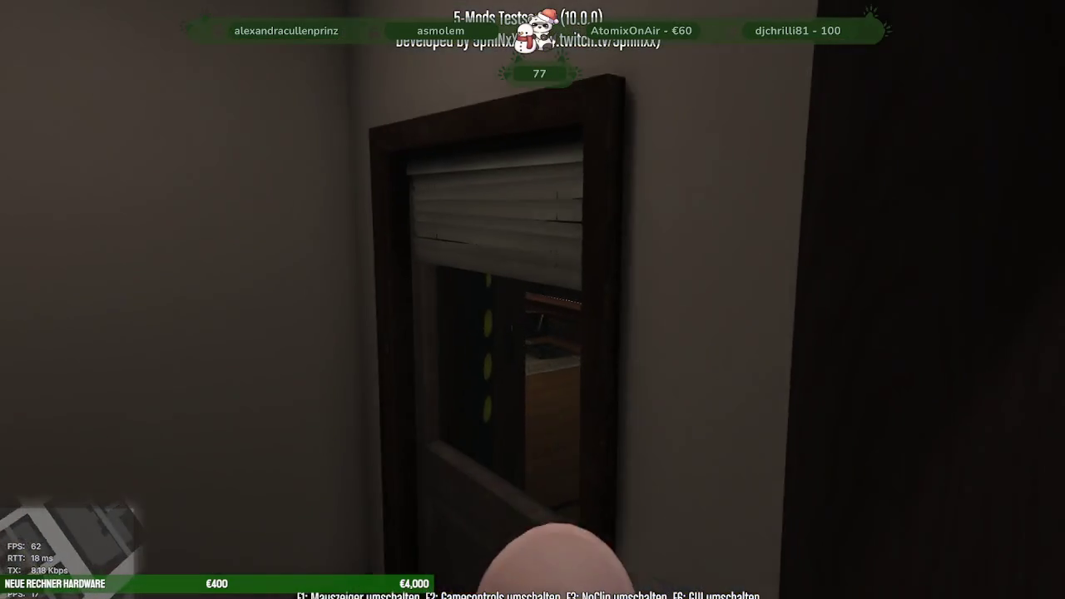
key(w)
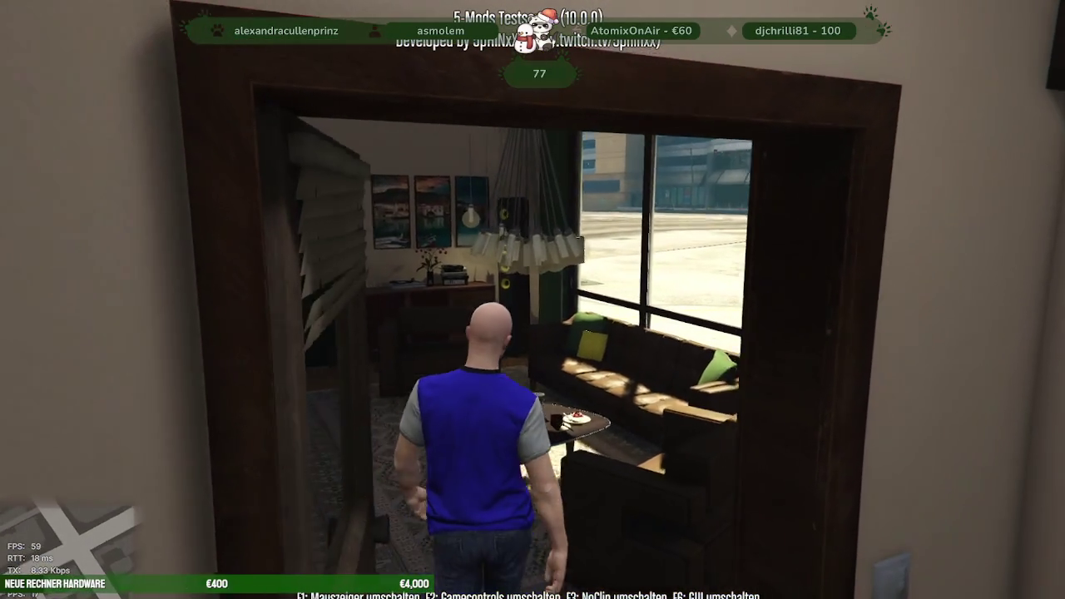
key(s)
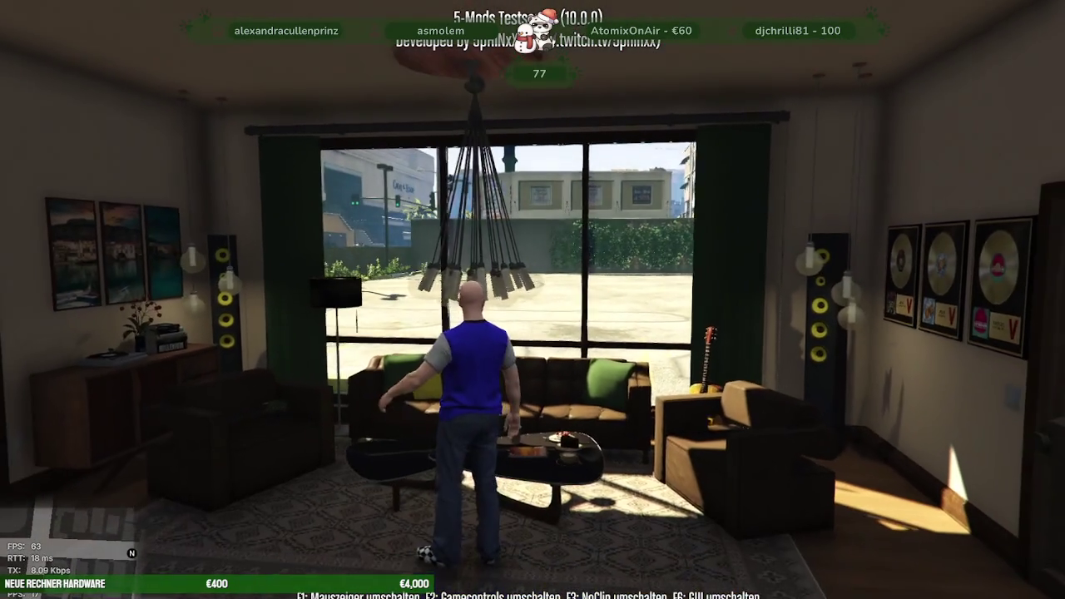
key(w)
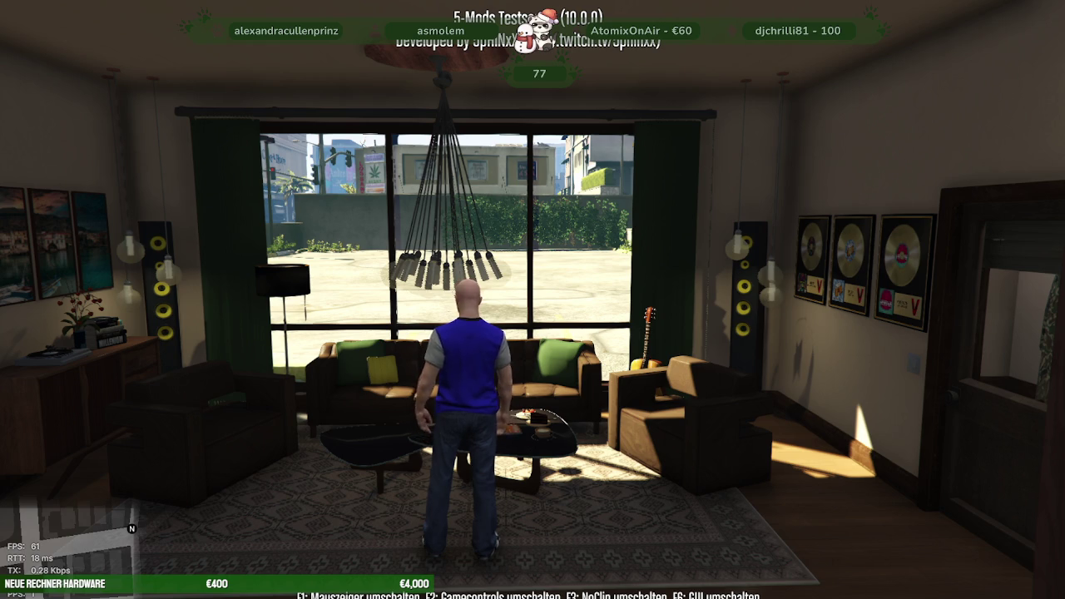
key(alt+Tab)
In Edit Mode, select the lamp's glasnervt faces and set Clip Threshold to 0.25.
key(KP_Decimal)
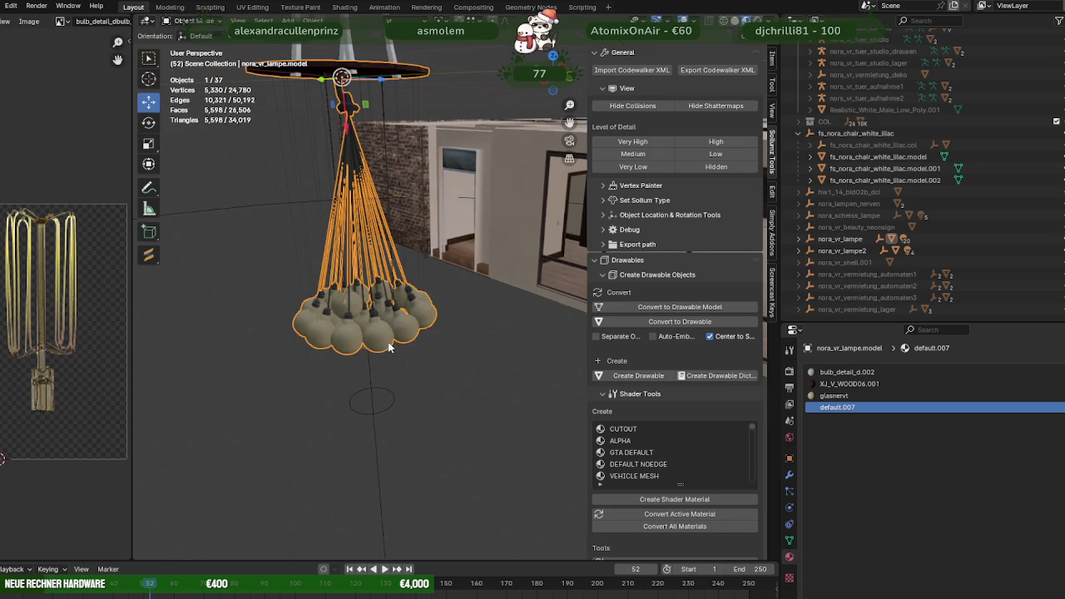
key(Tab)
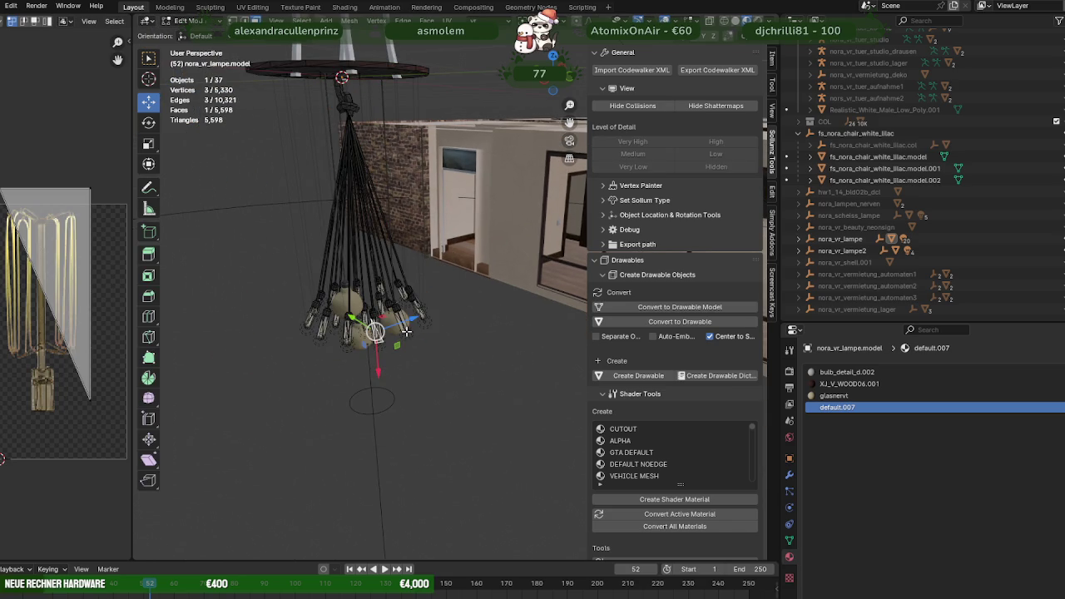
key(l)
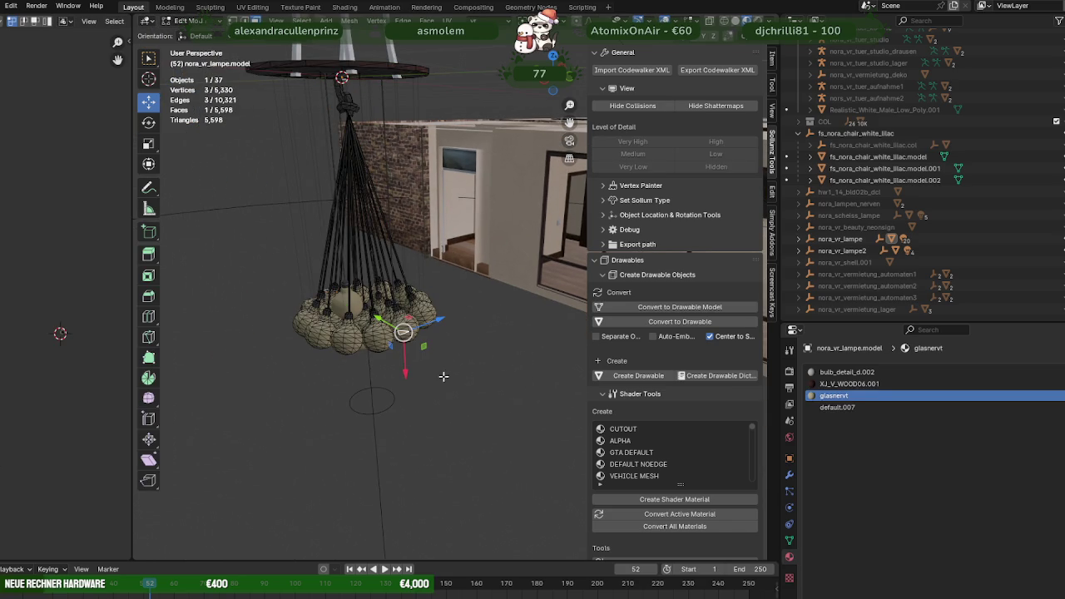
scroll(836, 441, down, 3)
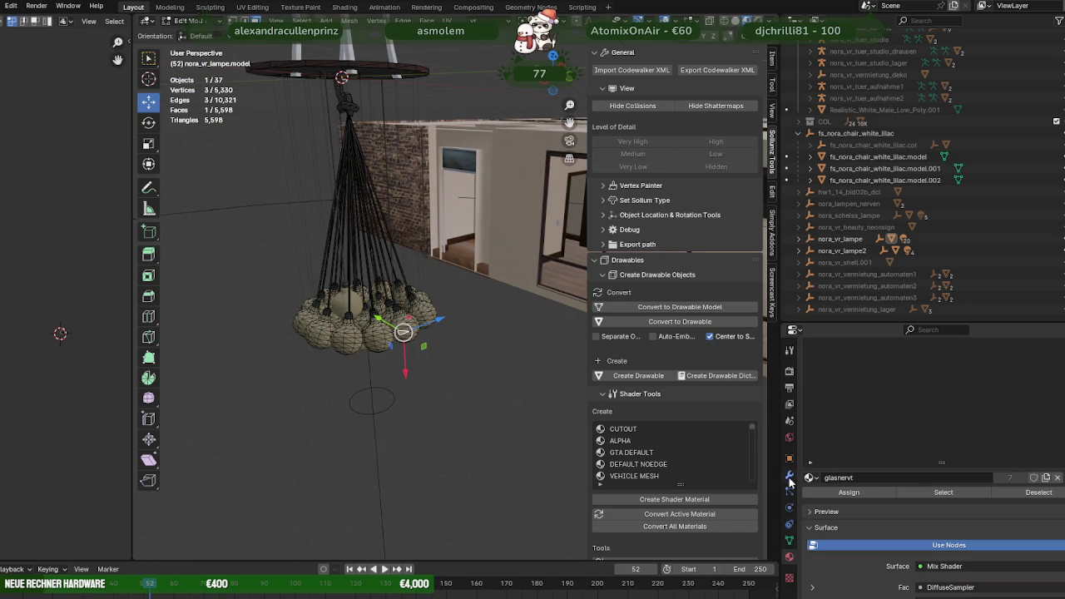
click(922, 492)
scroll(916, 516, down, 1)
scroll(915, 525, down, 3)
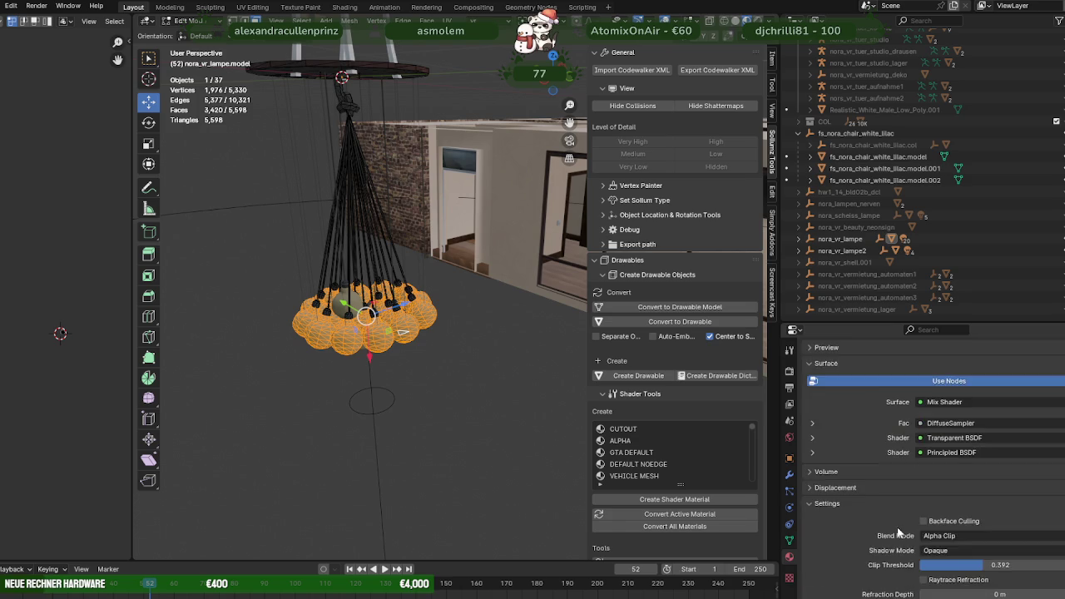
scroll(913, 533, down, 2)
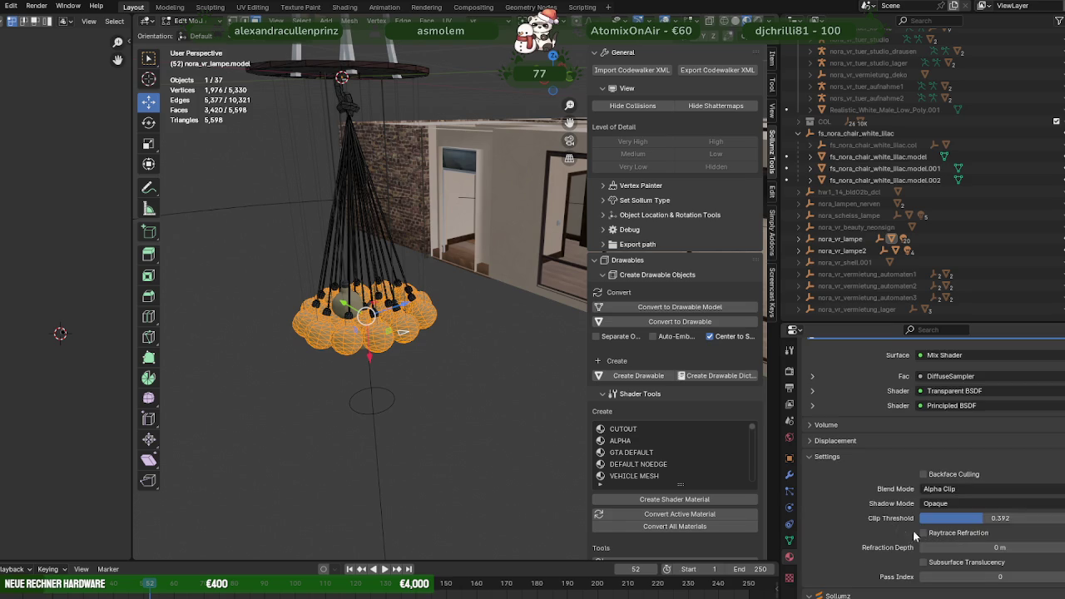
click(987, 518)
click(987, 518)
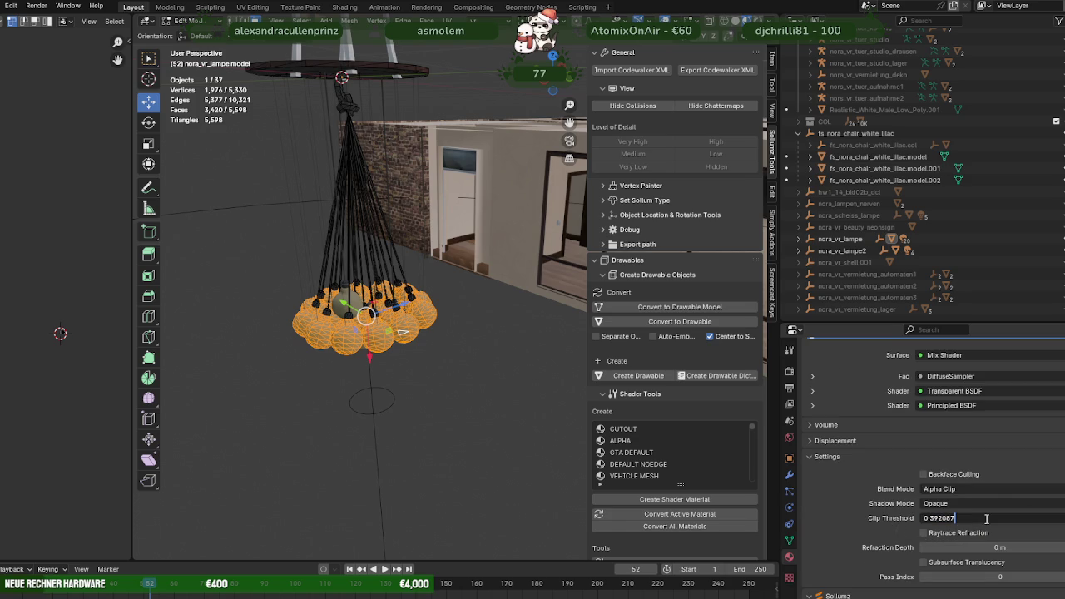
key(BackSpace)
key(BackSpace)
key(BackSpace)
key(Return)
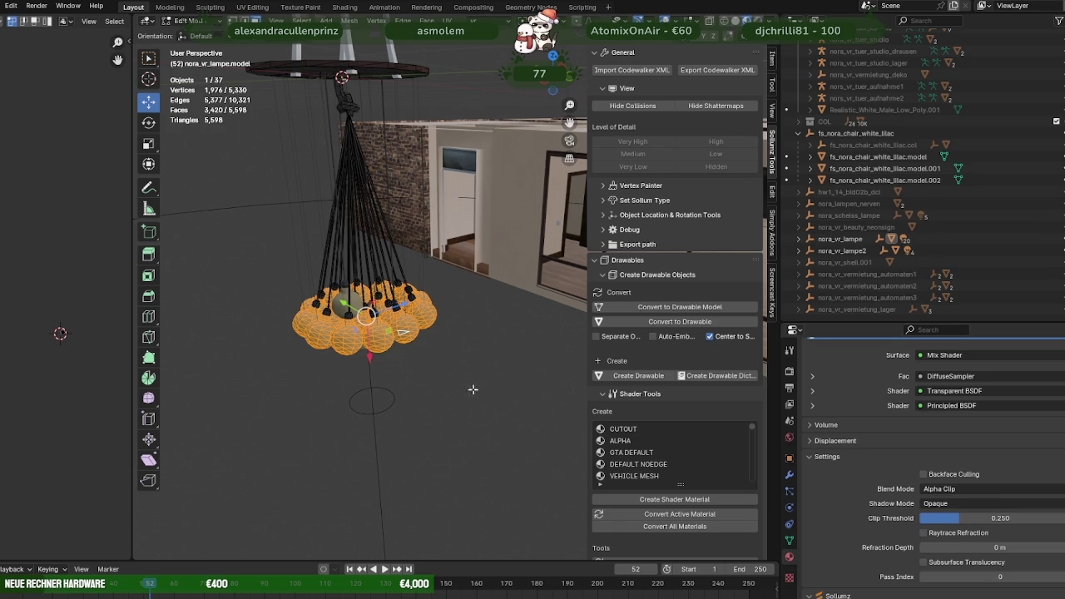
Back in Object Mode, test a lower clip threshold, then restore it to 0.25.
click(471, 388)
key(Tab)
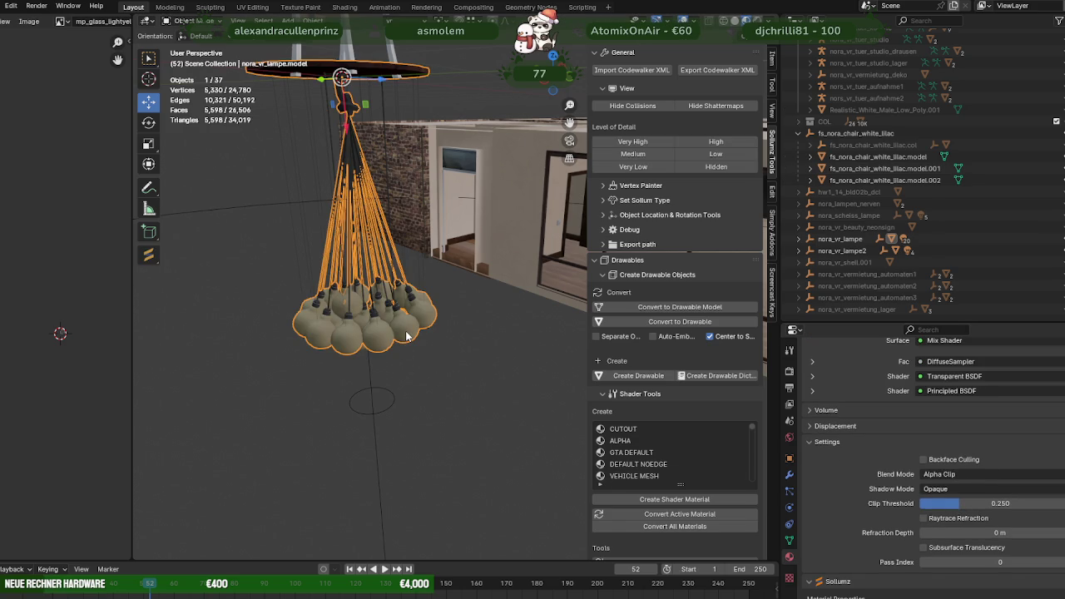
mouse_move(958, 501)
mouse_down()
mouse_move(938, 503)
mouse_move(972, 504)
mouse_move(955, 503)
mouse_up()
click(979, 503)
click(978, 503)
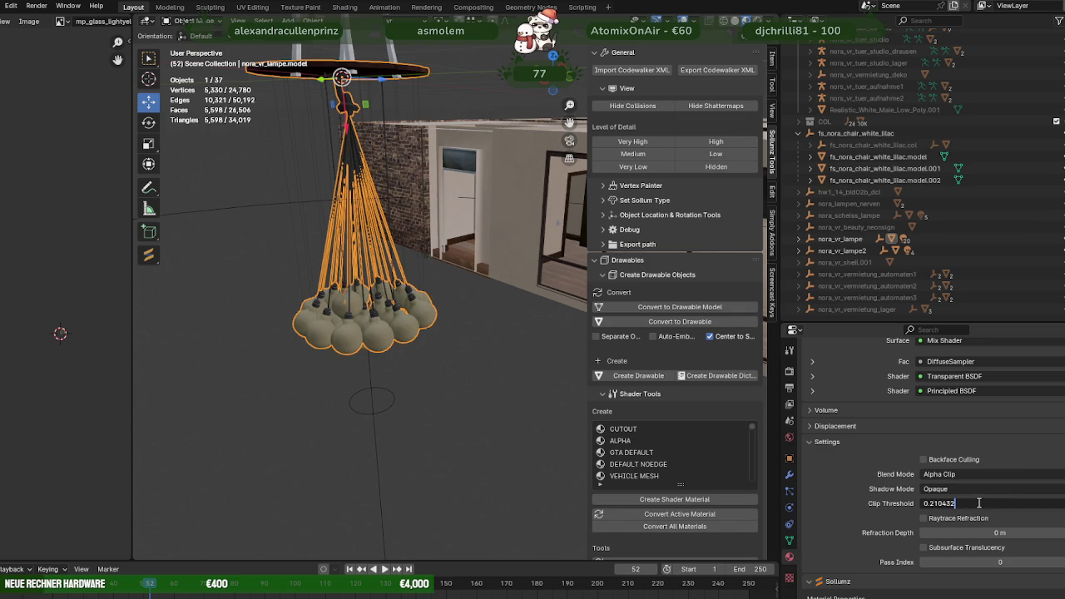
key(BackSpace)
key(BackSpace)
key(BackSpace)
key(BackSpace)
key(BackSpace)
key(Return)
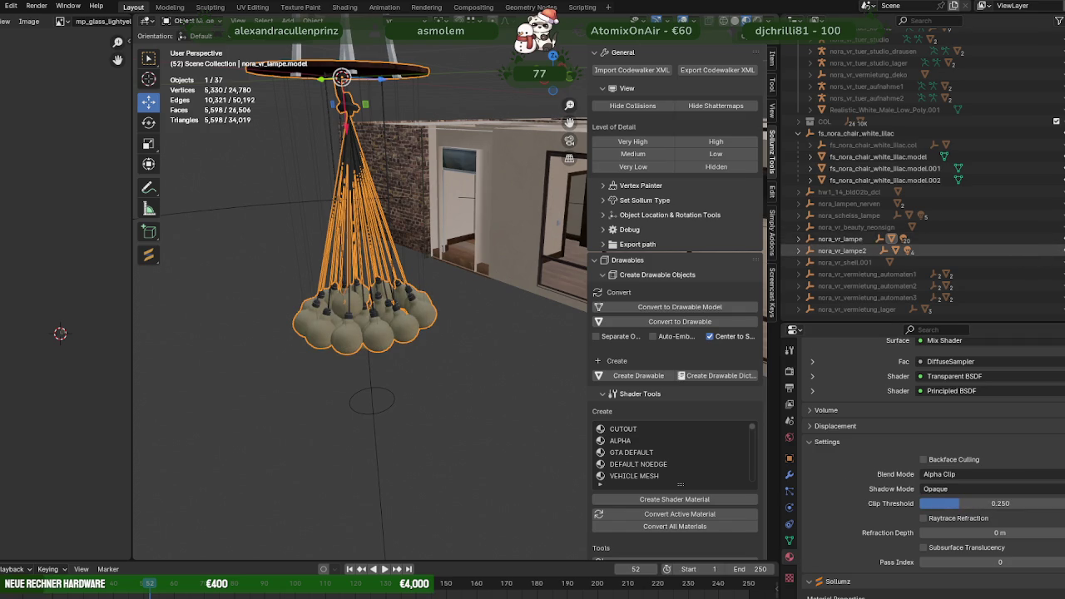
Hide nora_vr_lampe and inspect nora_vr_lampe2.model's glasnervt clip threshold of 0.250.
key(h)
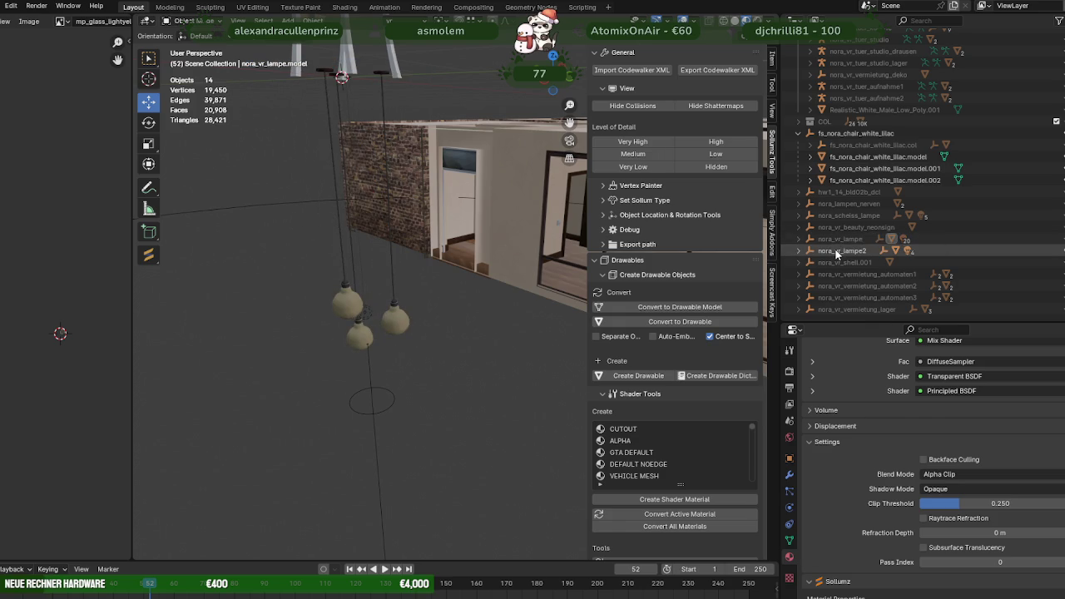
click(838, 254)
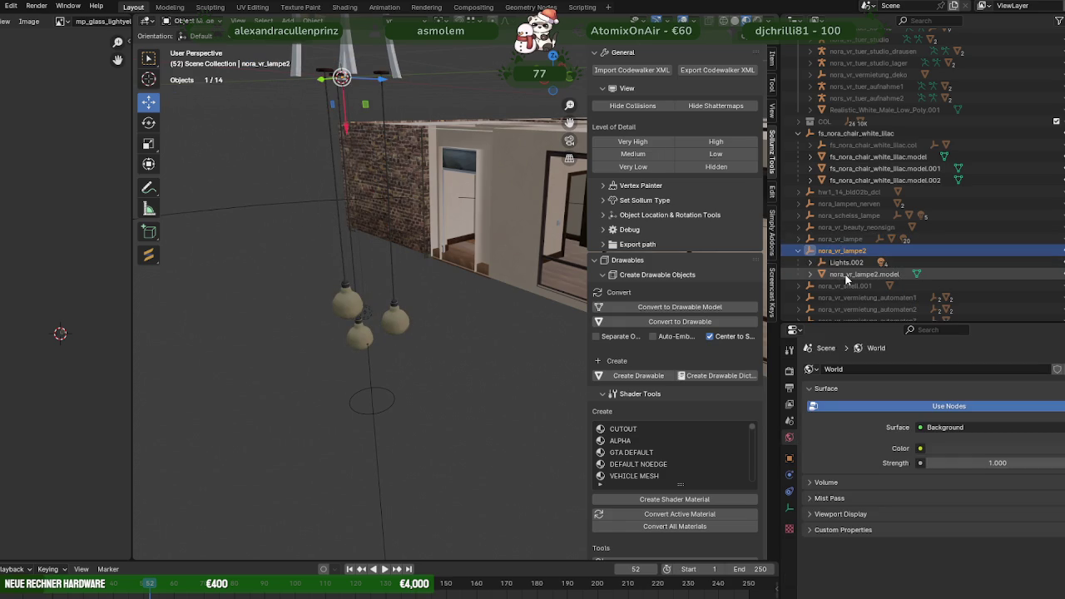
click(857, 275)
click(827, 396)
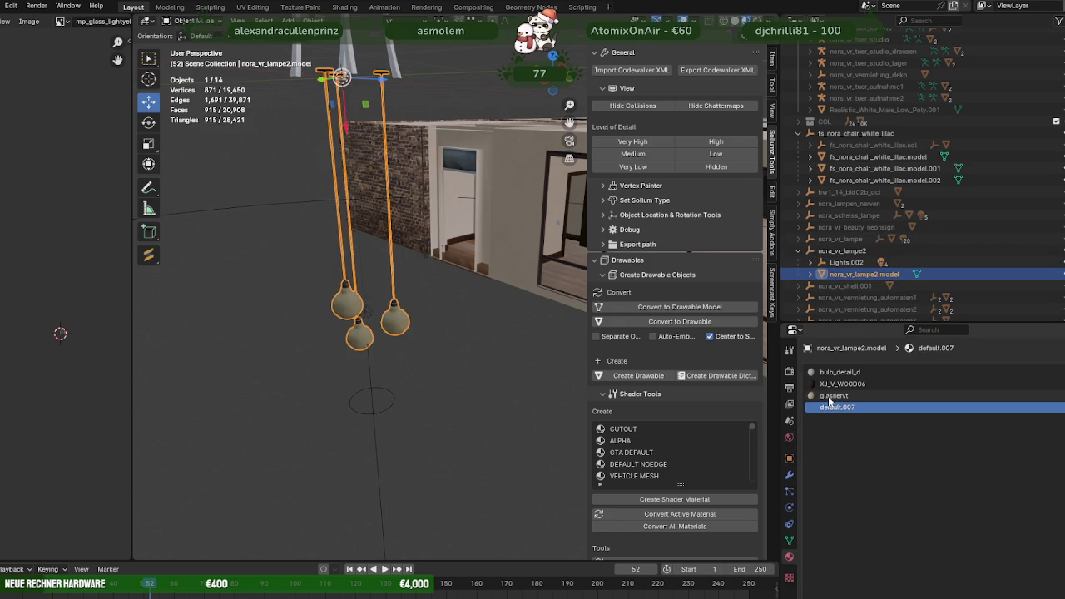
scroll(868, 466, down, 3)
scroll(897, 509, down, 3)
scroll(897, 509, down, 3)
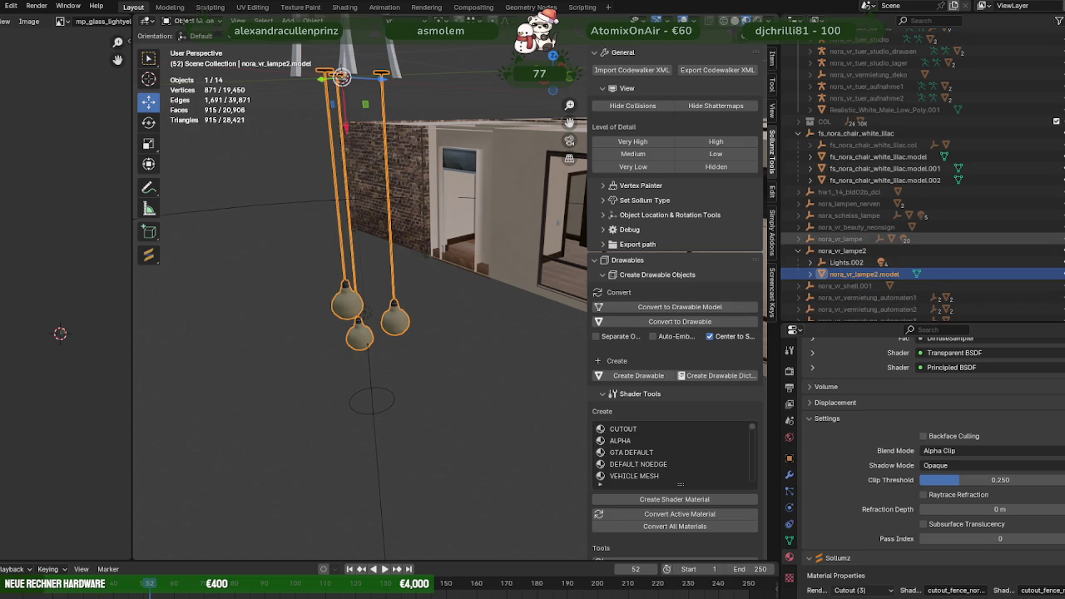
Unhide nora_vr_lampe and view its model's glasnervt material settings.
click(1060, 240)
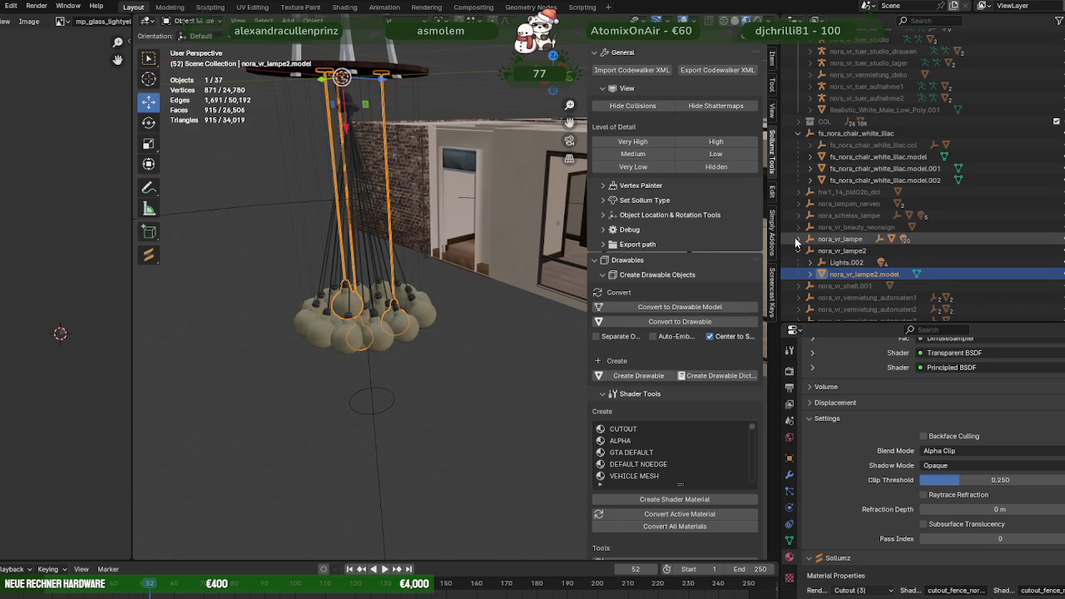
click(798, 238)
click(859, 263)
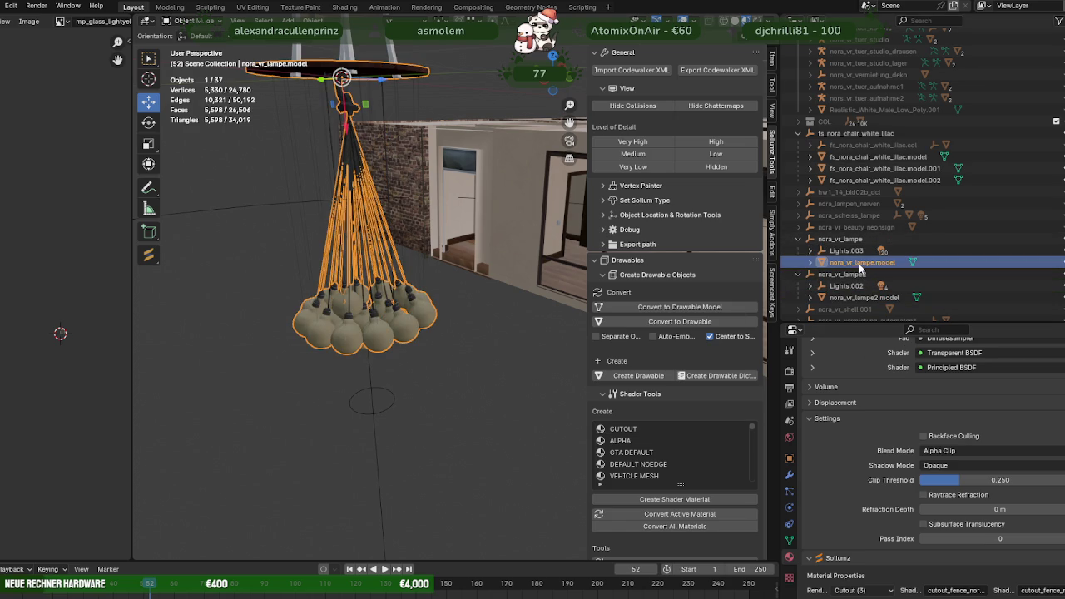
scroll(868, 374, up, 5)
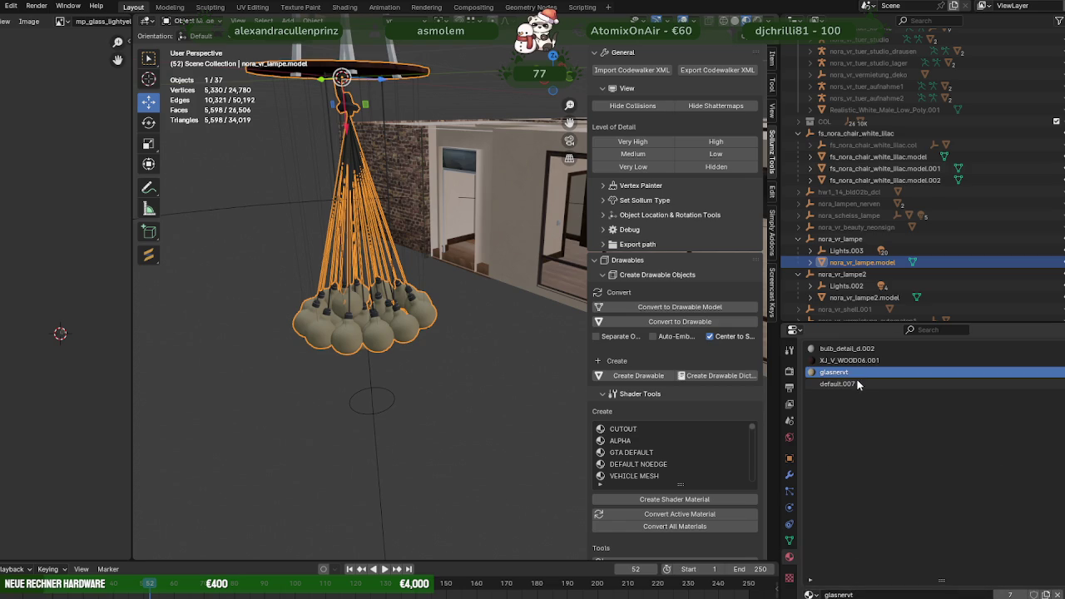
click(849, 384)
click(842, 373)
scroll(883, 402, down, 5)
scroll(904, 414, down, 1)
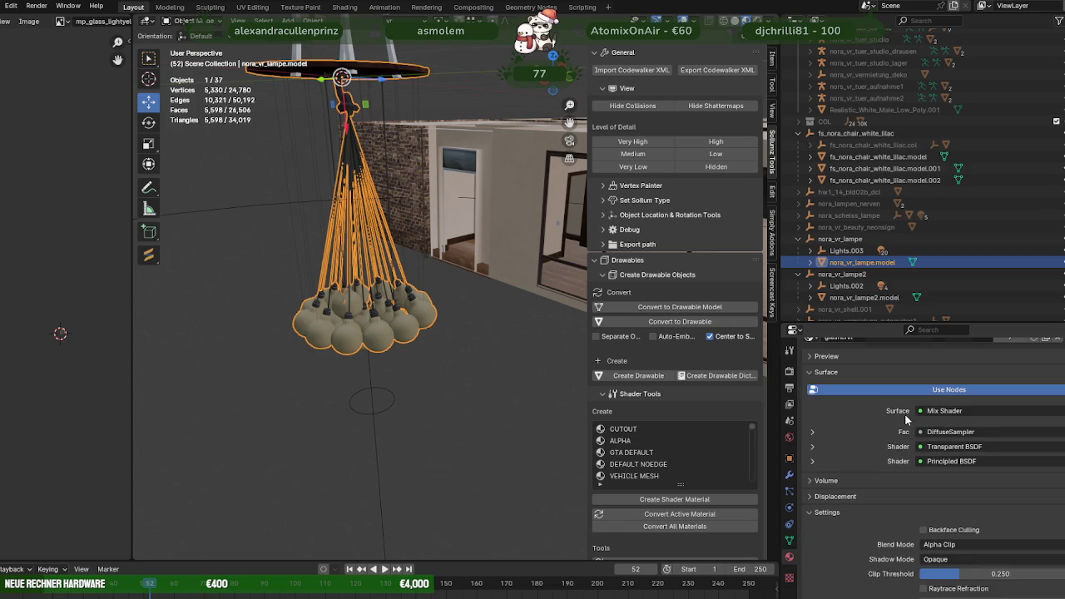
Compare against nora_vr_lampe2.model, then select and frame nora_vr_lampe.model.
click(843, 297)
scroll(889, 453, down, 1)
scroll(476, 342, up, 3)
scroll(463, 347, up, 2)
scroll(452, 342, up, 2)
scroll(399, 336, up, 2)
scroll(400, 342, down, 4)
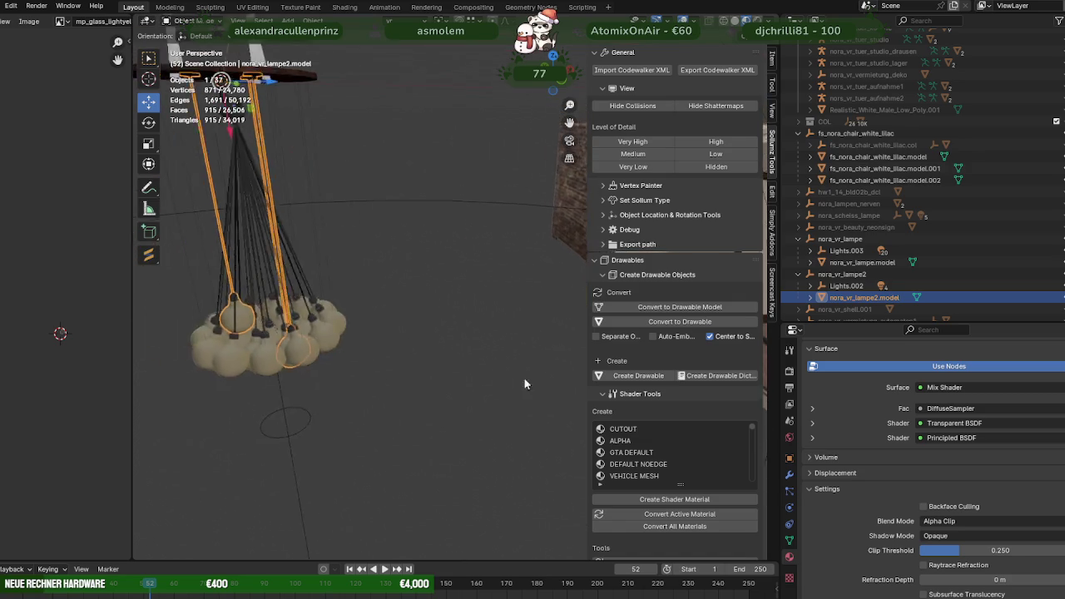
scroll(383, 350, down, 2)
click(369, 349)
key(KP_Decimal)
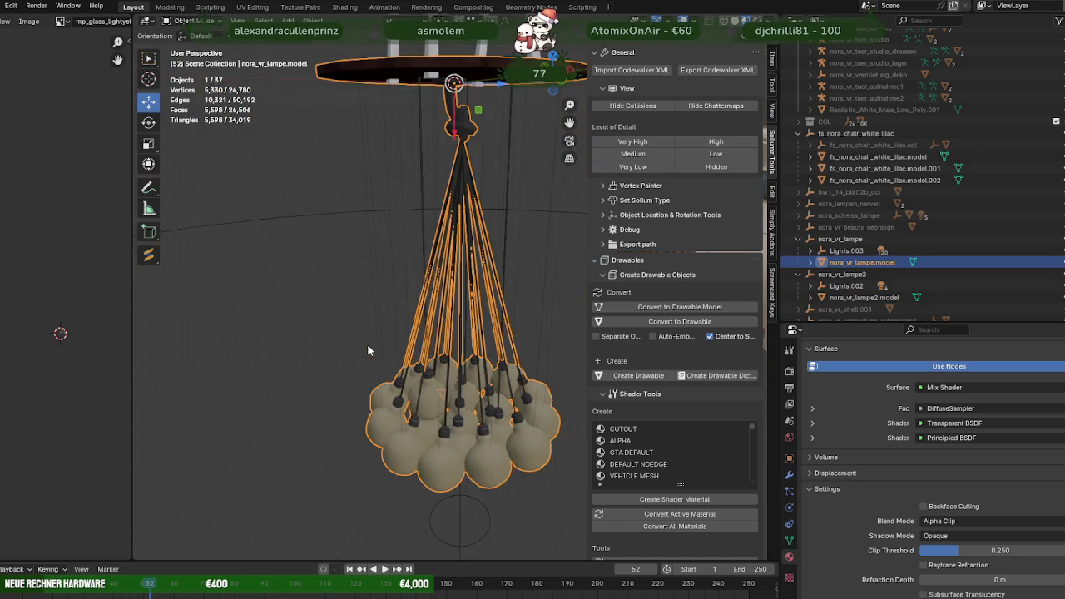
In Edit Mode, select all bulb faces using the glasnervt material.
scroll(375, 342, up, 4)
middle_drag(429, 379, 441, 366)
scroll(445, 362, up, 2)
scroll(453, 360, up, 2)
key(Tab)
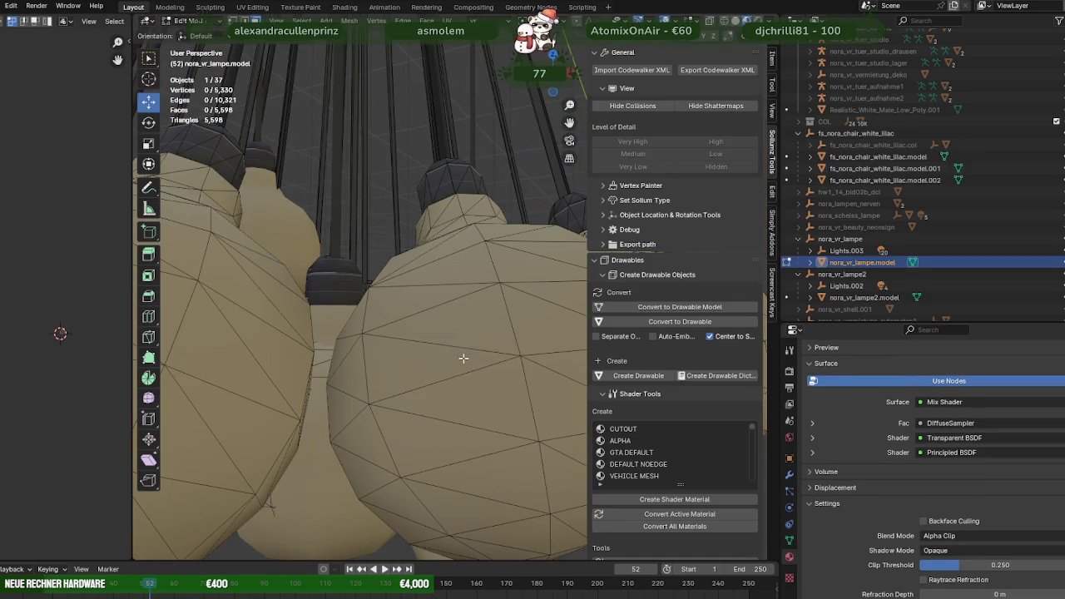
click(441, 366)
scroll(934, 448, up, 4)
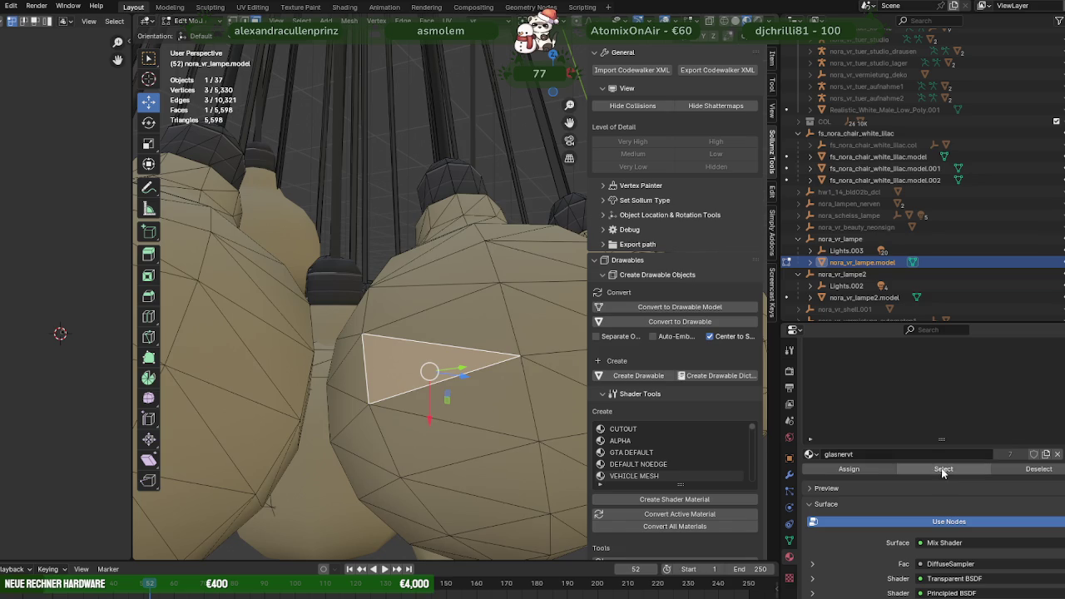
click(943, 469)
scroll(495, 426, down, 2)
Select three hanging-bulb faces to inspect their default.007 material.
middle_drag(493, 401, 366, 358)
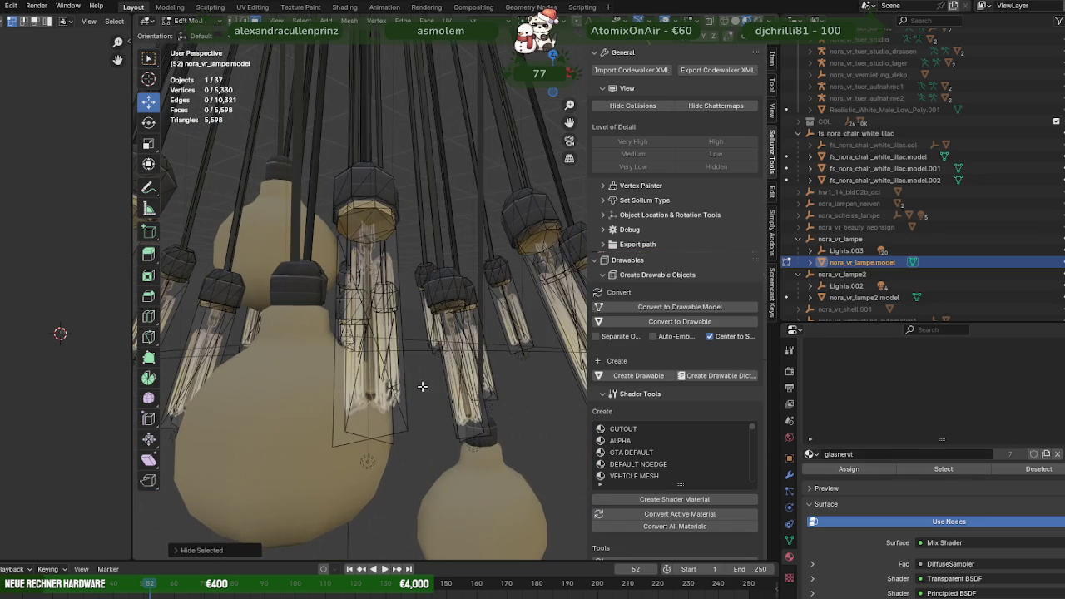
click(378, 357)
scroll(378, 357, up, 3)
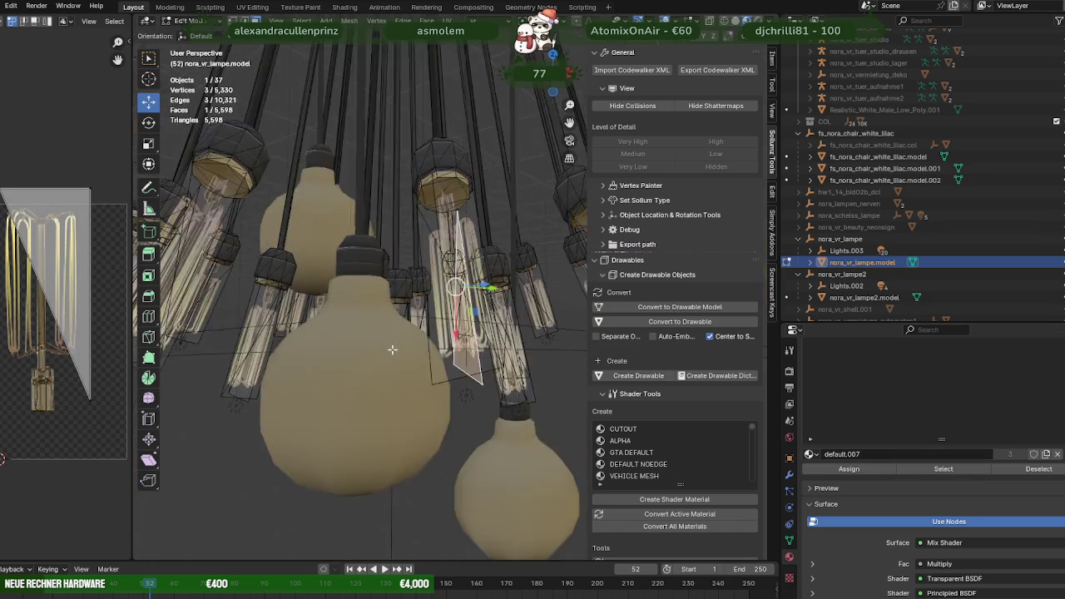
mouse_move(378, 357)
middle_down()
mouse_move(534, 294)
mouse_move(323, 364)
mouse_move(397, 393)
mouse_move(399, 379)
mouse_move(425, 384)
middle_up()
scroll(534, 295, up, 2)
shift+click(488, 313)
shift+click(422, 396)
scroll(370, 372, down, 3)
Return to Object Mode and orbit past the wooden table into the glass-walled room.
key(Tab)
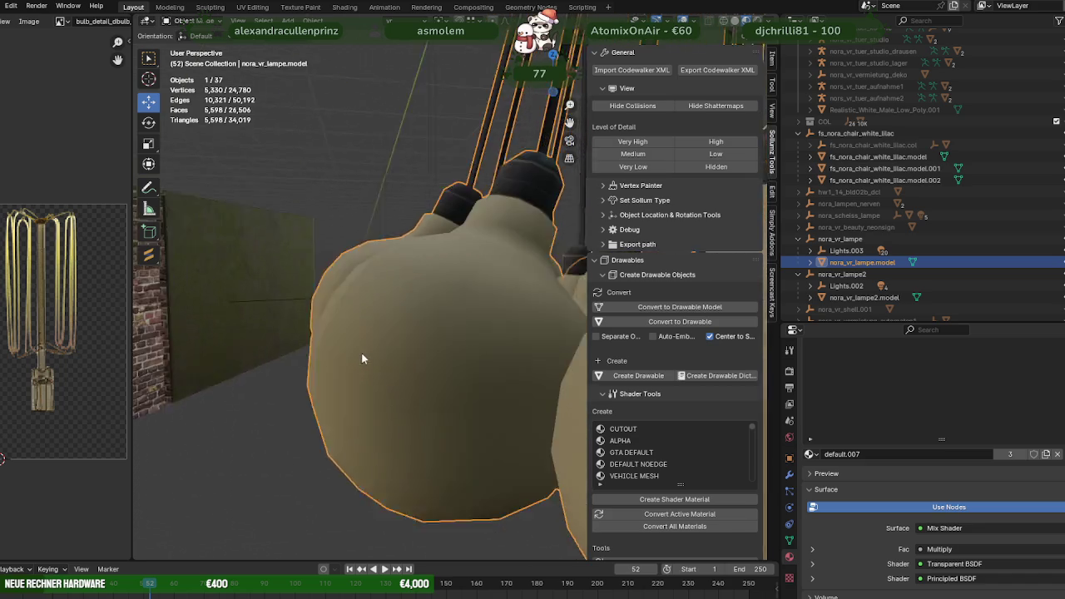
scroll(362, 352, up, 5)
scroll(359, 348, down, 6)
middle_drag(360, 347, 424, 410)
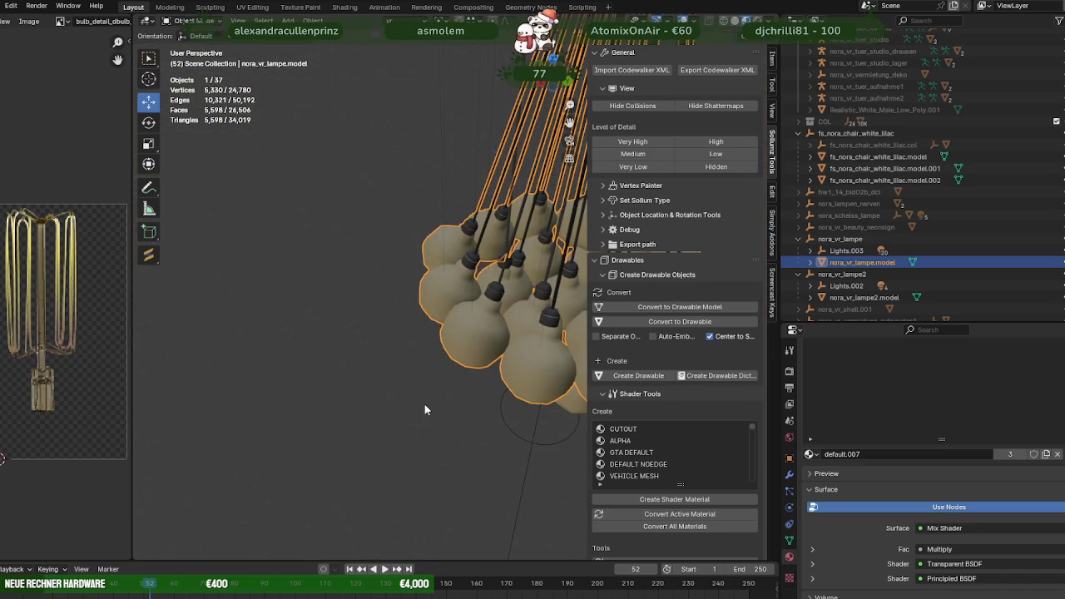
scroll(424, 409, down, 4)
scroll(421, 409, down, 2)
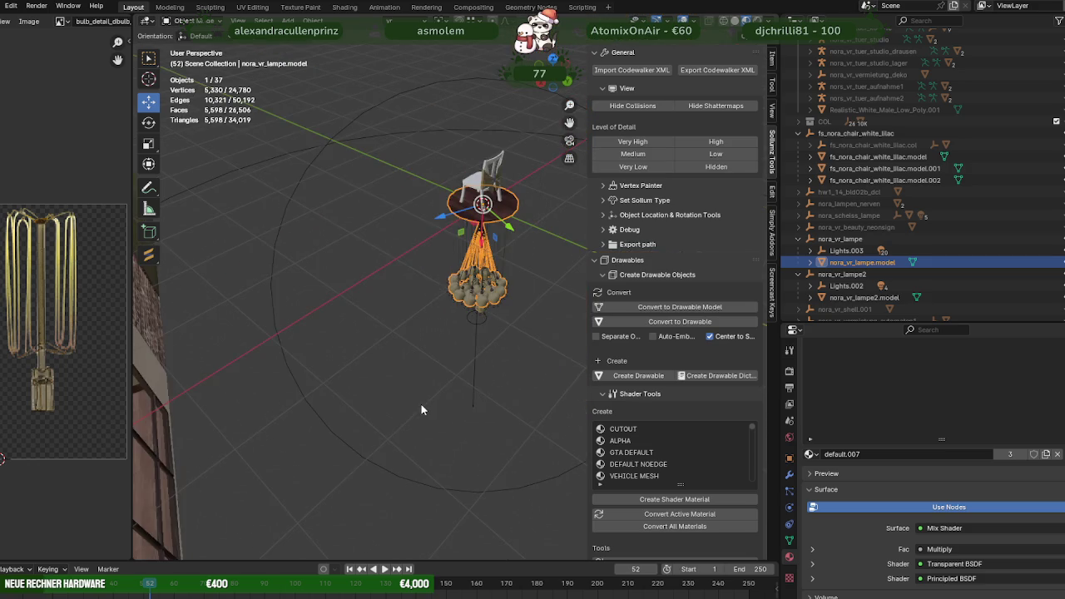
scroll(421, 409, up, 2)
mouse_move(353, 372)
middle_down()
mouse_move(454, 326)
mouse_move(386, 369)
mouse_move(461, 310)
mouse_move(435, 316)
mouse_move(493, 315)
mouse_move(460, 338)
middle_up()
middle_drag(472, 402, 384, 453)
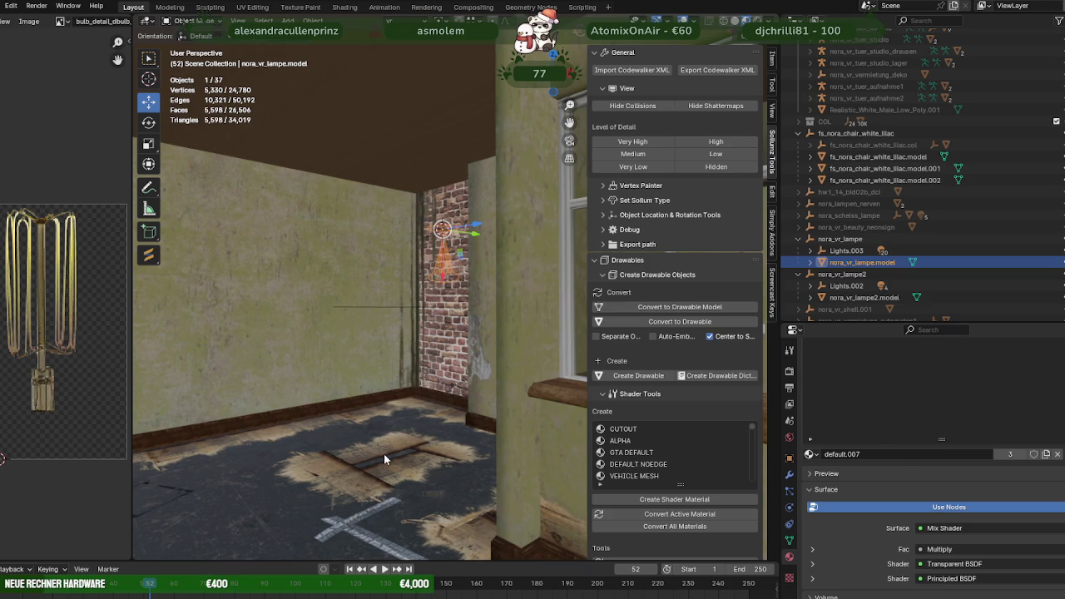
In the room shell's Edit Mode, select the damaged-plaster decal face on the column.
click(384, 453)
key(Tab)
click(377, 451)
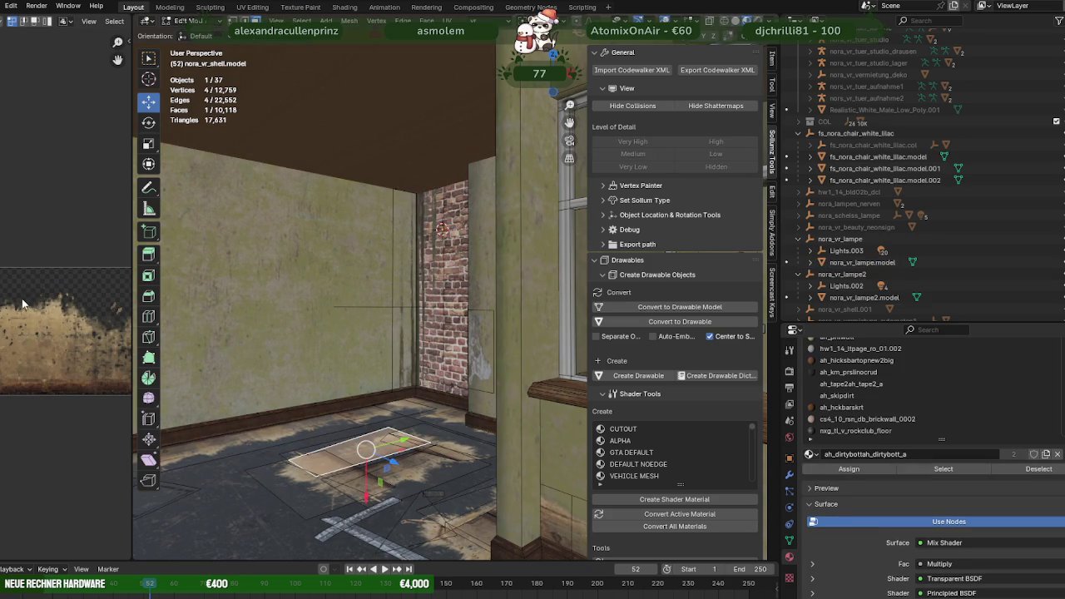
key(KP_Decimal)
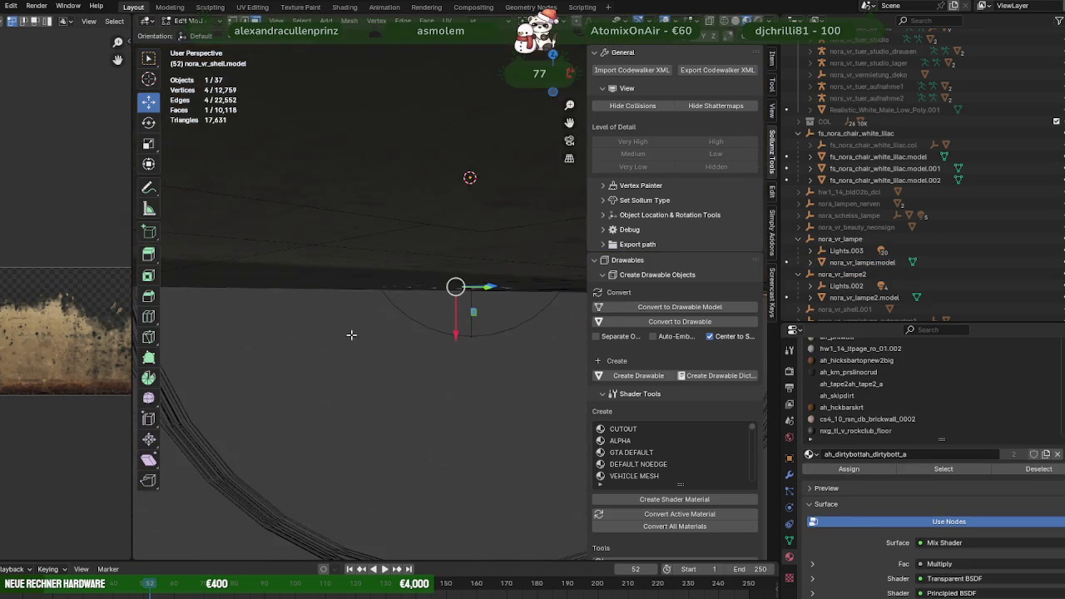
scroll(349, 343, down, 6)
scroll(369, 316, up, 6)
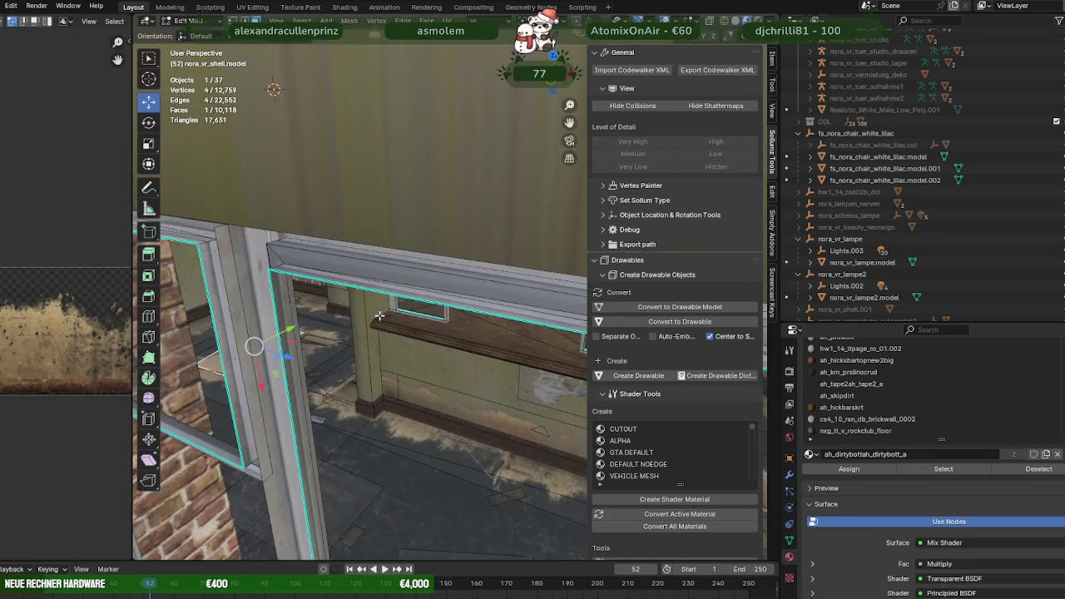
scroll(379, 316, up, 3)
scroll(377, 325, up, 3)
scroll(375, 332, up, 2)
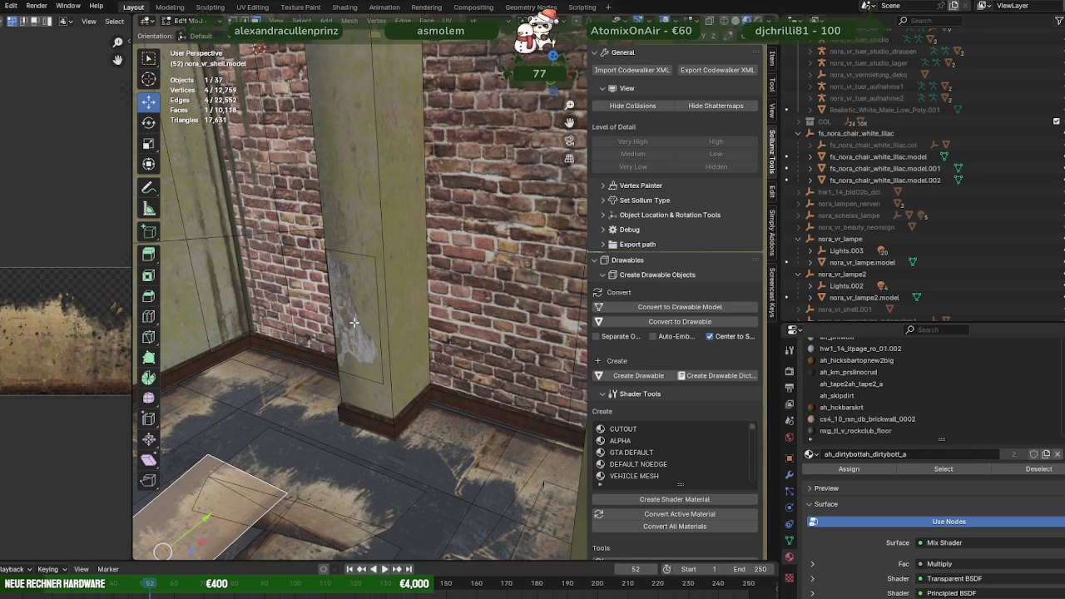
click(355, 322)
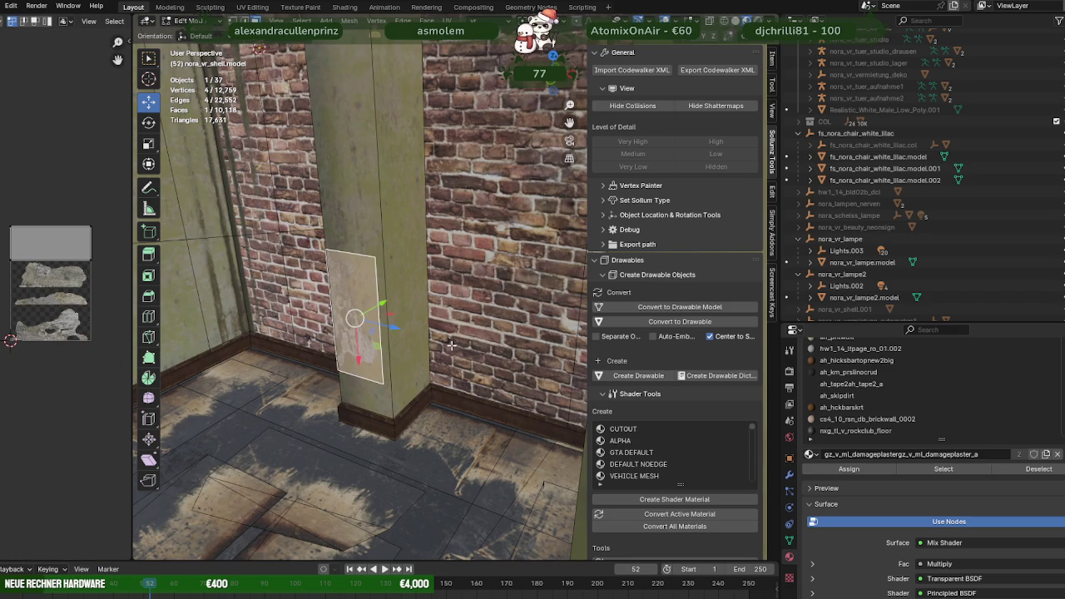
Duplicate the decal face and move the copy about 9.5 m along Y.
scroll(449, 344, up, 2)
key(shift+d)
key(Escape)
scroll(384, 348, down, 8)
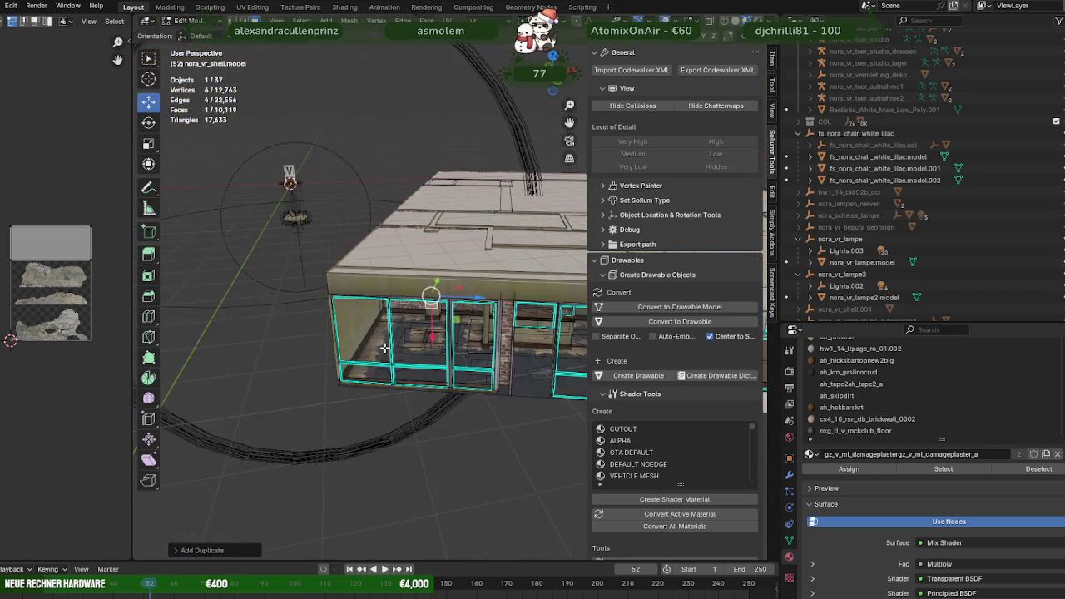
middle_drag(385, 348, 411, 380)
key(g)
key(y)
click(251, 139)
Separate the copied face into its own object and return to Object Mode.
right_click(249, 196)
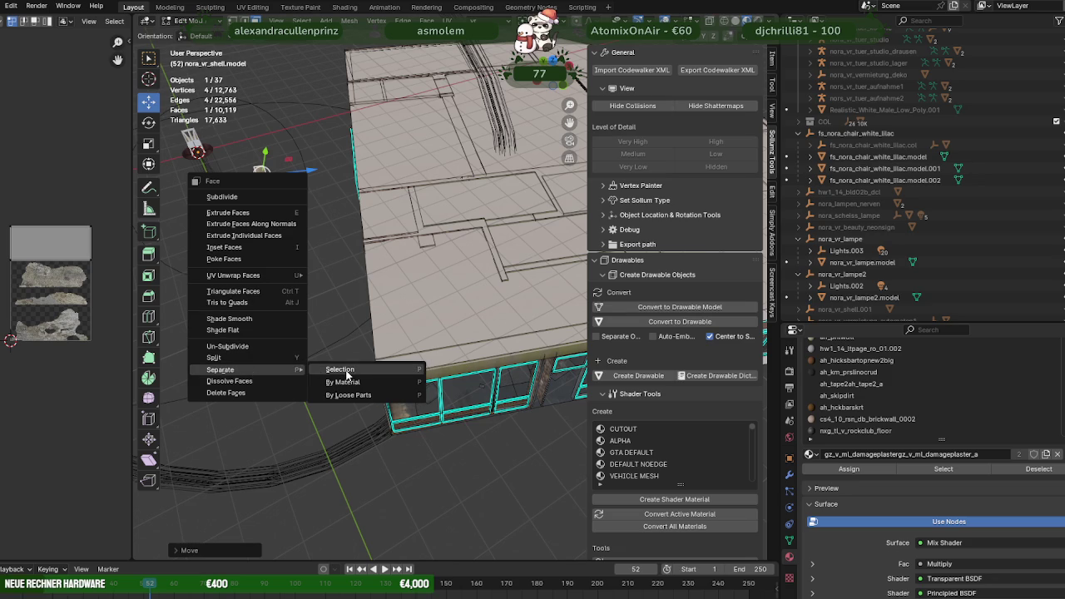
click(347, 374)
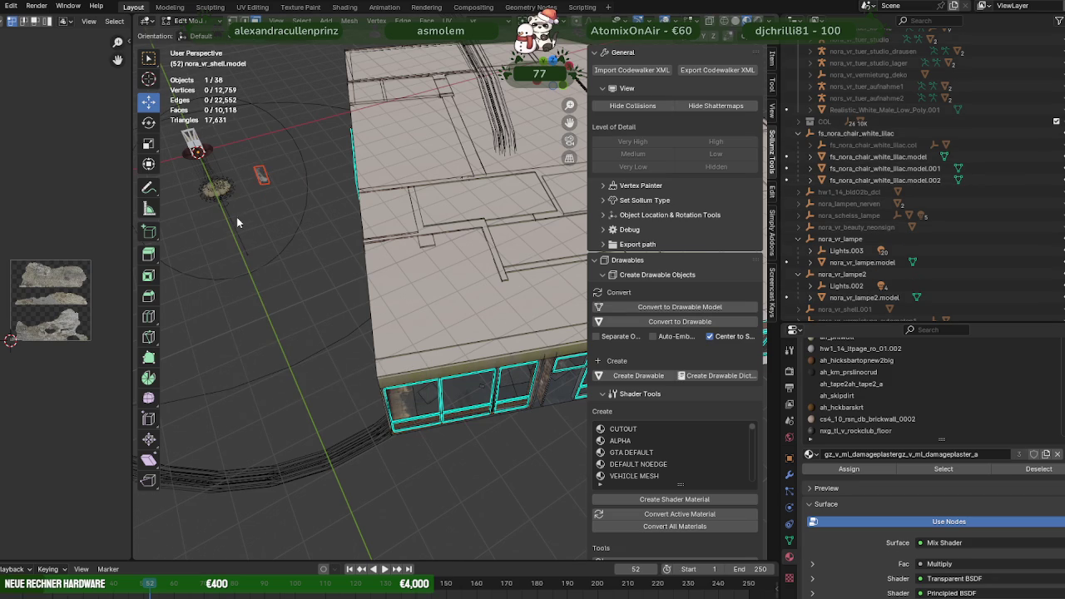
key(Tab)
scroll(398, 324, up, 5)
Join the new decal object into the lamp model.
click(375, 324)
shift+click(371, 325)
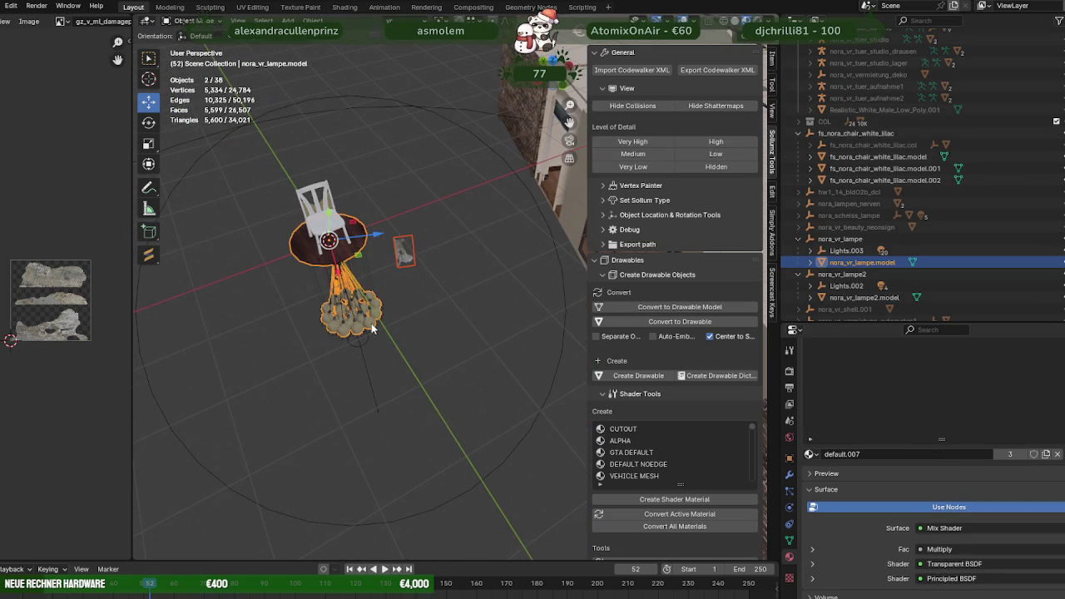
right_click(383, 320)
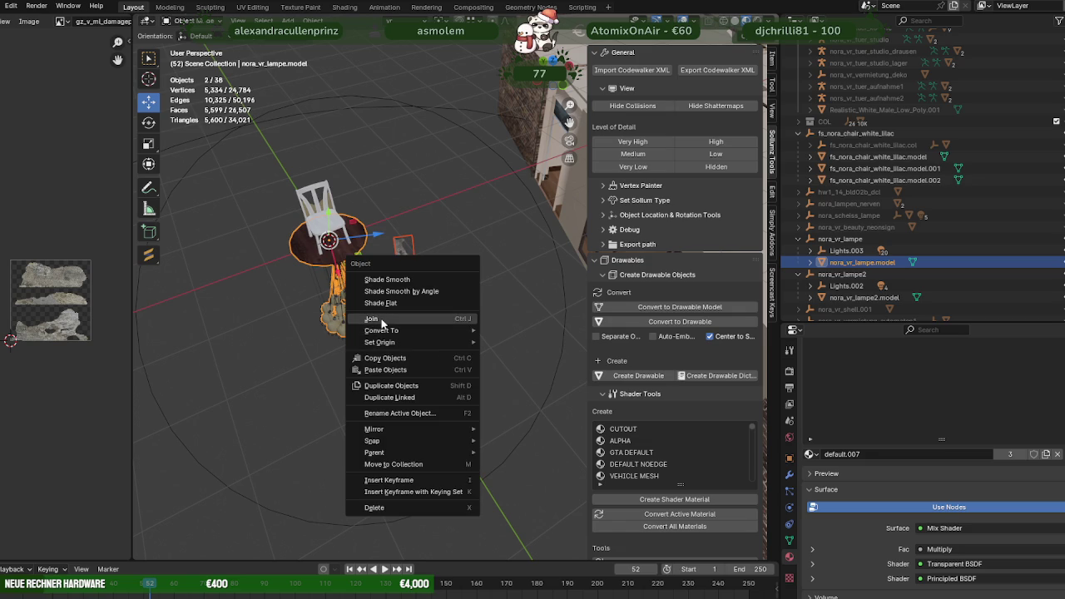
click(371, 319)
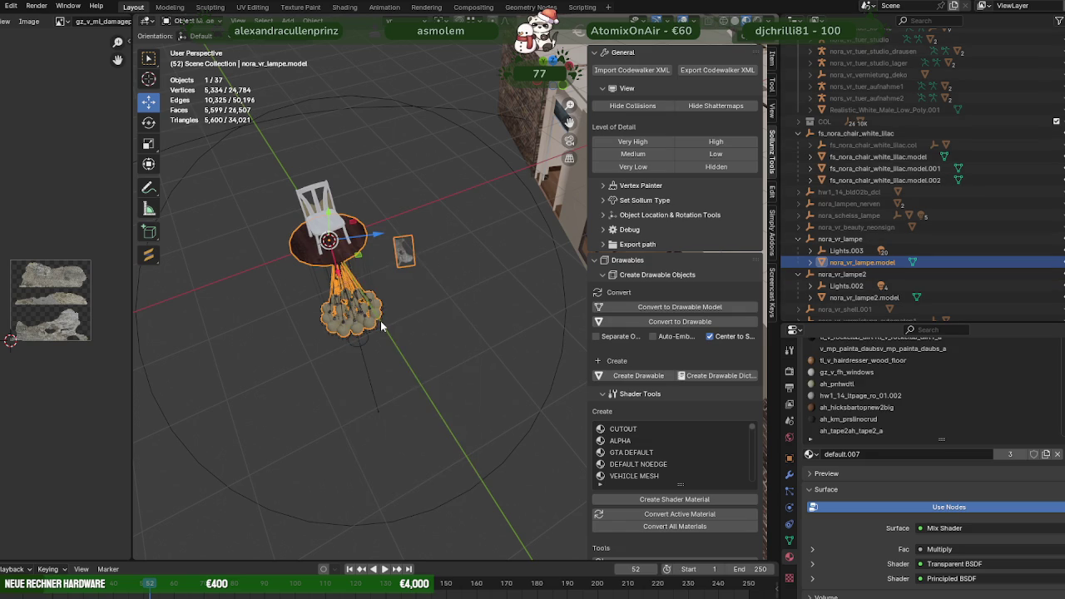
Assign the damaged-plaster material to the lamp's bulb-glass faces.
key(Tab)
middle_drag(376, 314, 369, 333)
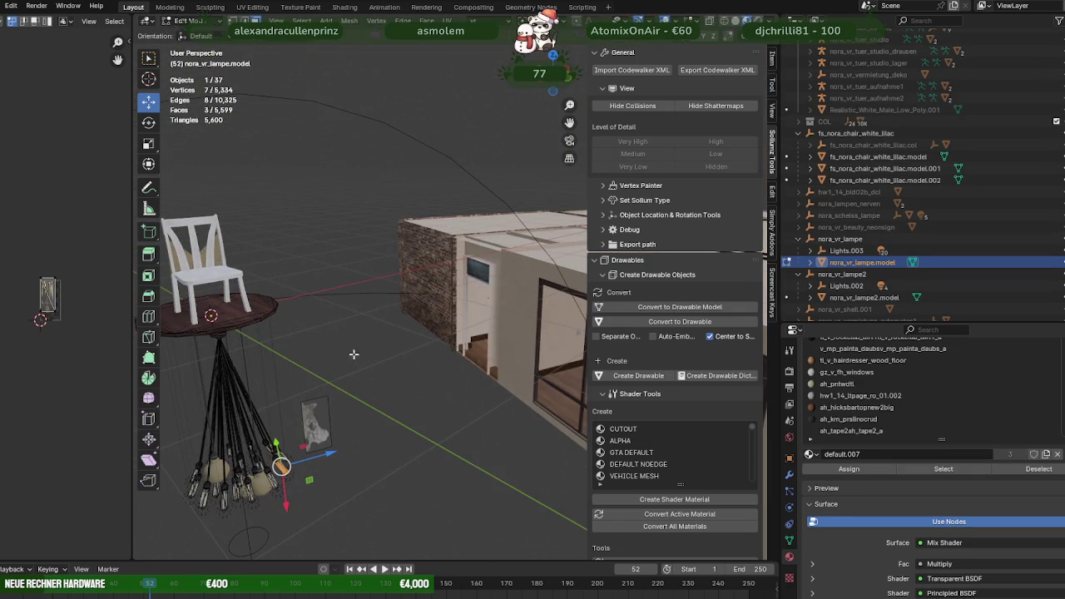
key(KP_Decimal)
scroll(416, 368, down, 3)
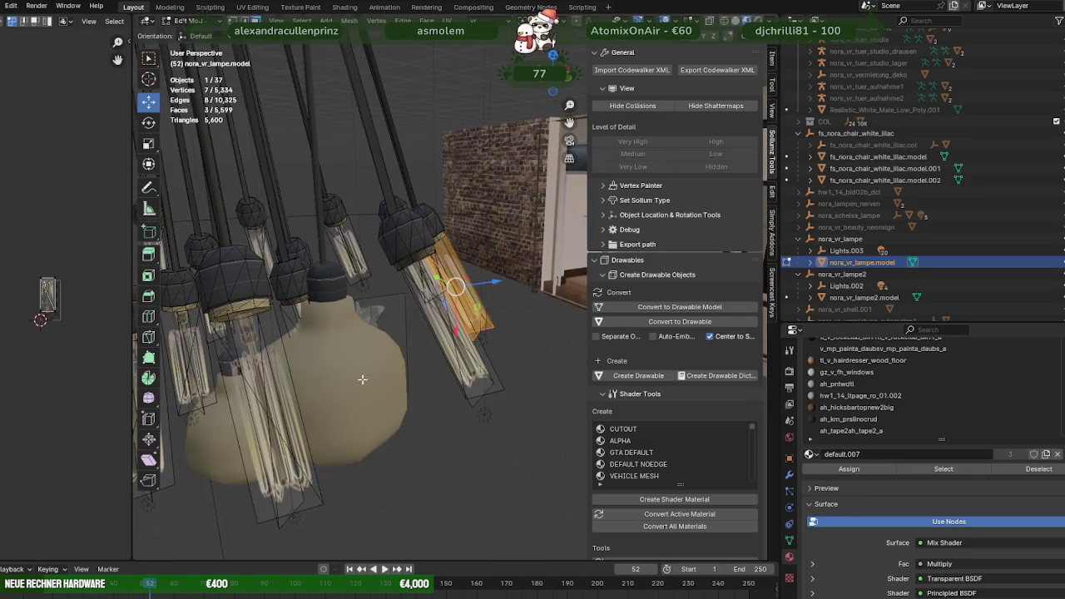
scroll(425, 358, down, 2)
click(944, 469)
click(525, 355)
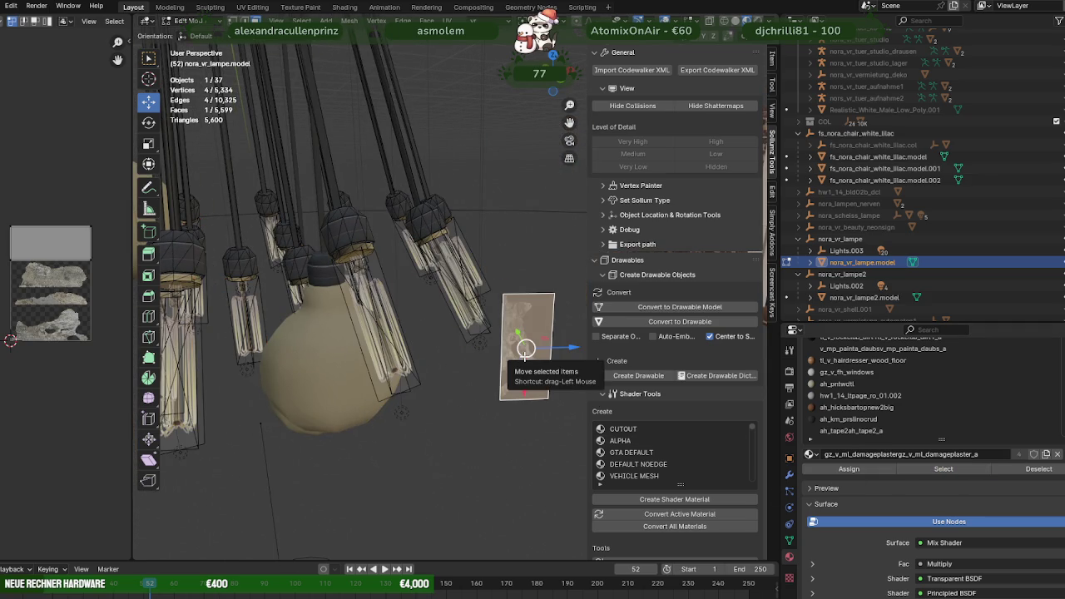
key(ctrl+z)
click(848, 468)
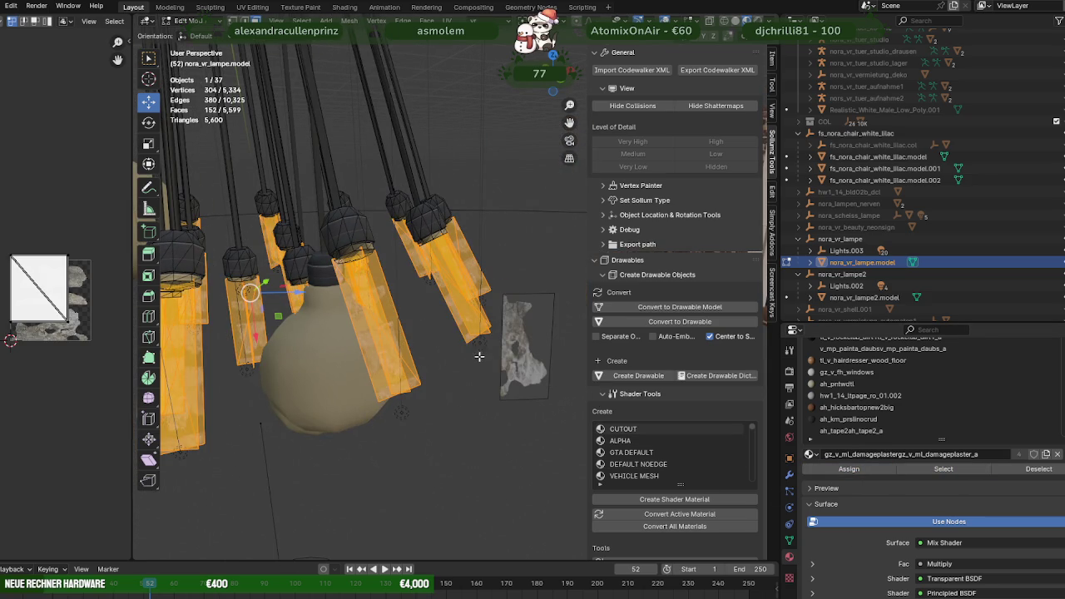
Delete the leftover decal plane and show the material in the Shading workspace.
click(512, 345)
key(x)
click(513, 345)
click(471, 284)
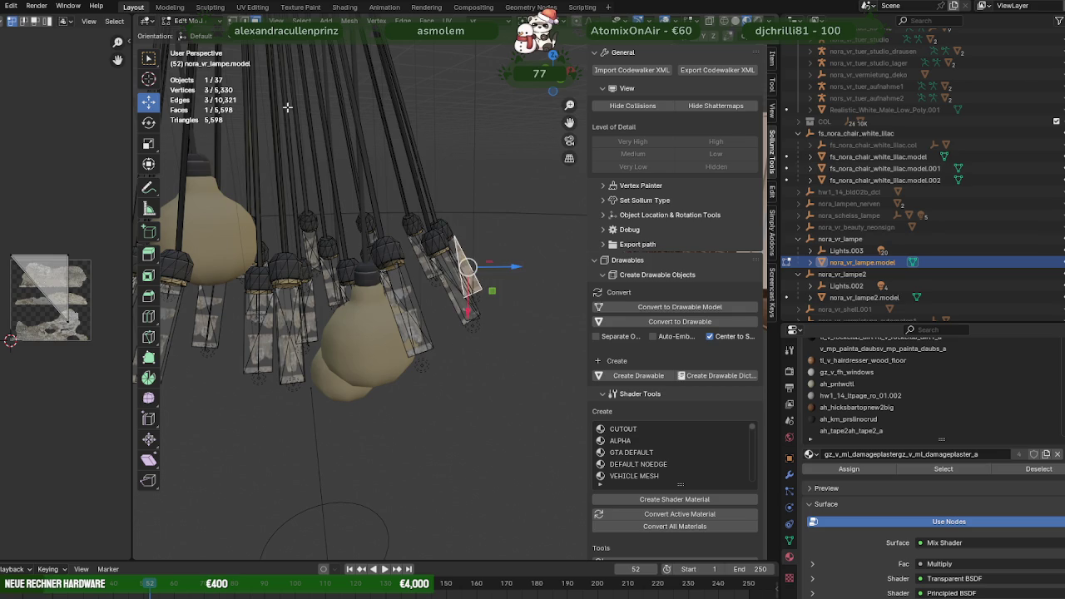
click(345, 8)
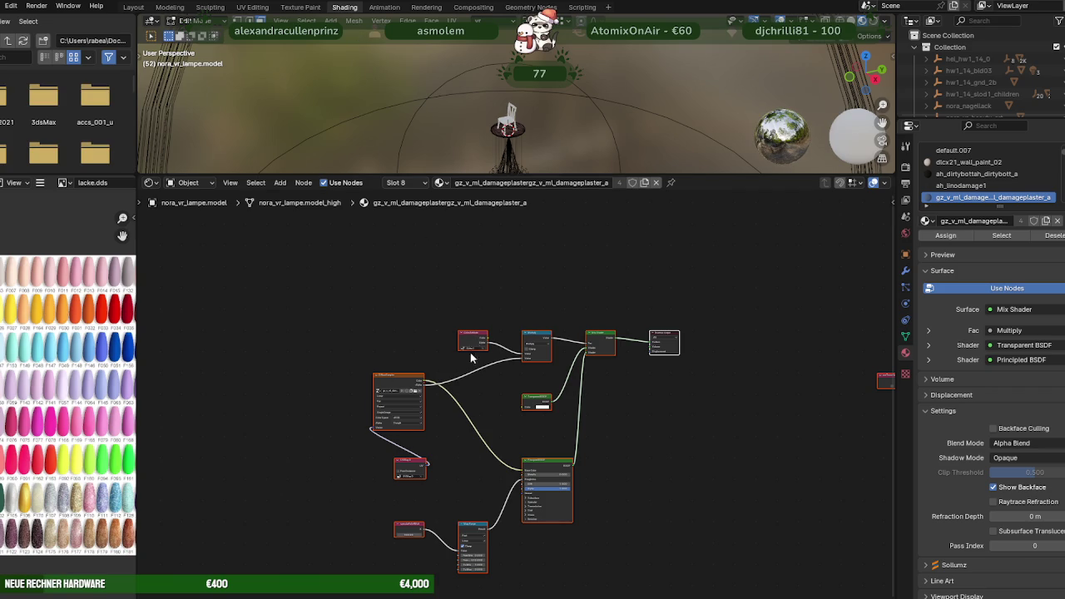
Browse the DiffuseSampler image node's file dialog into the pandafixgedingens folder.
scroll(477, 346, up, 3)
scroll(422, 384, up, 2)
scroll(356, 376, up, 2)
scroll(392, 386, up, 1)
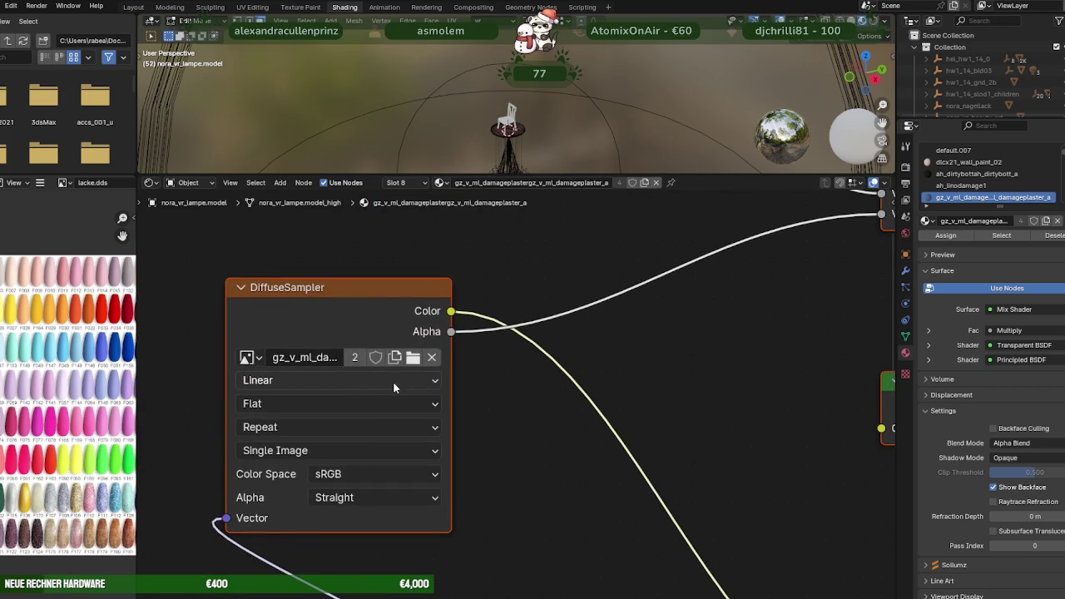
click(412, 358)
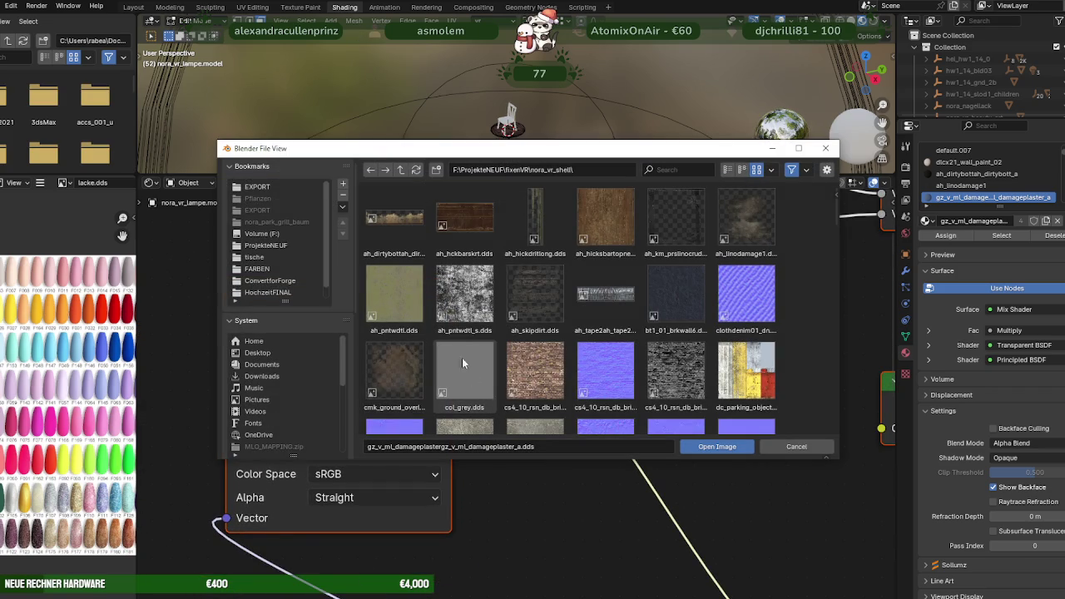
click(400, 170)
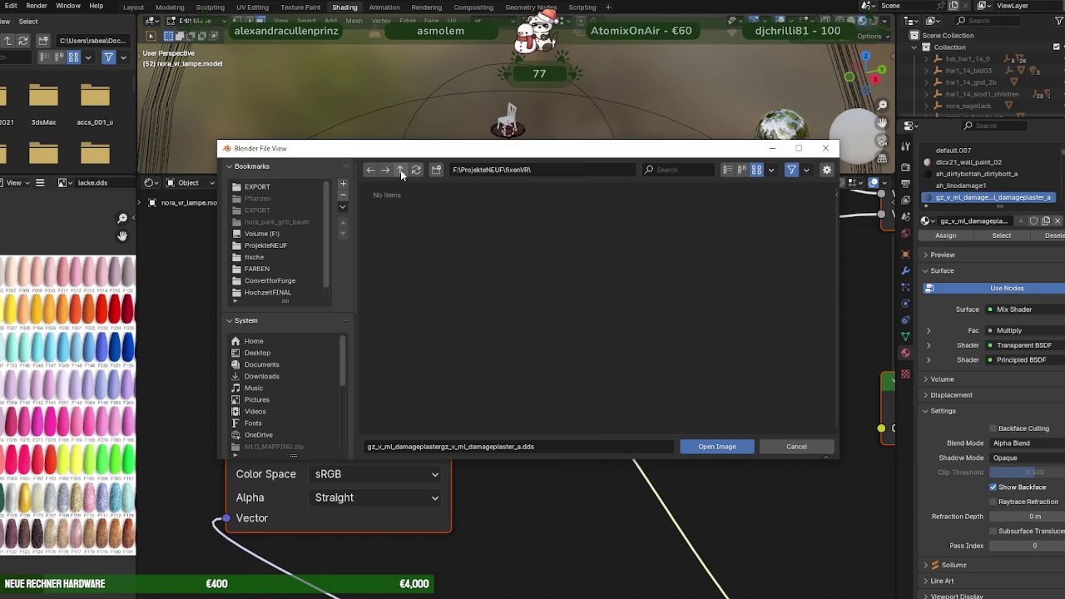
click(401, 169)
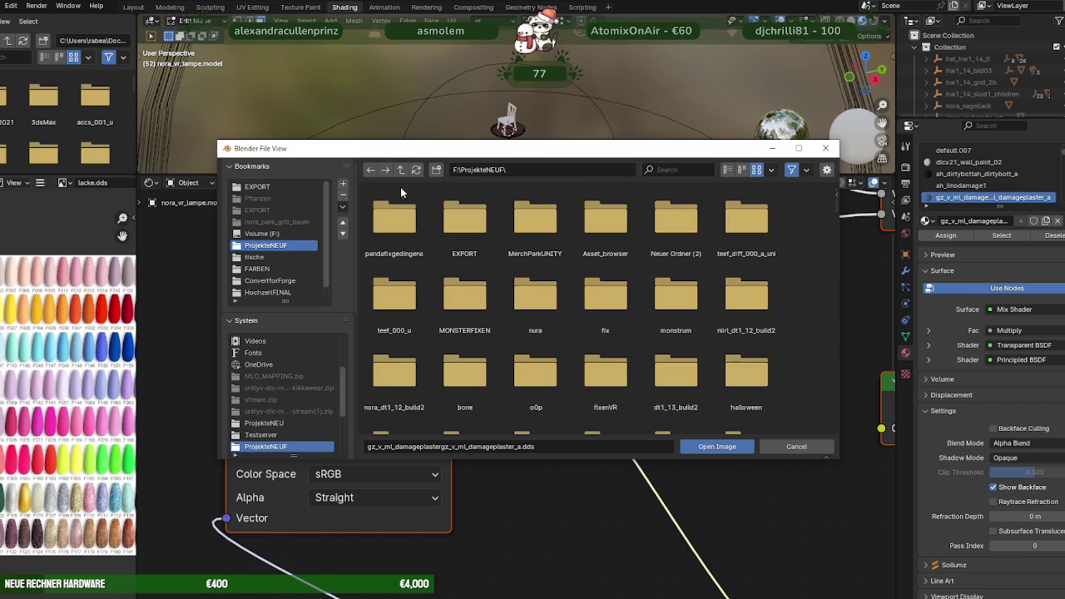
double_click(405, 220)
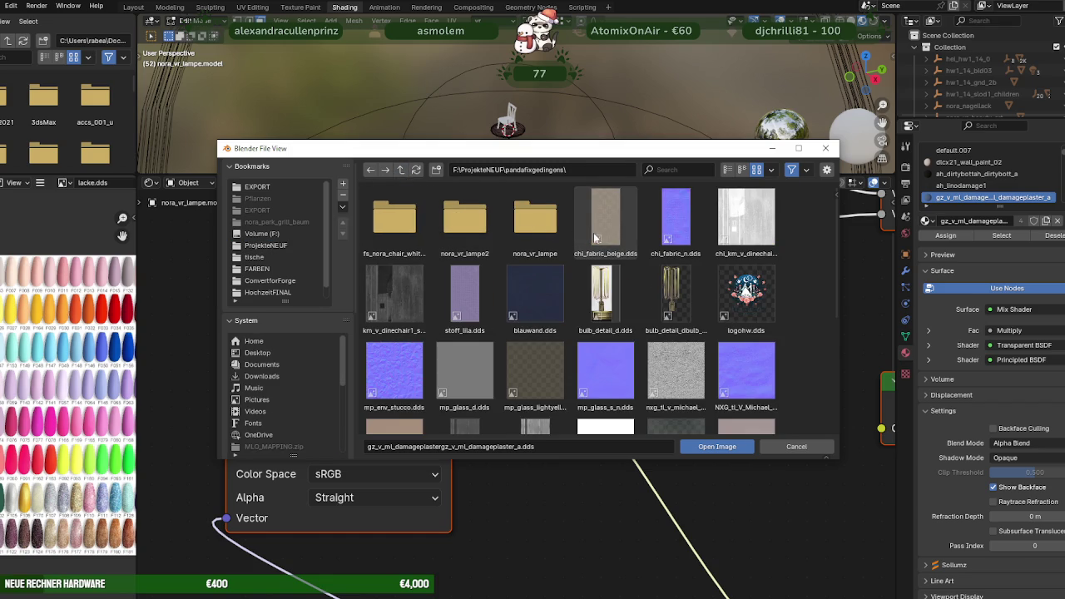
click(667, 294)
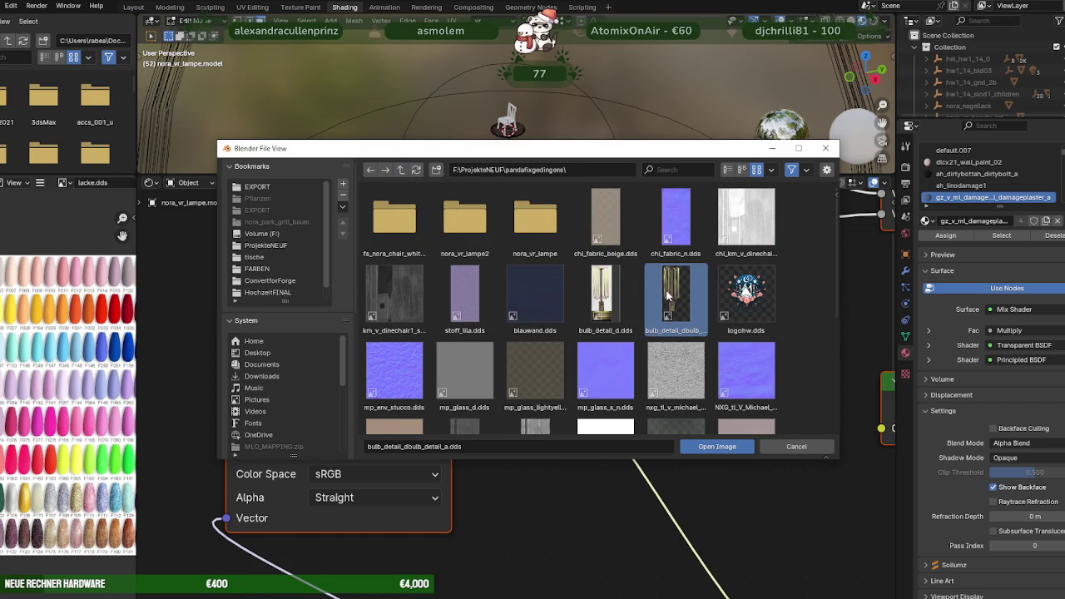
click(617, 288)
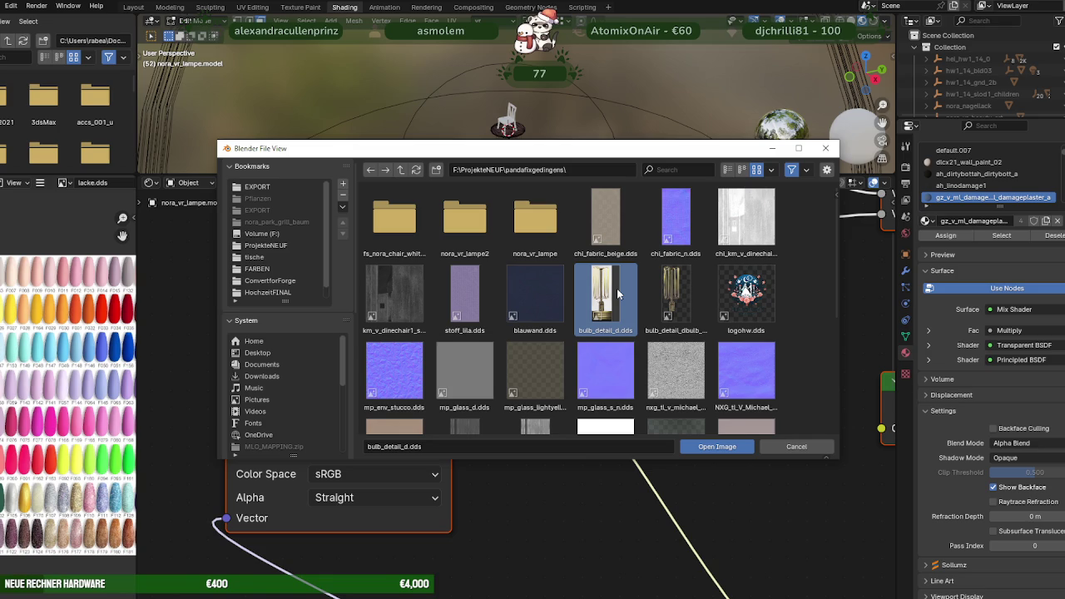
Load bulb_detail_dbulb_detail_a.dds from the nora_vr_lampe2 folder, then return to Layout.
double_click(471, 223)
click(528, 213)
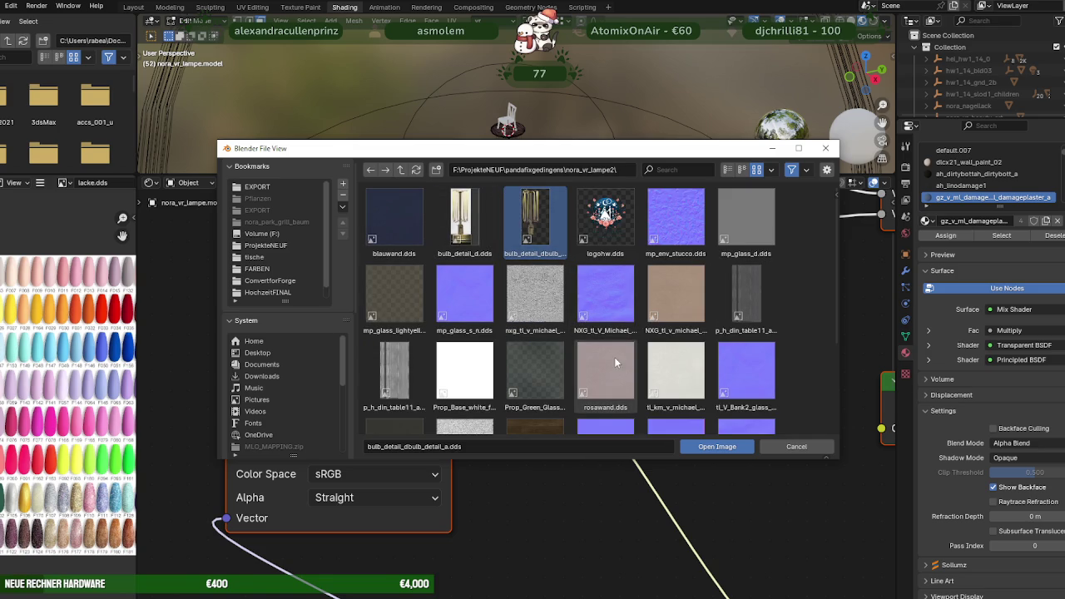
scroll(545, 340, down, 3)
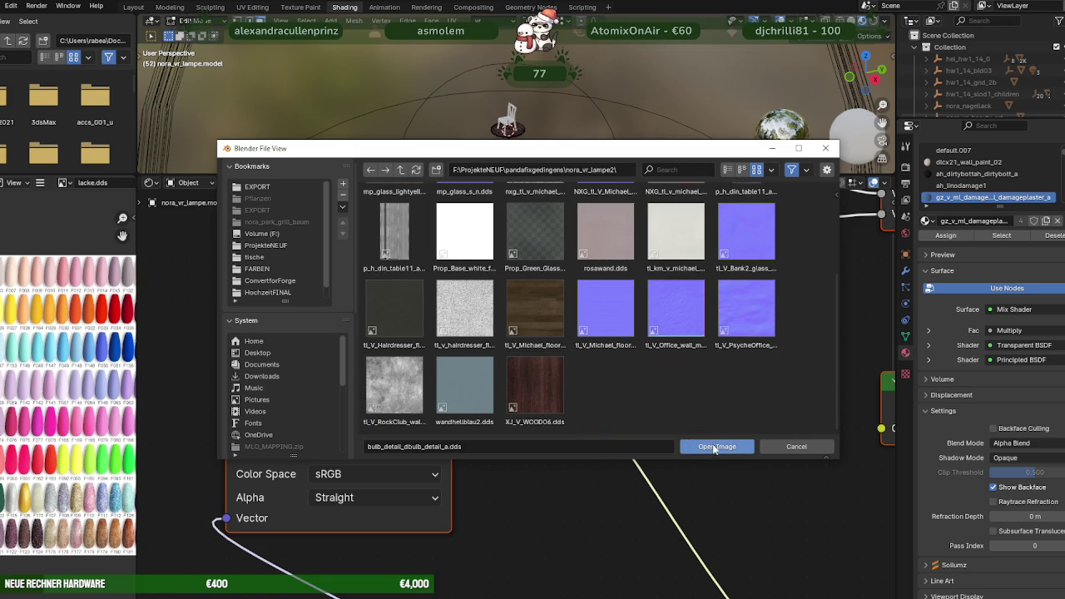
click(716, 447)
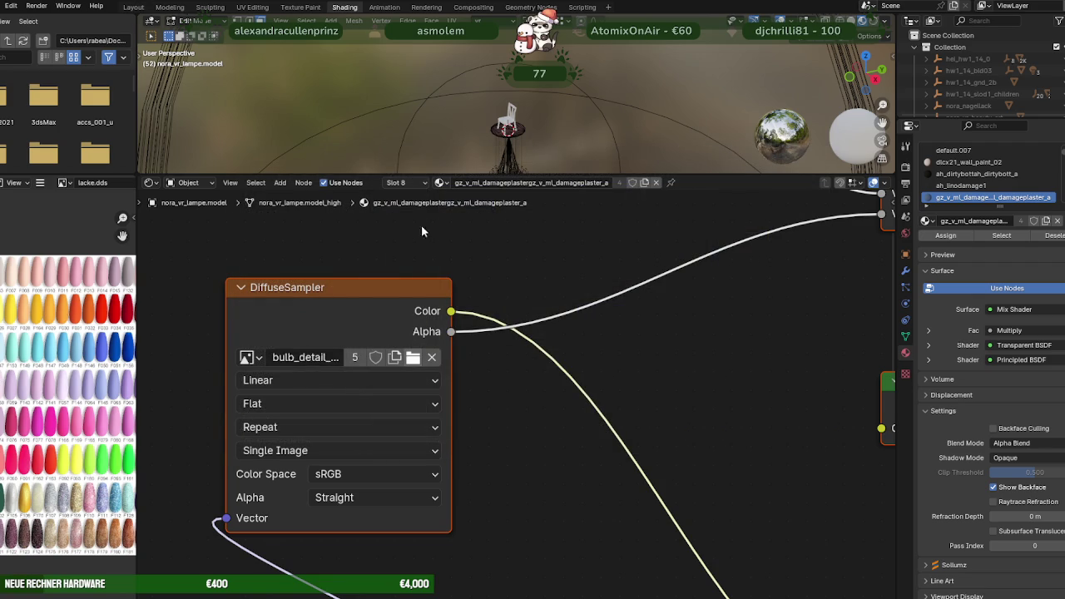
click(134, 9)
Remove the unused material slots from nora_vr_lampe.model in Object Mode.
scroll(472, 304, up, 5)
middle_drag(473, 303, 390, 351)
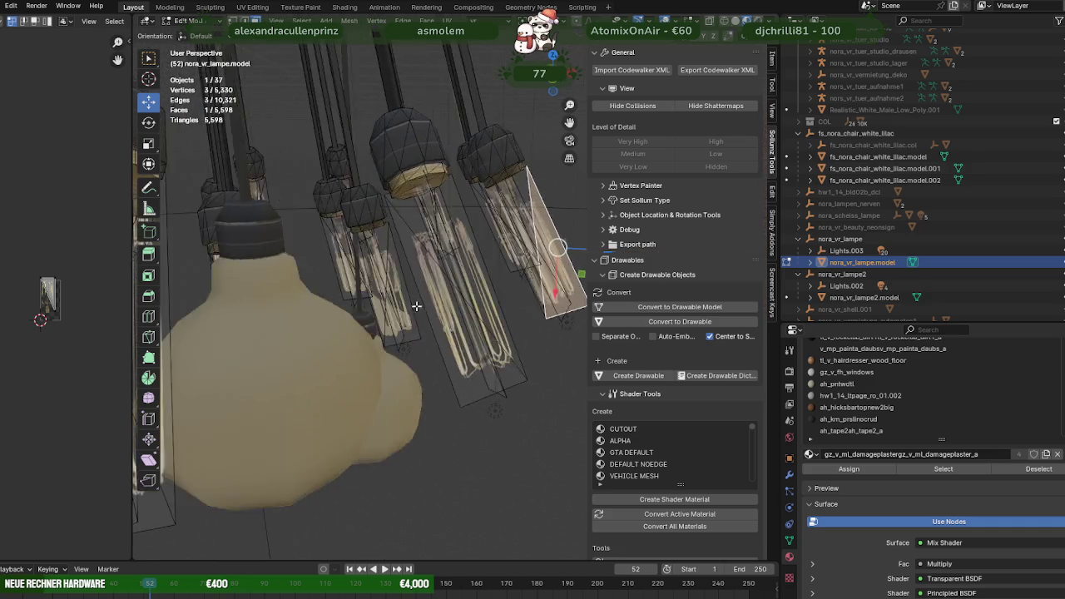
key(Tab)
scroll(390, 346, down, 4)
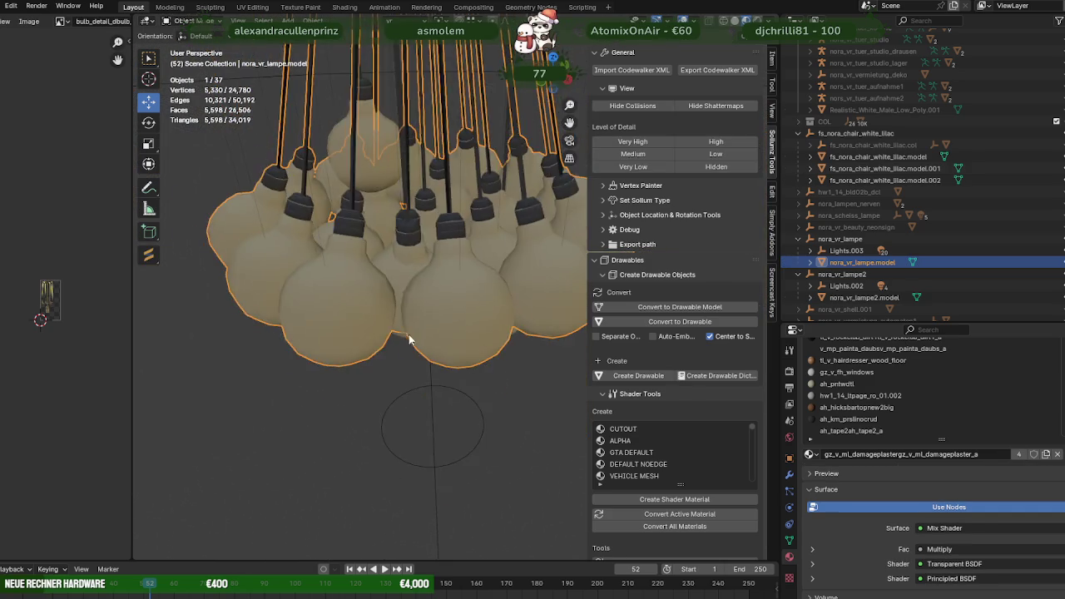
scroll(385, 354, up, 2)
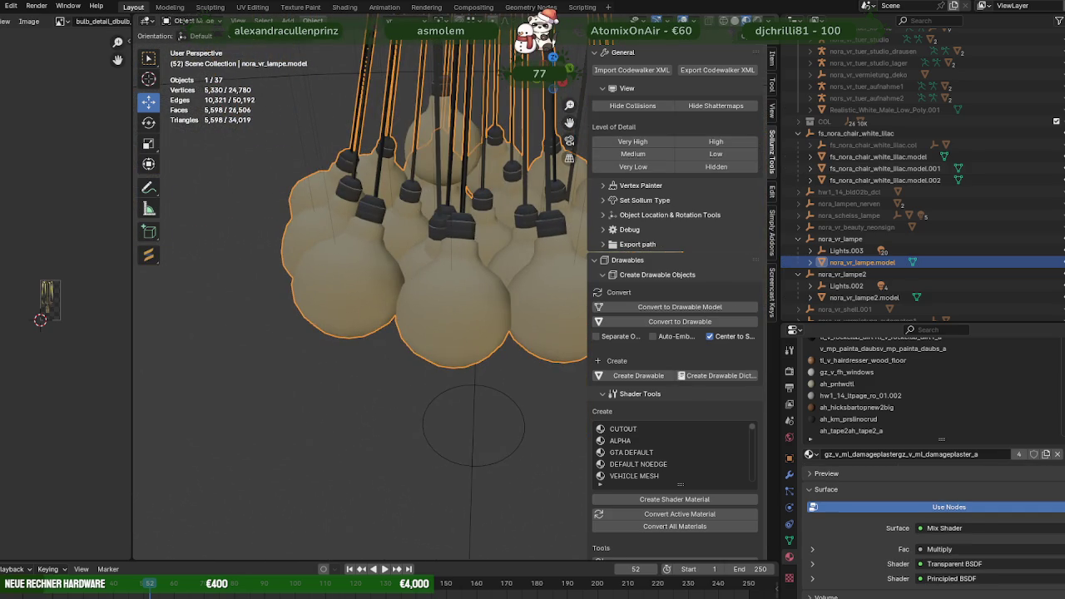
click(314, 19)
mouse_move(332, 388)
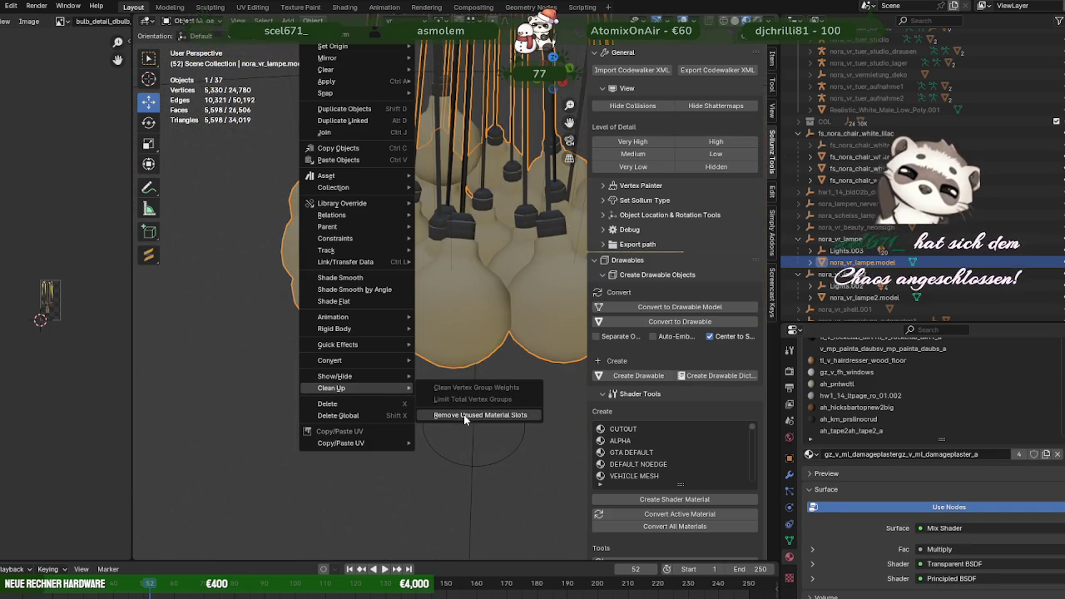
click(465, 416)
Duplicate a triangle face of the lamp, move it aside and separate it as nora_vr_lampe.model.001.
middle_drag(484, 306, 499, 322)
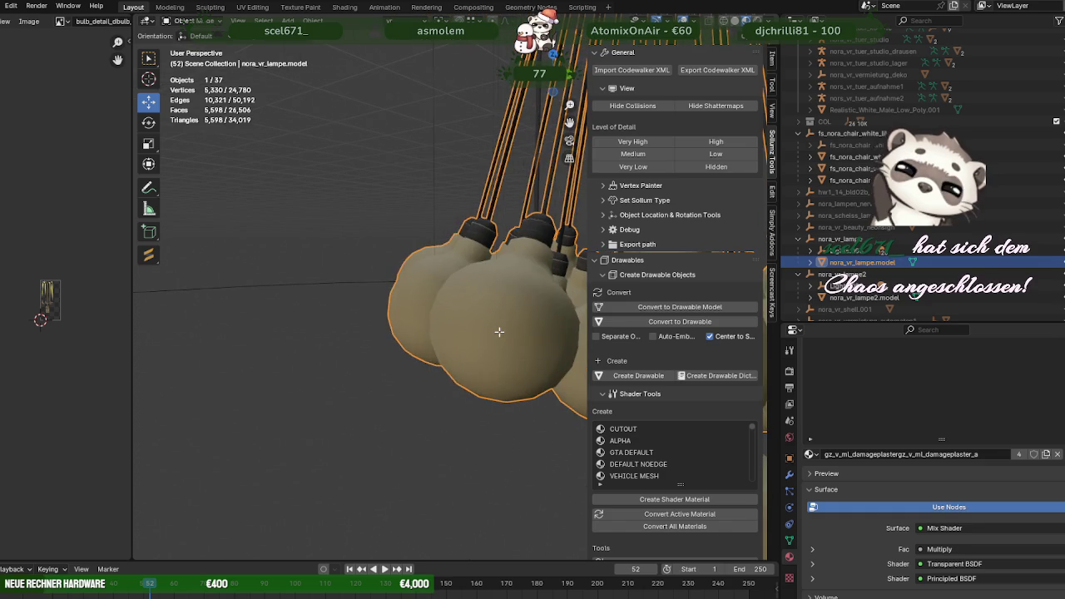
key(Tab)
middle_drag(530, 280, 402, 322)
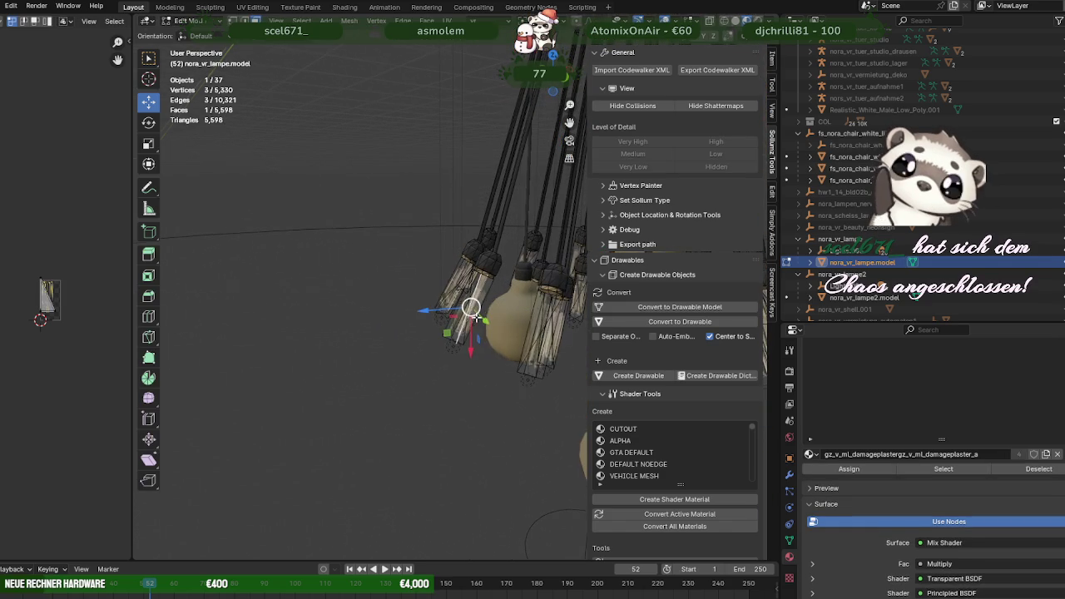
key(shift+d)
right_click(402, 322)
key(g)
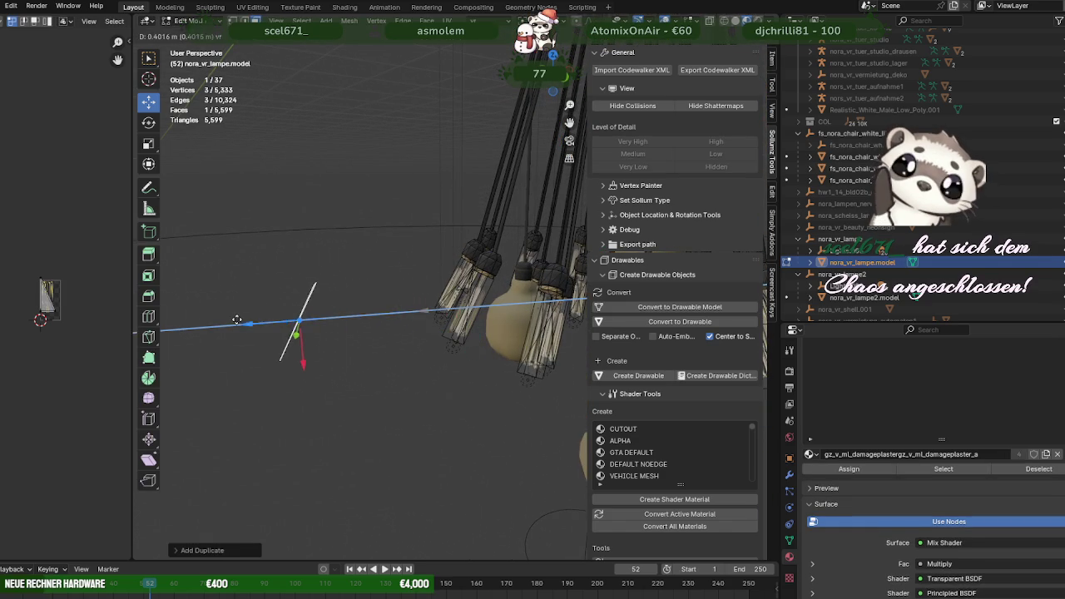
click(249, 316)
right_click(294, 227)
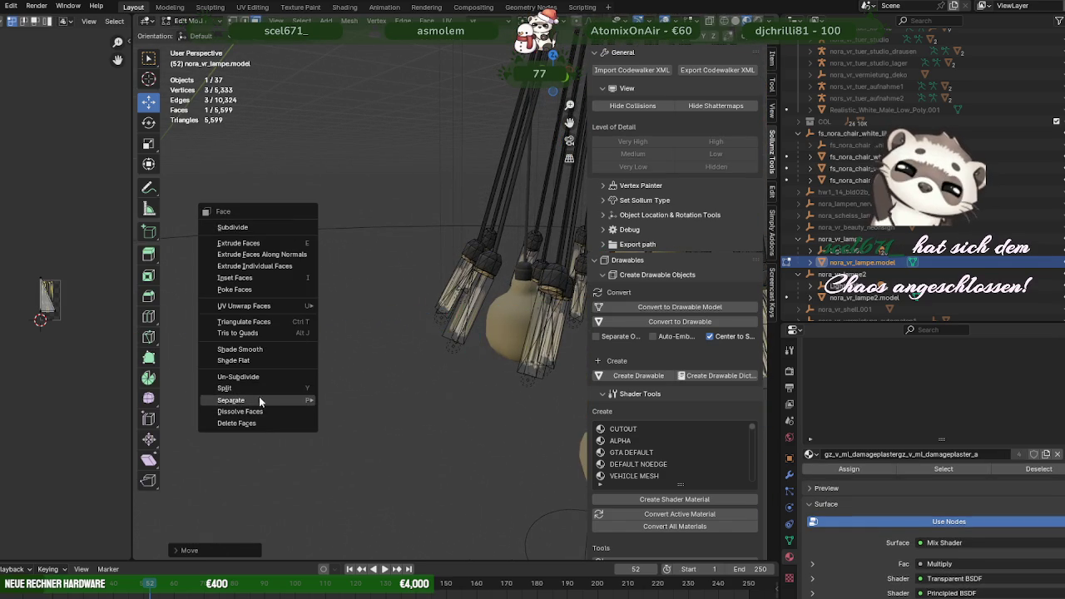
mouse_move(232, 401)
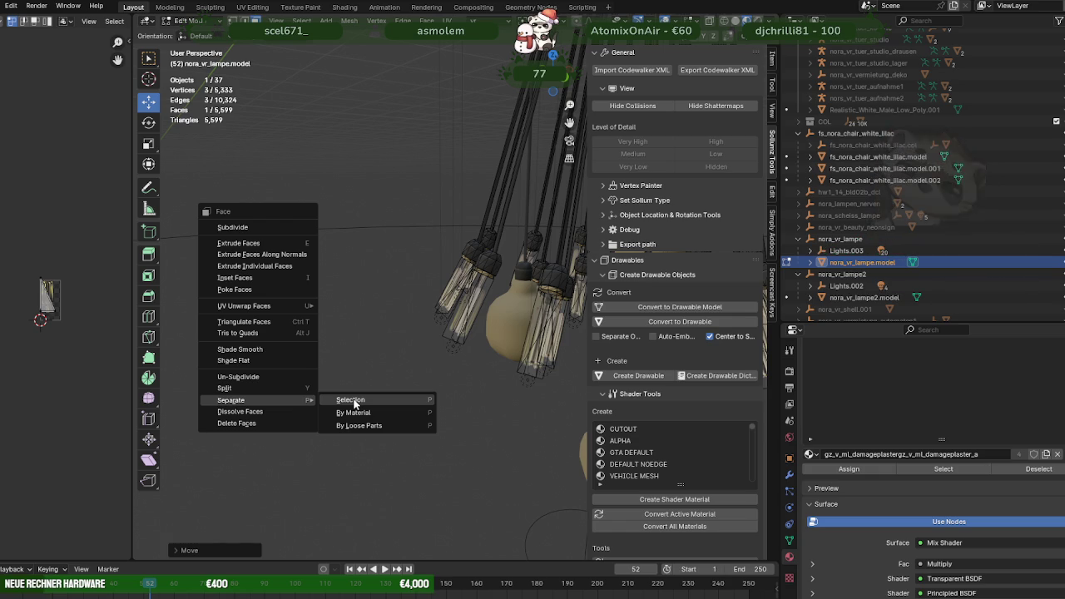
click(350, 400)
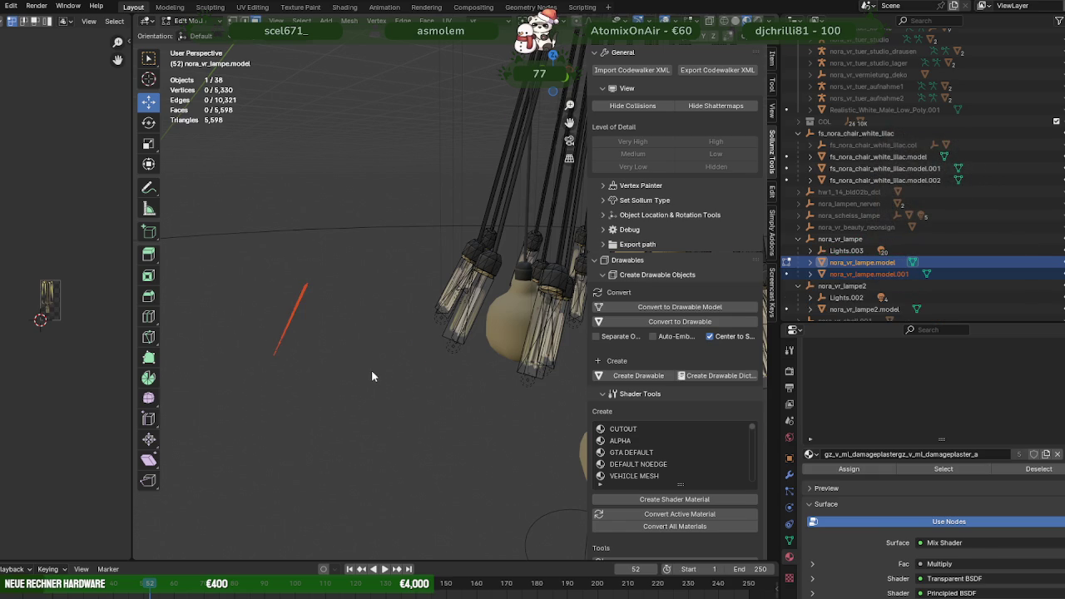
key(Tab)
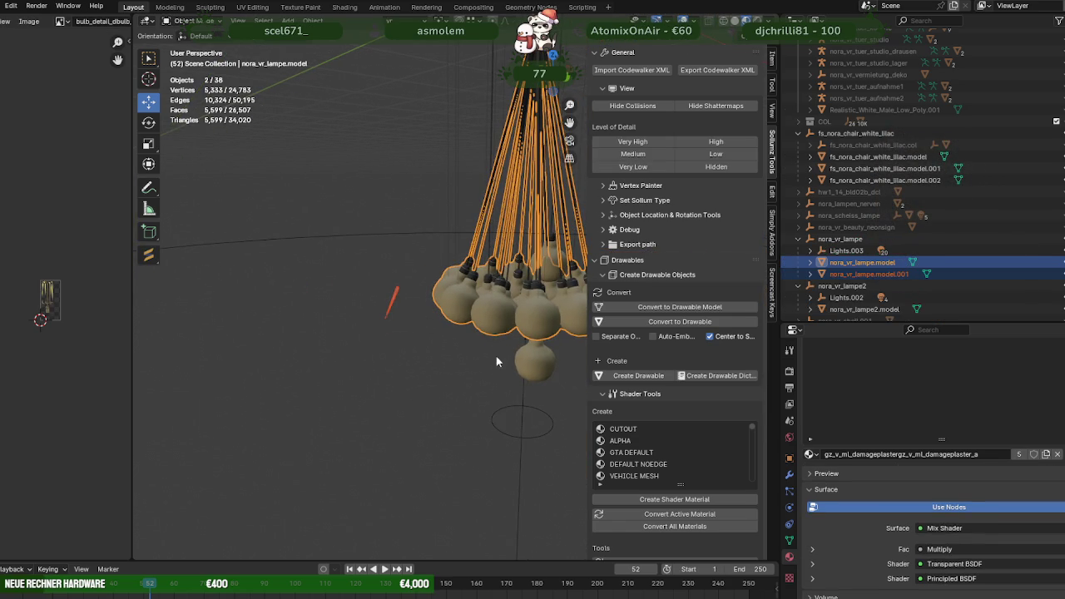
Join the separated triangle object into nora_vr_lampe2.model.
click(534, 362)
shift+click(534, 362)
right_click(424, 360)
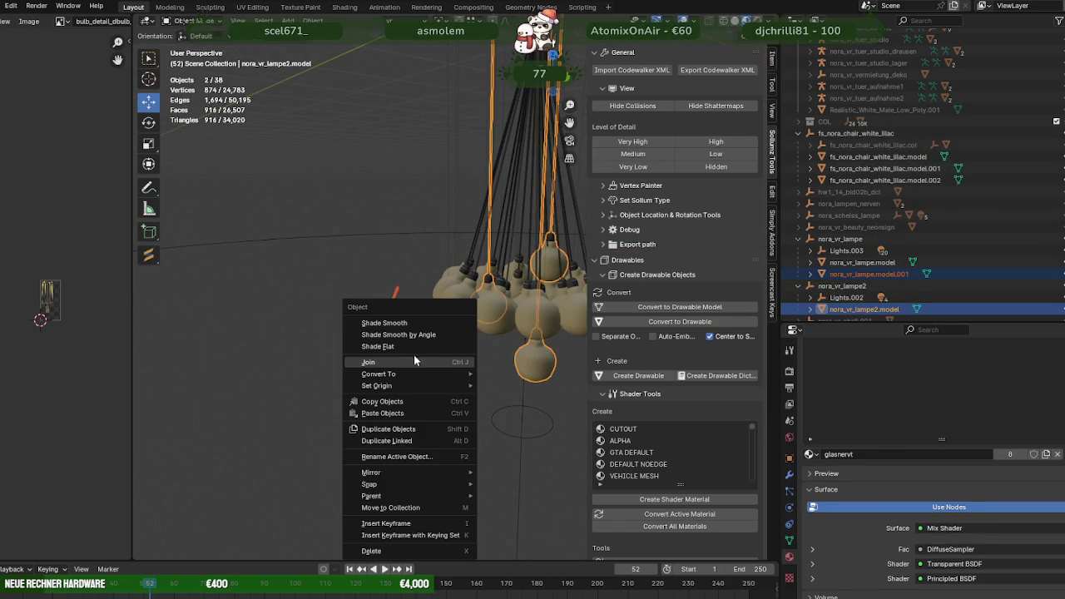
click(461, 362)
In Edit Mode, select the lamp faces that use the default.007 material slot.
key(Tab)
middle_drag(518, 364, 530, 352)
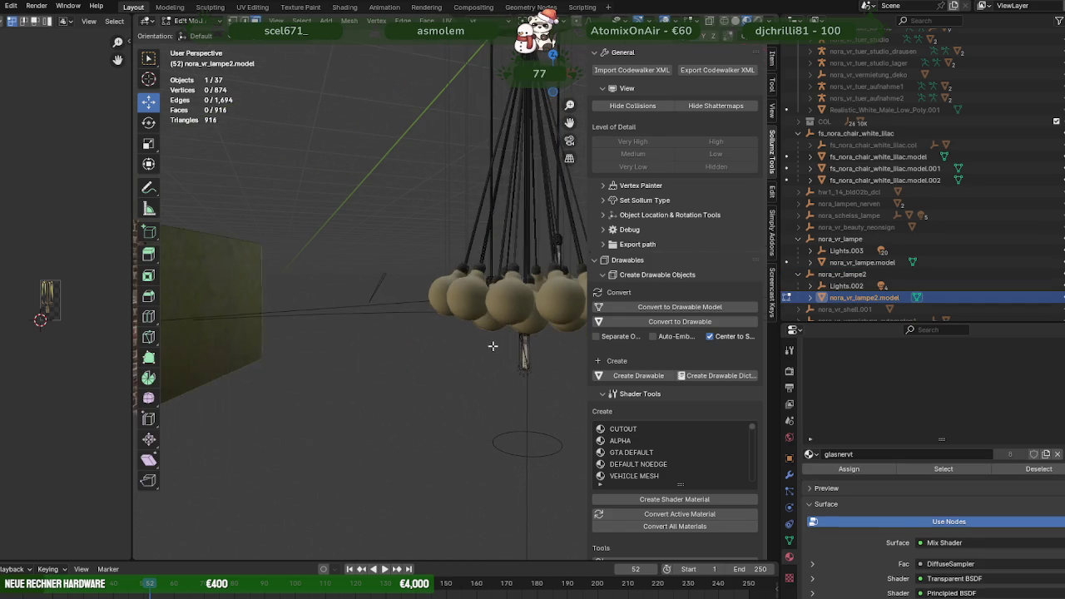
click(525, 353)
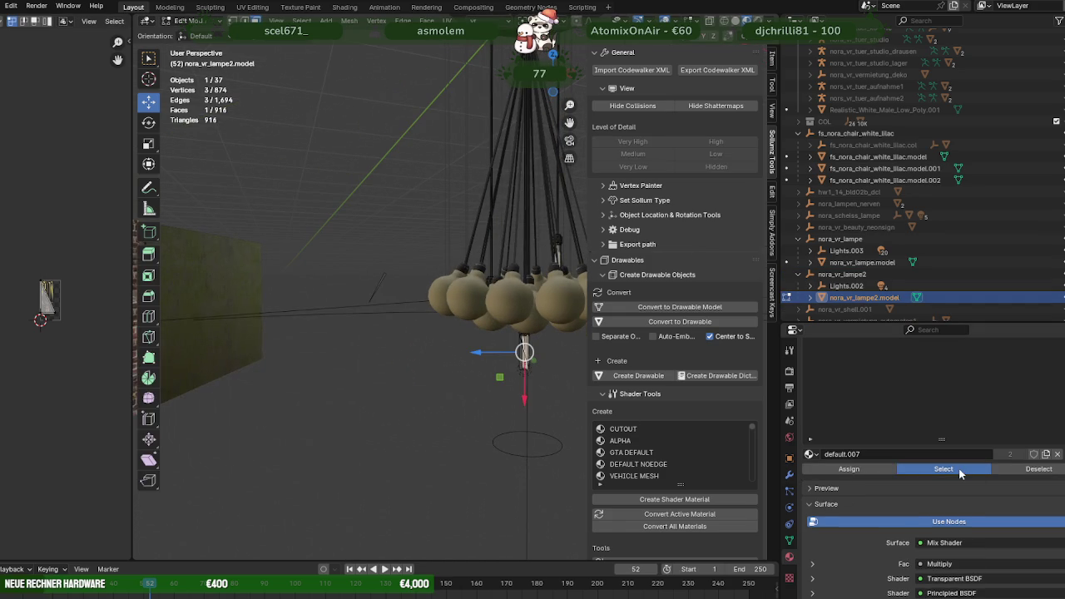
click(958, 468)
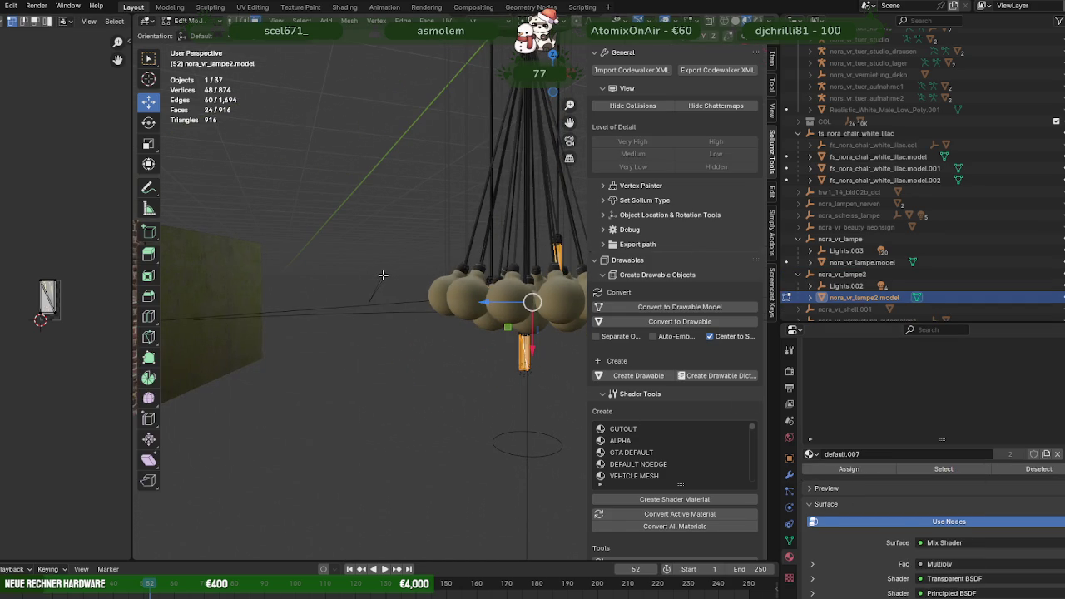
key(alt+a)
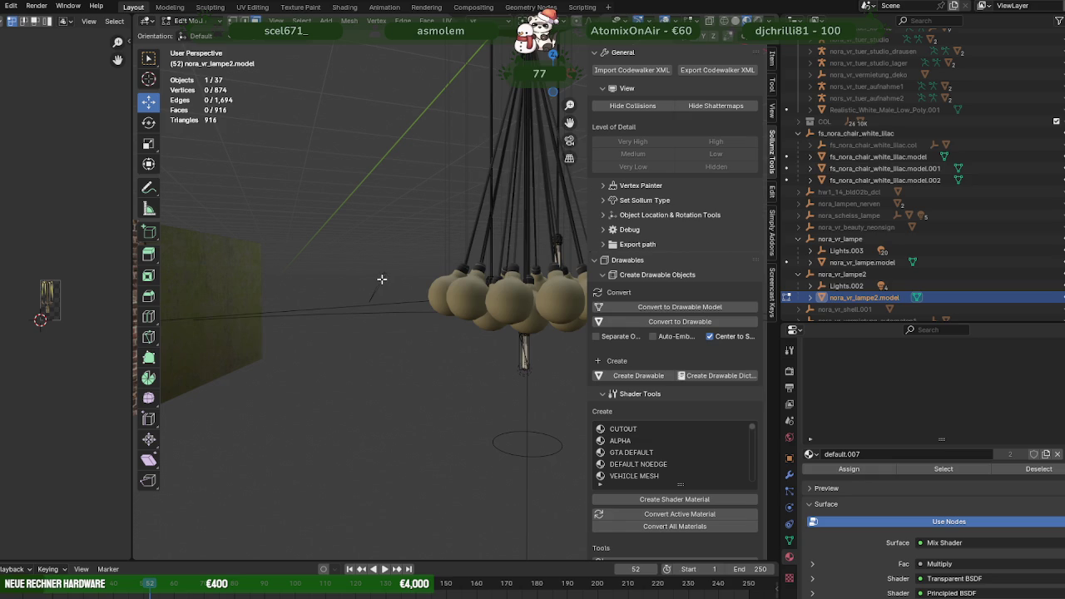
key(Tab)
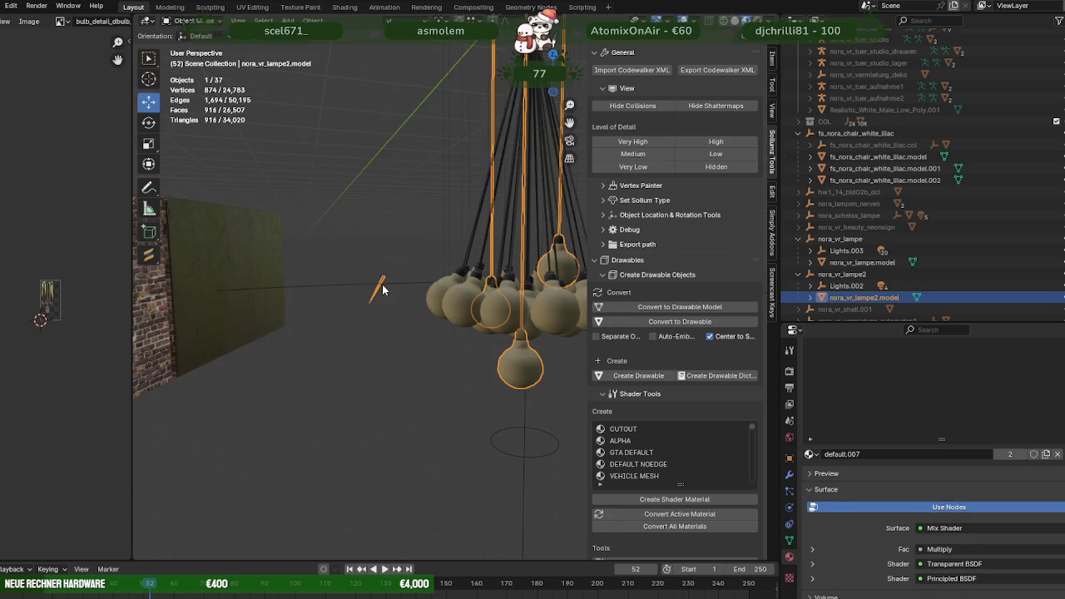
key(Tab)
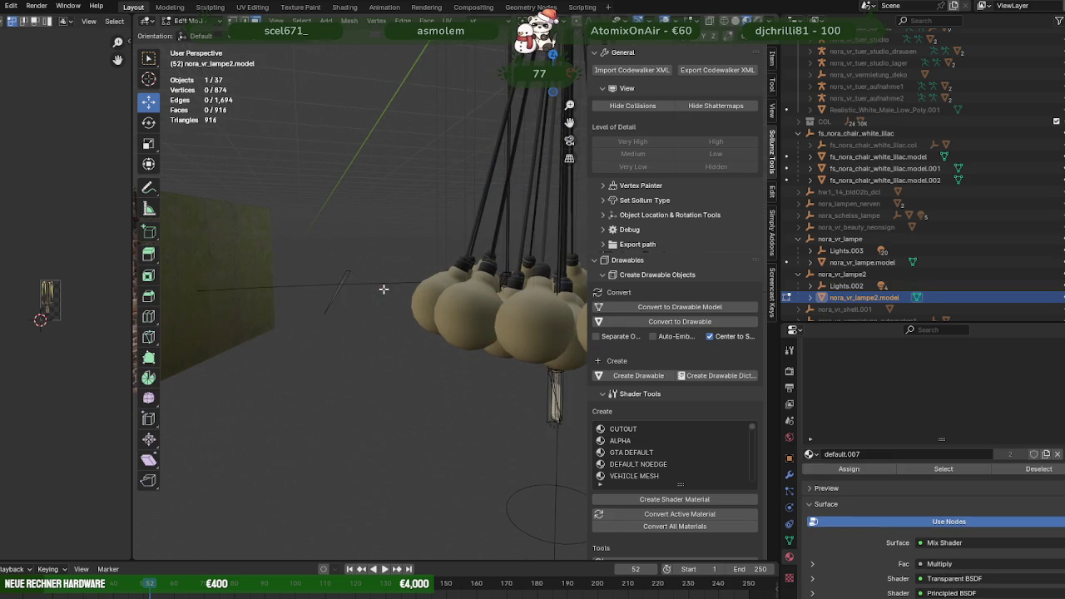
Frame the helper triangle and reselect the pendant faces using default.007.
click(334, 275)
key(KP_Decimal)
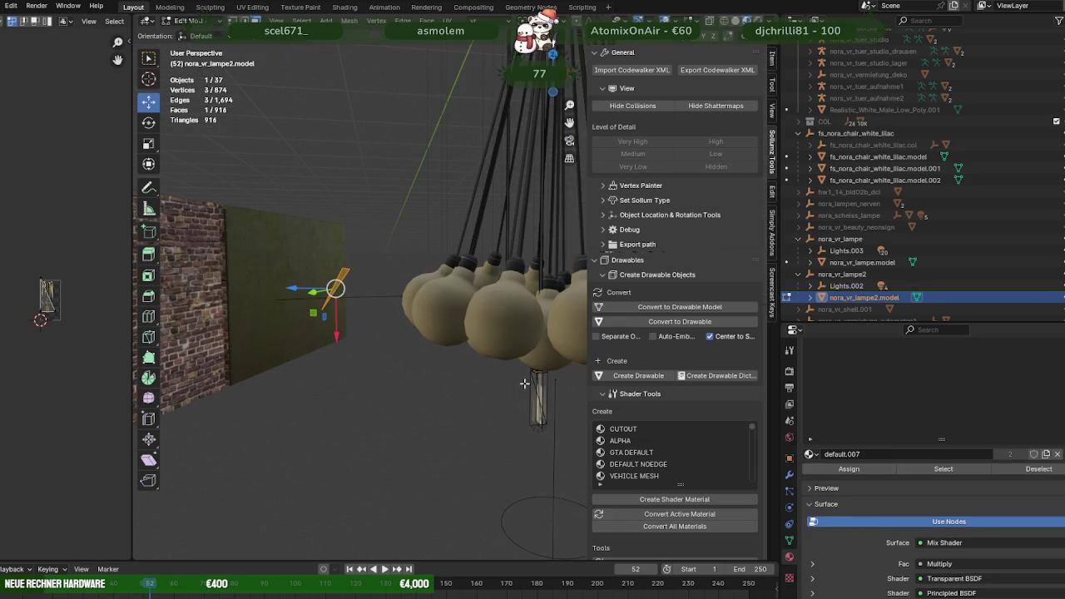
click(540, 390)
click(942, 468)
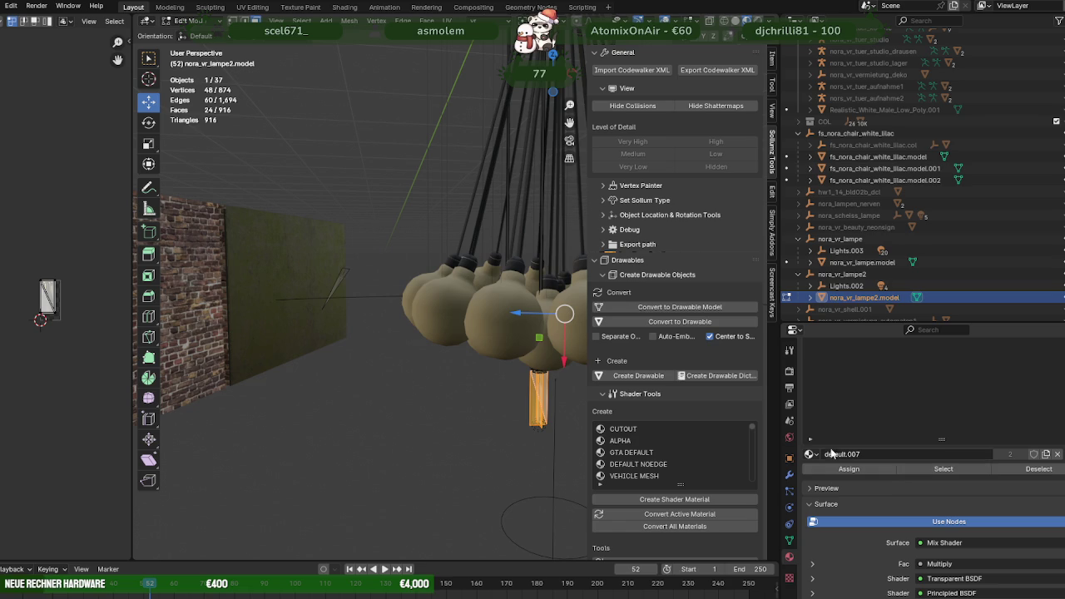
click(342, 274)
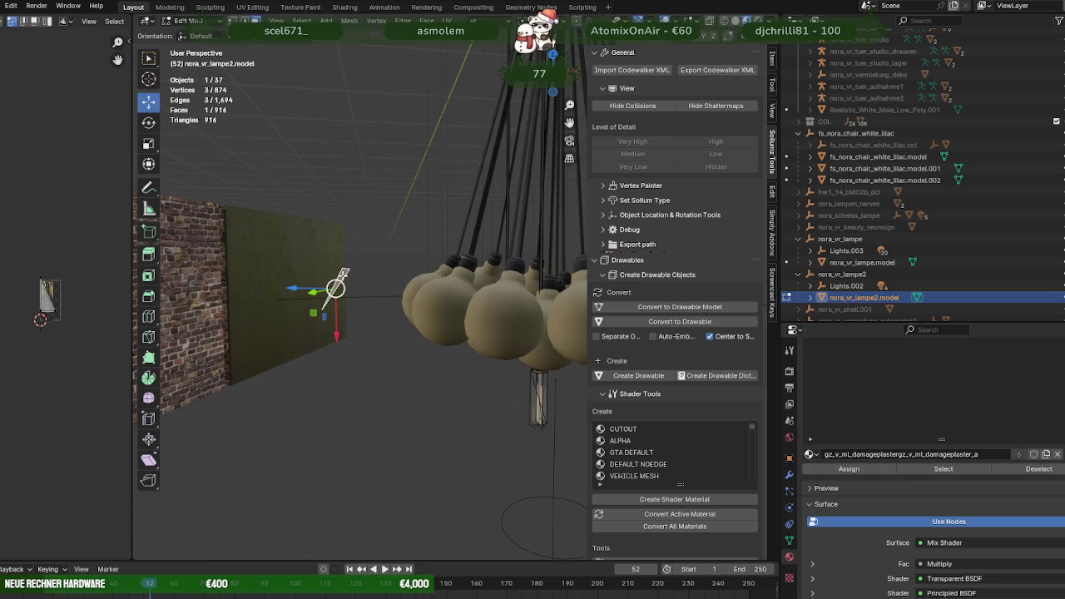
key(ctrl+z)
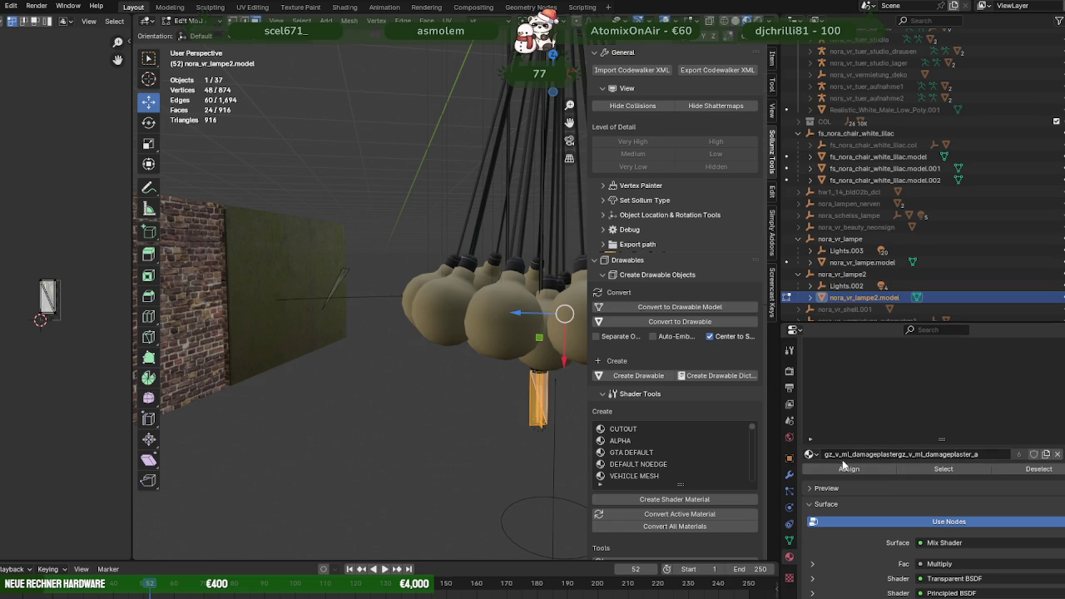
scroll(873, 447, up, 5)
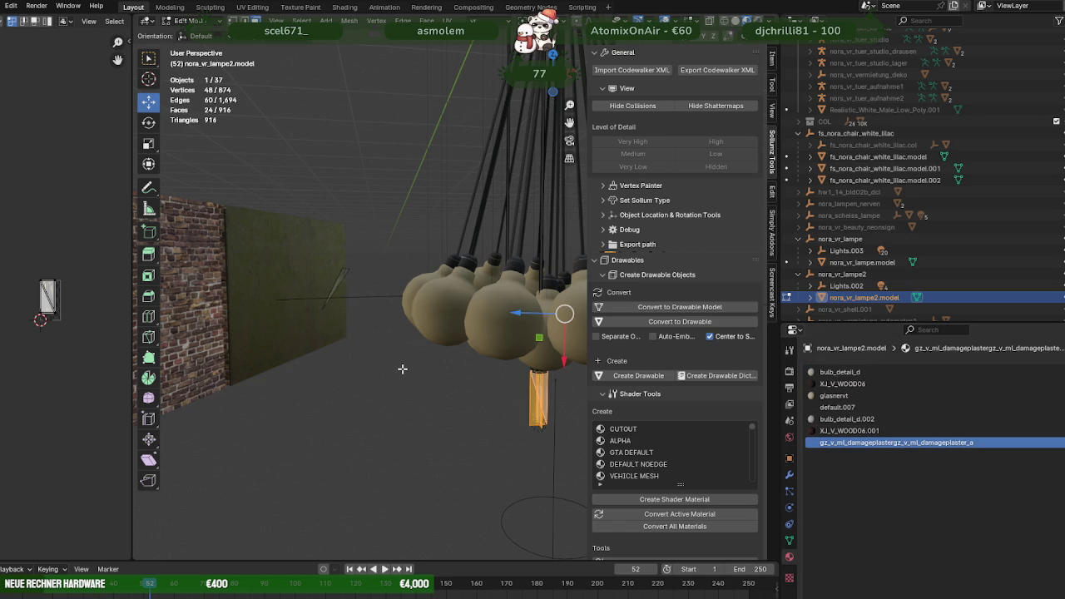
Delete the helper triangle's vertices and check the faces using the damage plaster material.
click(341, 276)
key(x)
click(339, 277)
key(Tab)
key(Tab)
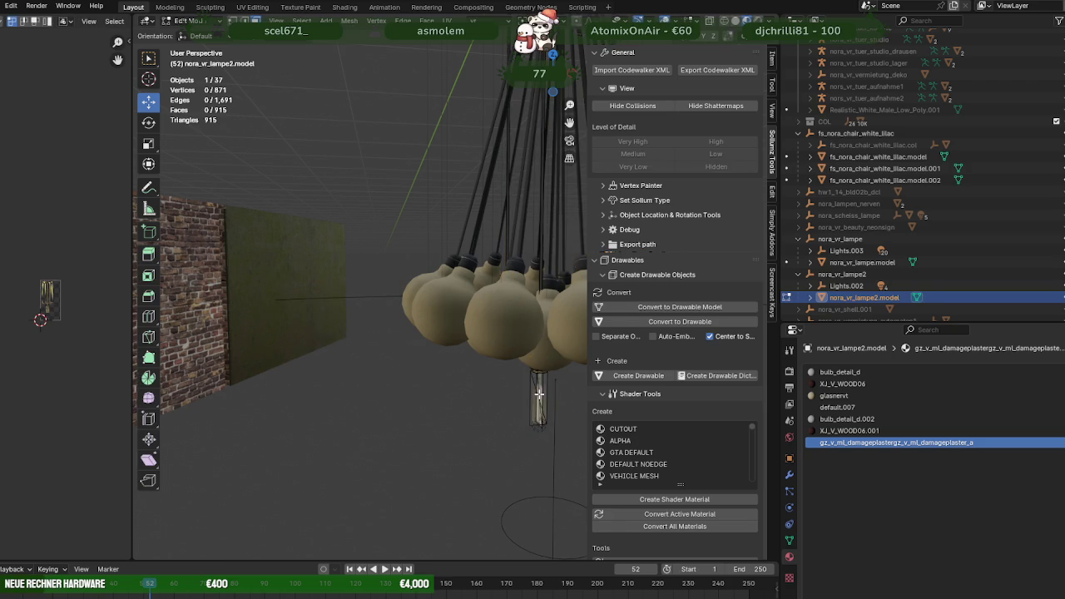
click(944, 445)
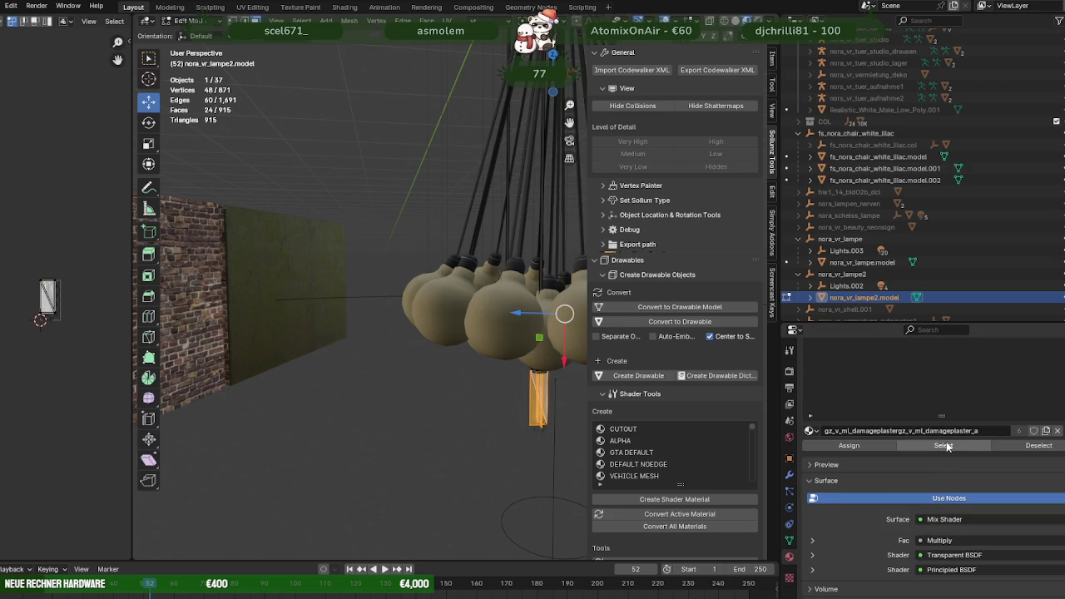
middle_drag(379, 337, 353, 344)
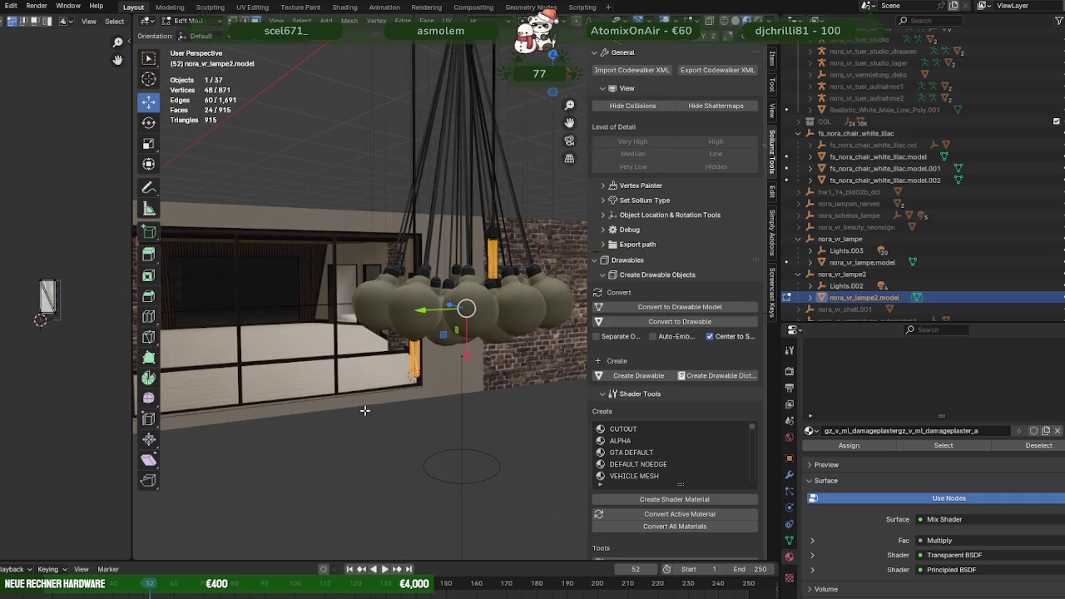
Remove unused material slots from nora_vr_lampe2.model, then select nora_vr_lampe.model in the Outliner.
key(Tab)
click(313, 20)
mouse_move(331, 388)
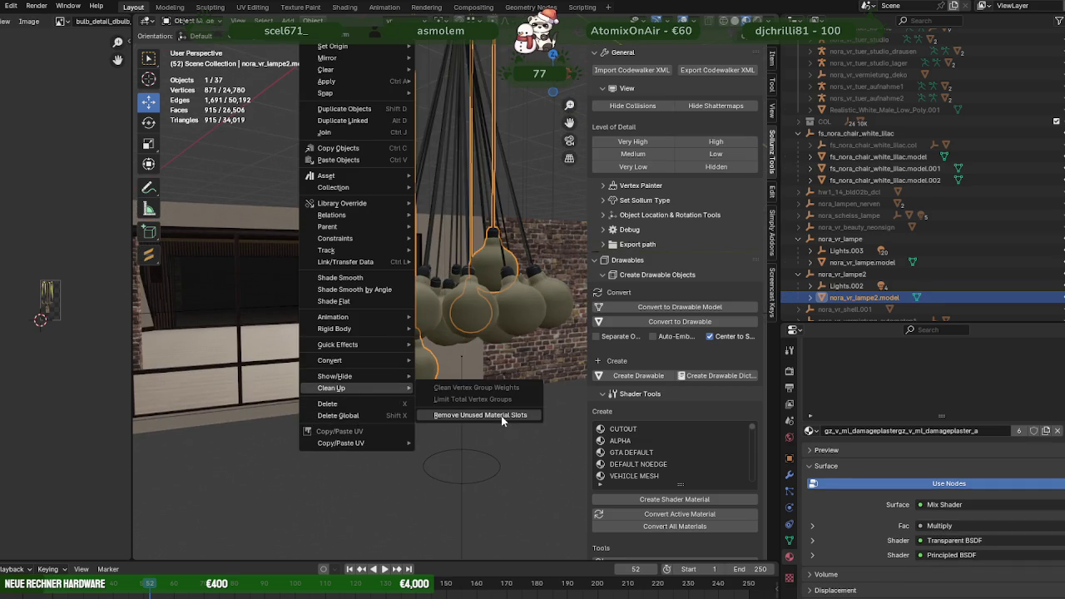
click(501, 421)
scroll(707, 508, down, 4)
scroll(699, 499, down, 1)
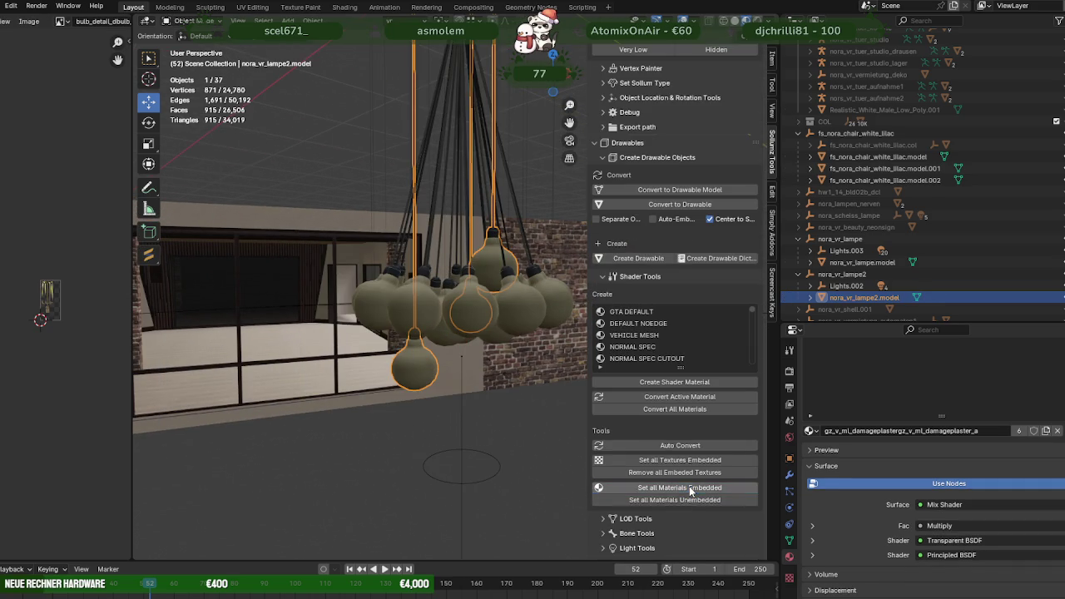
click(553, 361)
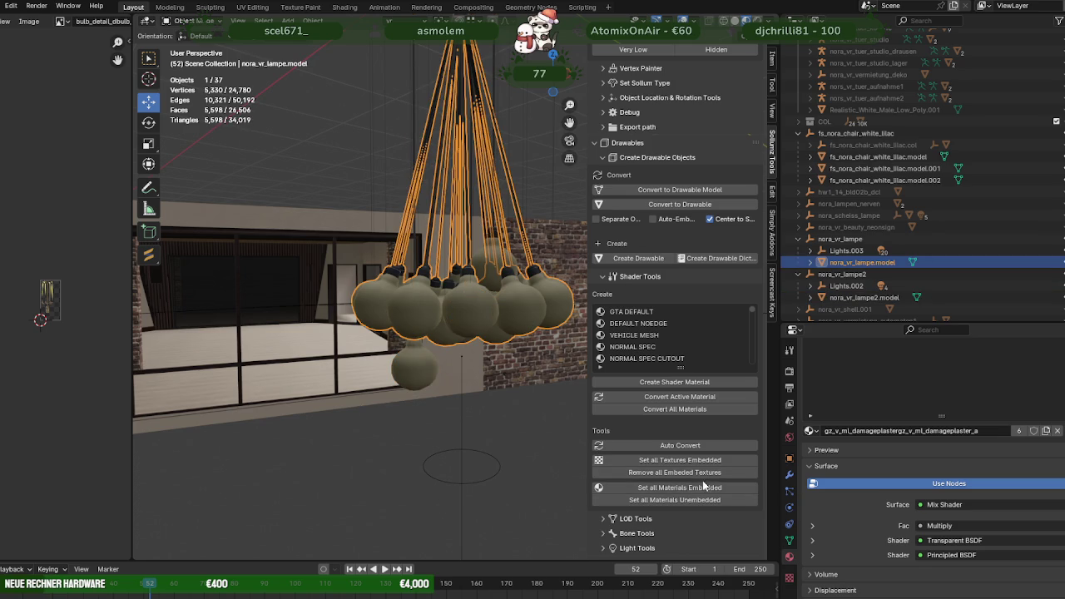
click(799, 273)
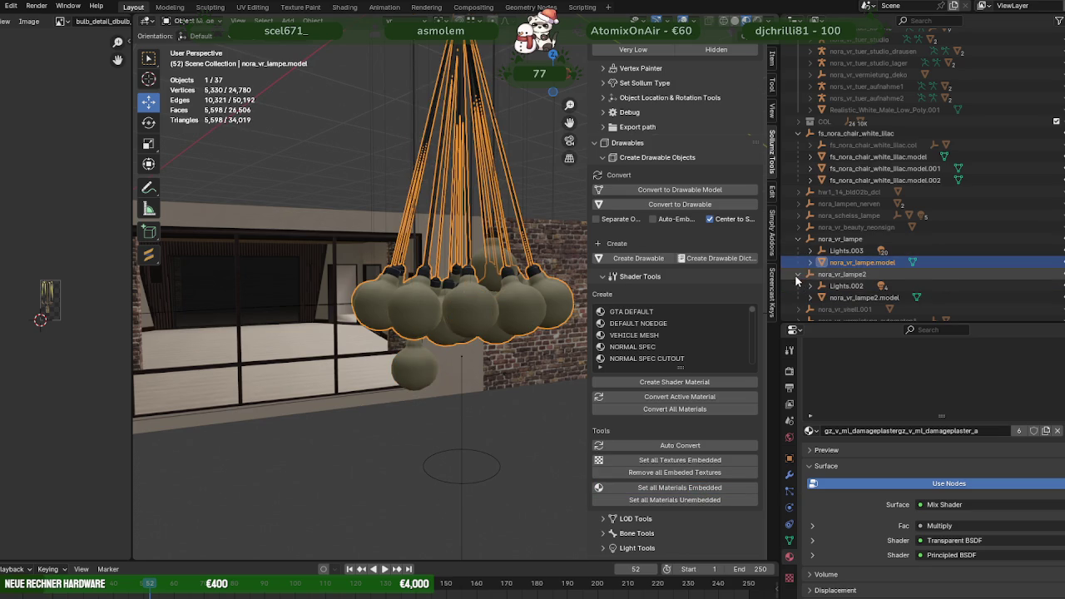
Export the nora_vr_lampe collection as CodeWalker XML into F:\ProjekteNEUF\EXPORT\fixesPANDA.
click(799, 239)
click(842, 239)
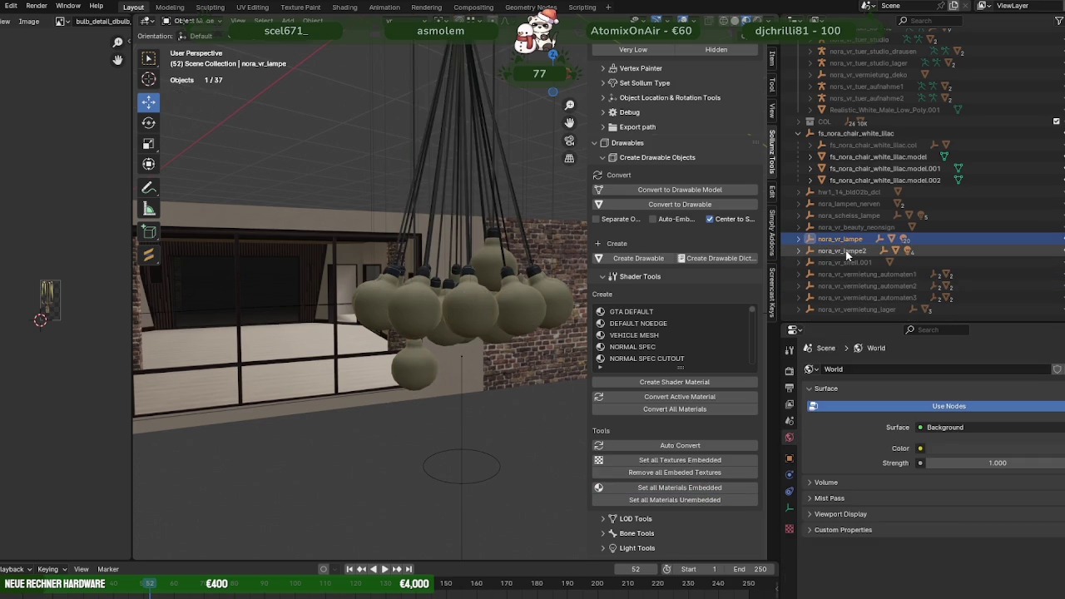
click(717, 70)
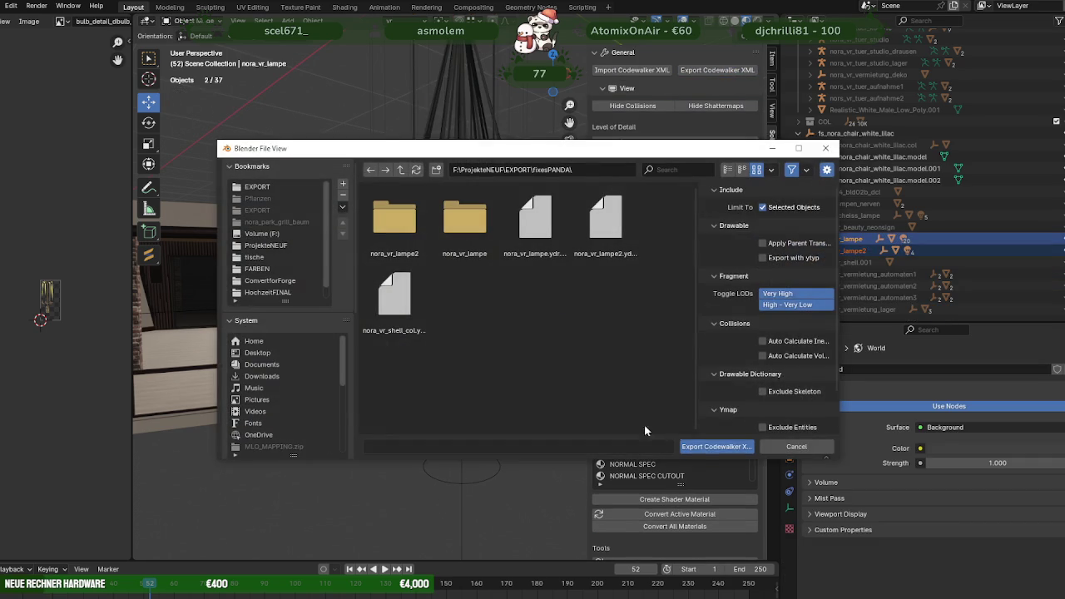
click(746, 446)
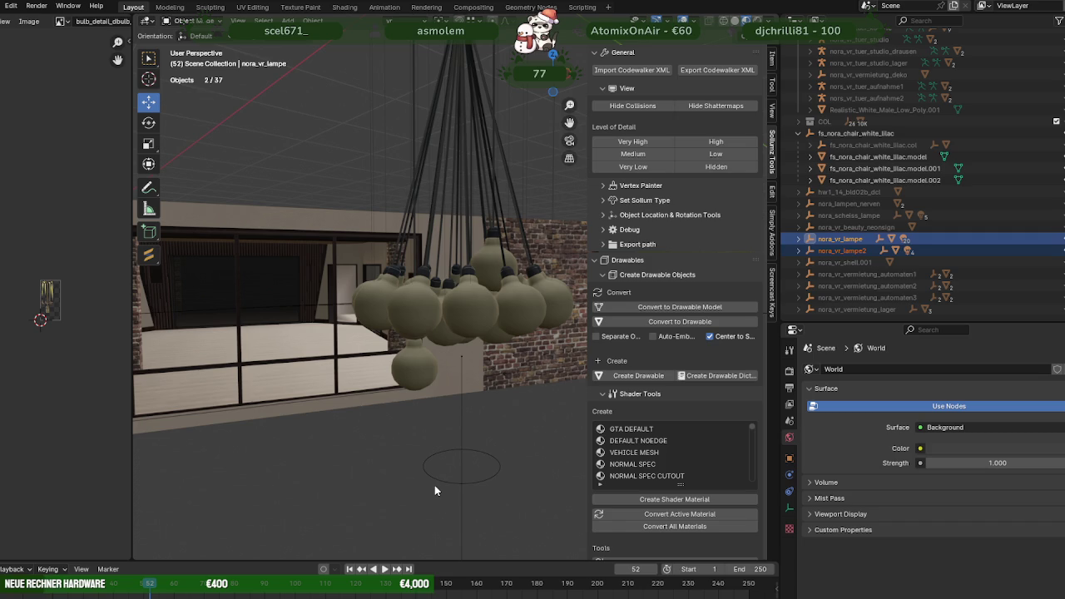
mouse_move(450, 454)
middle_down()
mouse_move(419, 419)
mouse_move(331, 592)
middle_up()
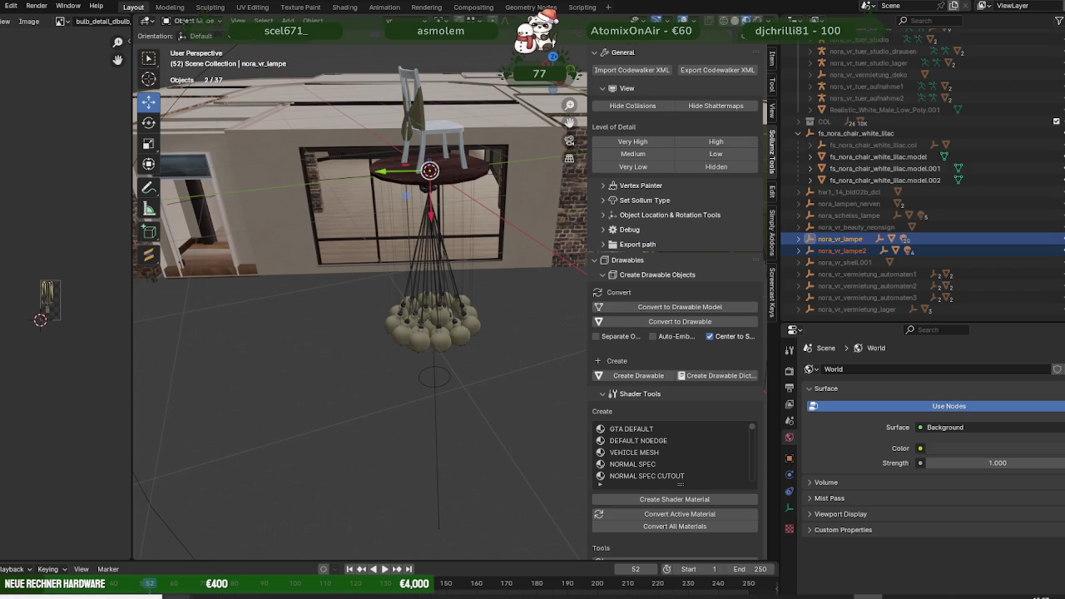
click(160, 561)
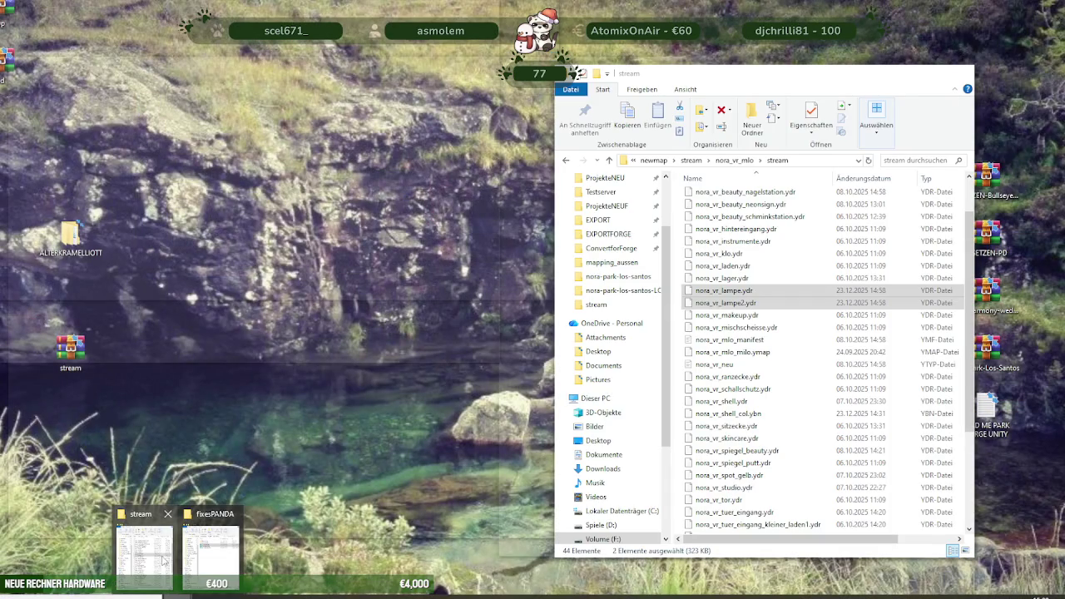
Replace the old nora_vr_lampe and nora_vr_lampe2 .ydr files in vrfixes.rpf with the new exports.
click(211, 551)
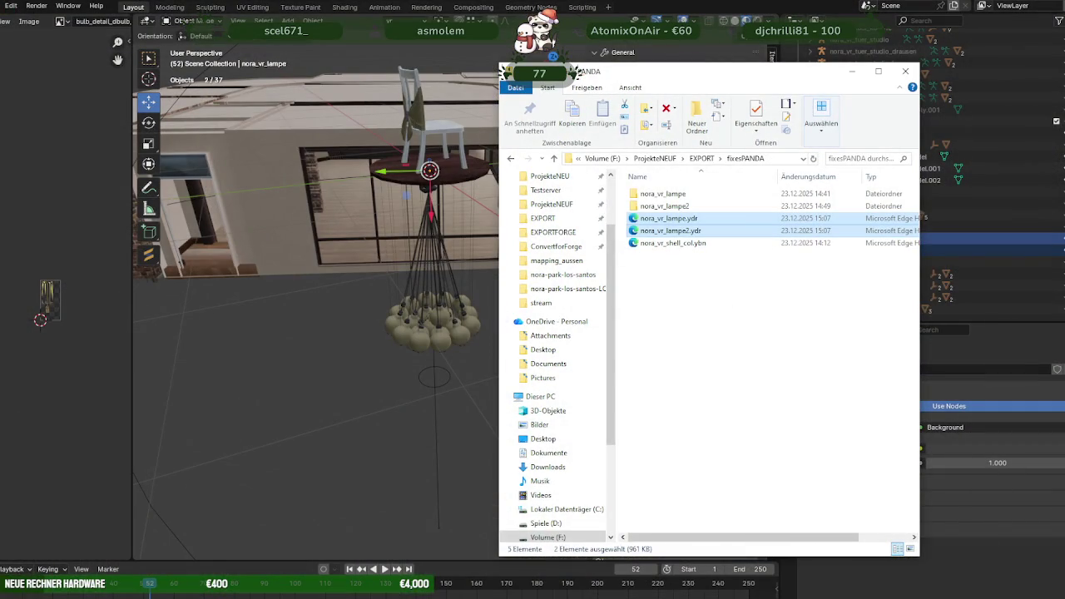
click(332, 586)
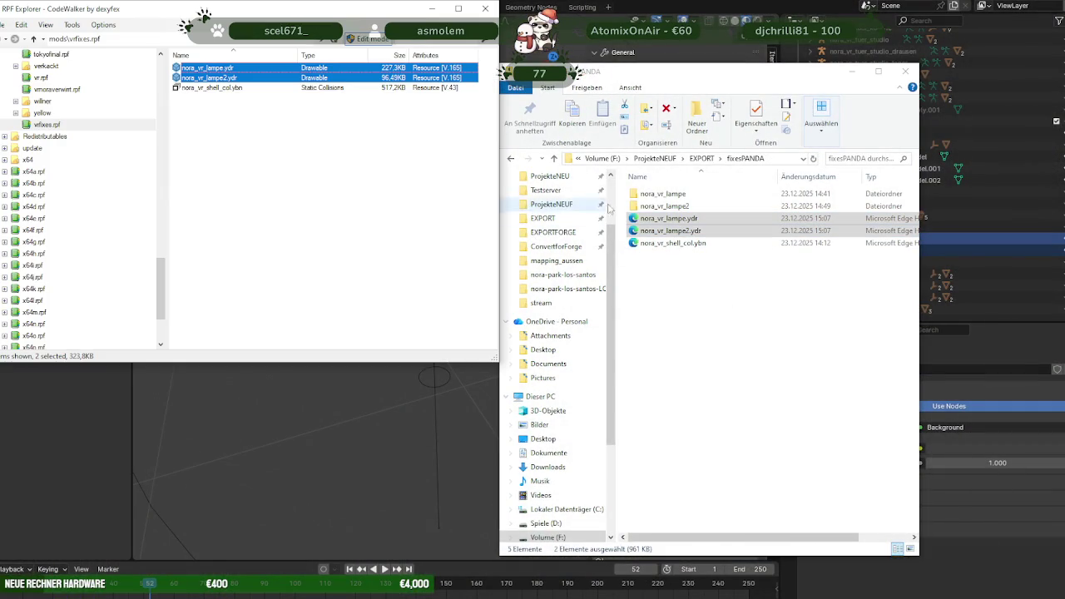
click(663, 222)
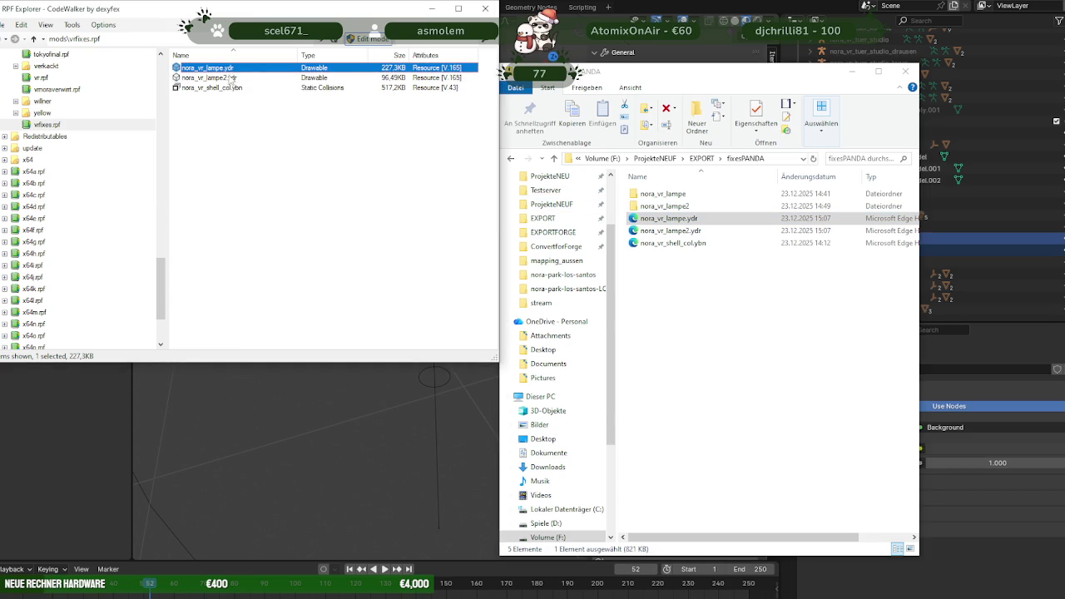
right_click(233, 77)
click(273, 290)
ctrl+click(670, 230)
drag(671, 231, 308, 218)
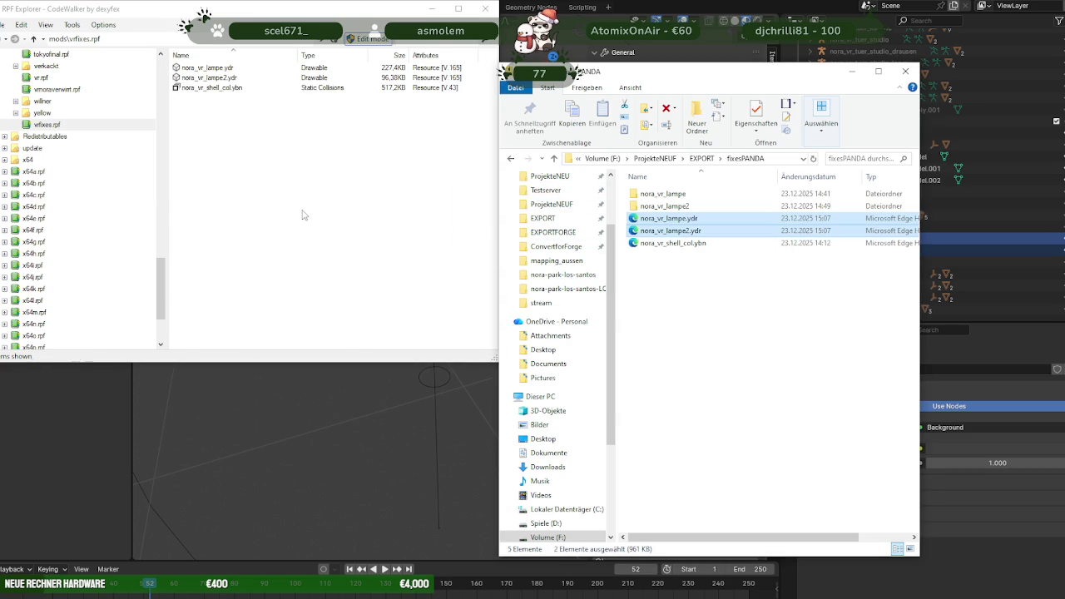
Preview nora_vr_lampe.ydr in the model viewer, then select both updated lamp files.
click(226, 69)
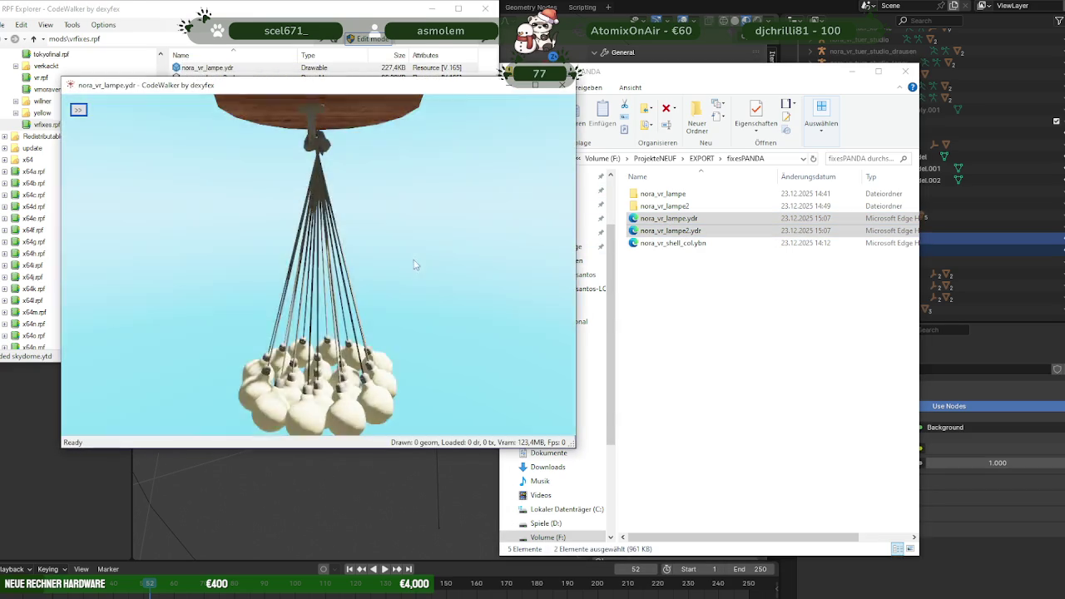
click(562, 85)
mouse_move(148, 570)
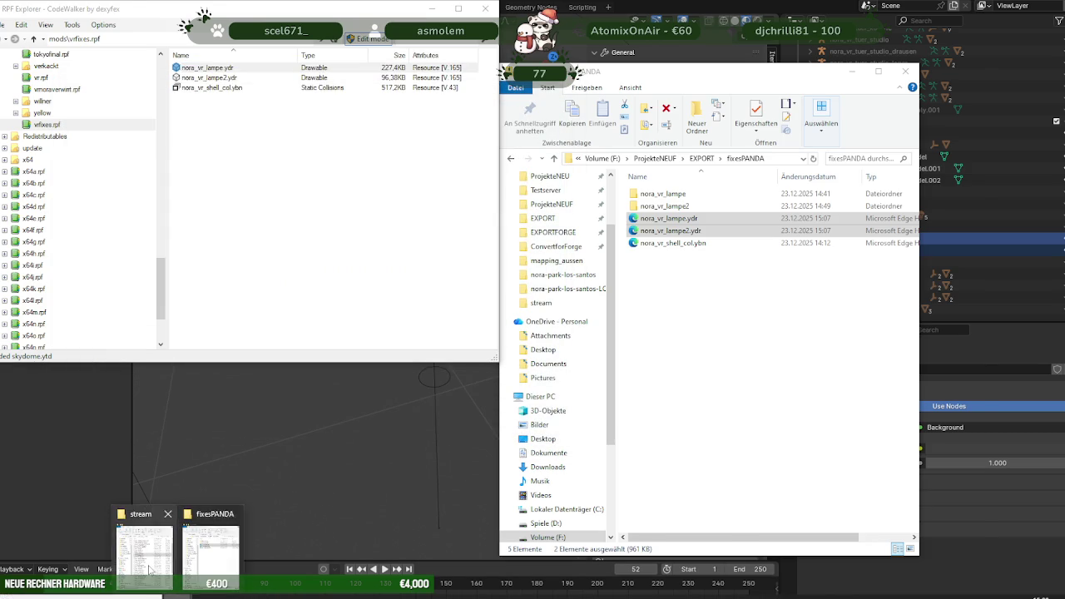
click(145, 553)
shift+click(224, 78)
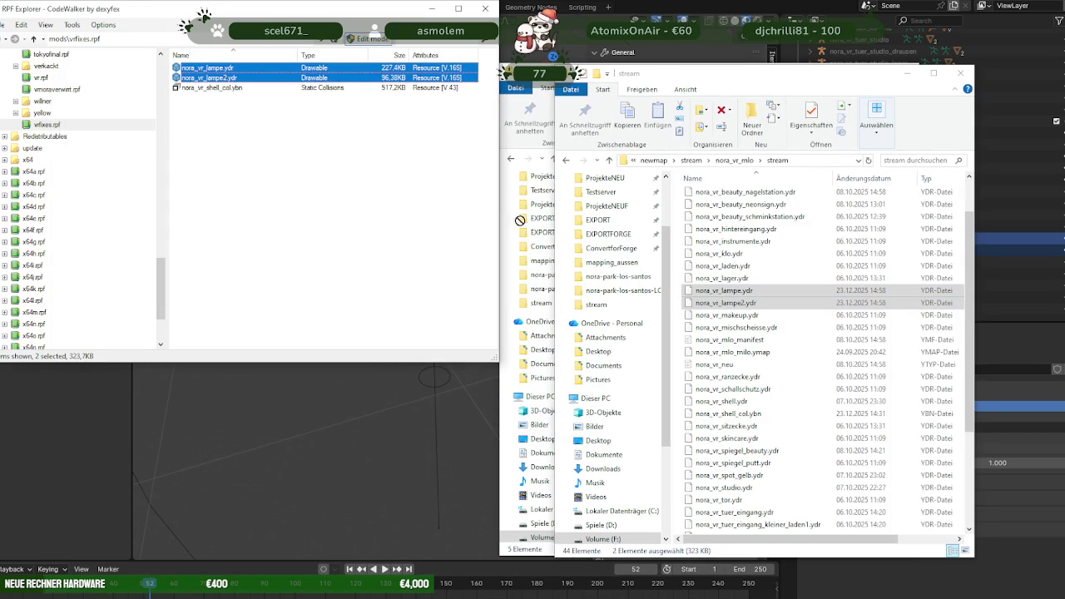
Copy both lamp .ydr files into the stream folder, replacing the existing ones.
drag(225, 77, 780, 394)
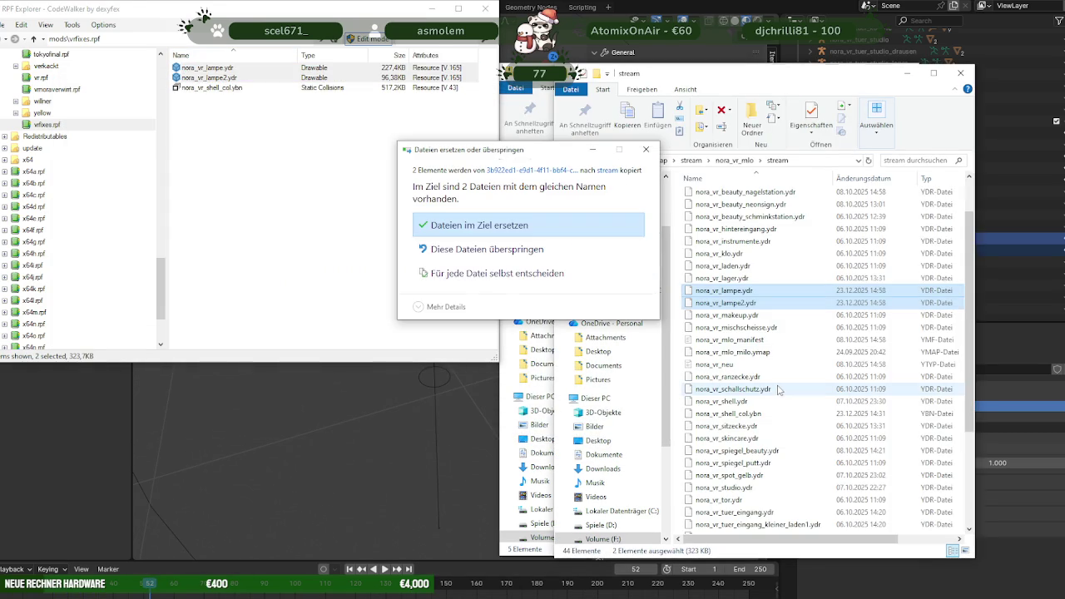
click(472, 225)
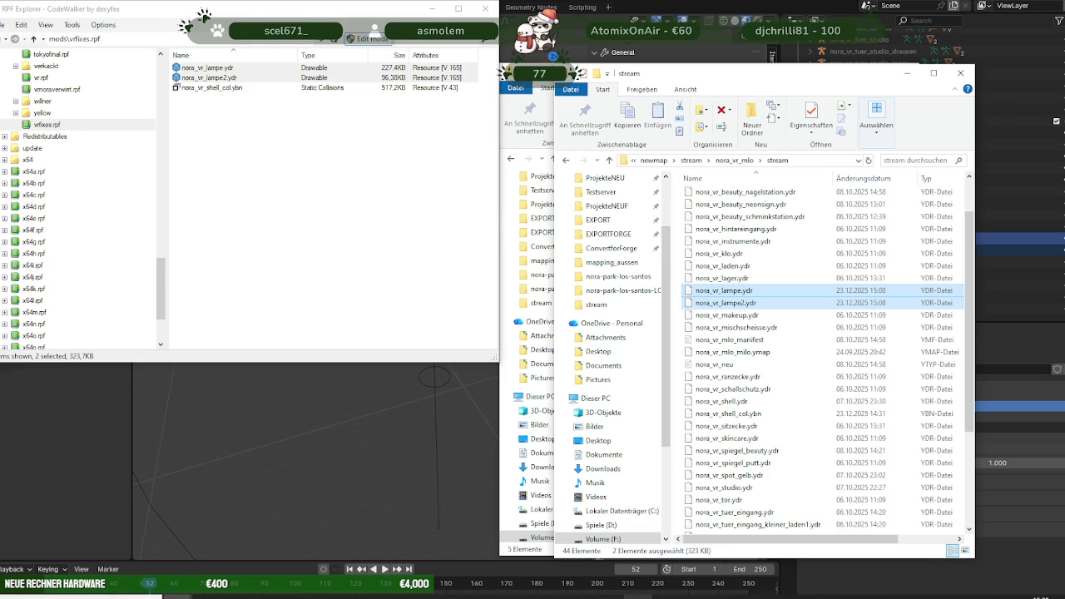
click(865, 532)
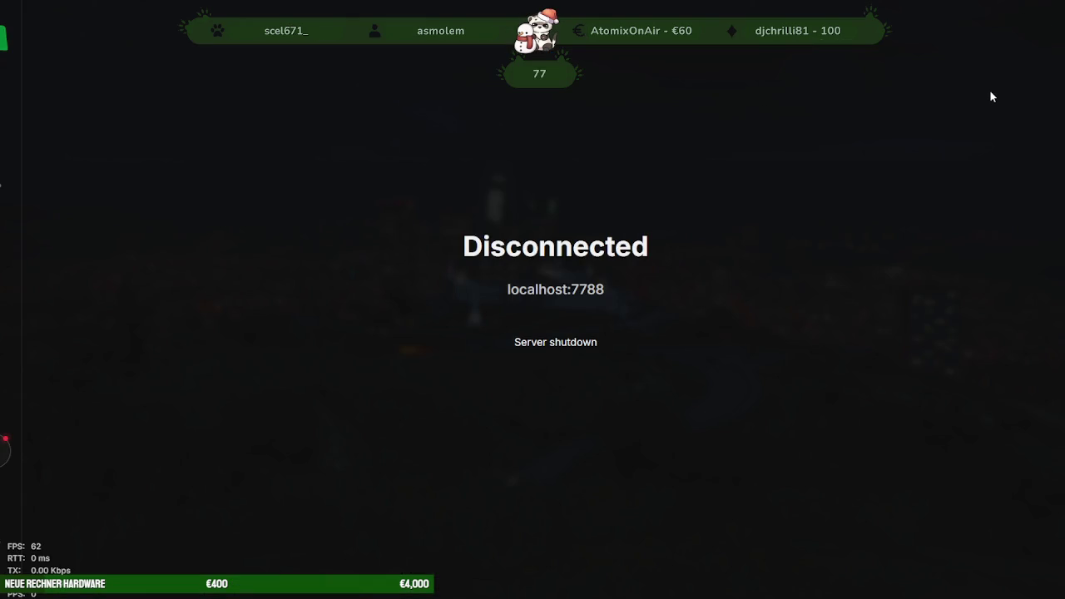
Quit the disconnected game with the quit command in the F8 console.
key(F8)
text(quit)
key(Return)
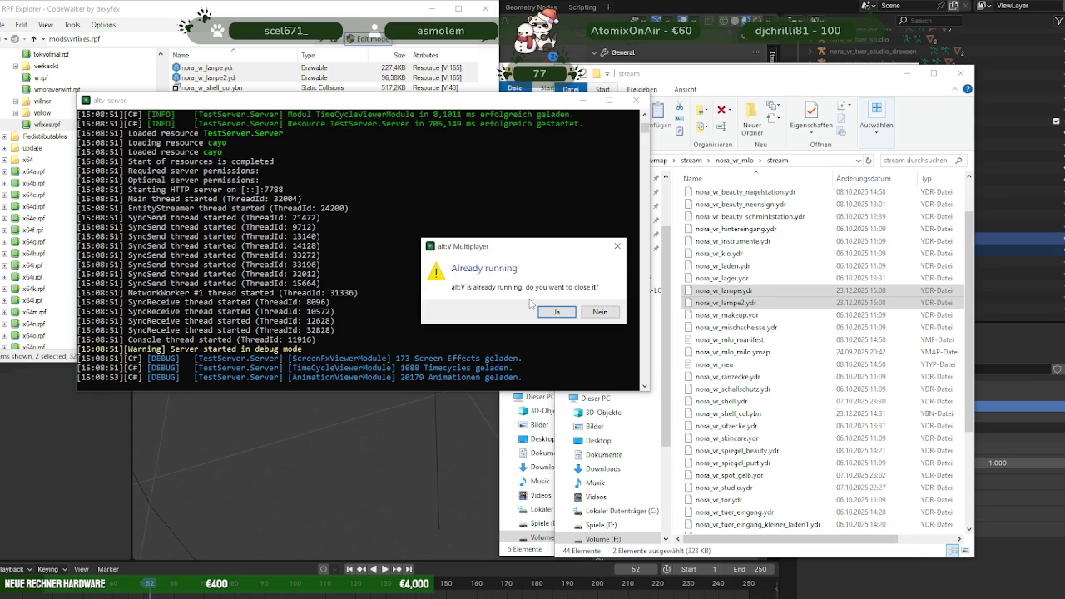
Confirm closing both the running alt:V and GTA V instances.
click(554, 315)
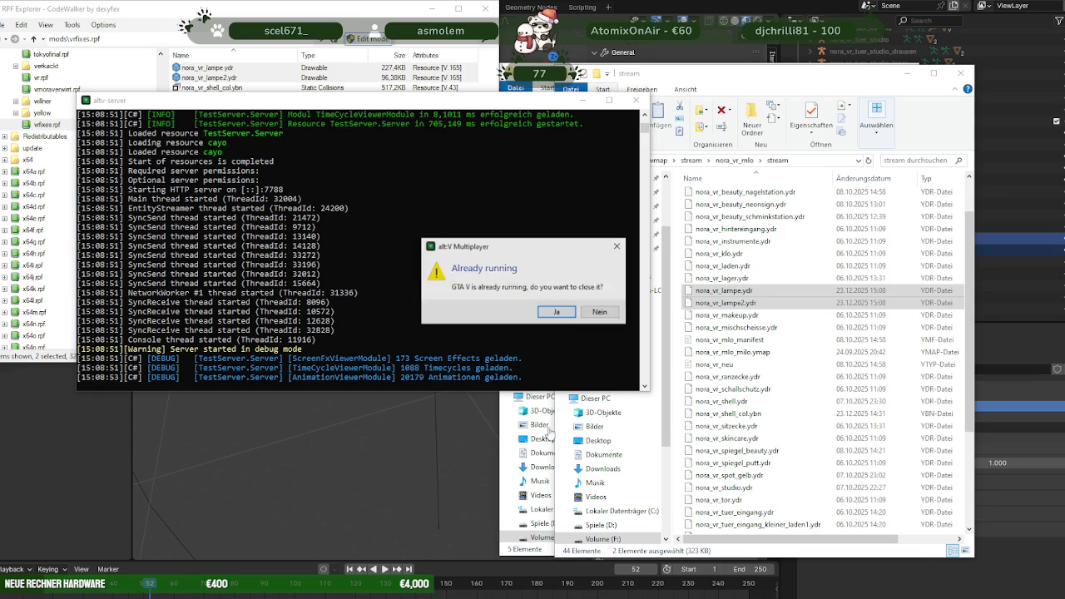
click(551, 314)
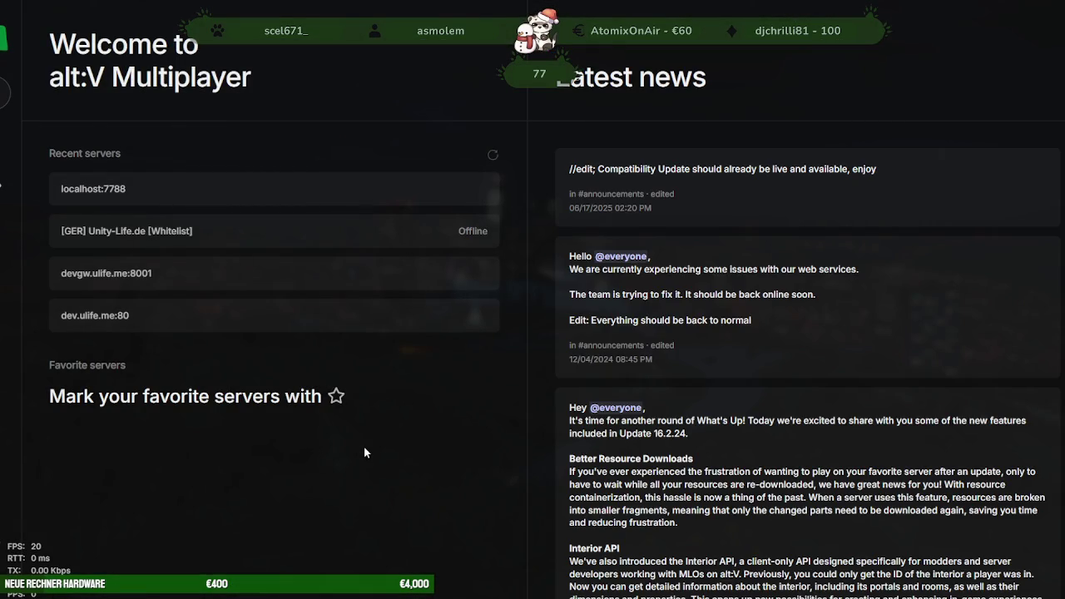
Connect to localhost:7788 from the Recent servers list.
click(304, 193)
click(601, 344)
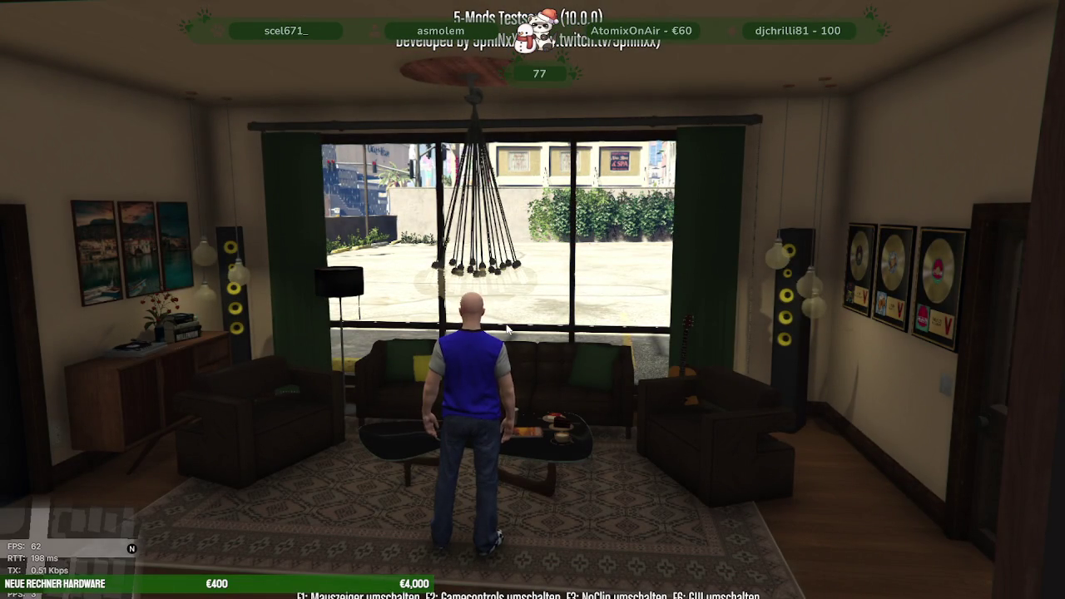
Walk around the apartment living room to inspect the new hanging lamps by day.
key(a)
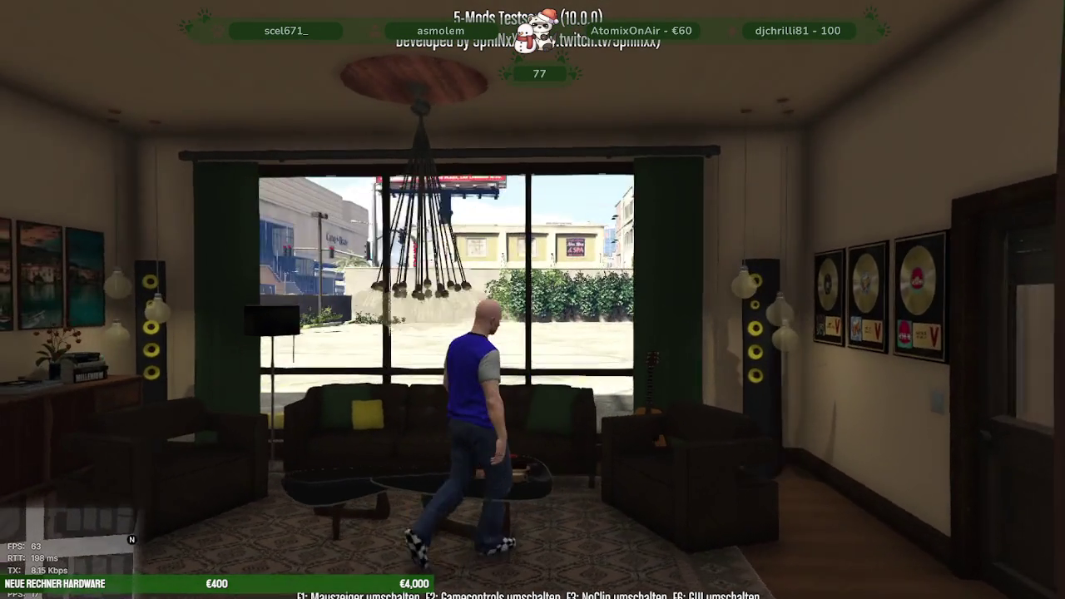
key(s)
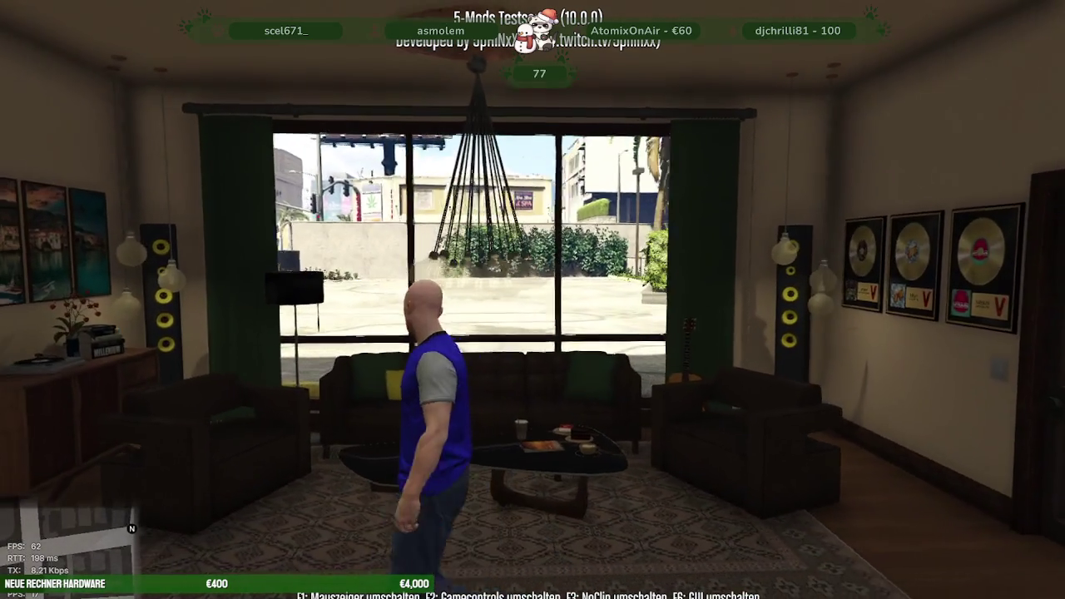
key(w)
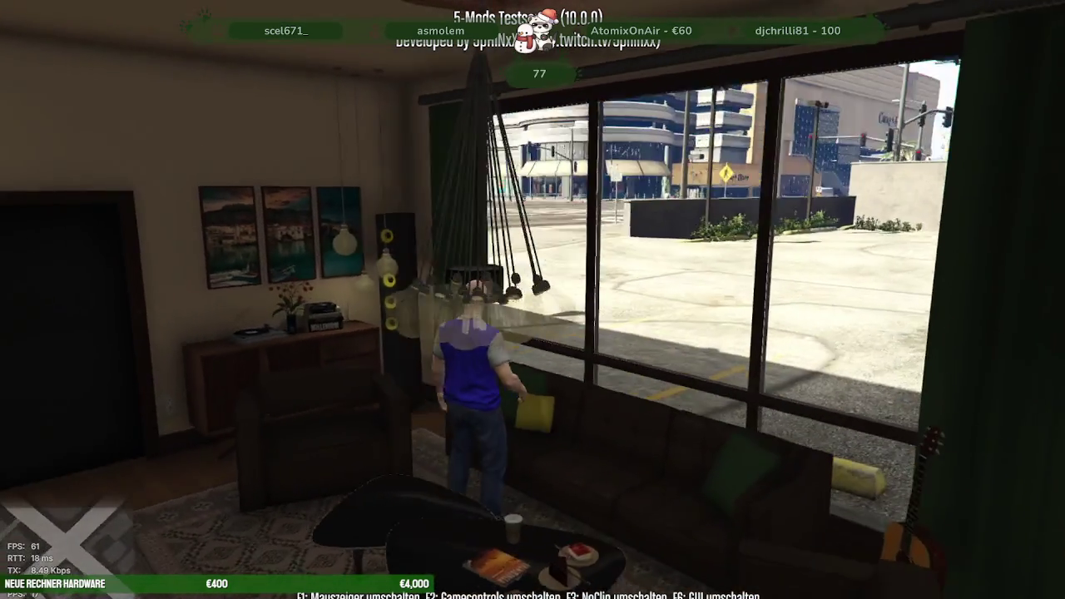
key(a)
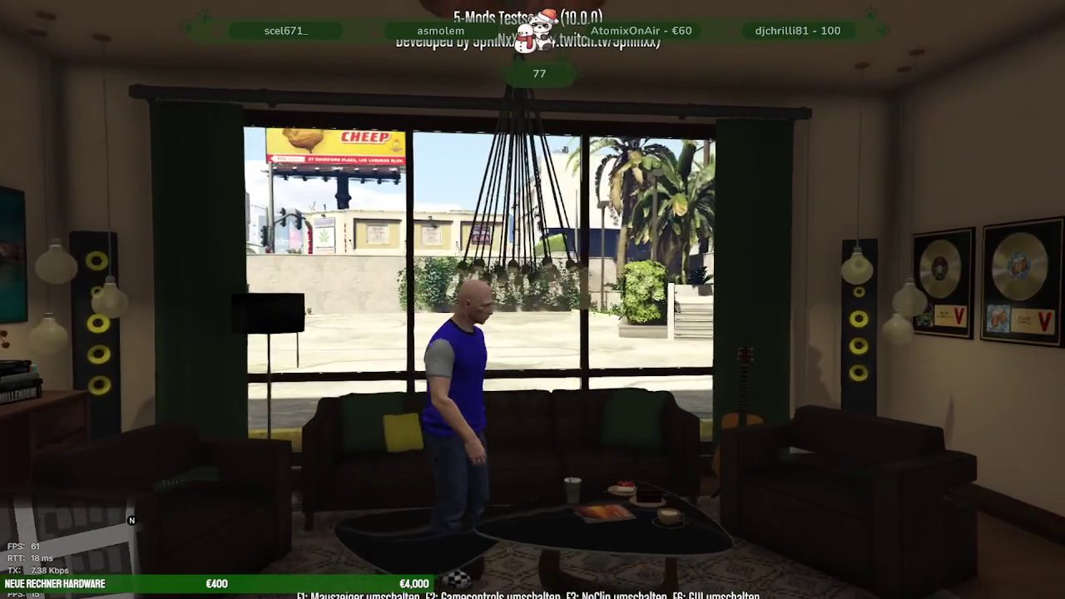
key(s)
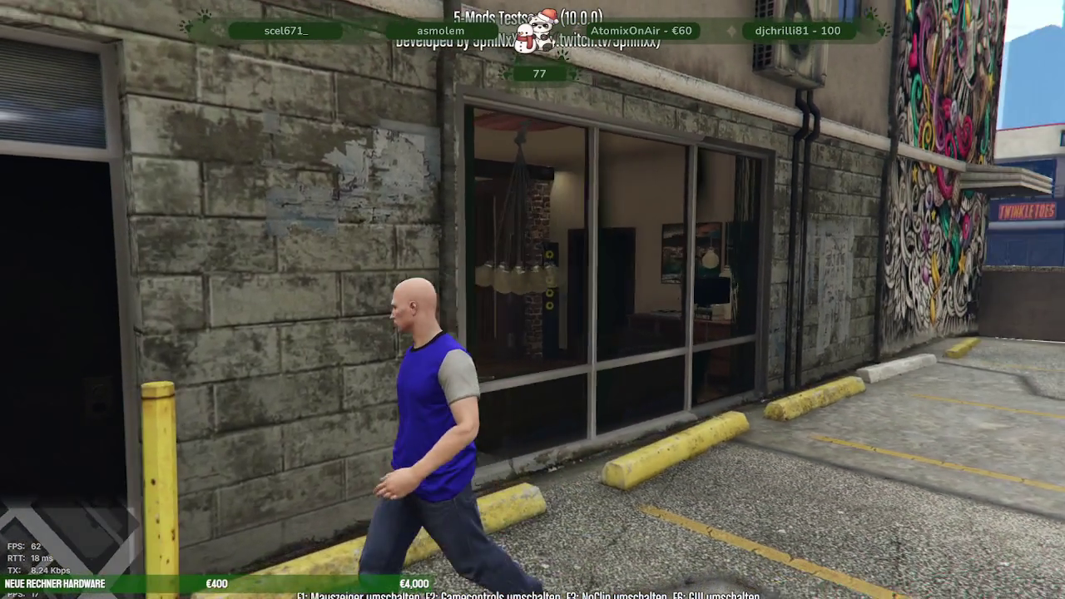
key(w)
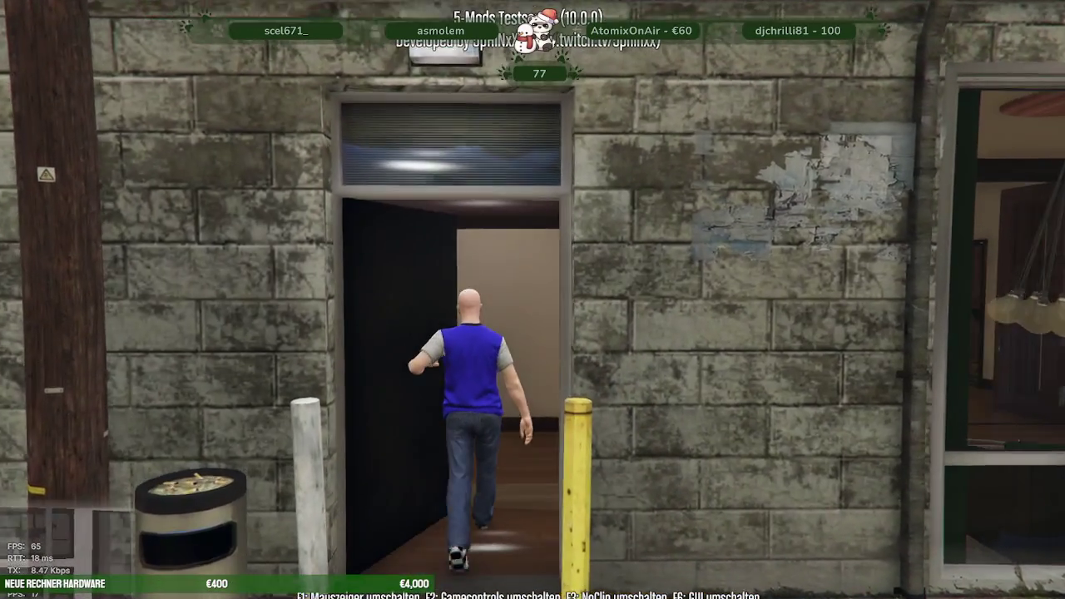
key(w)
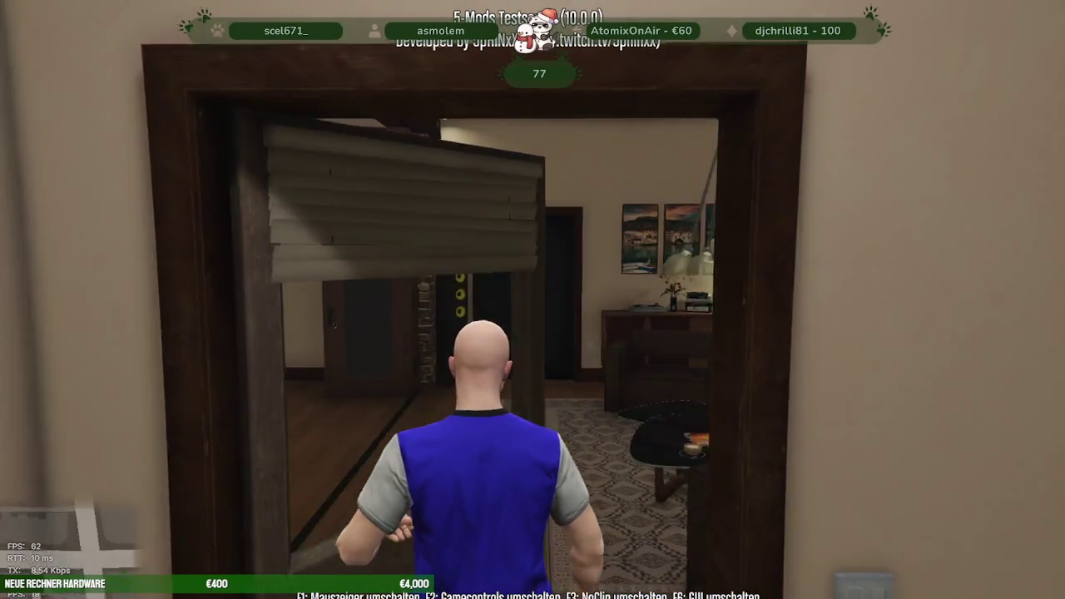
key(a)
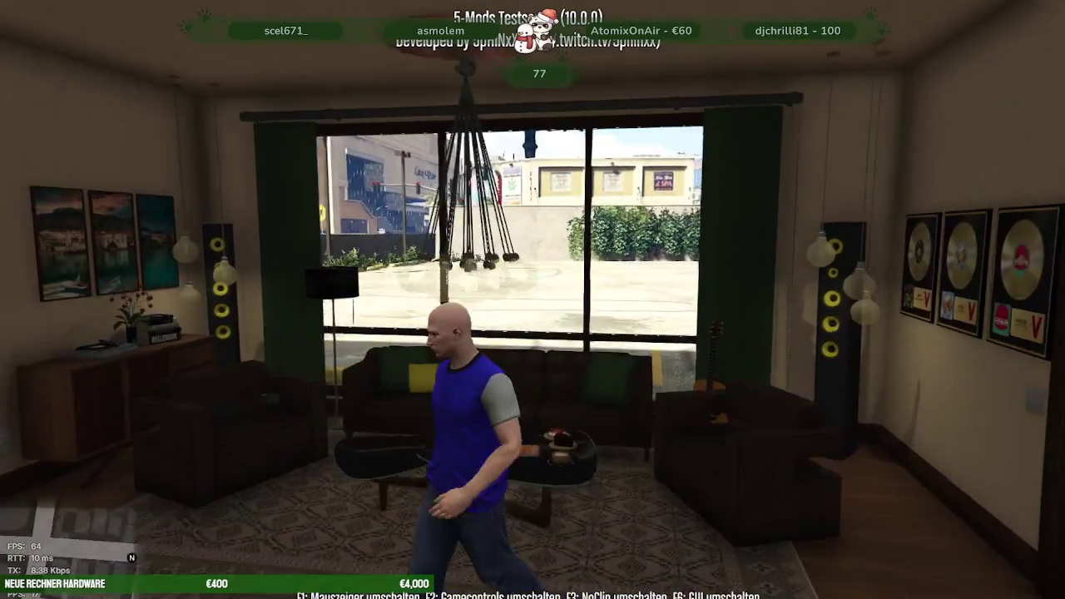
key(w)
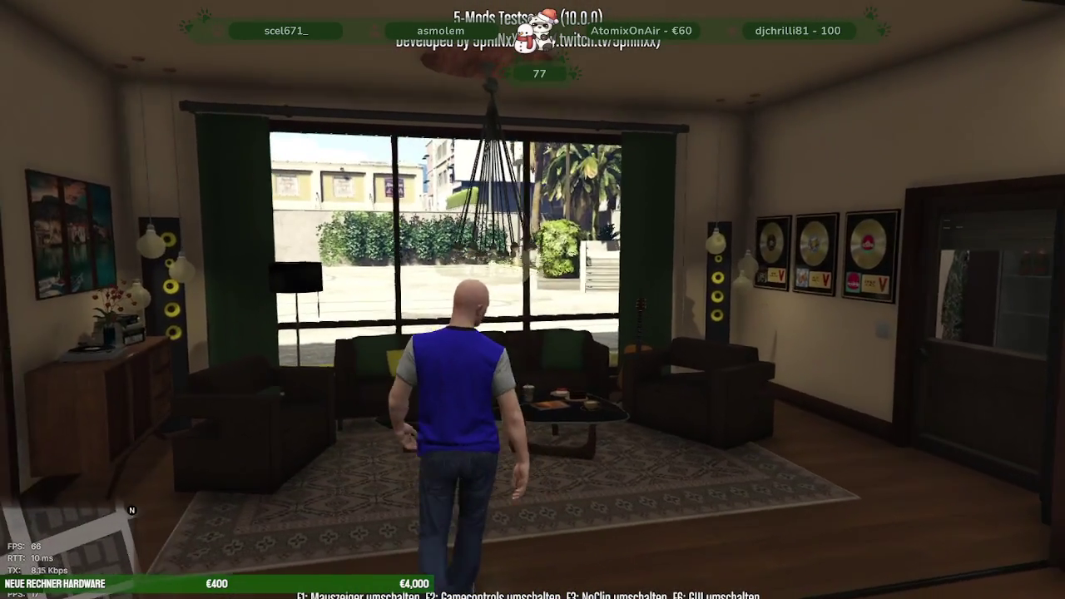
Set the time to night via the Zeit Menü and view the lit lamps around the couch.
key(s)
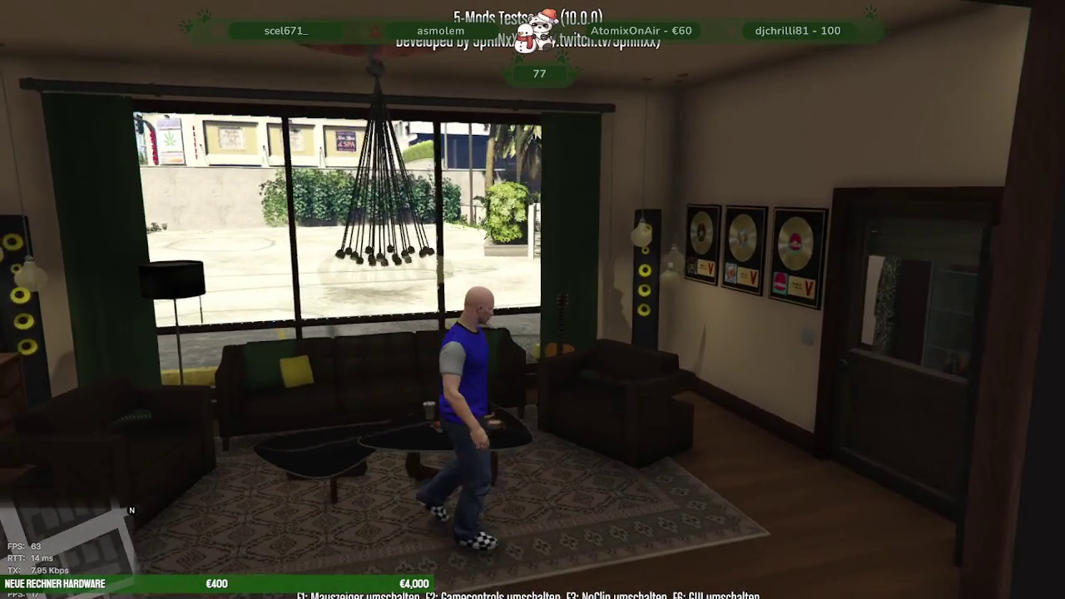
key(F5)
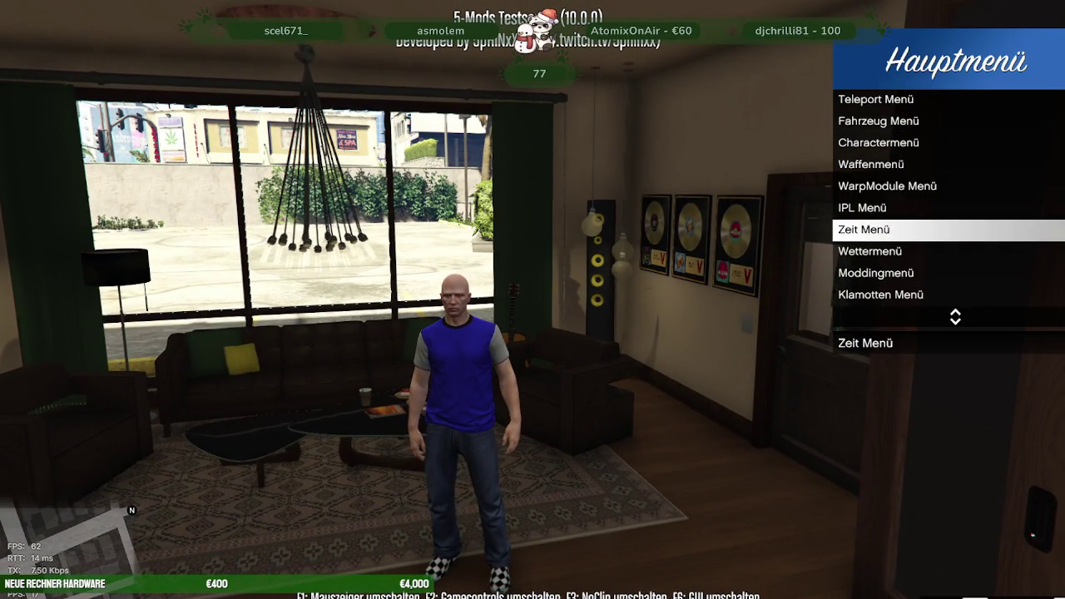
key(Return)
key(Down)
key(Down)
key(Return)
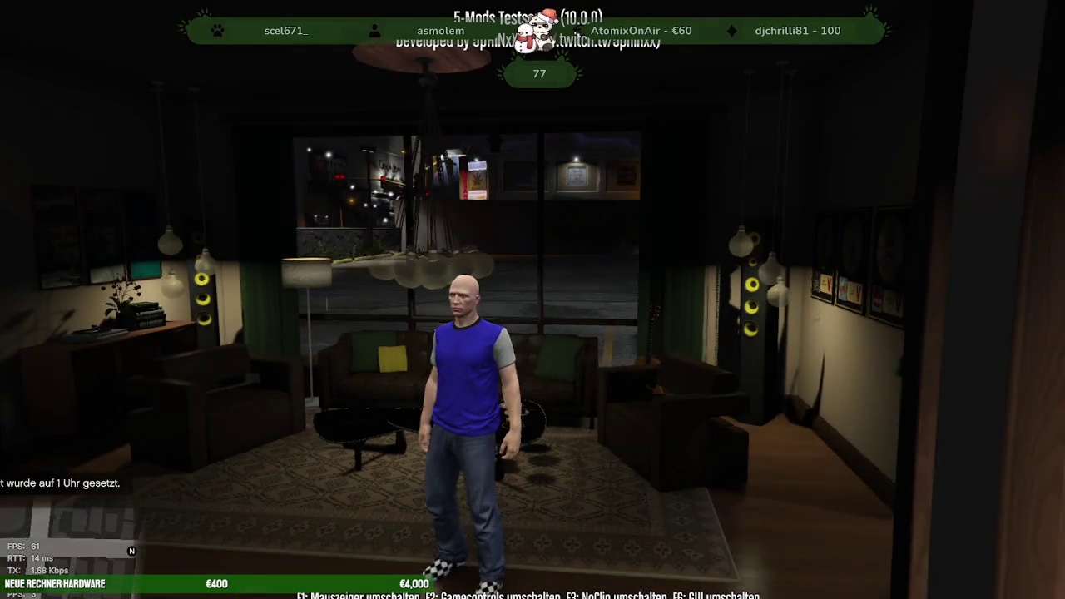
key(w)
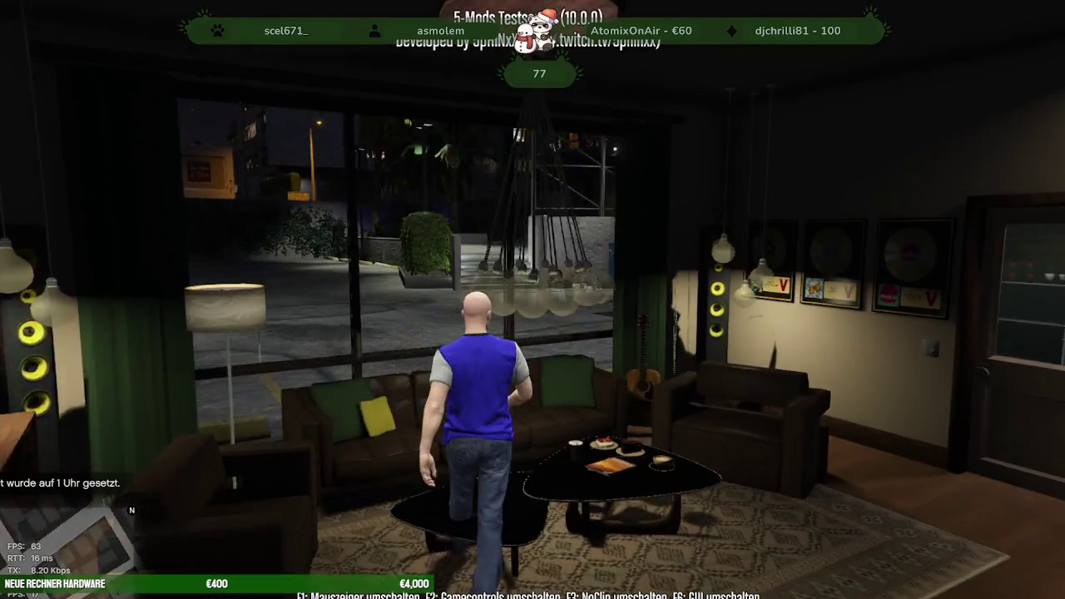
key(a)
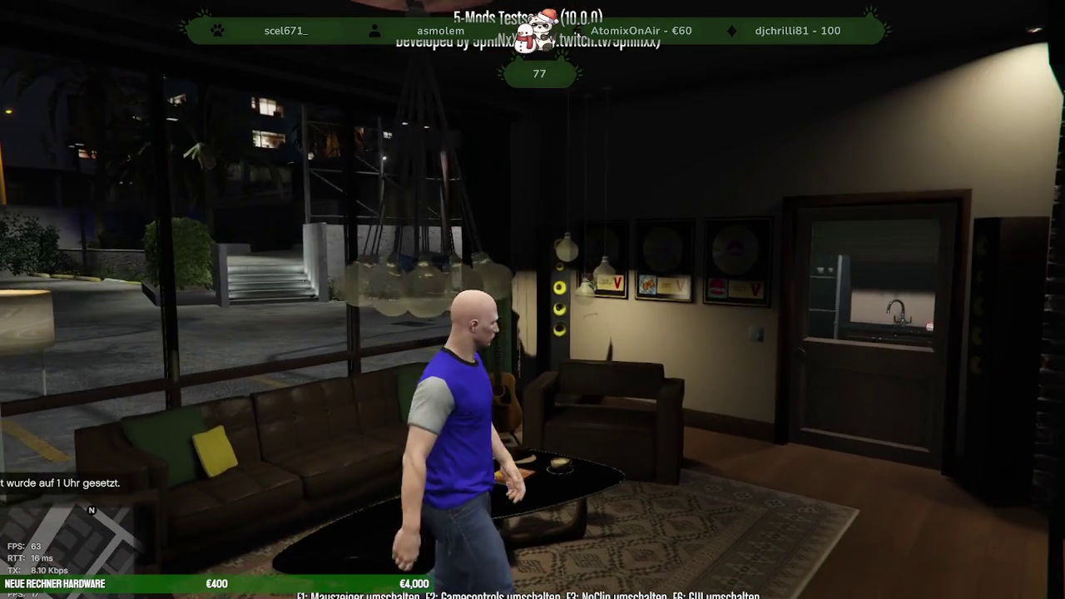
key(d)
key(s)
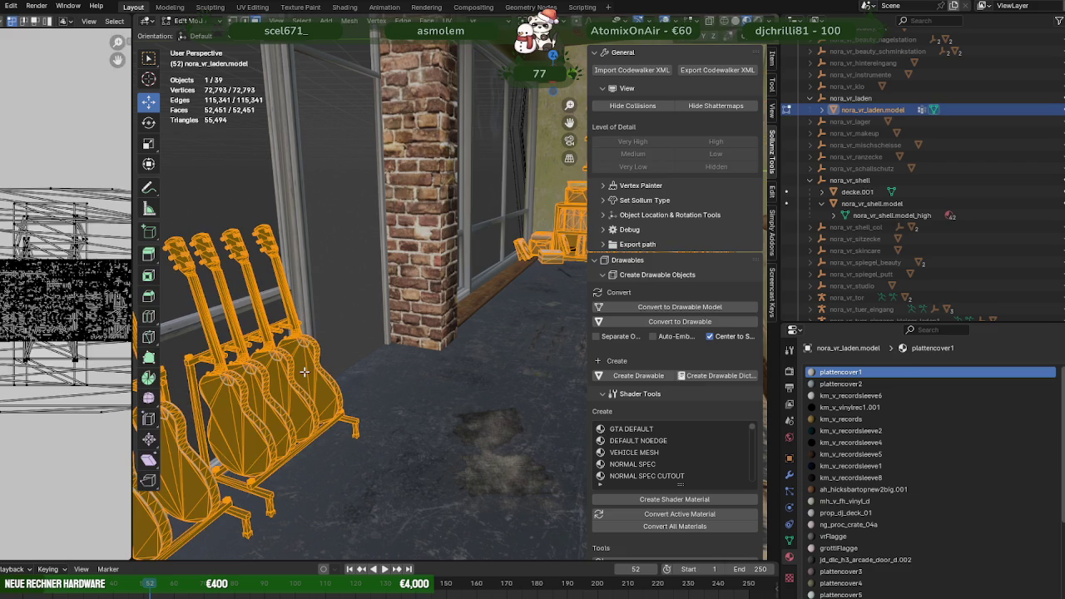
Select a face on one guitar, frame it and switch to wireframe shading.
click(305, 372)
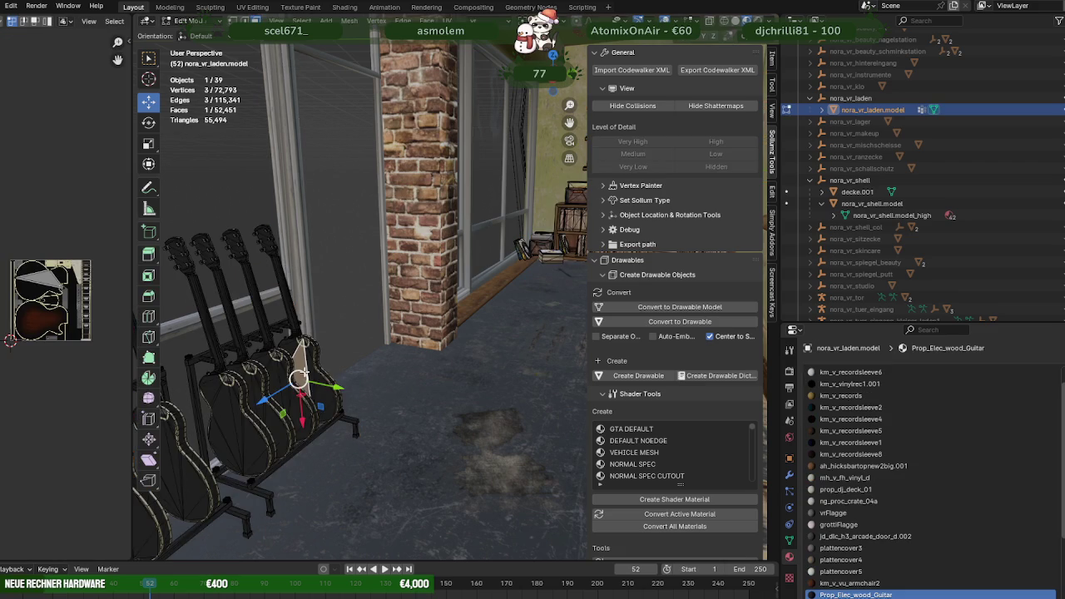
key(KP_Decimal)
scroll(408, 319, down, 6)
scroll(408, 319, down, 2)
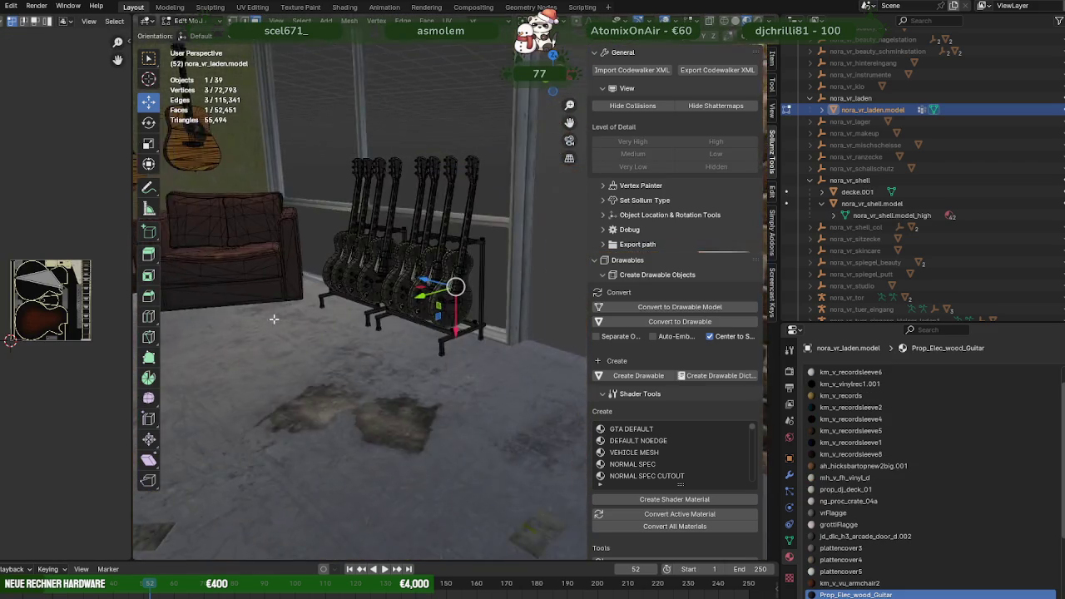
scroll(404, 325, up, 3)
scroll(395, 333, up, 3)
scroll(366, 324, up, 2)
scroll(341, 312, down, 1)
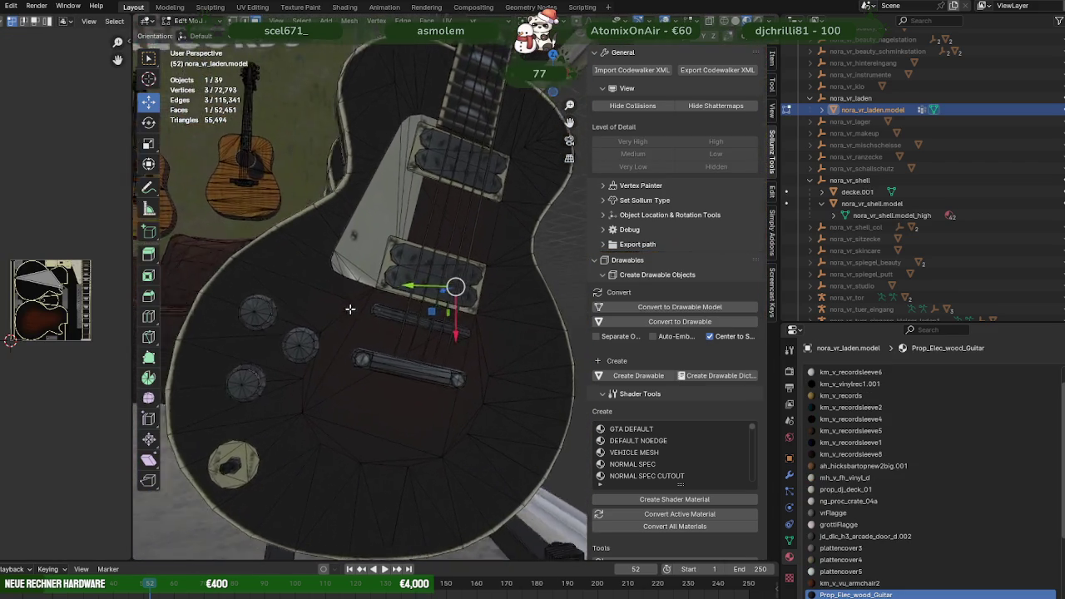
scroll(375, 333, down, 3)
scroll(424, 359, down, 2)
scroll(430, 335, down, 3)
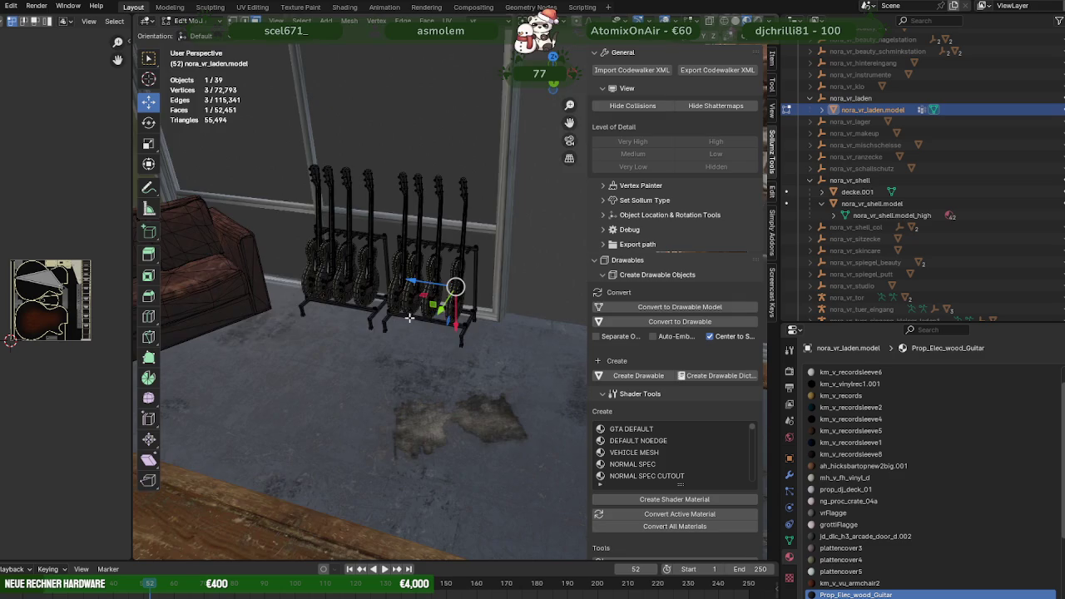
scroll(428, 332, up, 5)
key(shift+z)
scroll(419, 333, down, 4)
Box-select the whole guitar rack geometry, including the remaining guitars.
middle_drag(370, 313, 370, 265)
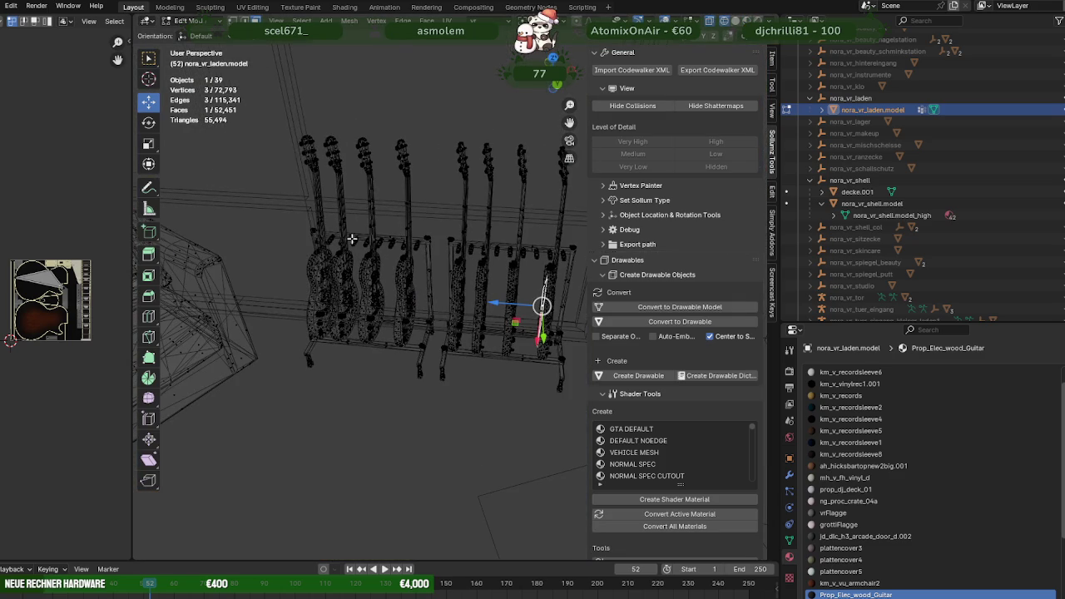
drag(271, 116, 559, 509)
middle_drag(433, 316, 466, 250)
drag(563, 381, 466, 197)
scroll(441, 275, up, 4)
middle_drag(441, 275, 482, 325)
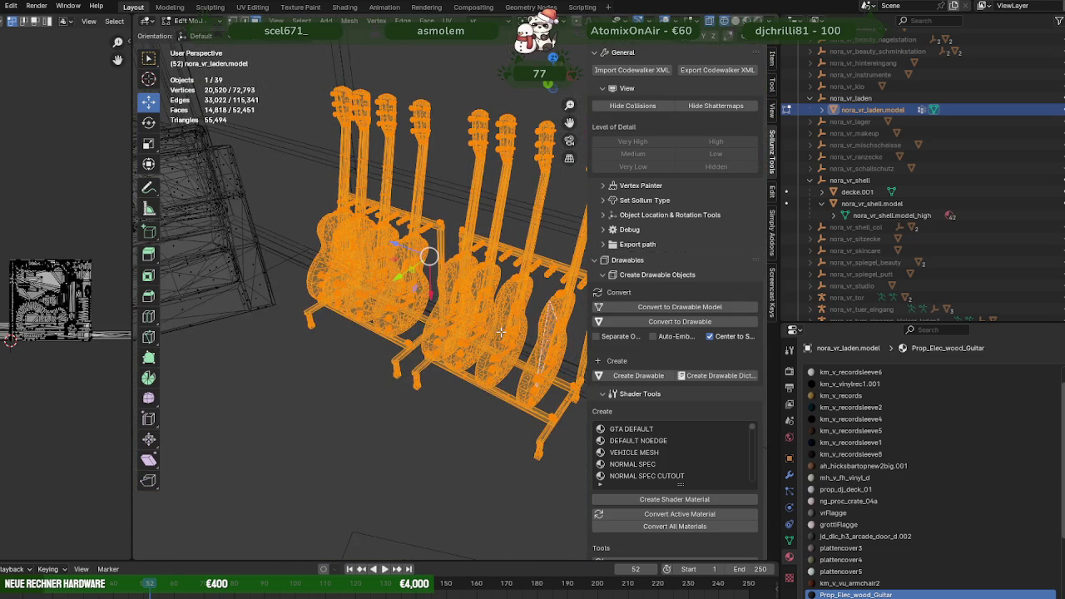
In solid shading, show Face Orientation and flip the guitar rack's normals with Alt+N.
key(shift+z)
click(677, 20)
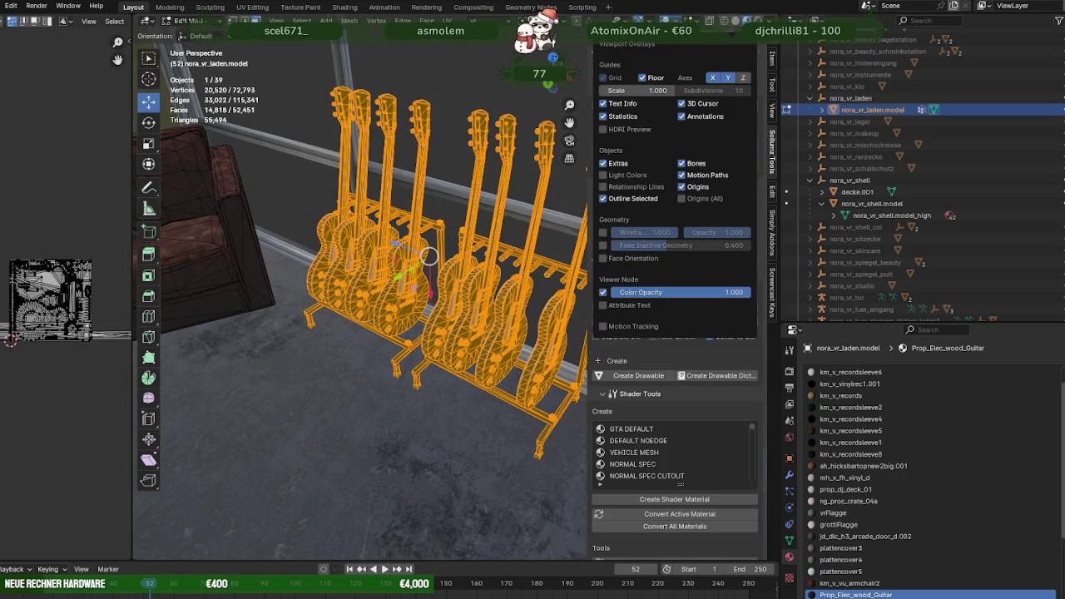
click(603, 258)
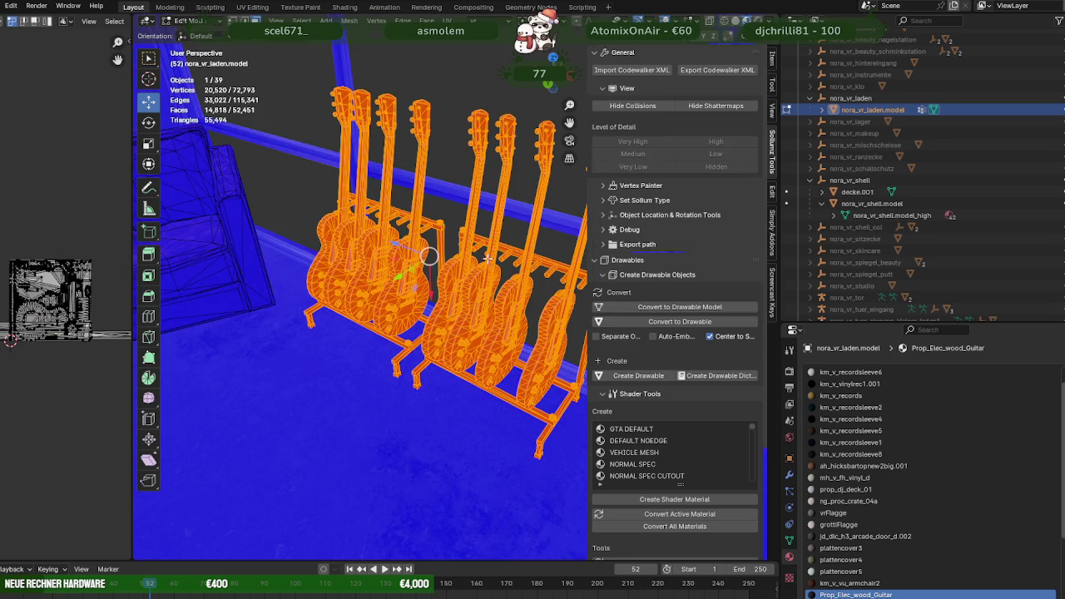
middle_drag(499, 250, 456, 215)
scroll(456, 214, up, 3)
key(alt+n)
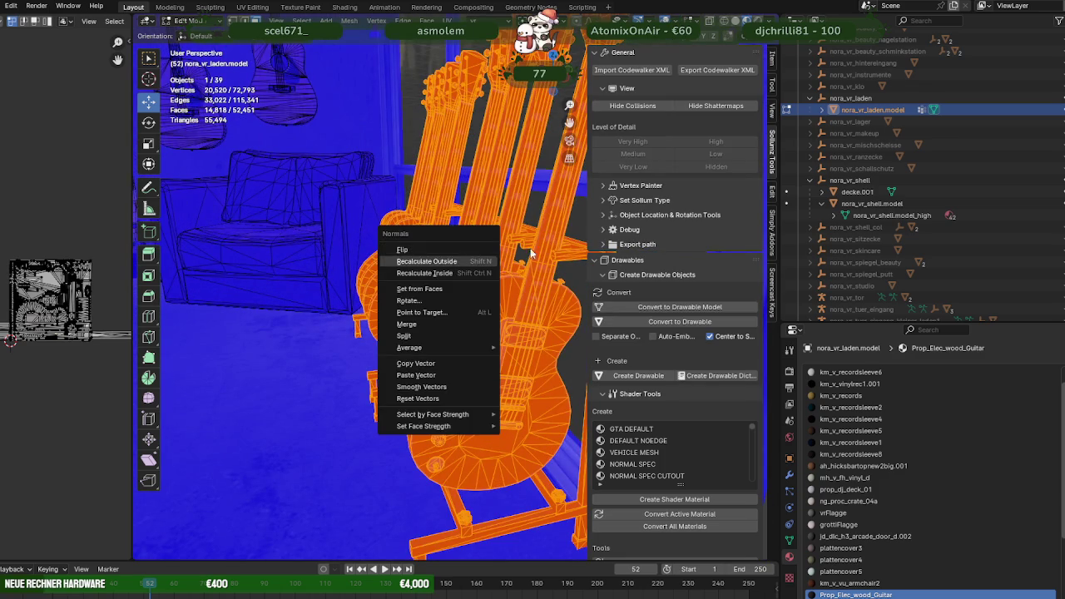
click(410, 253)
mouse_move(411, 253)
middle_down()
mouse_move(643, 321)
mouse_move(379, 268)
mouse_move(587, 264)
mouse_move(441, 331)
middle_up()
Back in Object Mode, export the nora_vr_laden collection as Codewalker XML into fixesPANDA.
key(Tab)
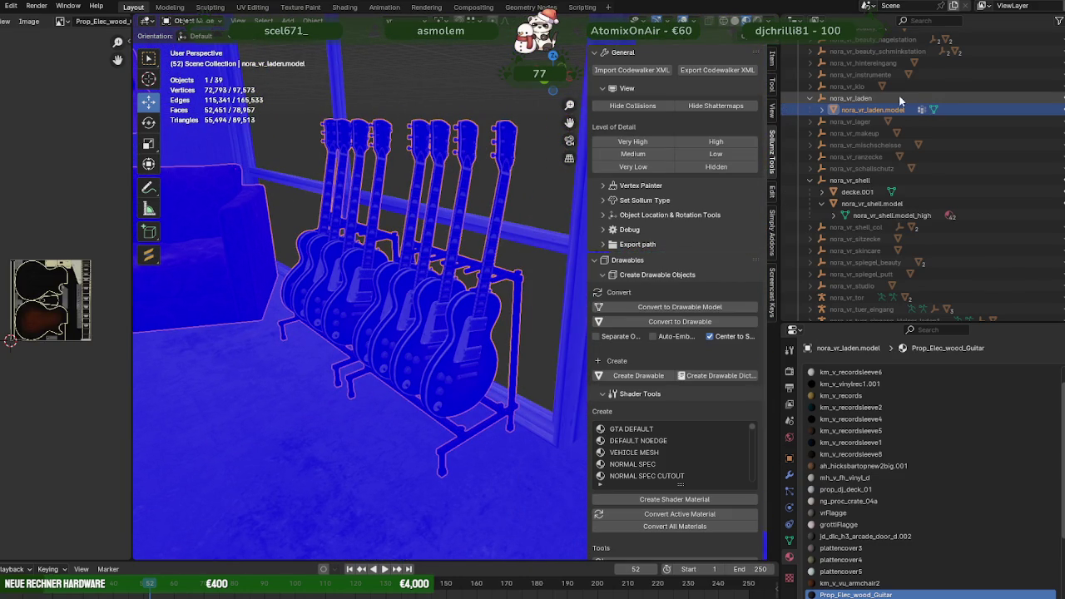
click(809, 99)
click(849, 101)
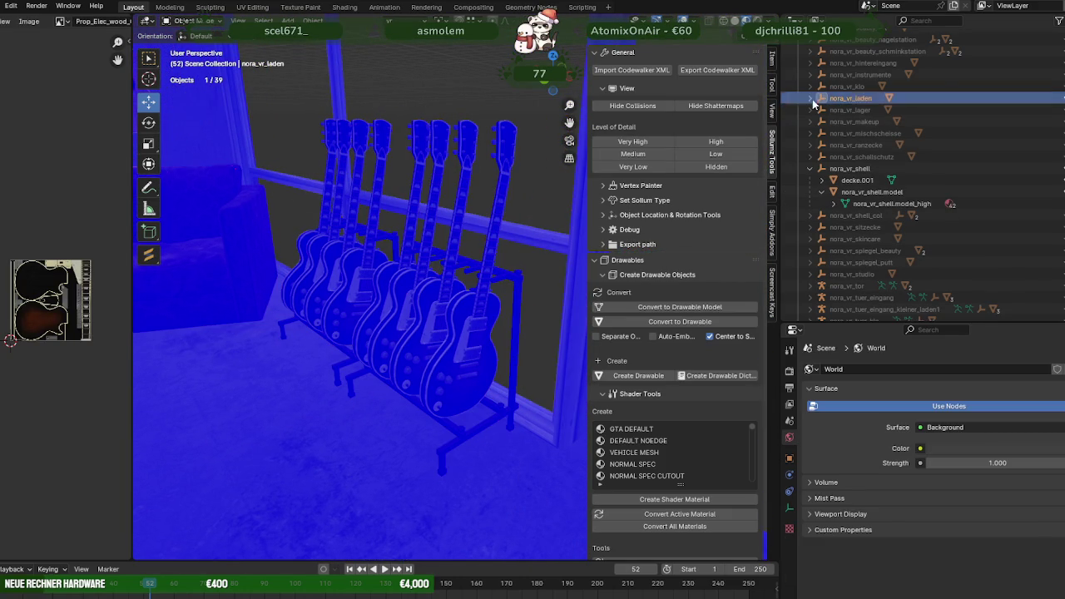
click(699, 69)
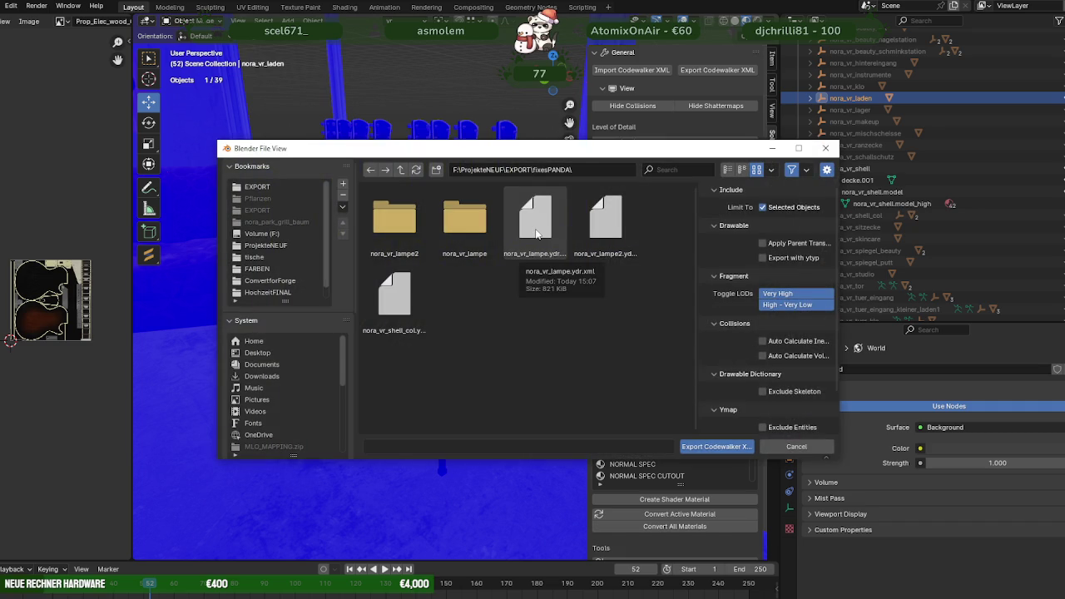
click(716, 447)
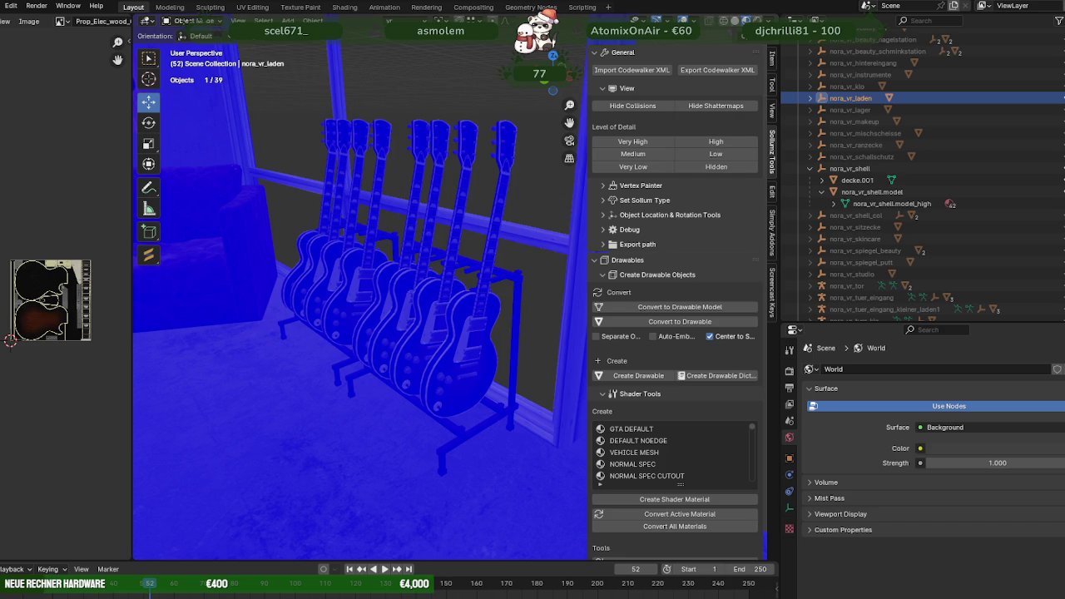
Add nora_vr_laden.ydr from the fixesPANDA folder into vrfixes.rpf.
click(213, 571)
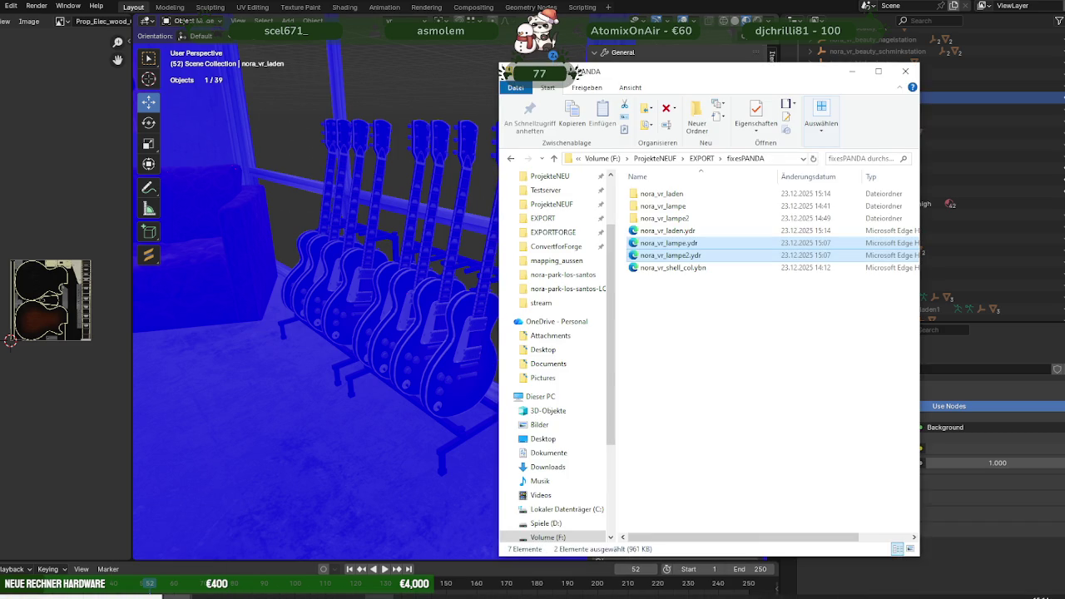
key(alt+Tab)
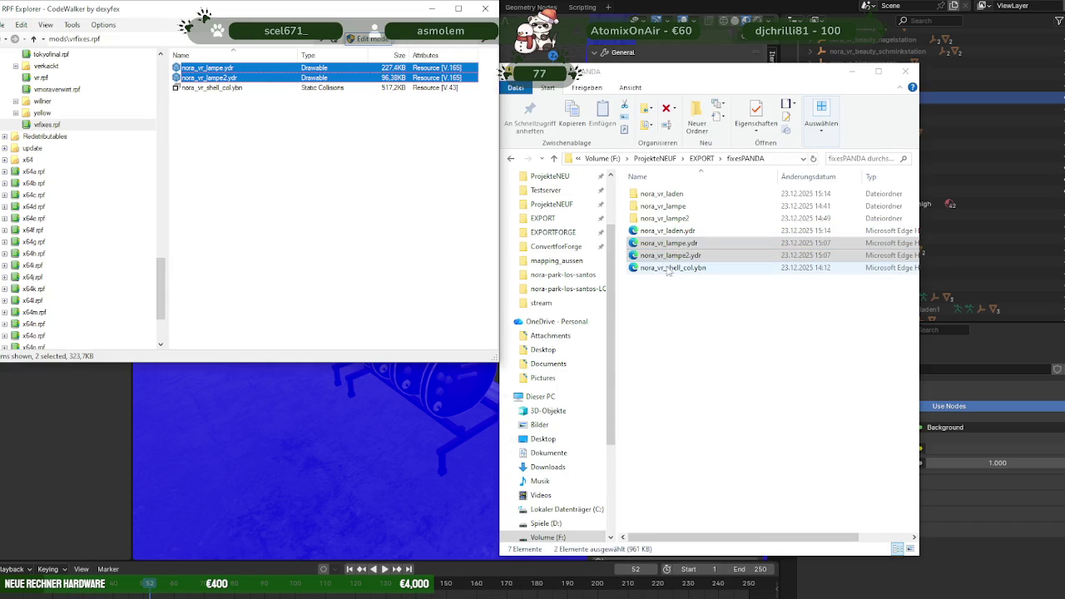
click(695, 234)
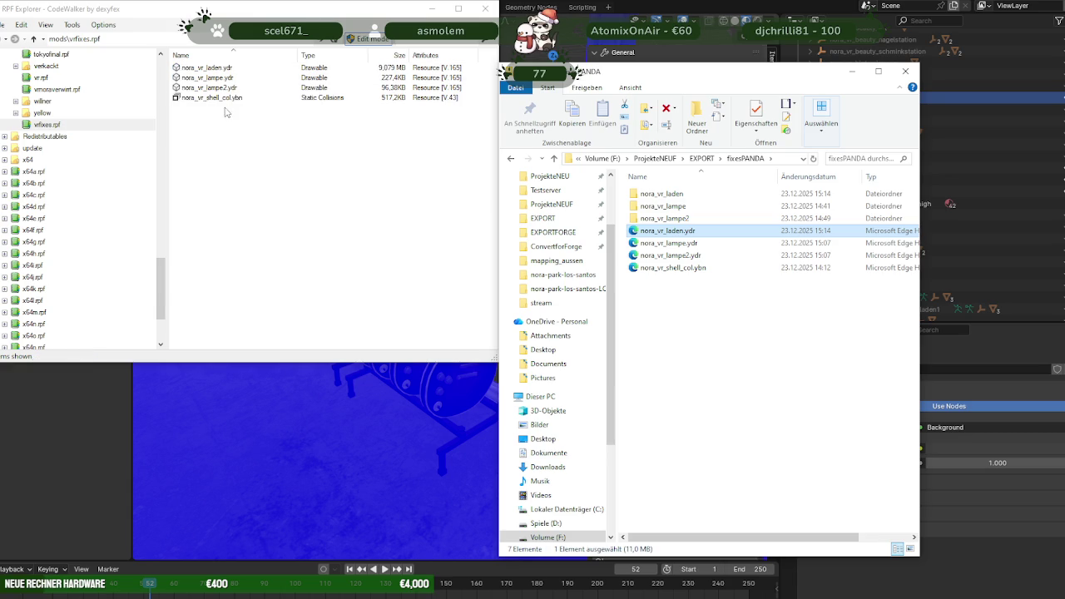
double_click(223, 69)
mouse_move(263, 264)
mouse_down()
mouse_move(213, 291)
mouse_move(253, 319)
mouse_move(343, 332)
mouse_move(295, 337)
mouse_up()
scroll(213, 292, up, 3)
scroll(253, 320, up, 3)
scroll(349, 333, up, 3)
scroll(286, 331, up, 2)
scroll(249, 317, up, 2)
scroll(248, 318, down, 2)
scroll(254, 316, down, 4)
scroll(323, 332, down, 3)
drag(362, 328, 434, 319)
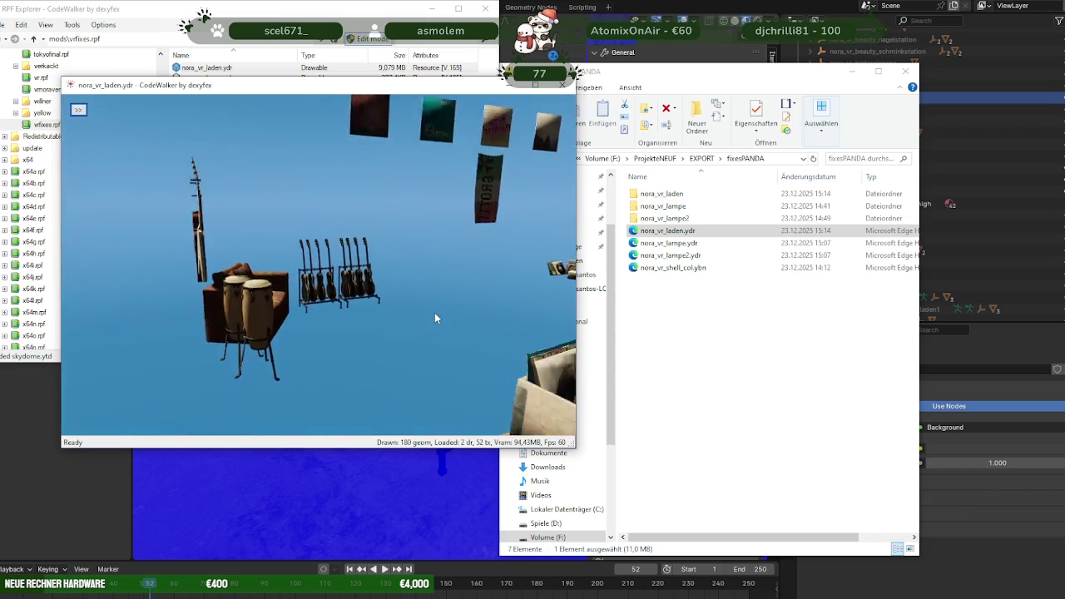
scroll(437, 319, up, 2)
scroll(399, 310, up, 2)
scroll(359, 302, up, 3)
scroll(369, 303, up, 2)
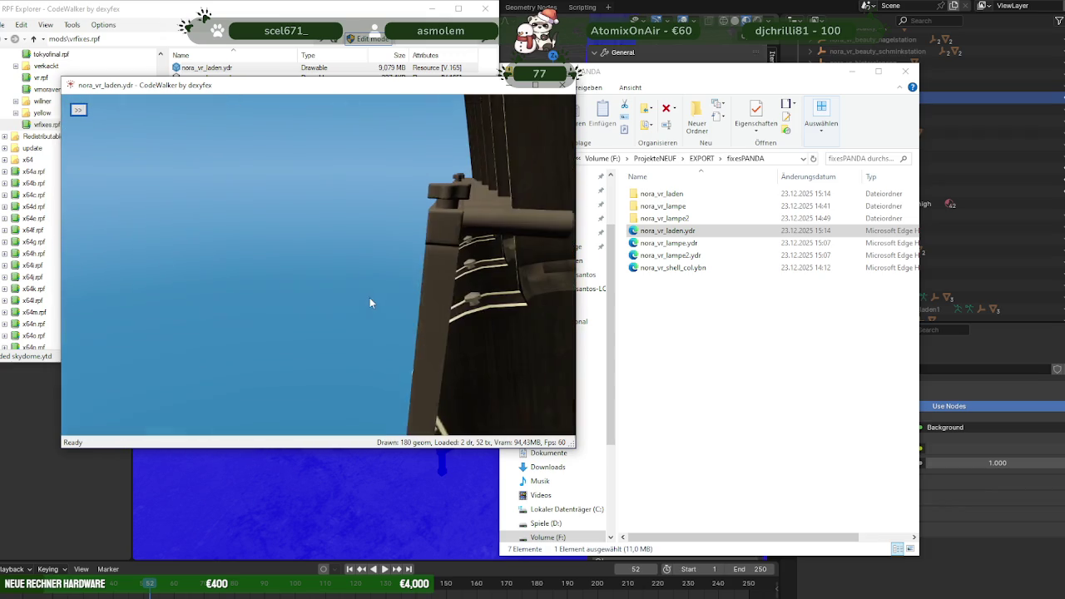
scroll(369, 302, down, 2)
scroll(369, 301, down, 2)
drag(369, 301, 125, 313)
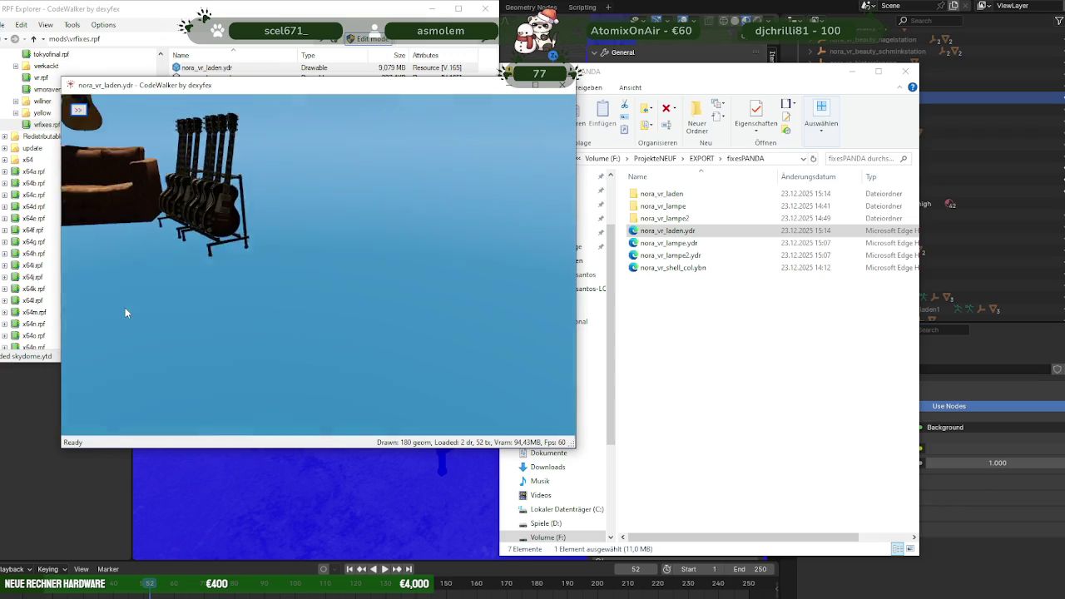
click(564, 85)
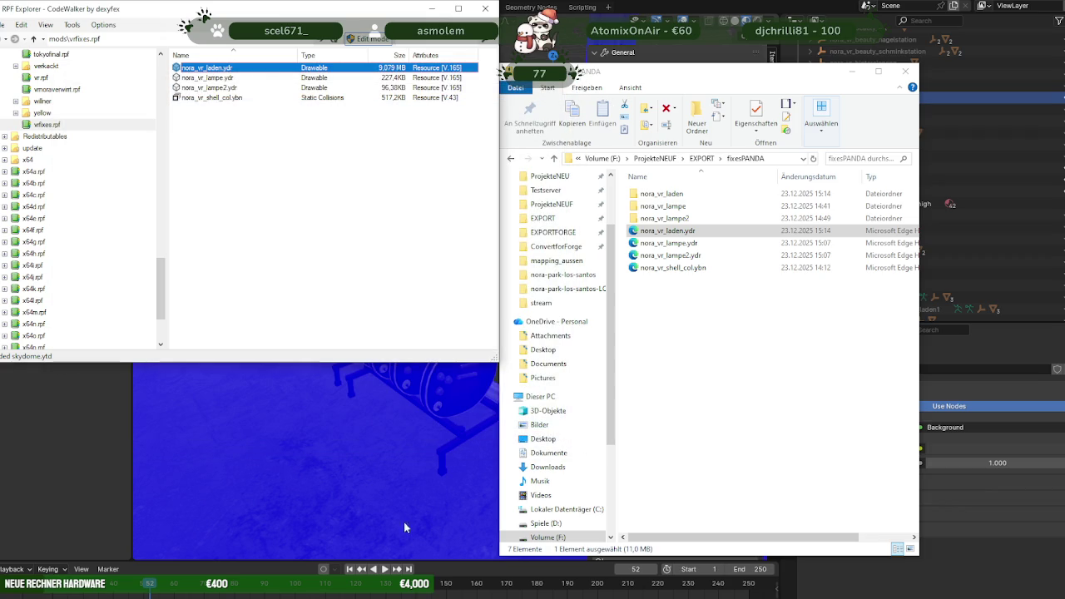
Copy nora_vr_laden.ydr over the stream folder's copy, replacing it, then return to the game.
click(177, 596)
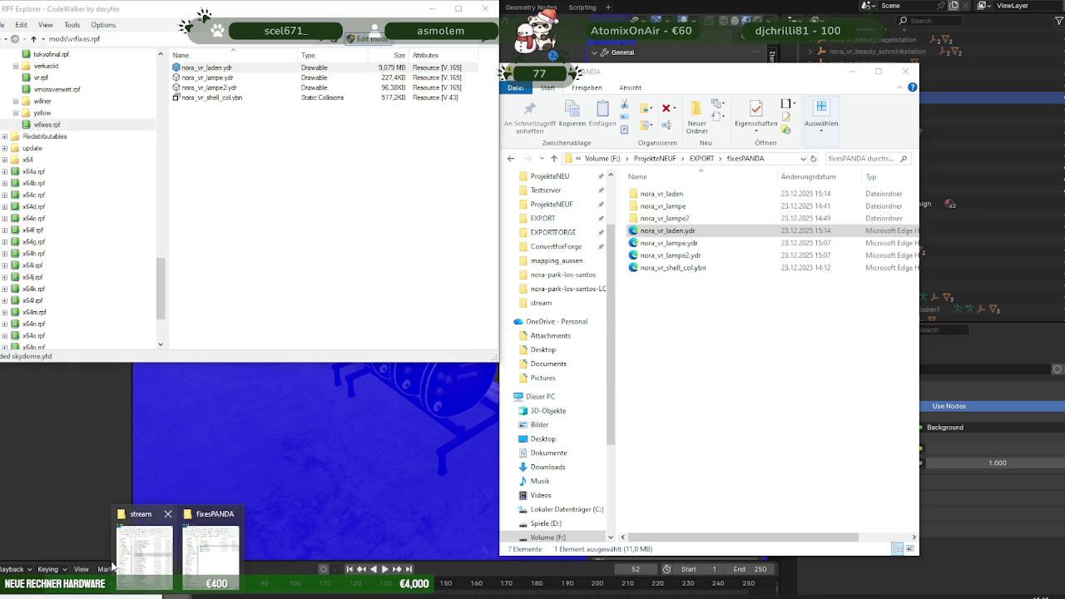
click(144, 553)
drag(208, 68, 250, 76)
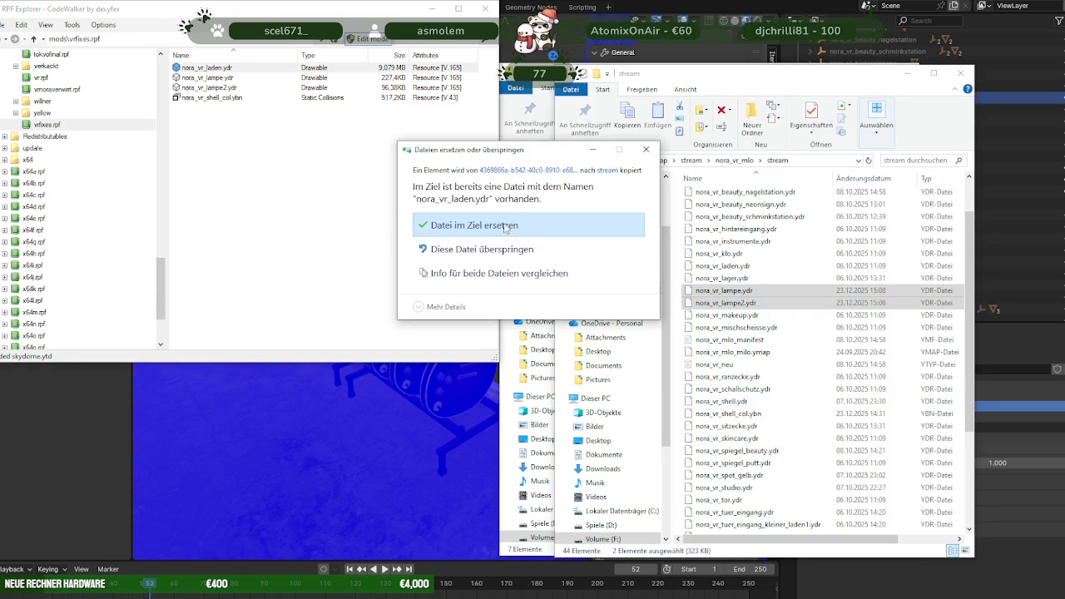
key(Return)
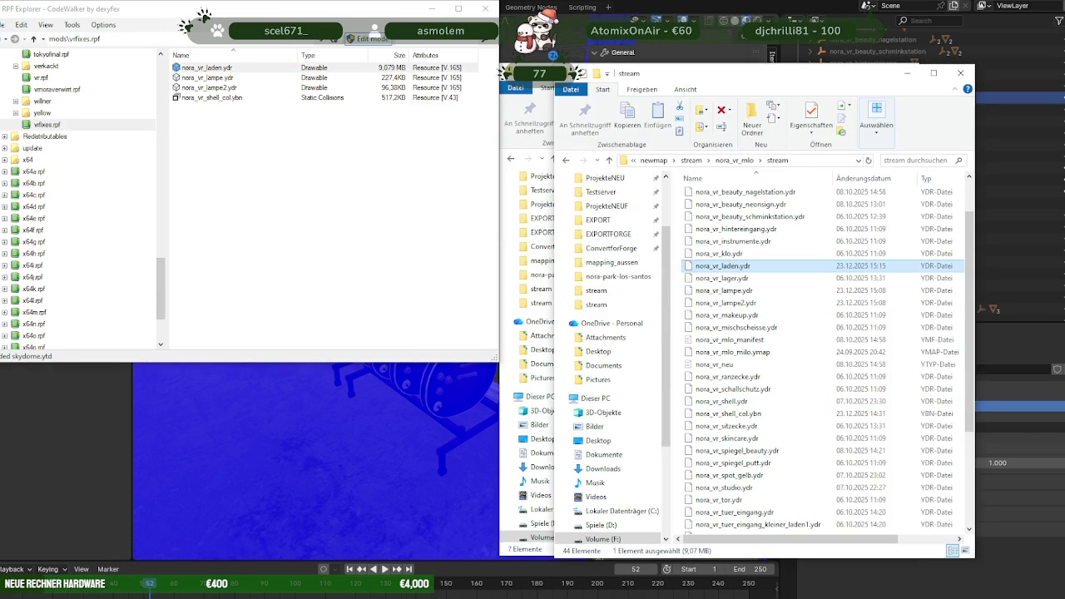
key(alt+Tab)
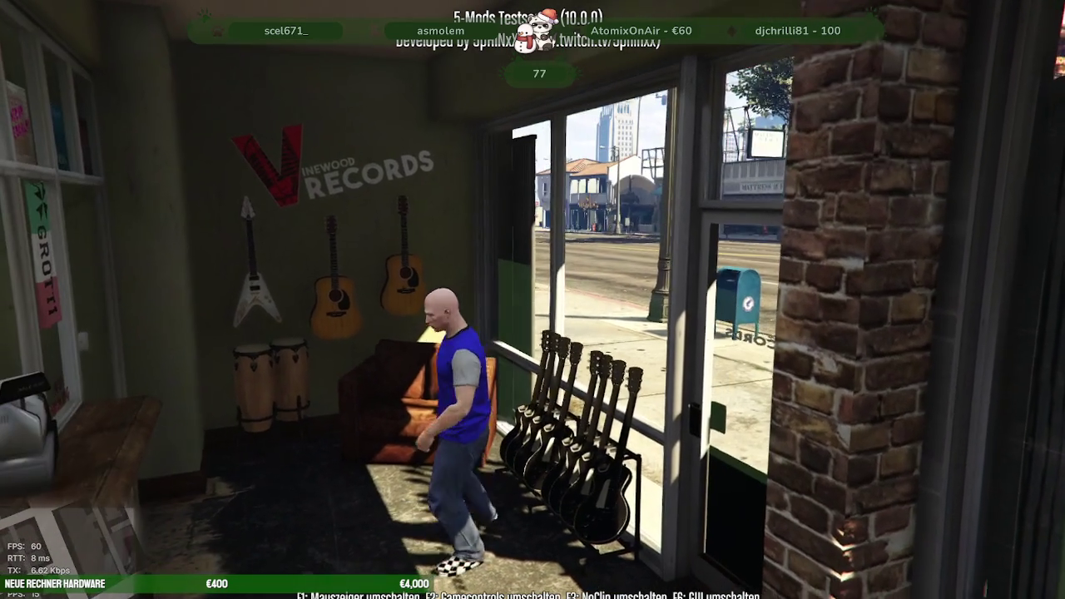
Leave the game via the F8 console and switch to the alt:V server console.
key(F8)
key(F8)
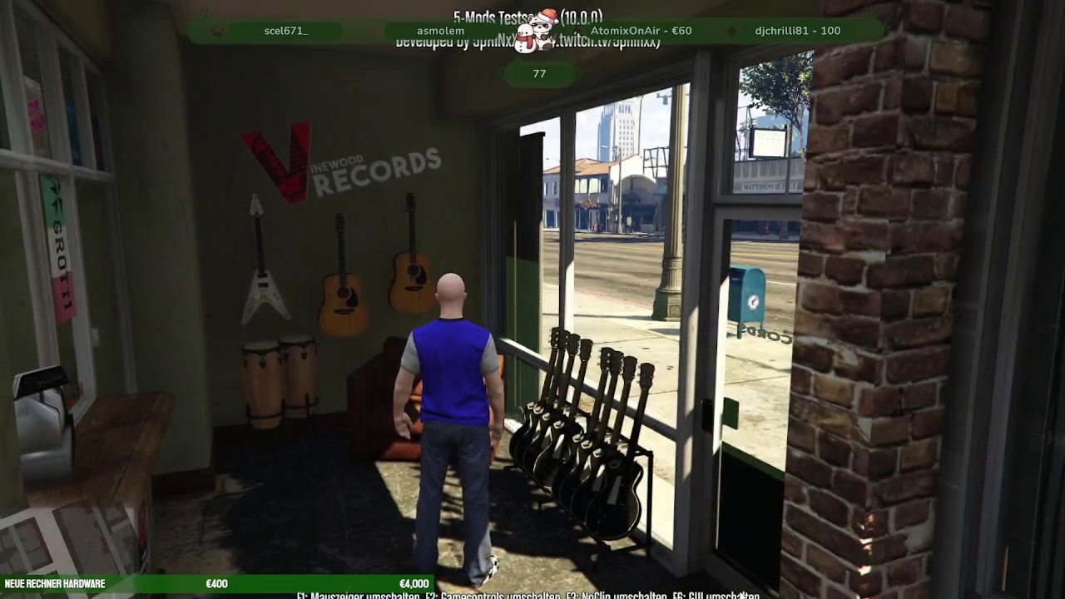
key(alt+Tab)
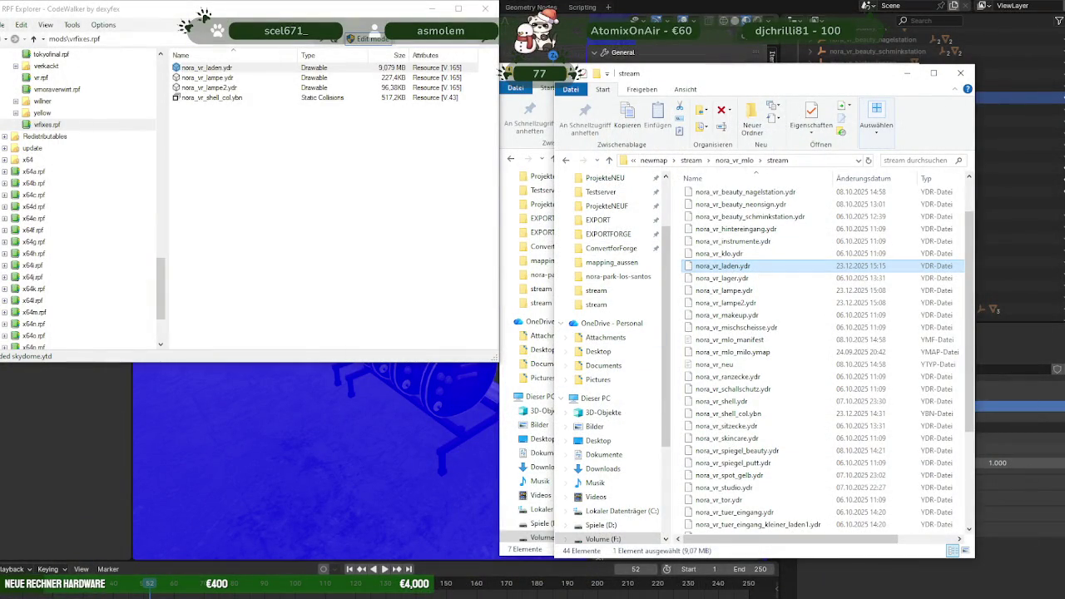
key(alt+Tab)
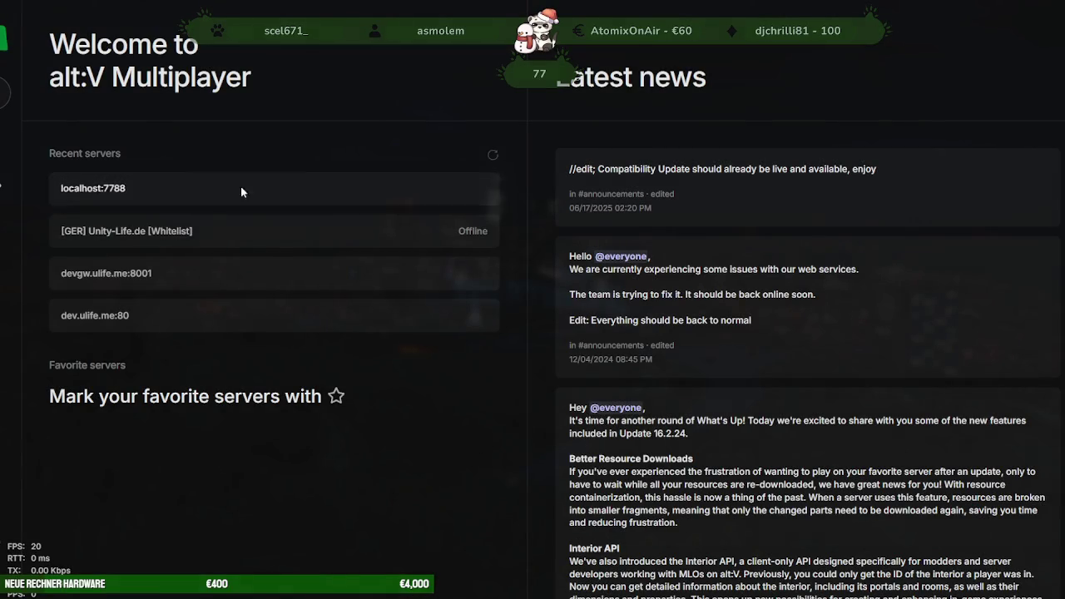
Connect to localhost:7788 from the Recent servers list.
click(230, 190)
click(626, 347)
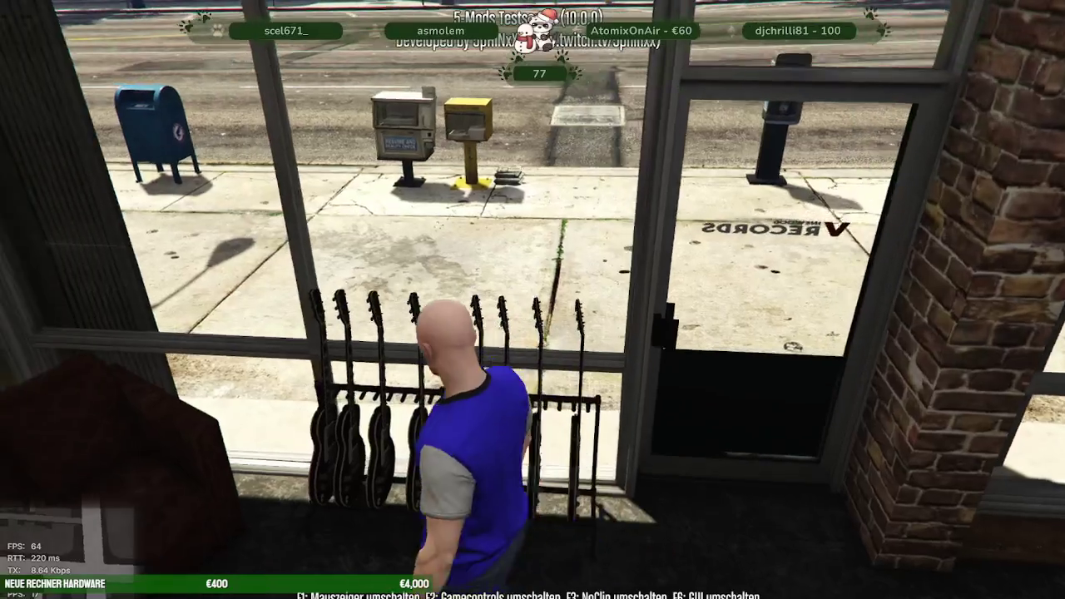
Walk past the record shelves, through the studio and living room, back to the shop's front window.
key(w)
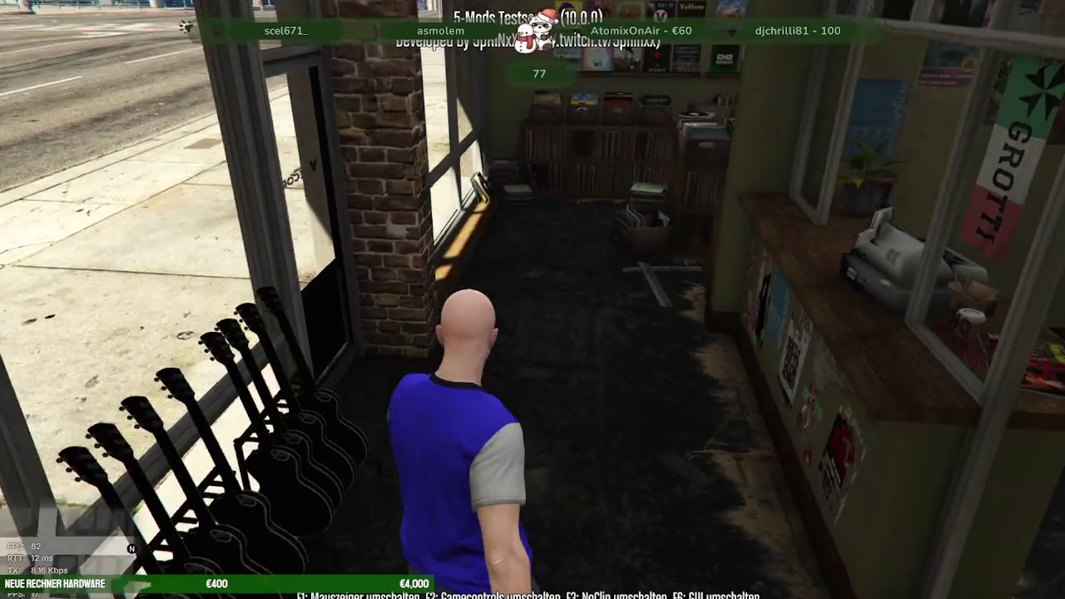
key(w)
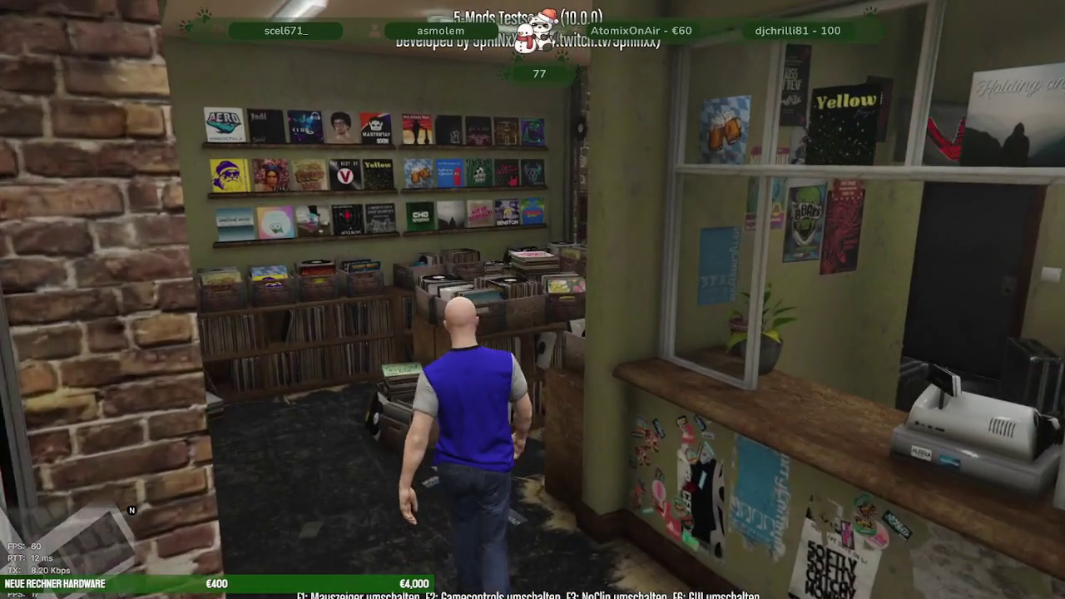
key(w)
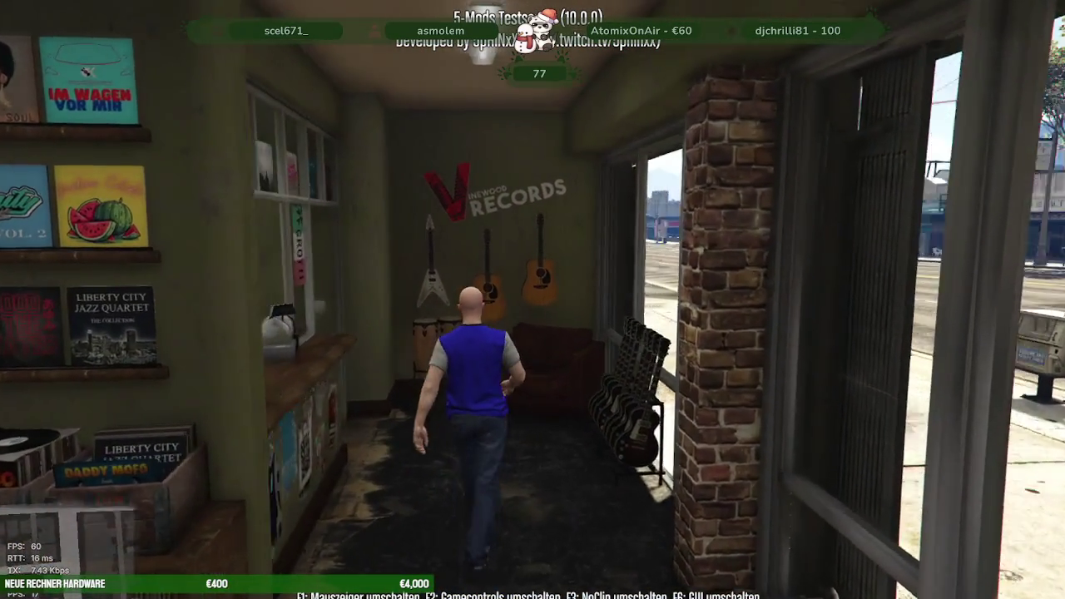
key(w)
key(w)
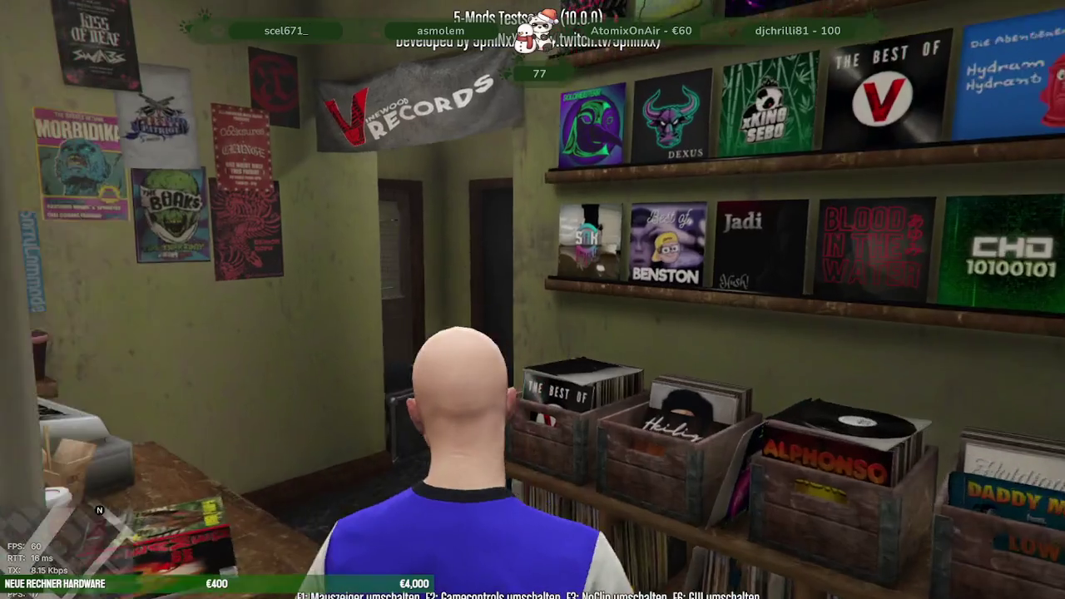
key(w)
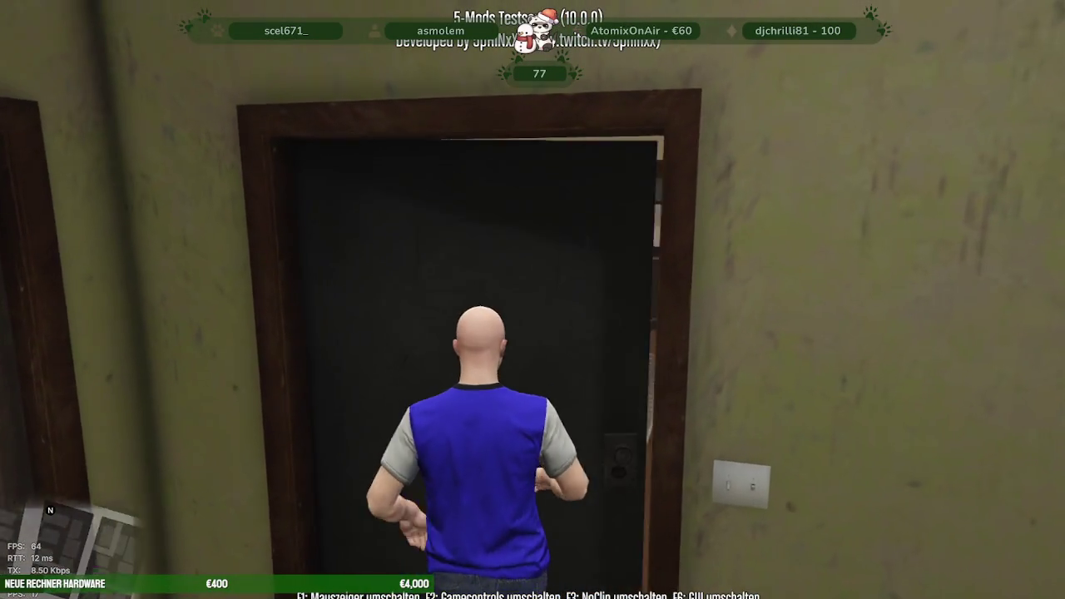
key(w)
key(w)
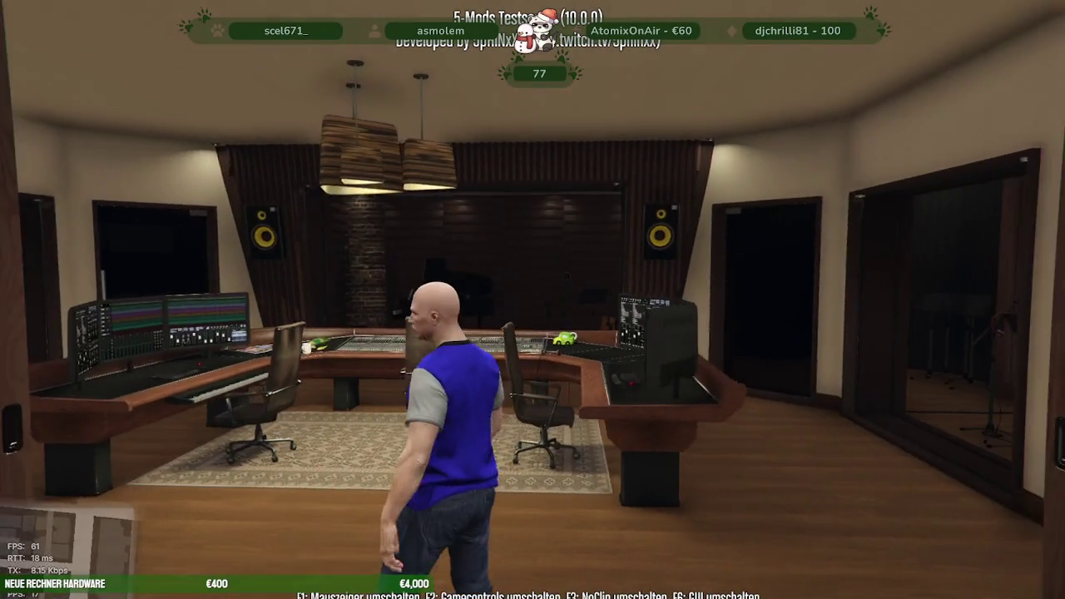
key(w)
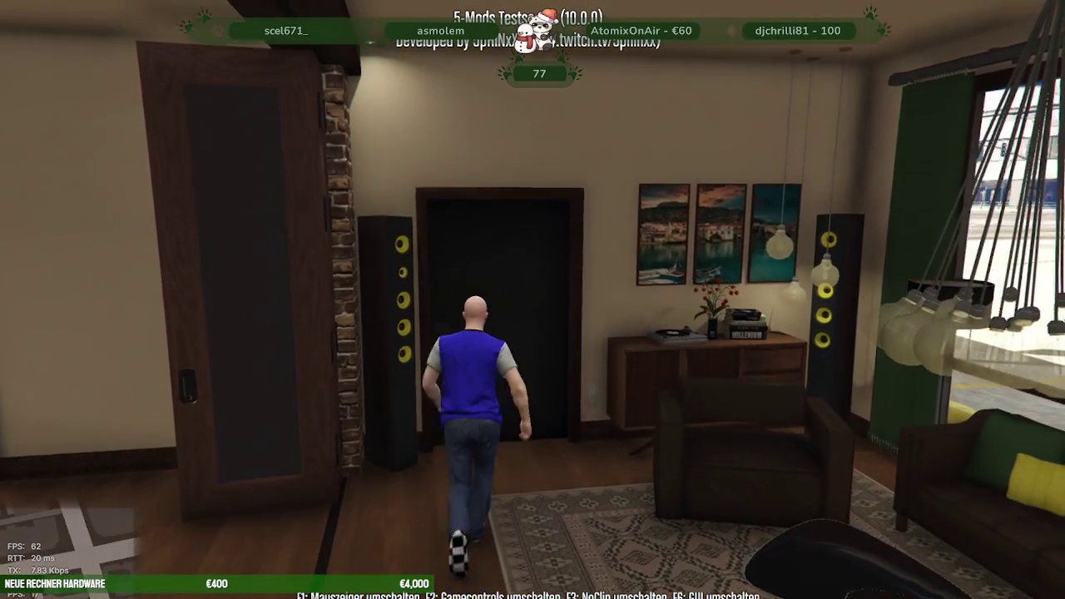
key(w)
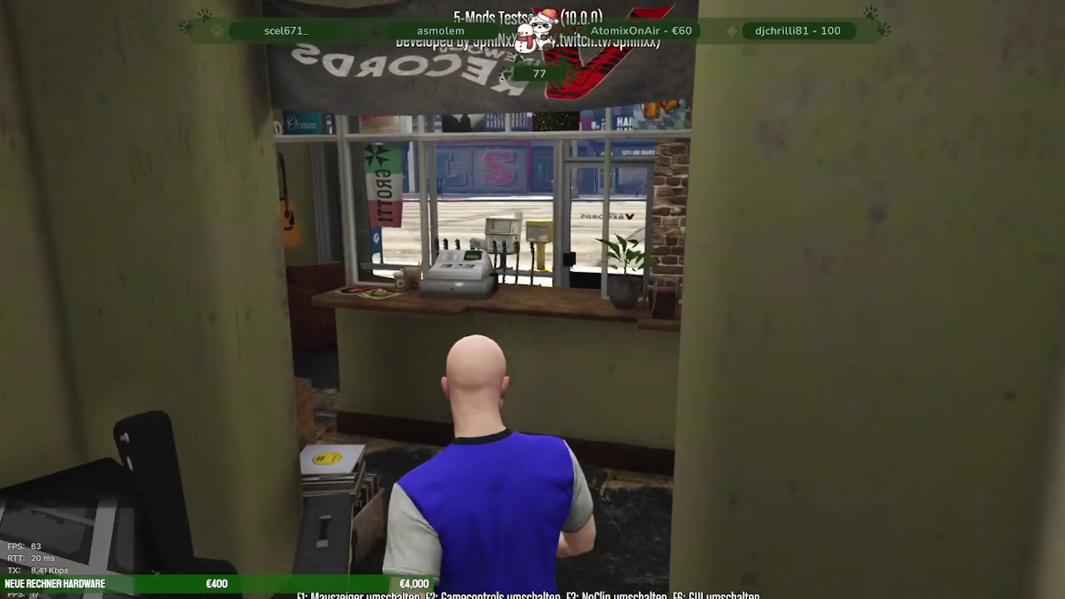
key(w)
key(w)
key(w)
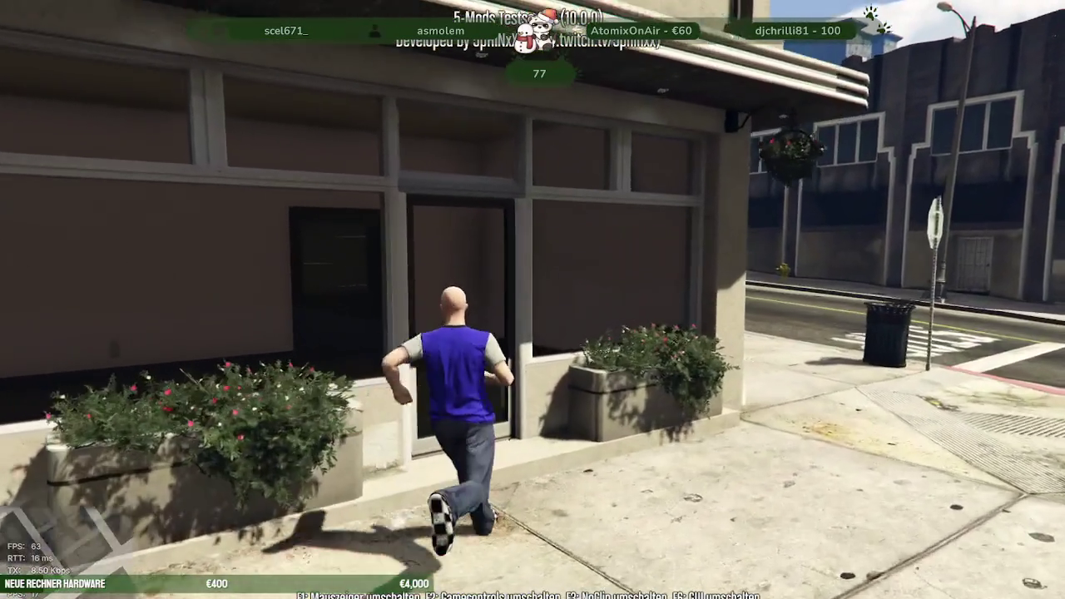
In the empty shop next door, load the 'niirl_beauty_laden' entity set via IPL Menü > EntitySet laden.
key(w)
key(m)
key(Down)
key(Down)
key(Down)
key(Down)
key(Down)
key(Return)
key(Down)
key(Down)
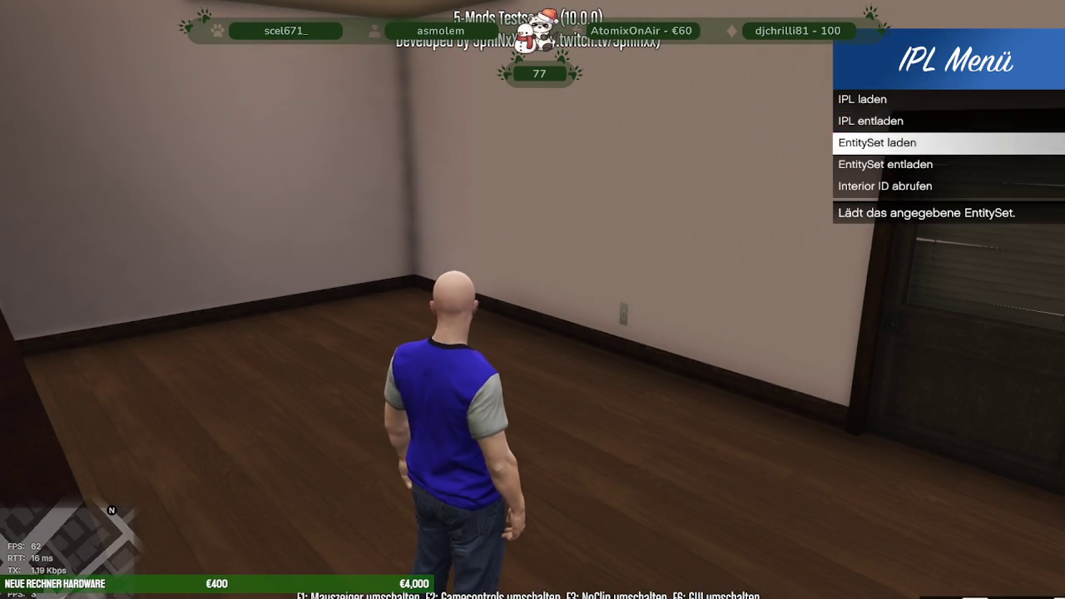
key(Return)
text(niir)
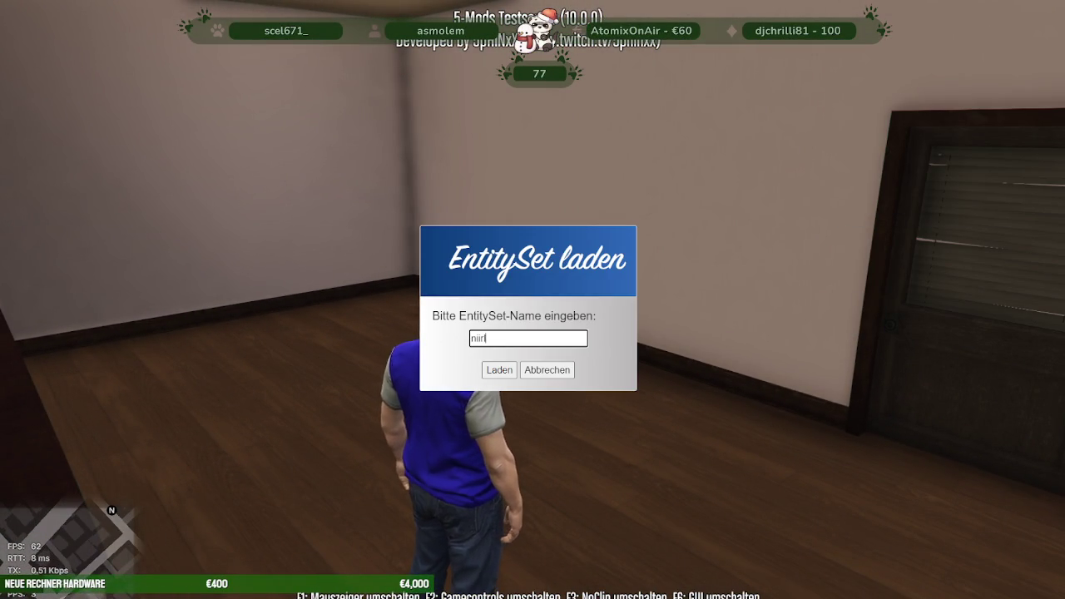
text(l_beauty_laden)
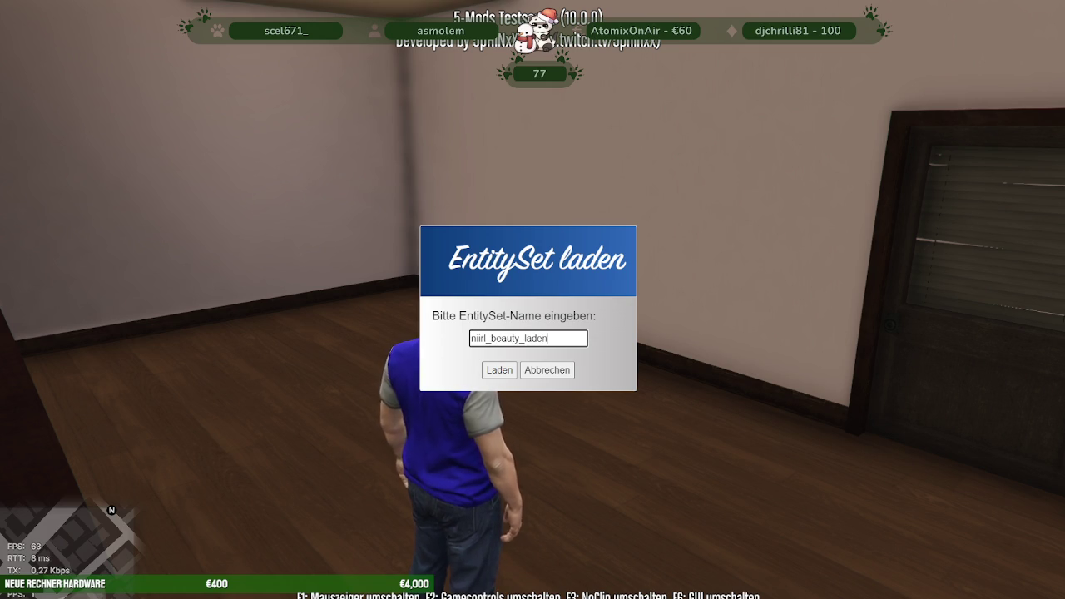
key(Return)
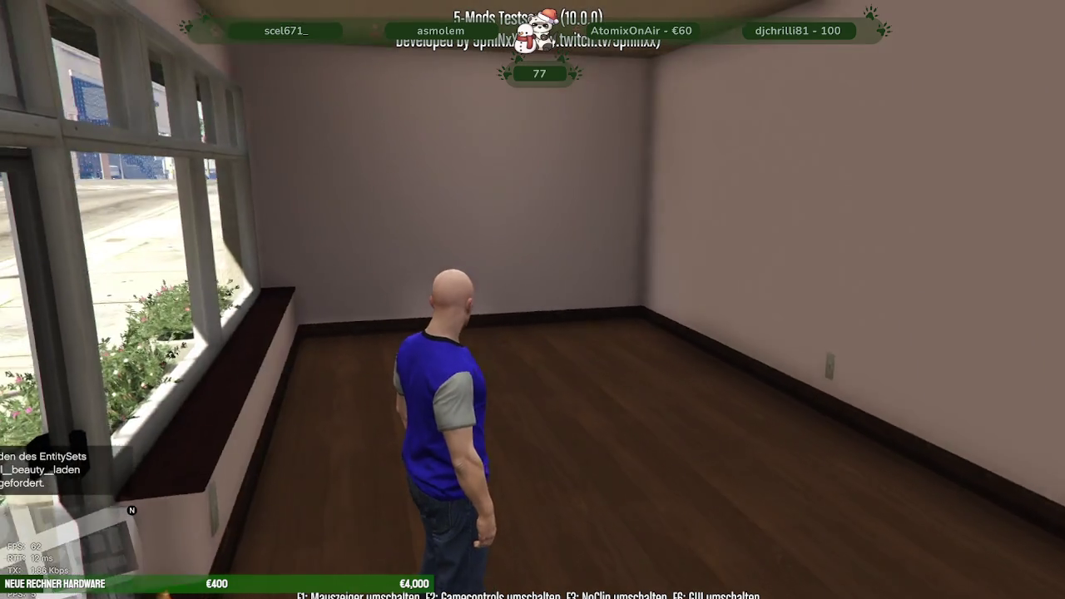
Look around the room, then bring CodeWalker's 3D view to the front.
key(s)
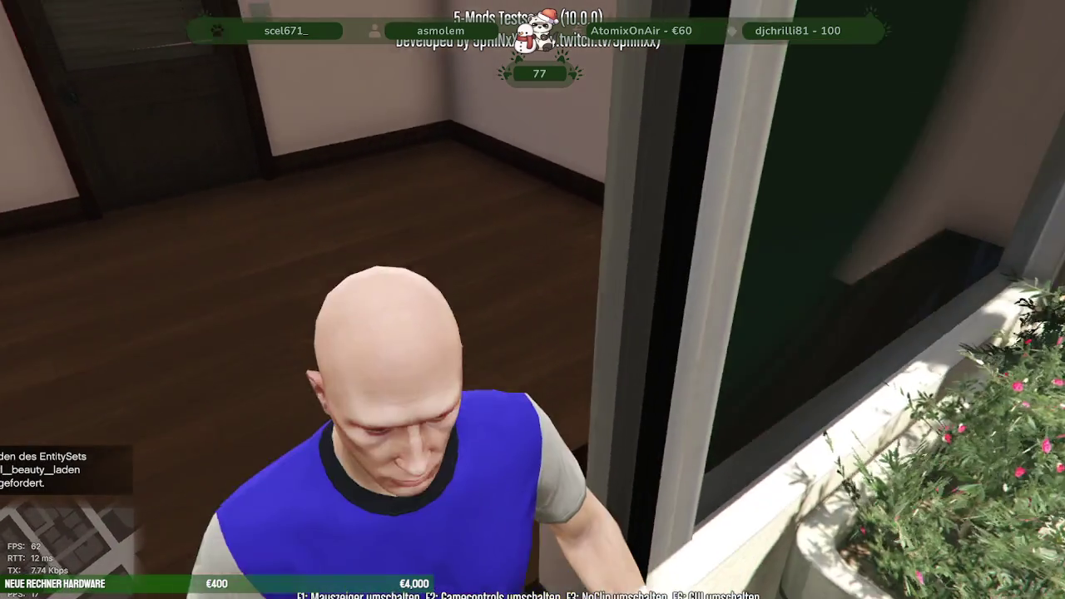
key(alt+Tab)
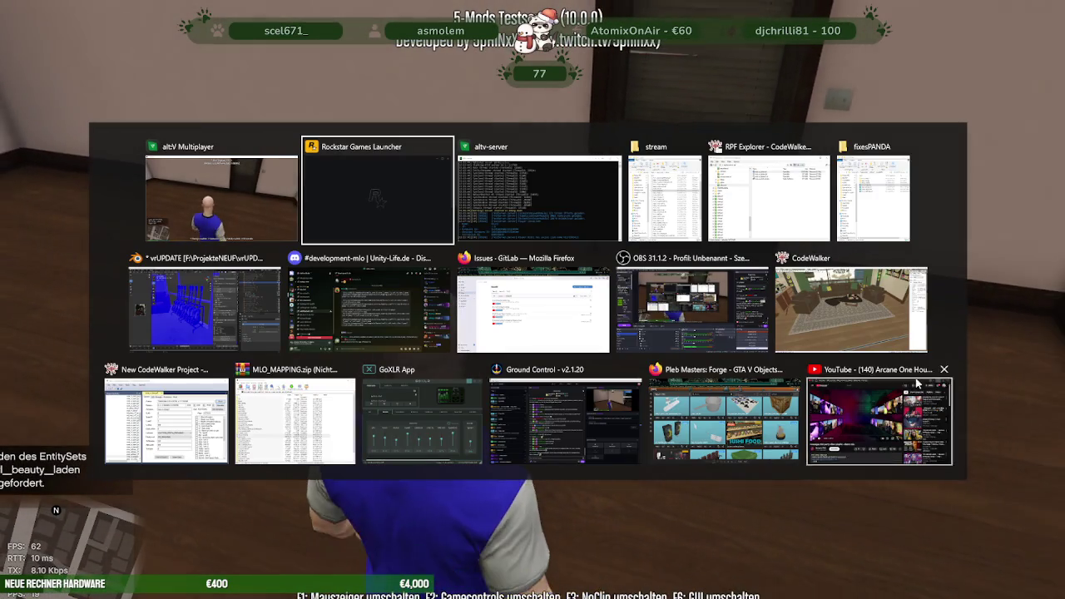
click(869, 326)
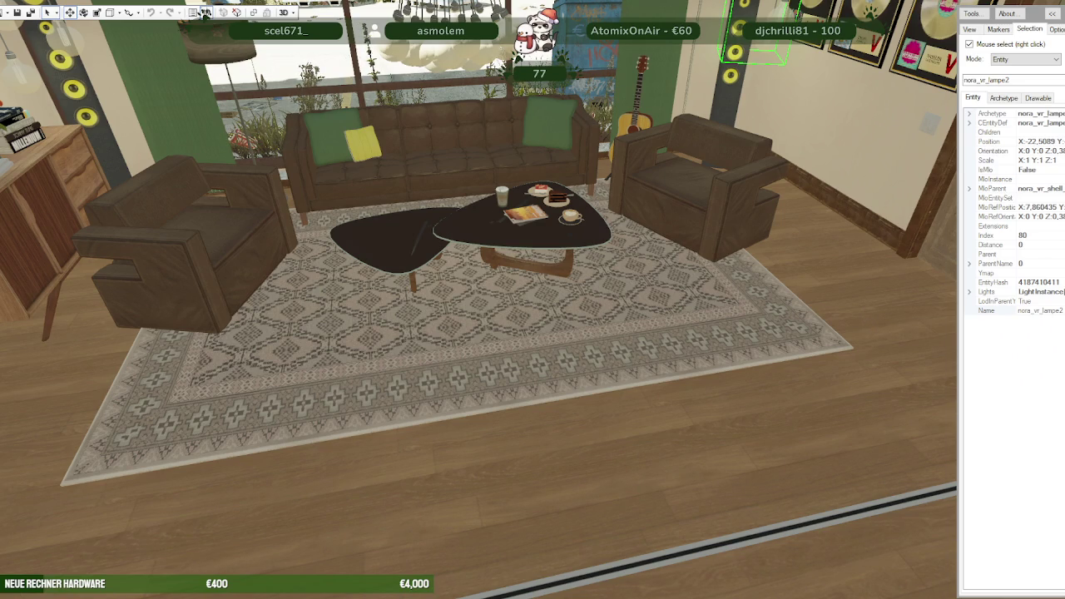
Inspect the nora_vr_tuer_klo and nora_vr_beauty_art entities in CodeWalker.
click(204, 12)
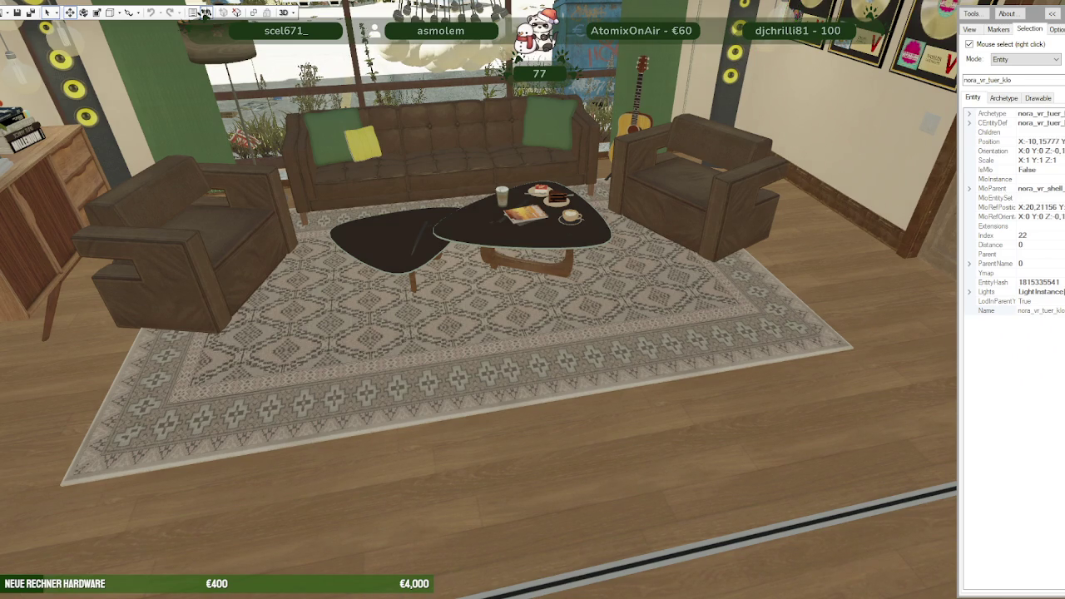
click(204, 12)
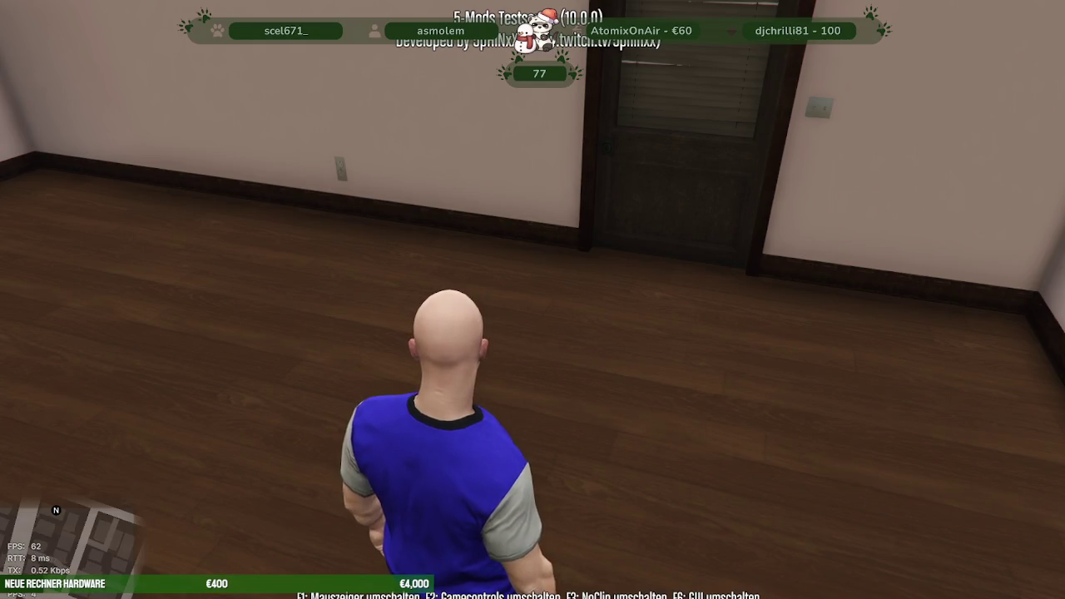
Back in the game, load the nora_beauty_laden entity set through the IPL menu.
key(F1)
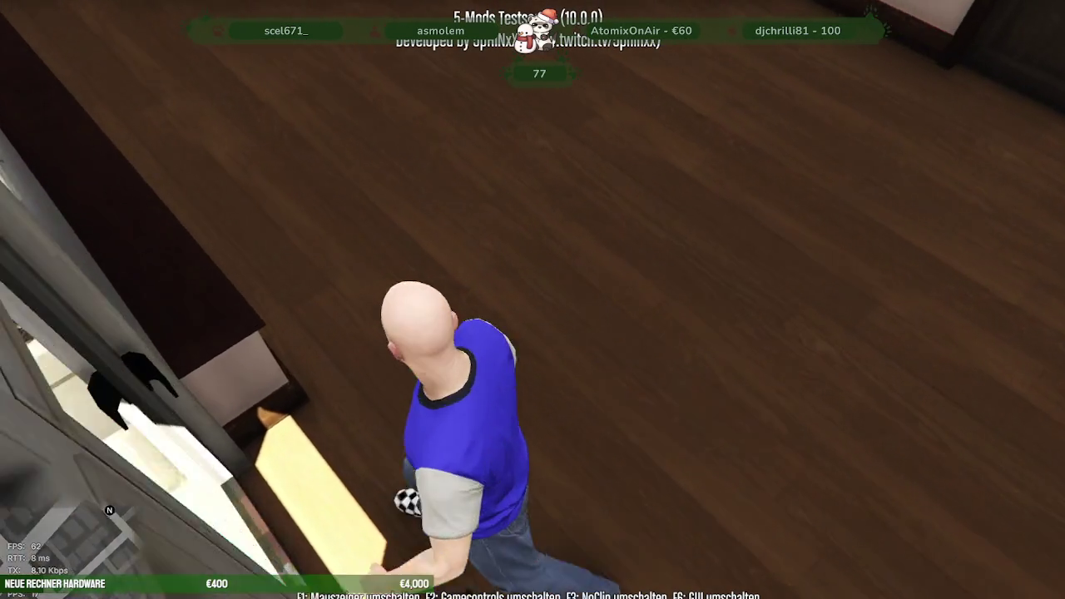
key(F4)
key(Down)
key(Down)
key(Down)
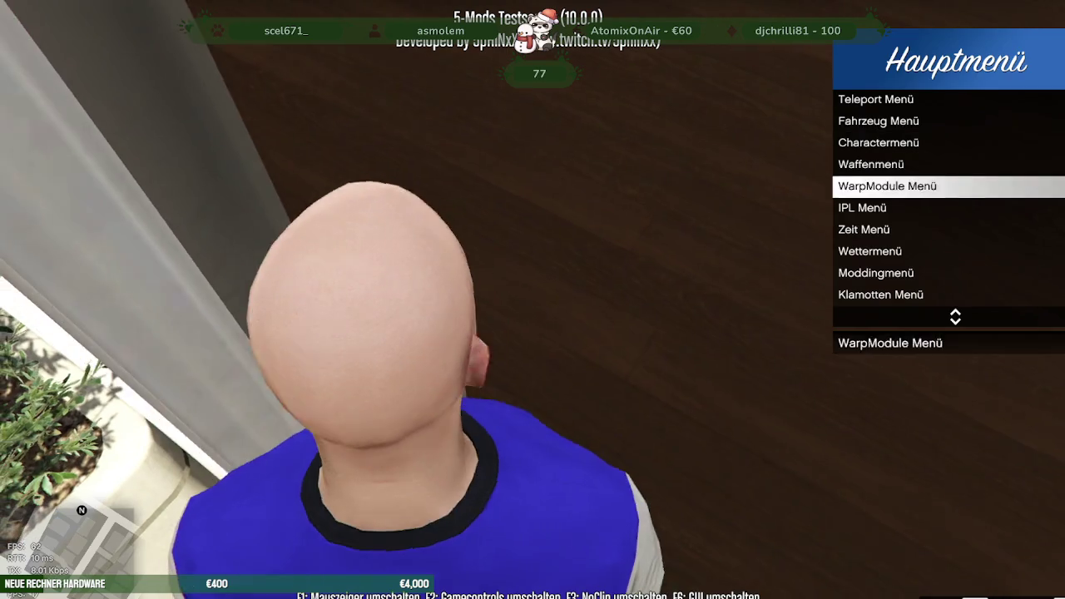
key(Down)
key(Down)
key(Return)
key(Down)
key(Down)
key(Return)
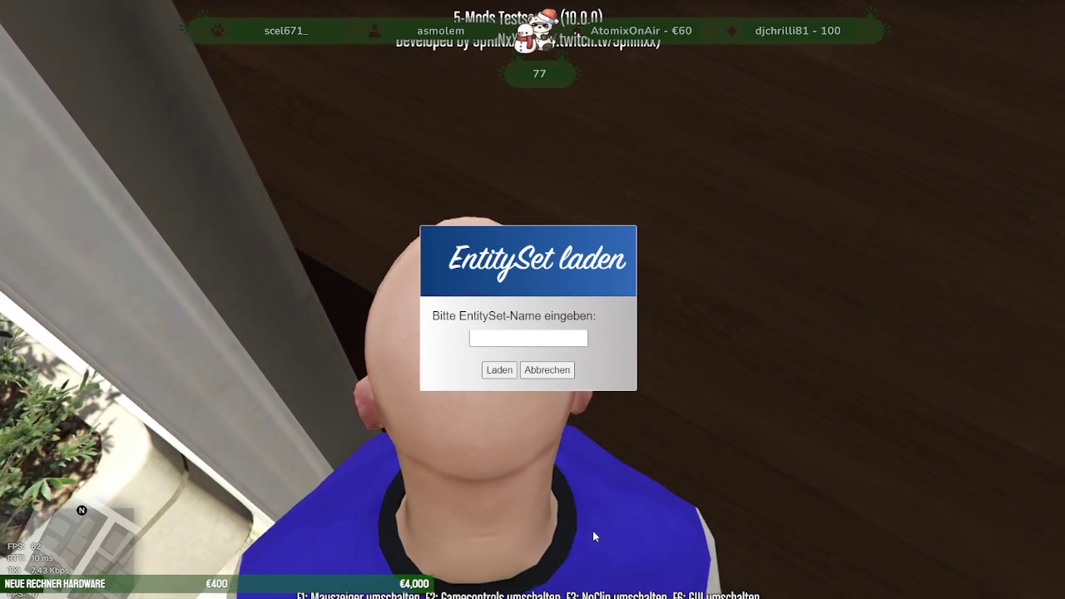
text(nora)
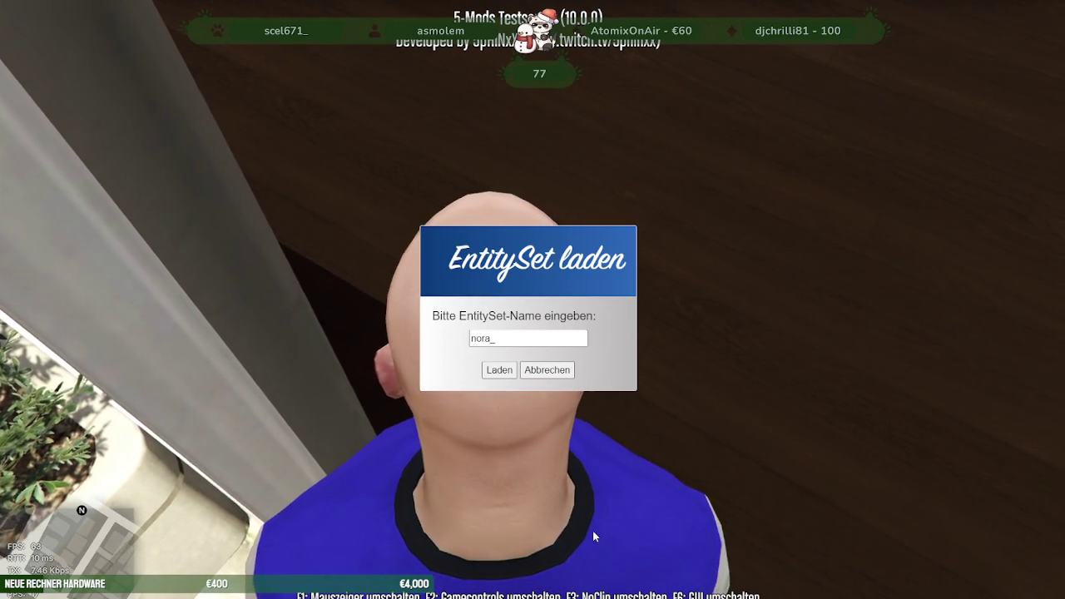
text(_beautr)
key(BackSpace)
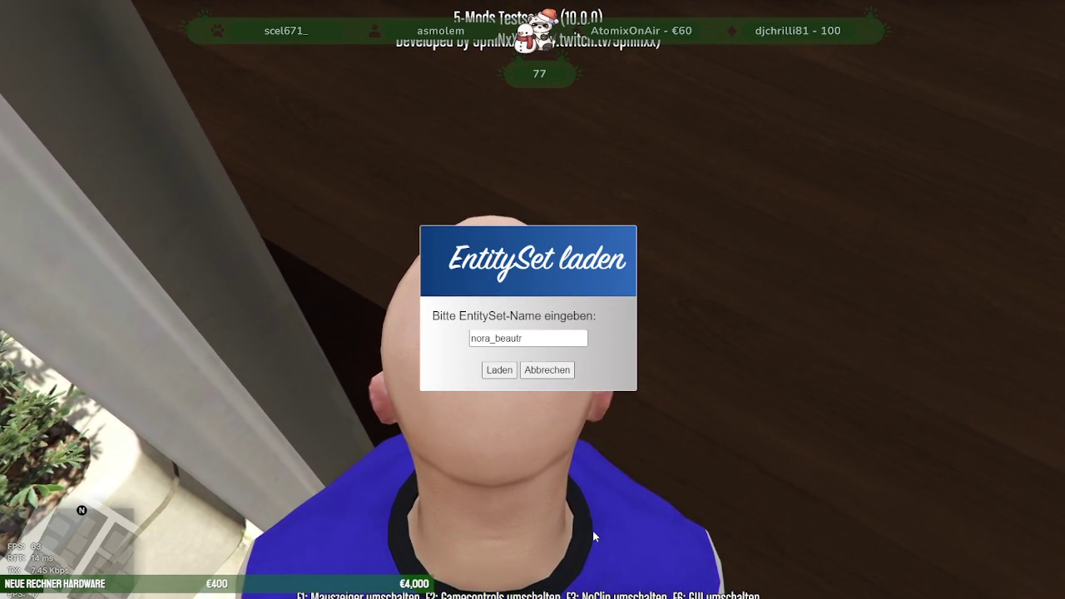
text(y_lad)
key(Return)
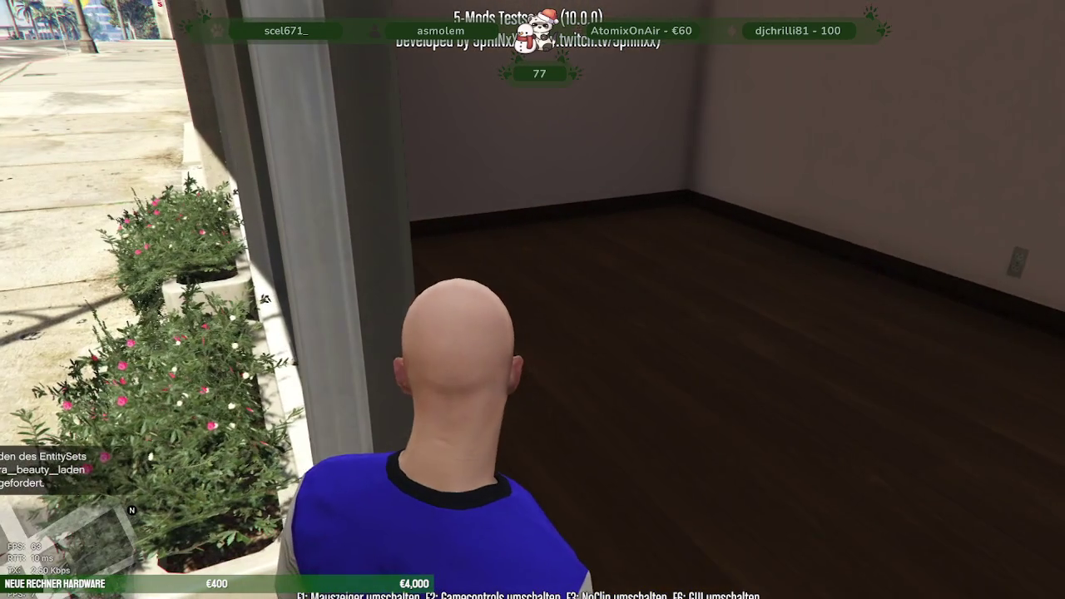
Load the nora_vr_kiosk entity set through the IPL menu.
key(m)
key(Down)
key(Down)
key(Down)
key(Down)
key(Return)
key(Down)
key(Down)
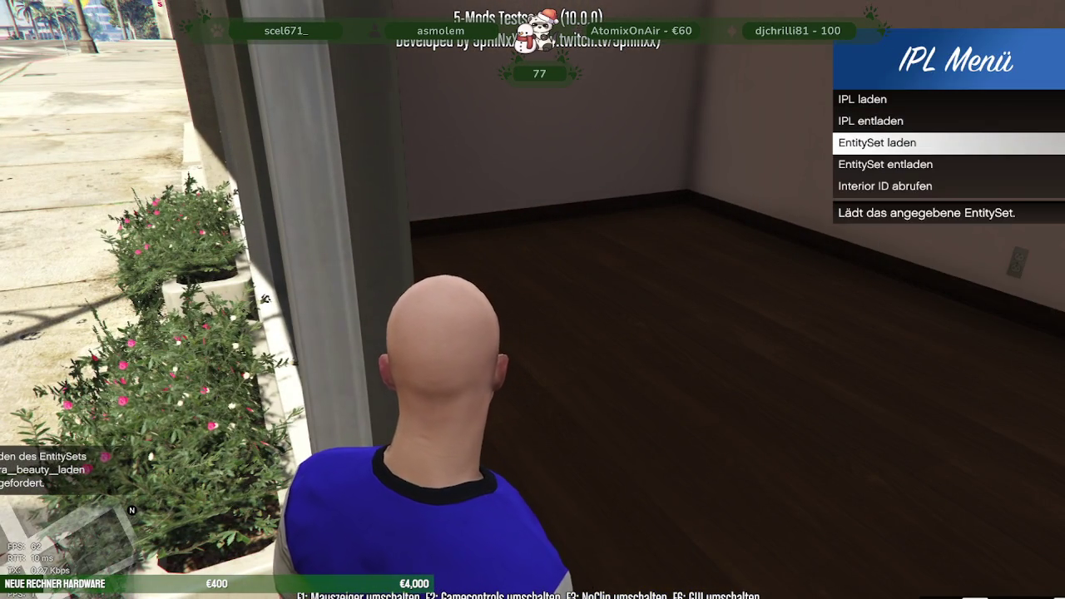
key(Return)
text(nor)
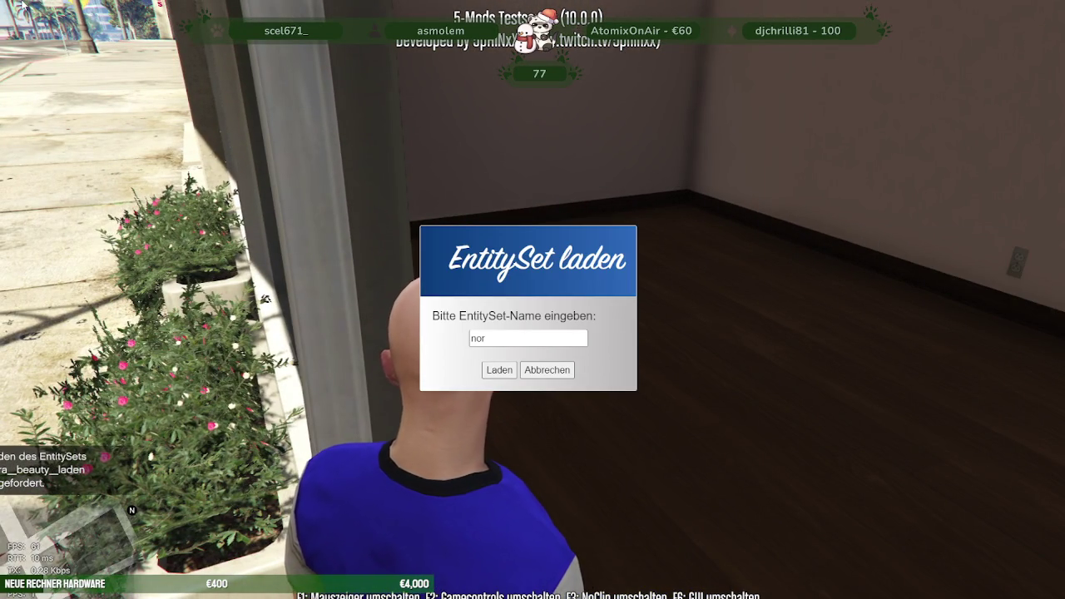
text(kiosk)
key(Return)
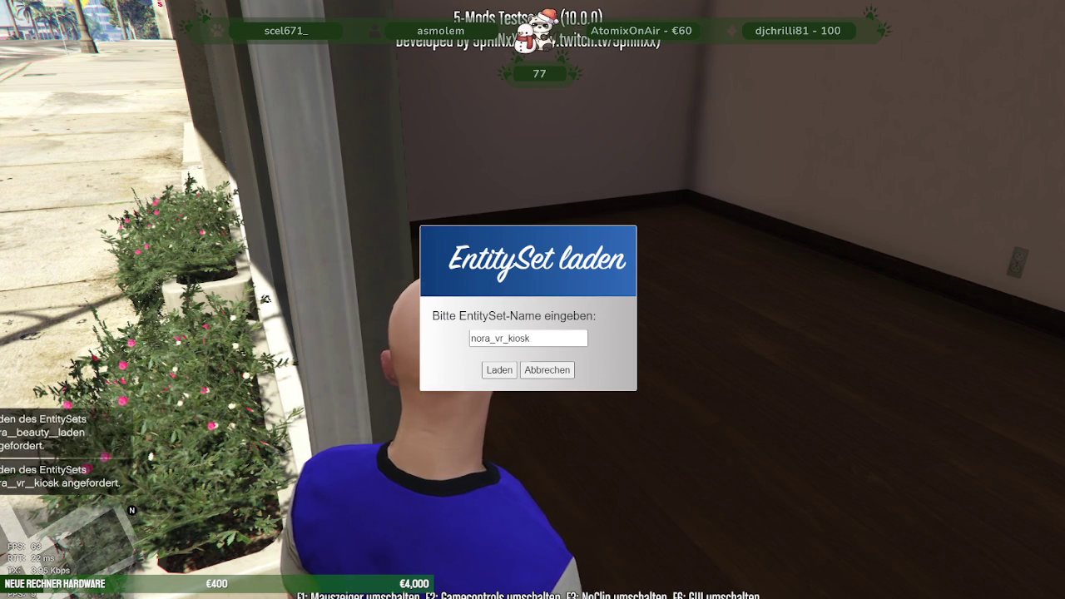
Walk through the far door, then bring CodeWalker's RPF Explorer to the front.
key(w)
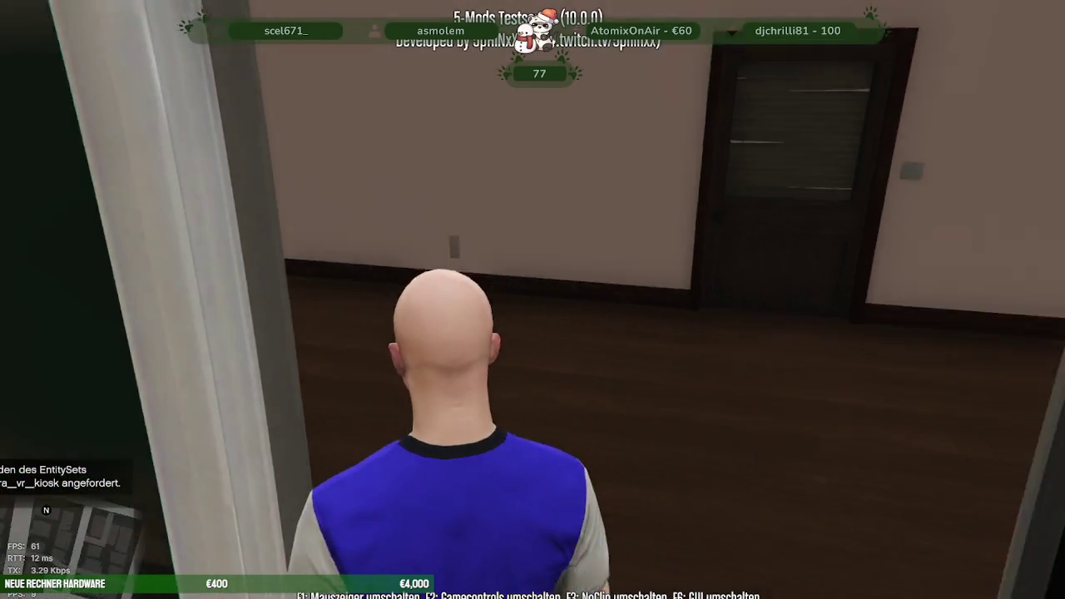
key(w)
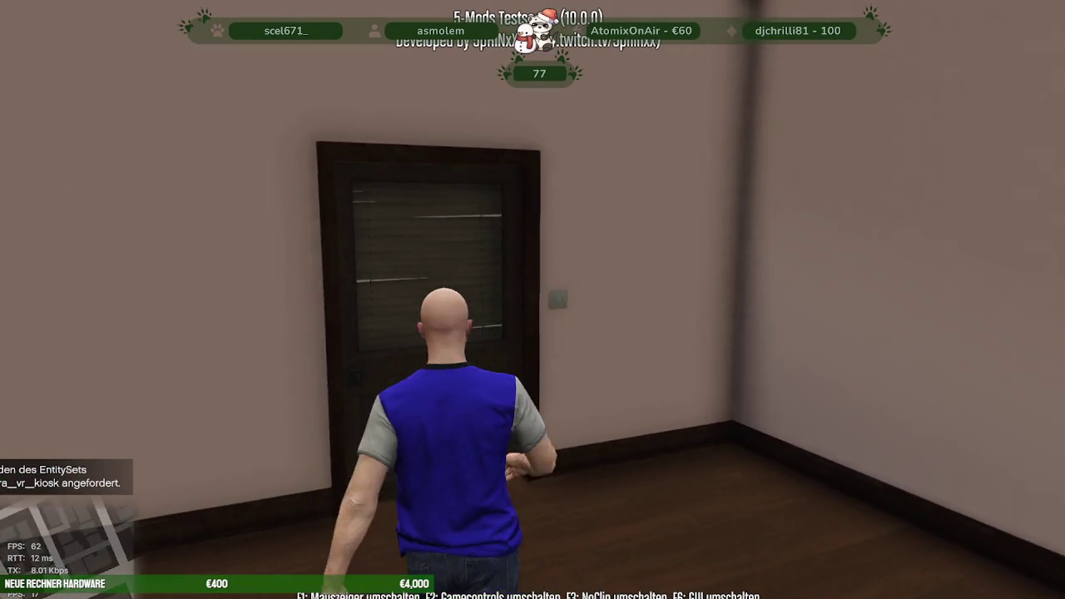
key(w)
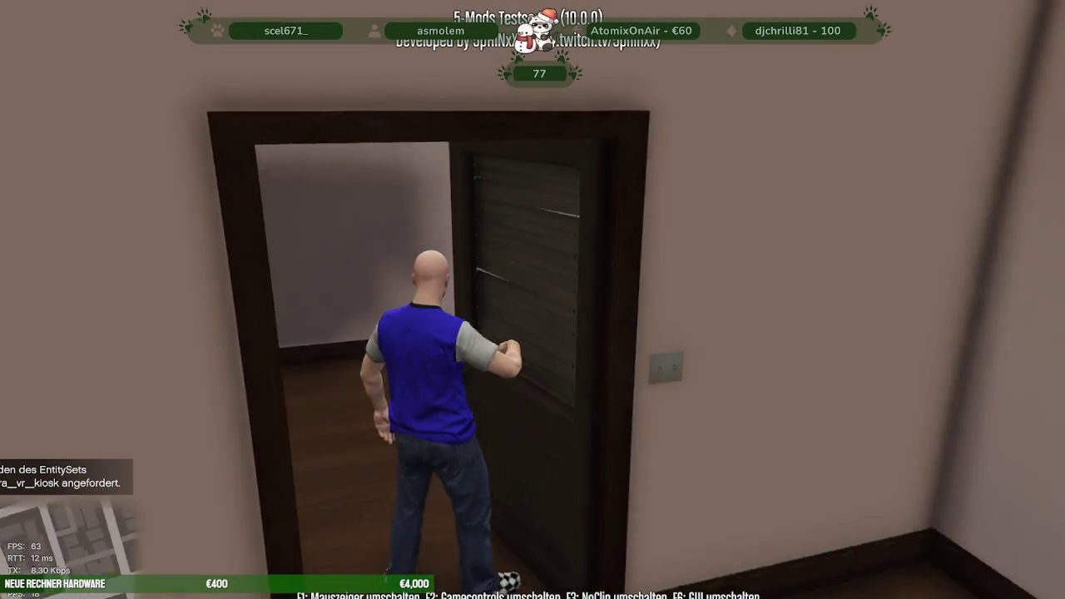
key(alt+Tab)
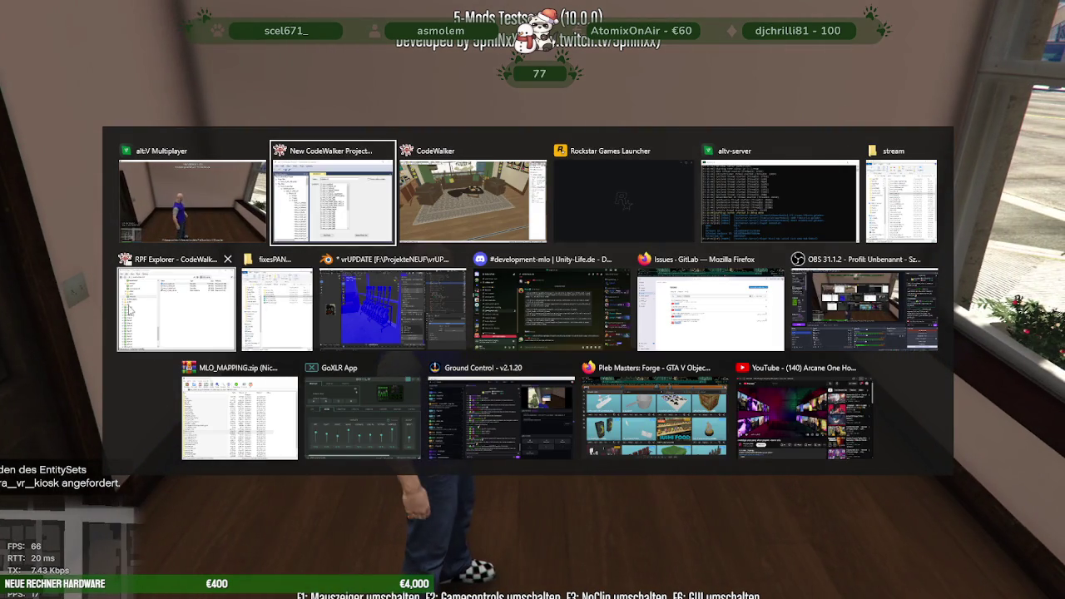
click(128, 271)
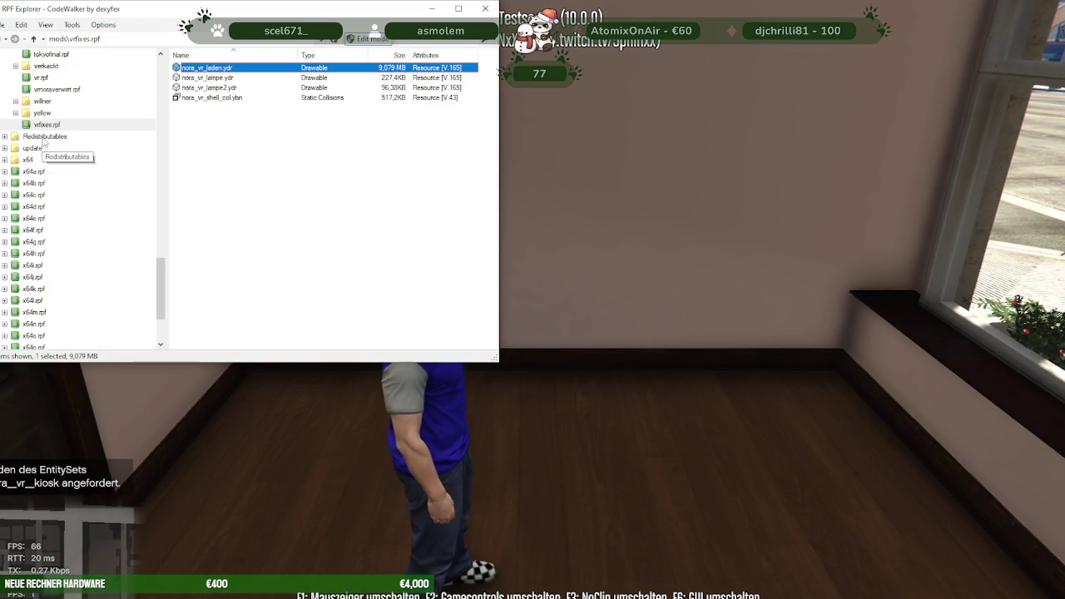
click(55, 90)
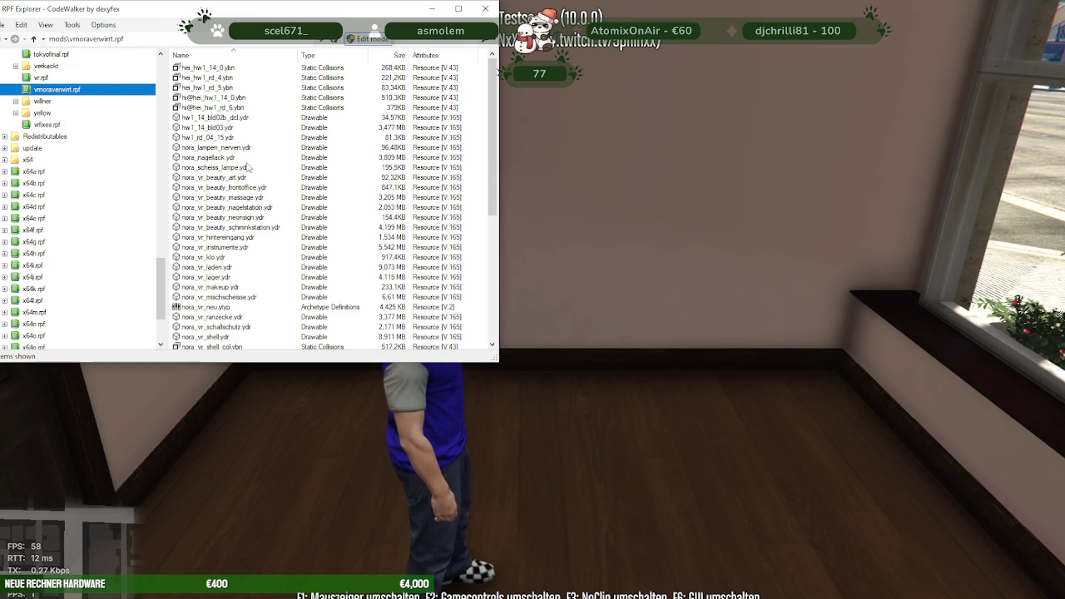
scroll(274, 191, down, 3)
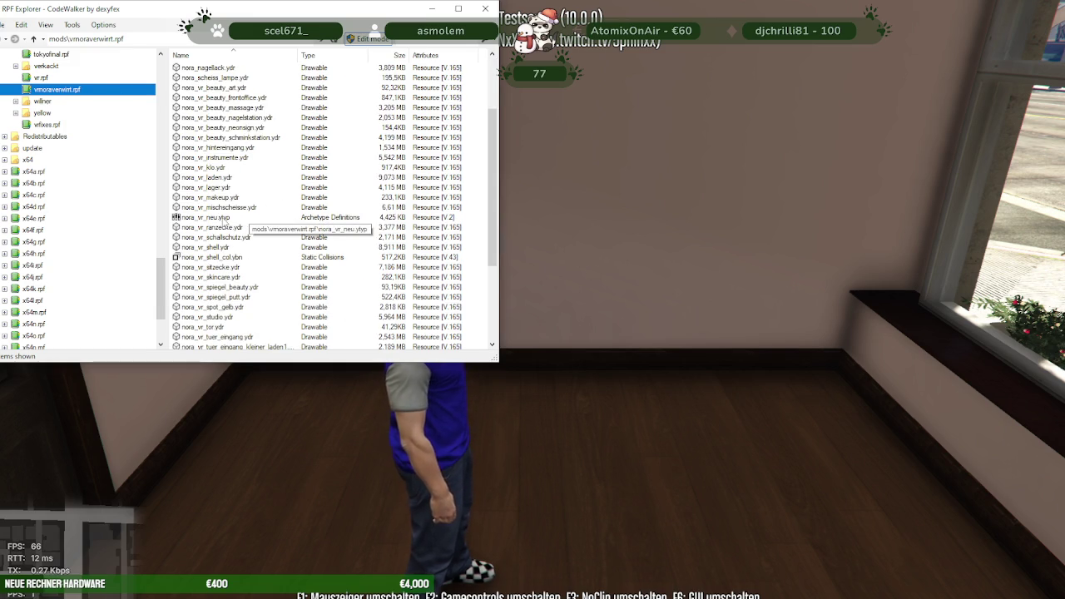
double_click(218, 217)
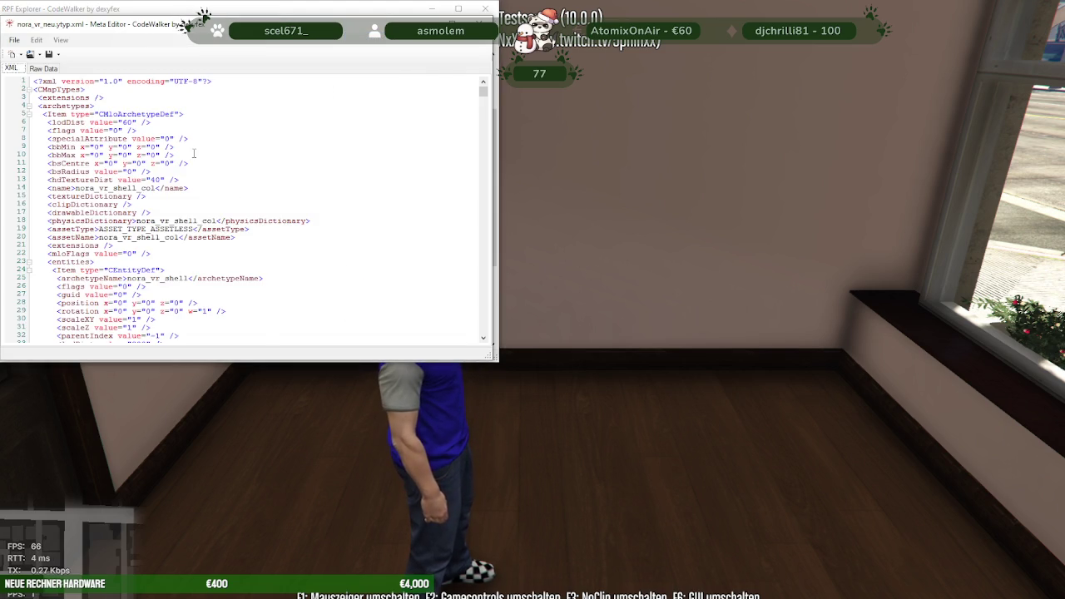
scroll(200, 154, down, 5)
scroll(201, 155, down, 5)
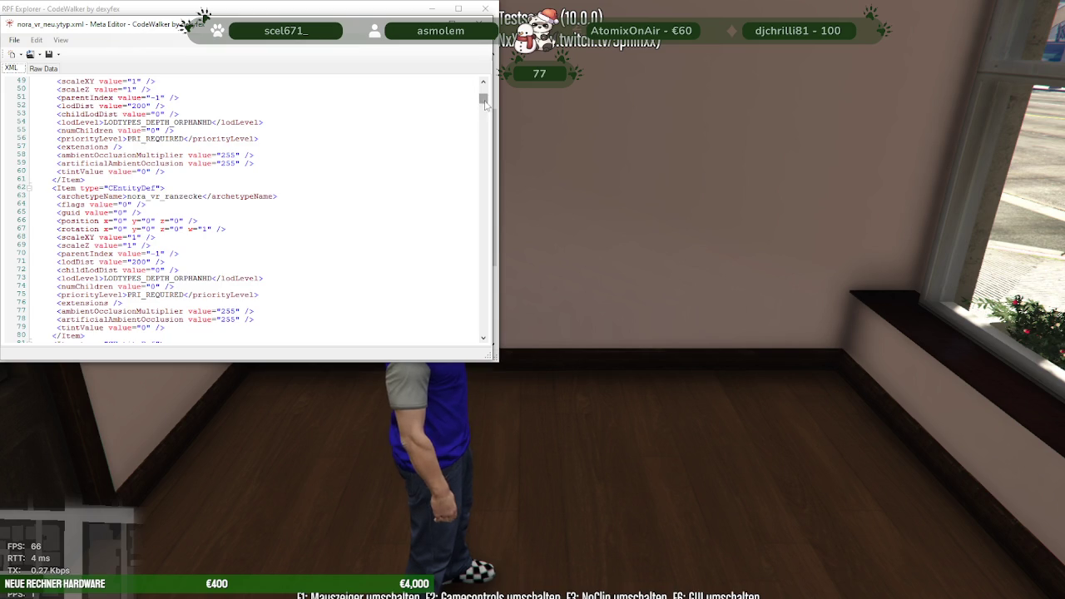
drag(485, 98, 490, 341)
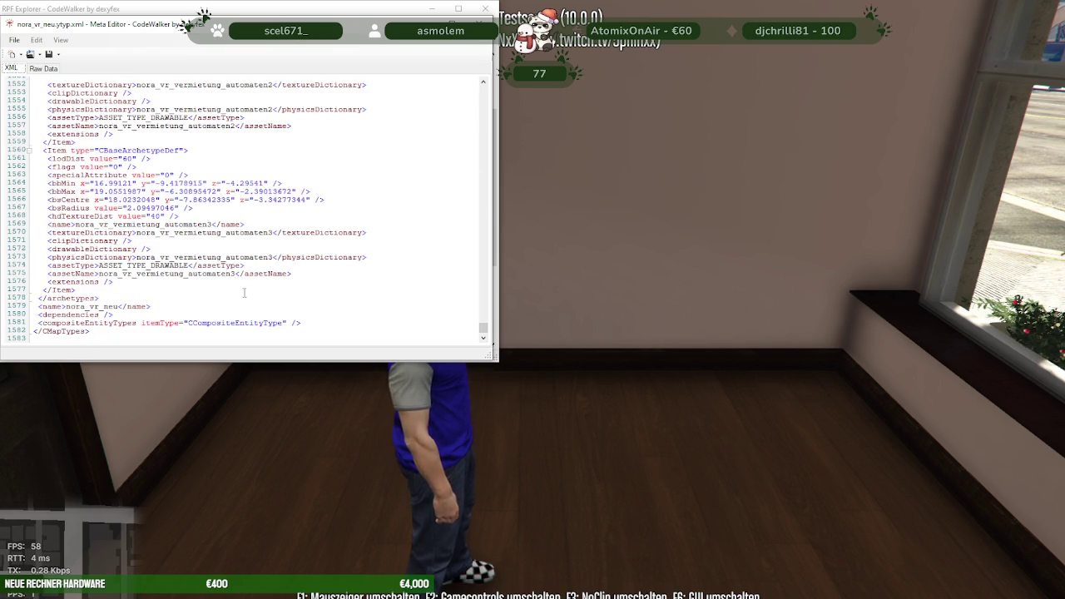
scroll(246, 293, up, 10)
scroll(208, 258, up, 7)
scroll(191, 248, up, 6)
scroll(191, 248, up, 6)
scroll(192, 248, up, 6)
scroll(192, 247, up, 7)
scroll(192, 247, up, 5)
scroll(192, 247, up, 6)
scroll(192, 247, up, 6)
scroll(192, 247, up, 2)
scroll(192, 247, up, 1)
click(193, 248)
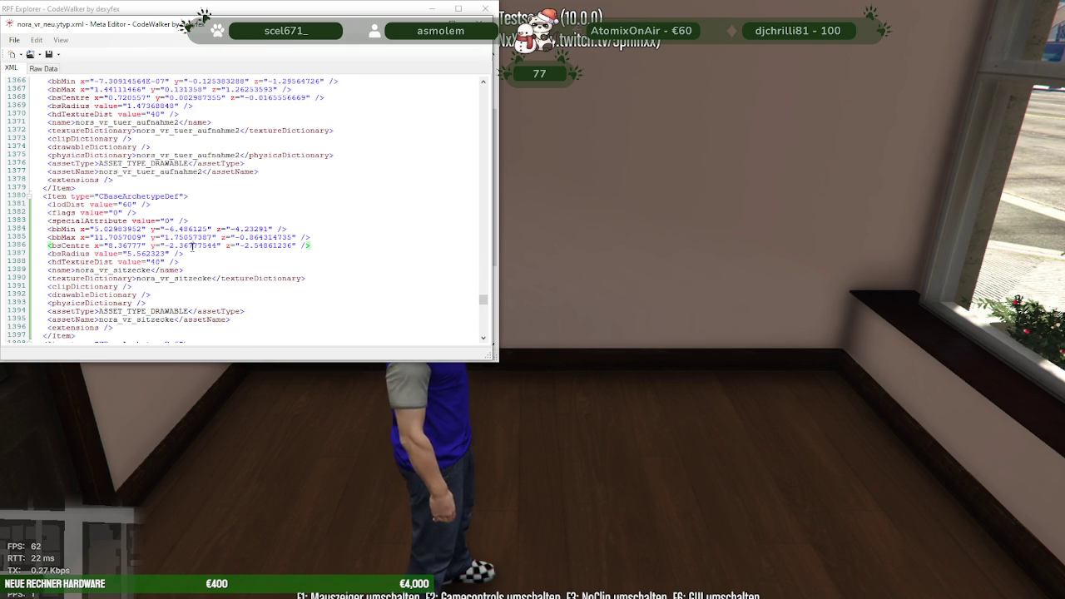
Search the nora_vr_neu.ytyp XML for 'set' and step to the next match.
key(ctrl+f)
text(ent)
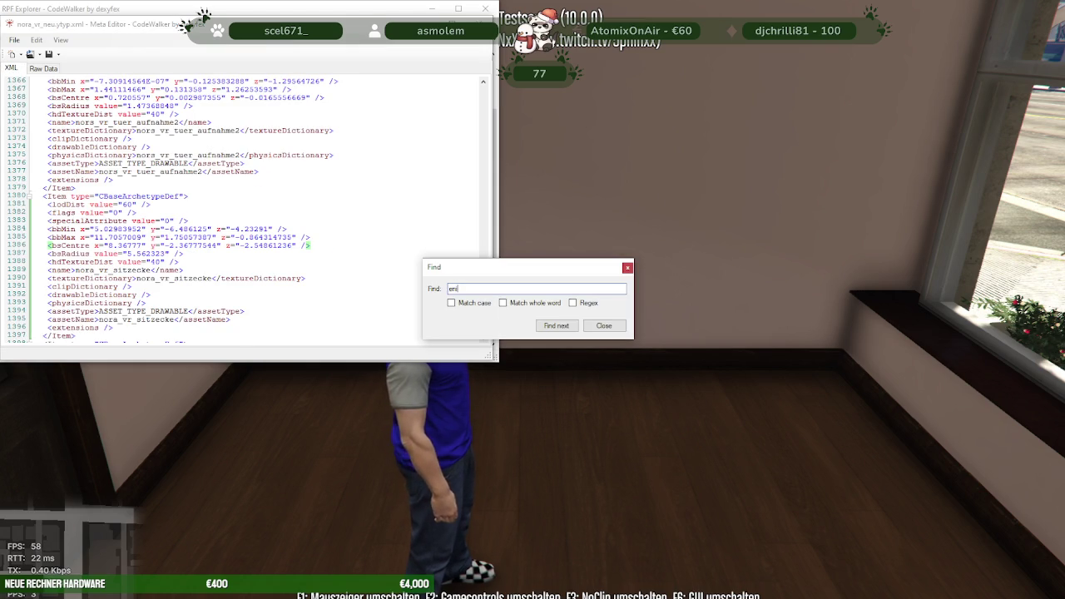
text(ityset)
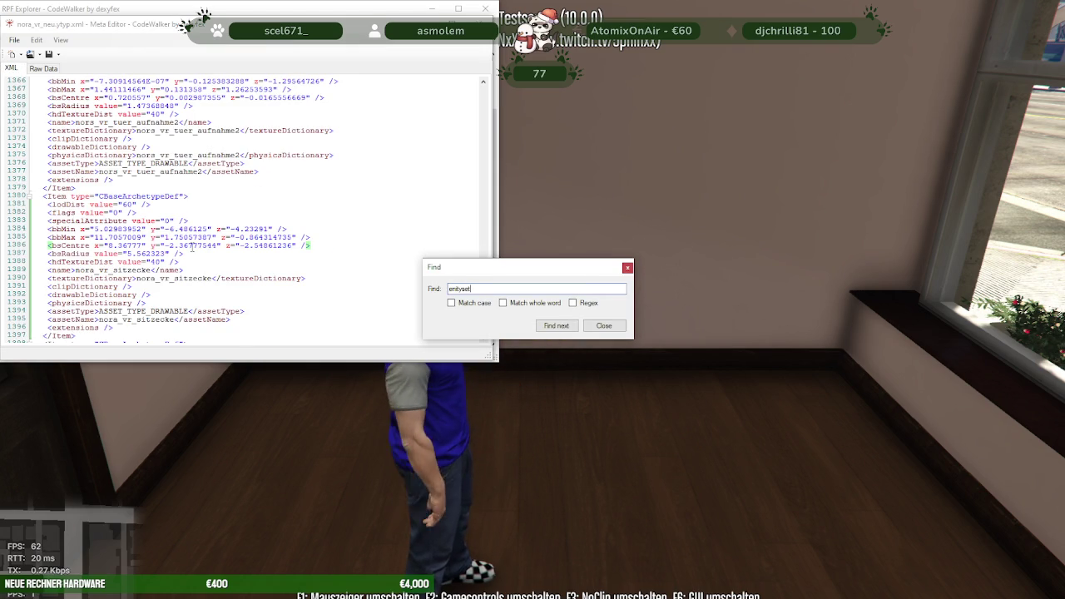
key(BackSpace)
key(BackSpace)
key(BackSpace)
text(et)
key(Return)
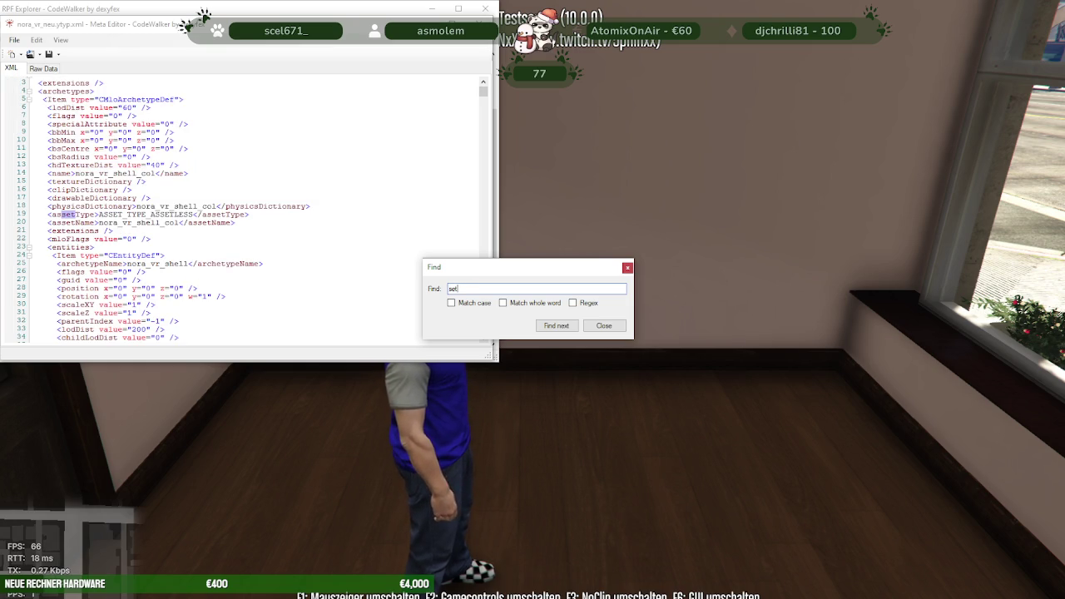
key(Return)
key(Return)
key(Return)
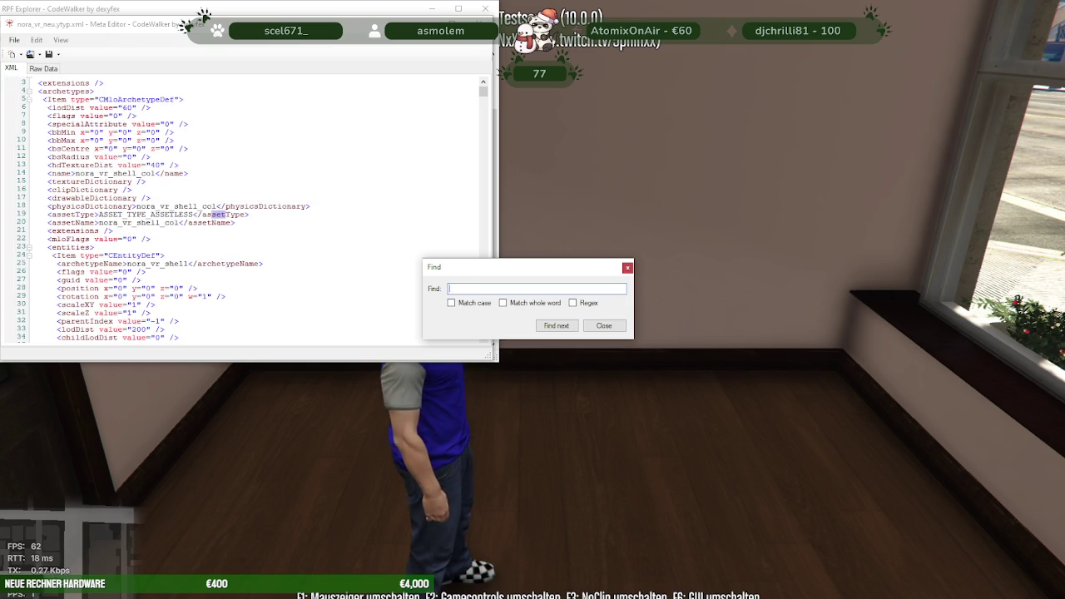
click(627, 267)
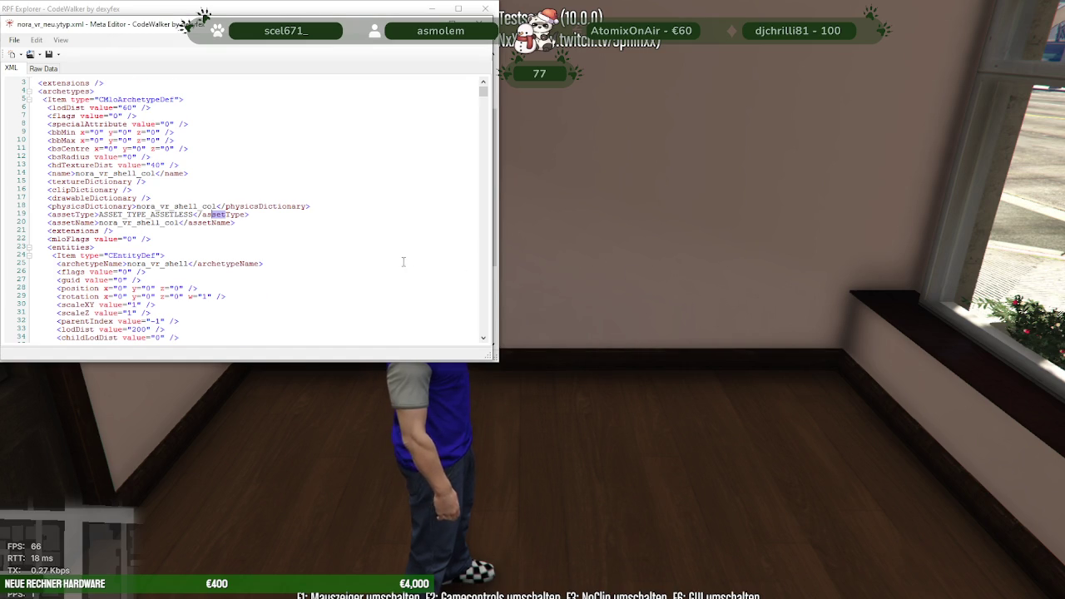
Browse up and down through the ytyp's entity set entries.
scroll(425, 231, down, 10)
scroll(425, 231, down, 9)
scroll(425, 231, down, 9)
scroll(425, 232, down, 3)
scroll(425, 231, down, 5)
scroll(425, 231, down, 5)
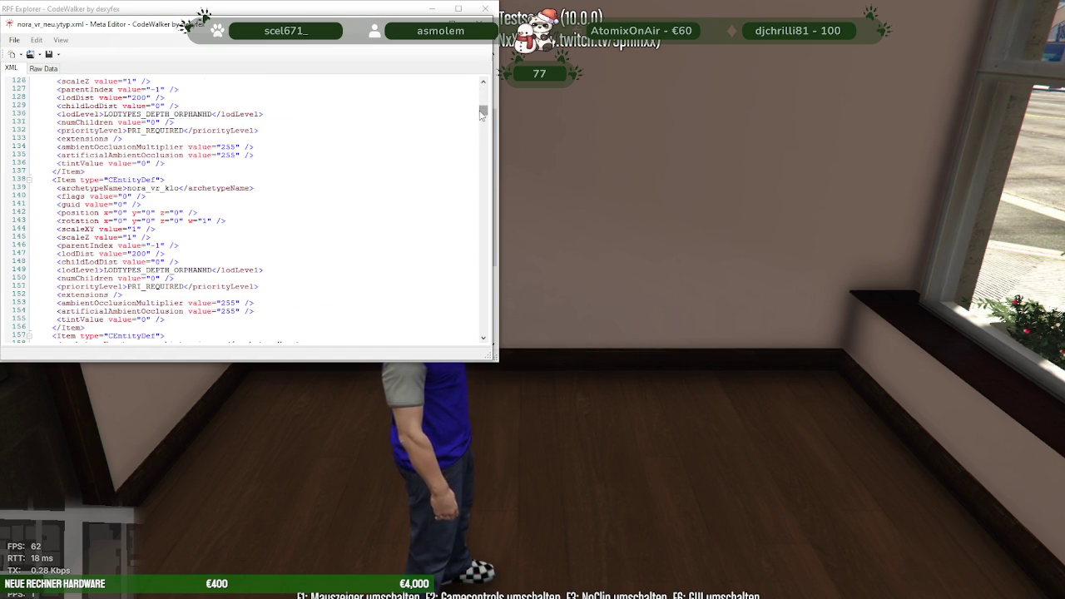
drag(483, 112, 483, 329)
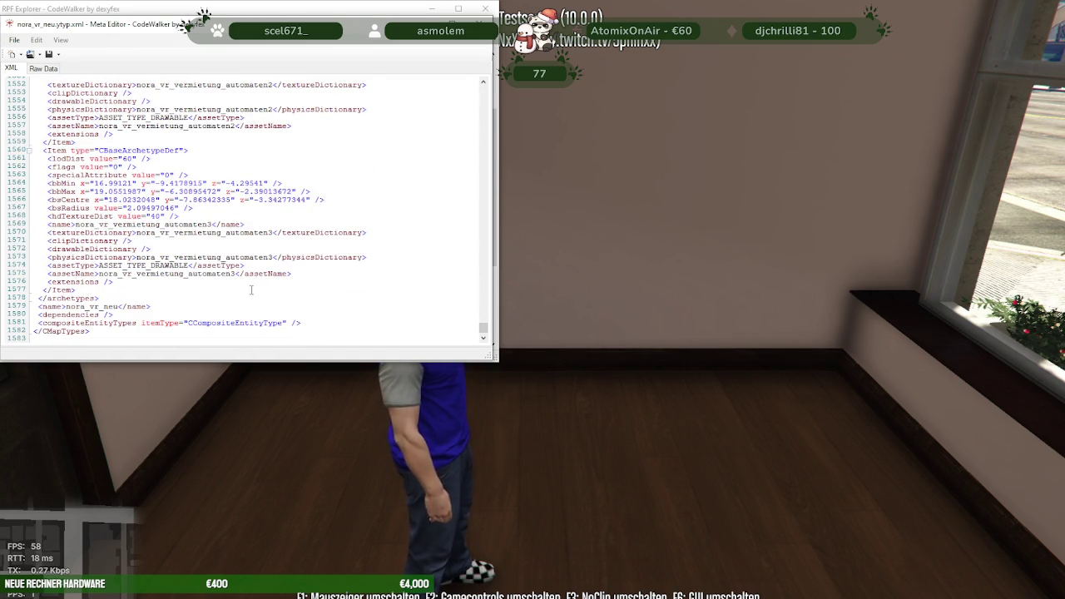
scroll(254, 289, up, 7)
scroll(247, 275, up, 7)
scroll(247, 272, up, 6)
scroll(247, 272, up, 12)
scroll(274, 283, up, 6)
scroll(352, 308, up, 11)
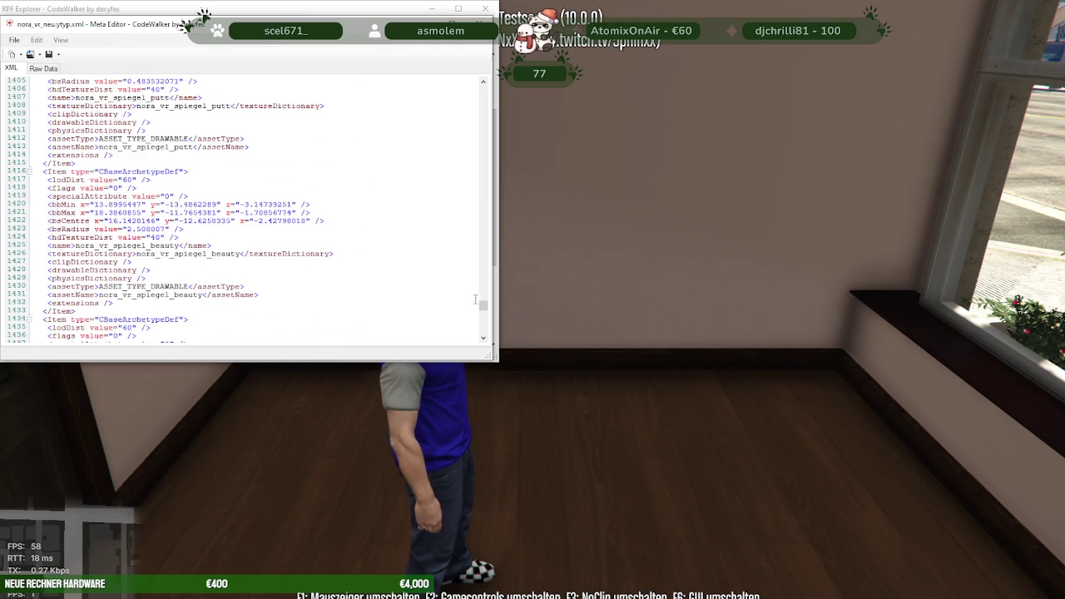
drag(482, 306, 483, 83)
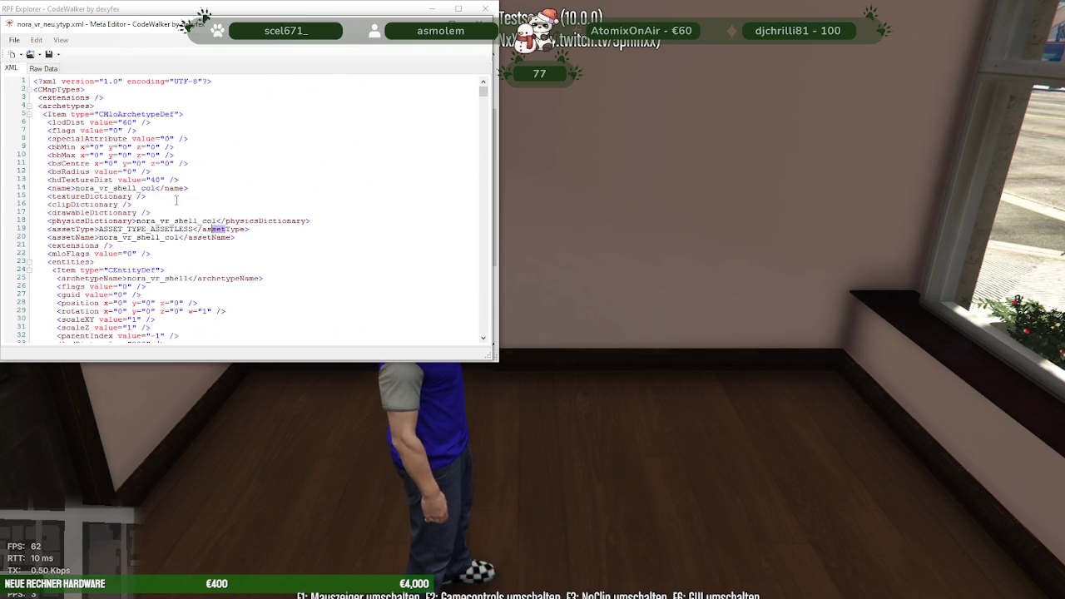
Scroll to the entity list's end: nora_vr_spiegel_putt, then the int_gasstation limbo room.
scroll(187, 236, down, 8)
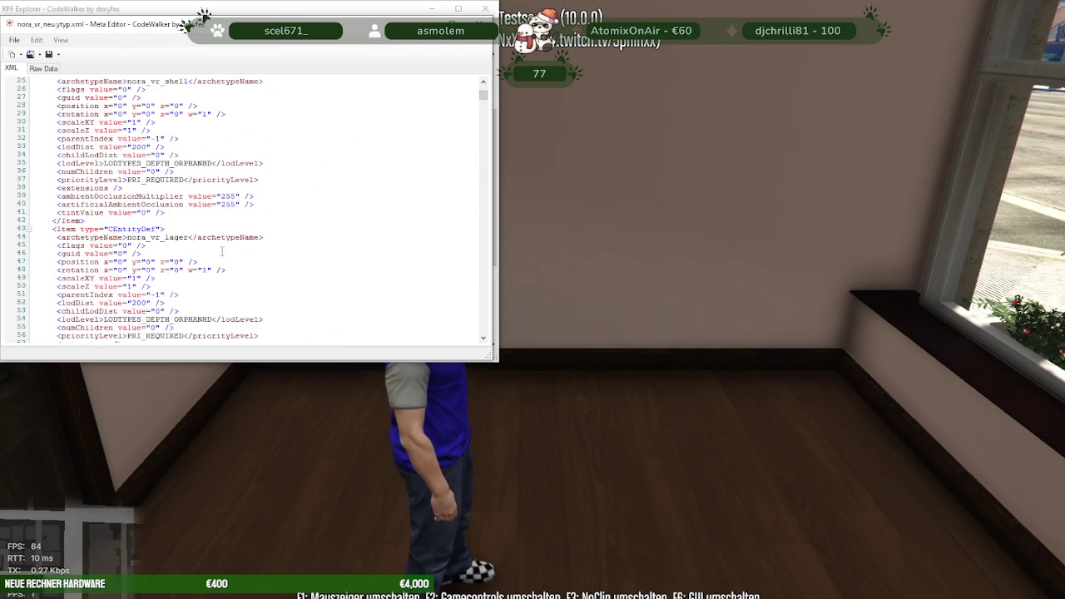
scroll(214, 246, down, 4)
scroll(159, 257, down, 2)
scroll(191, 247, down, 6)
scroll(199, 249, down, 9)
scroll(208, 253, down, 9)
scroll(218, 255, down, 7)
scroll(217, 255, down, 7)
scroll(218, 255, down, 8)
scroll(218, 257, down, 7)
scroll(218, 257, down, 7)
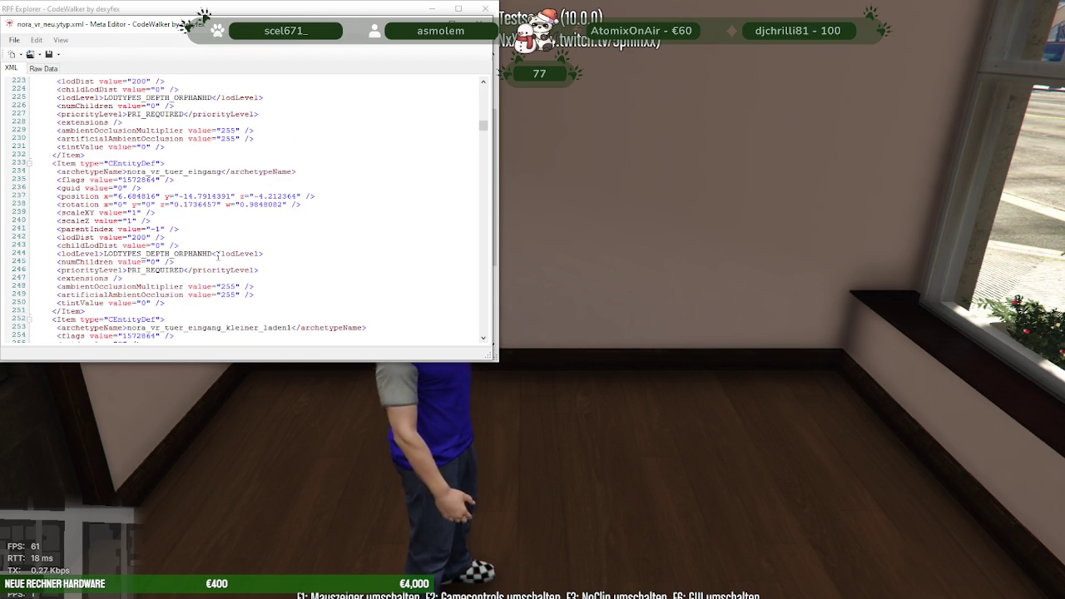
scroll(218, 257, down, 3)
scroll(218, 256, down, 4)
scroll(218, 257, down, 6)
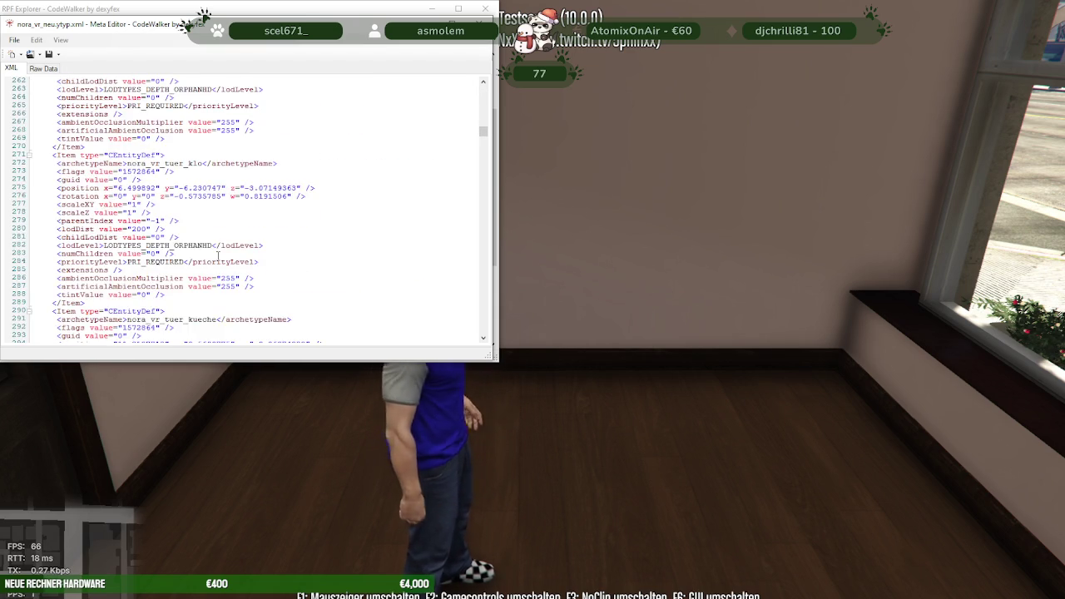
scroll(218, 257, down, 4)
scroll(218, 256, down, 4)
scroll(218, 256, down, 4)
scroll(218, 256, down, 5)
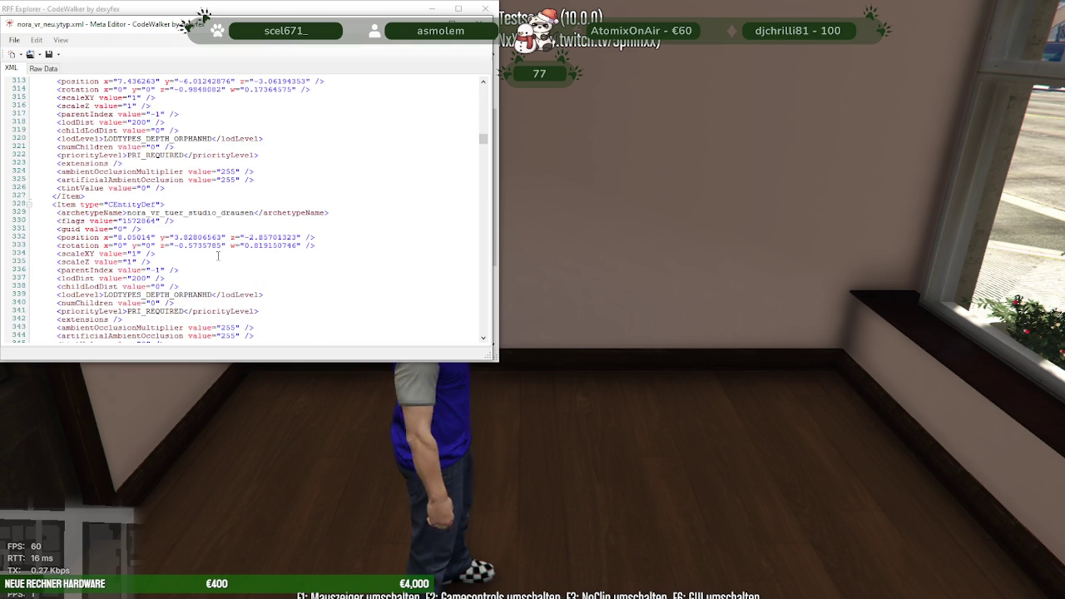
scroll(218, 256, down, 5)
scroll(243, 246, down, 10)
scroll(243, 246, down, 7)
scroll(243, 246, down, 7)
scroll(243, 246, down, 8)
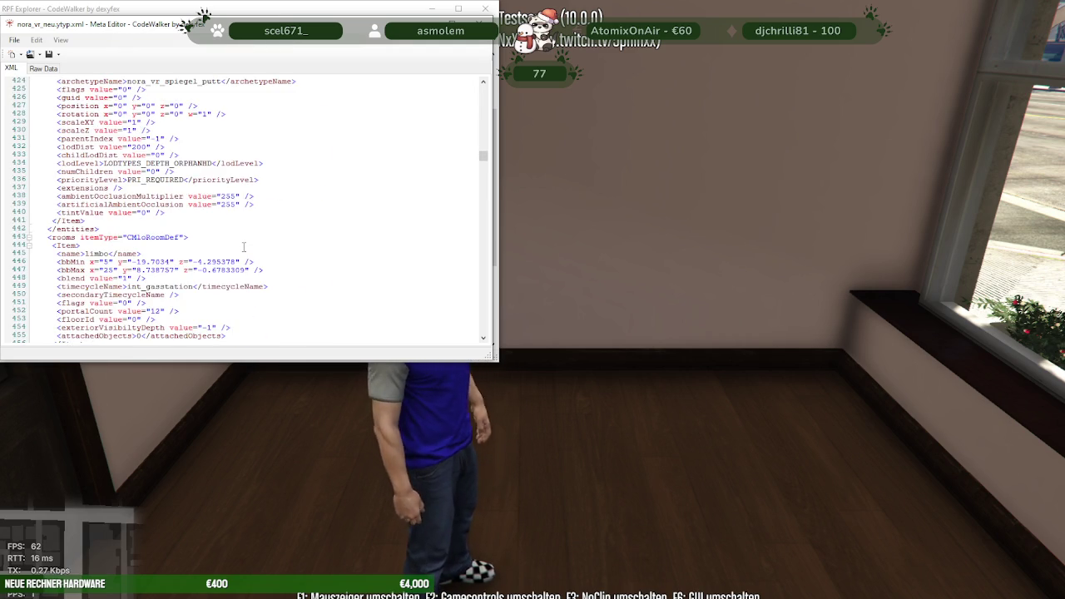
scroll(244, 246, down, 6)
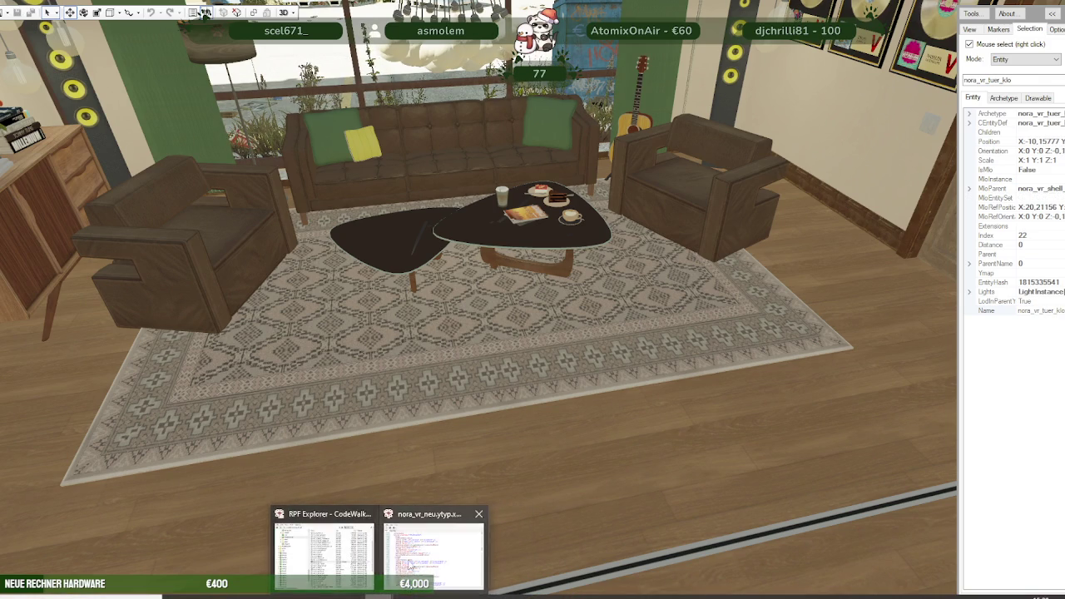
Bring the nora_vr_neu.ytyp XML forward and scroll through its archetype entries.
click(396, 565)
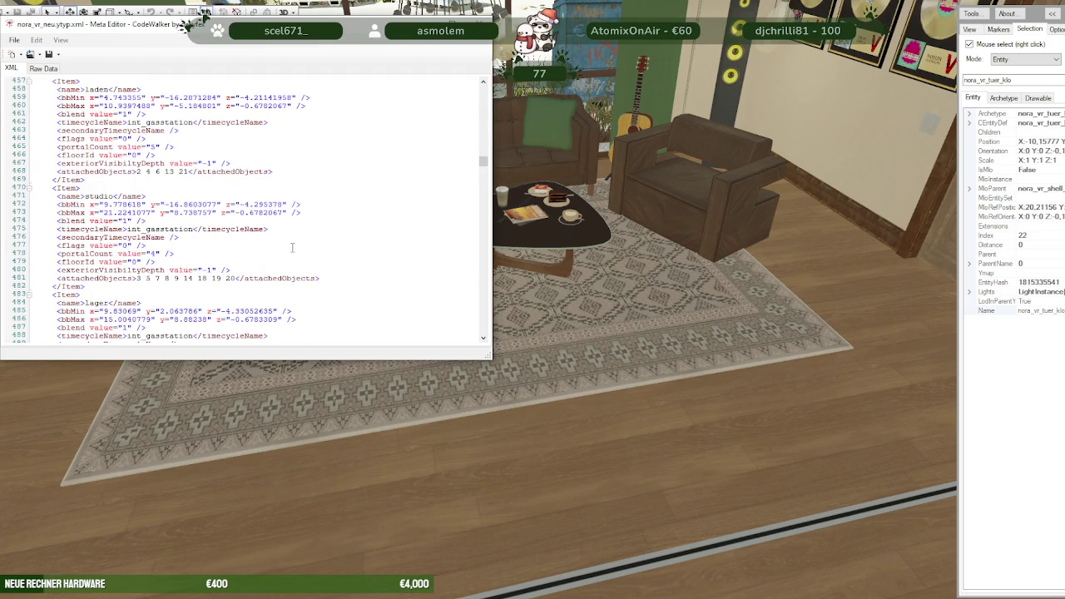
scroll(292, 247, down, 12)
scroll(293, 250, down, 12)
scroll(293, 251, down, 13)
scroll(294, 254, down, 13)
scroll(294, 257, down, 8)
scroll(294, 258, down, 8)
scroll(295, 261, down, 8)
scroll(296, 264, down, 8)
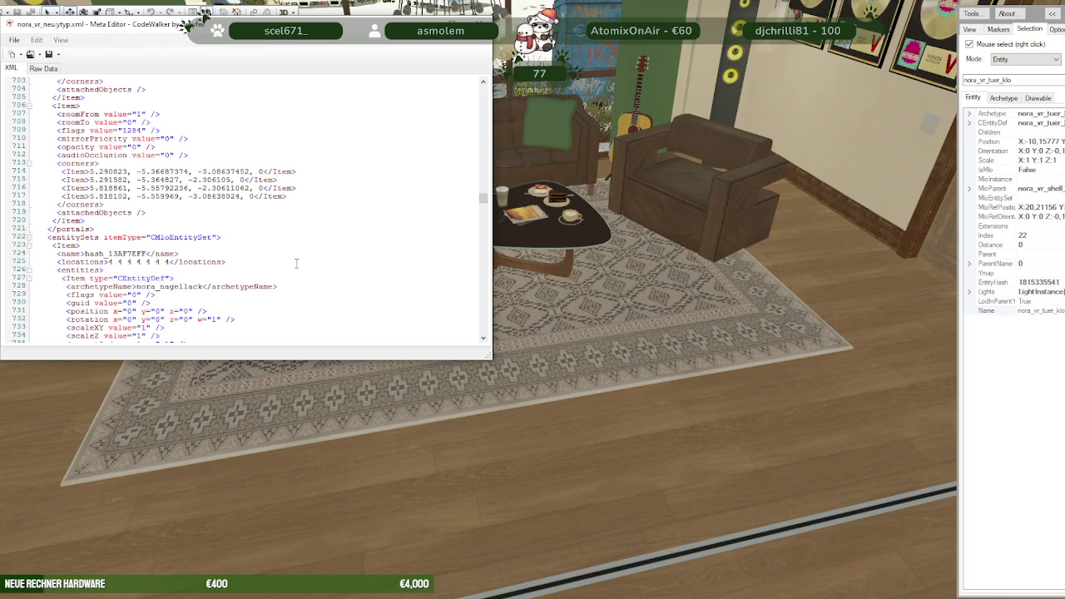
scroll(296, 264, down, 6)
scroll(296, 264, down, 5)
scroll(297, 264, down, 6)
scroll(296, 264, down, 5)
scroll(296, 264, down, 2)
scroll(296, 264, down, 2)
scroll(296, 264, down, 1)
scroll(297, 264, down, 2)
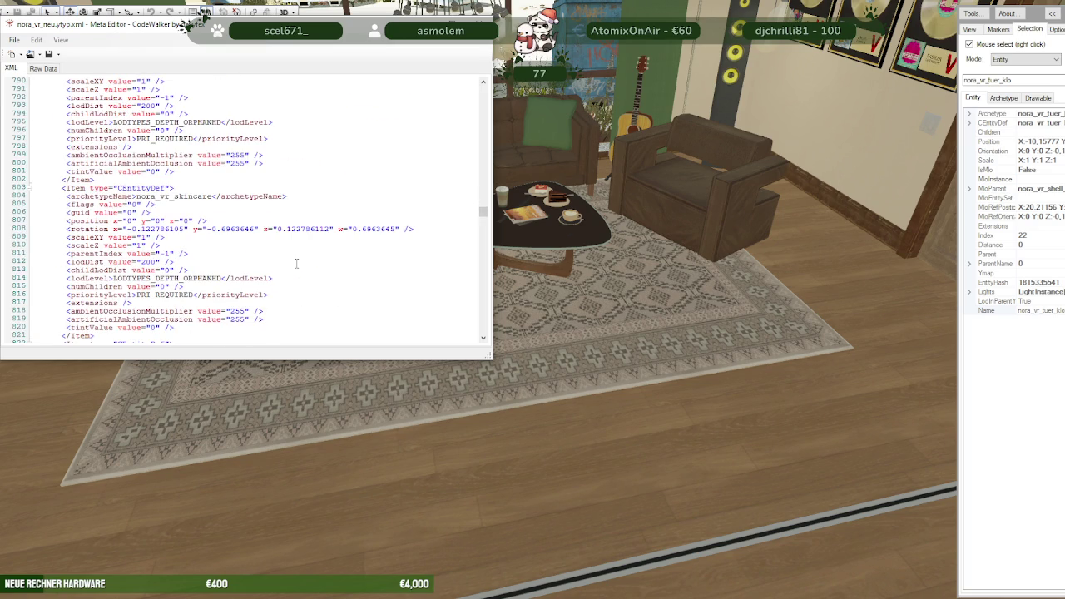
scroll(296, 264, down, 2)
scroll(296, 263, up, 2)
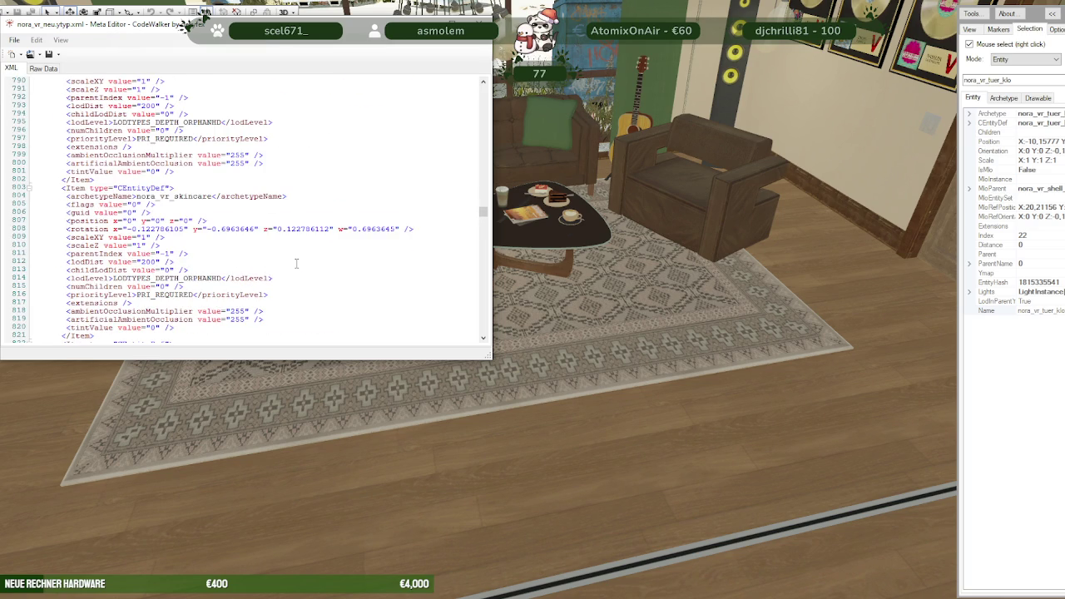
scroll(296, 264, down, 4)
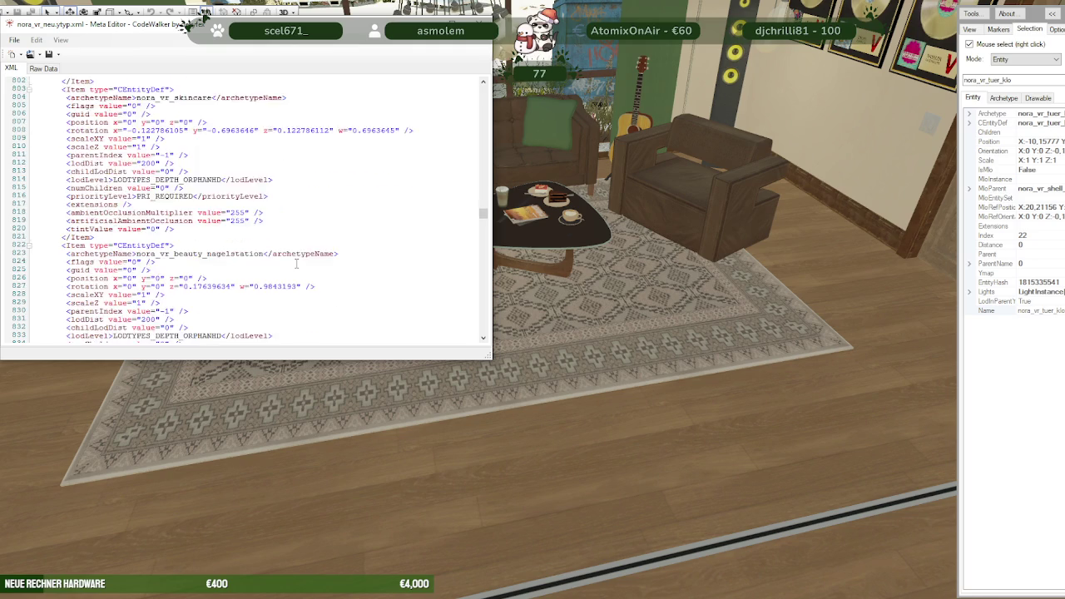
scroll(297, 263, down, 1)
scroll(296, 264, up, 2)
scroll(296, 263, up, 3)
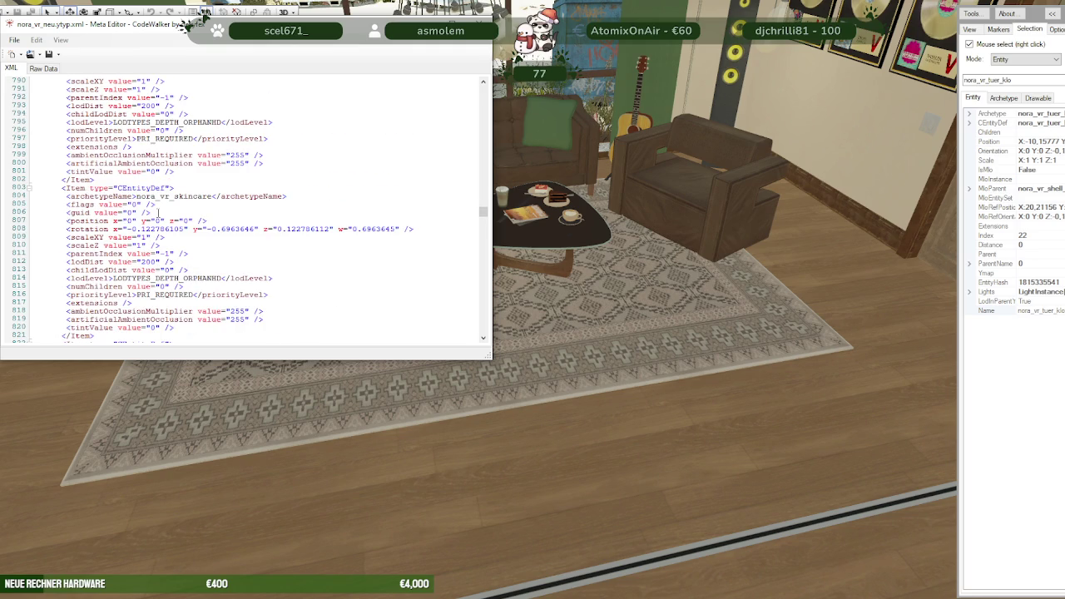
scroll(400, 240, down, 9)
scroll(411, 230, down, 9)
scroll(411, 230, down, 8)
scroll(411, 230, down, 8)
scroll(411, 231, down, 7)
scroll(411, 231, down, 7)
scroll(411, 231, down, 7)
scroll(411, 231, down, 8)
scroll(411, 230, down, 4)
scroll(411, 230, down, 4)
scroll(412, 231, down, 3)
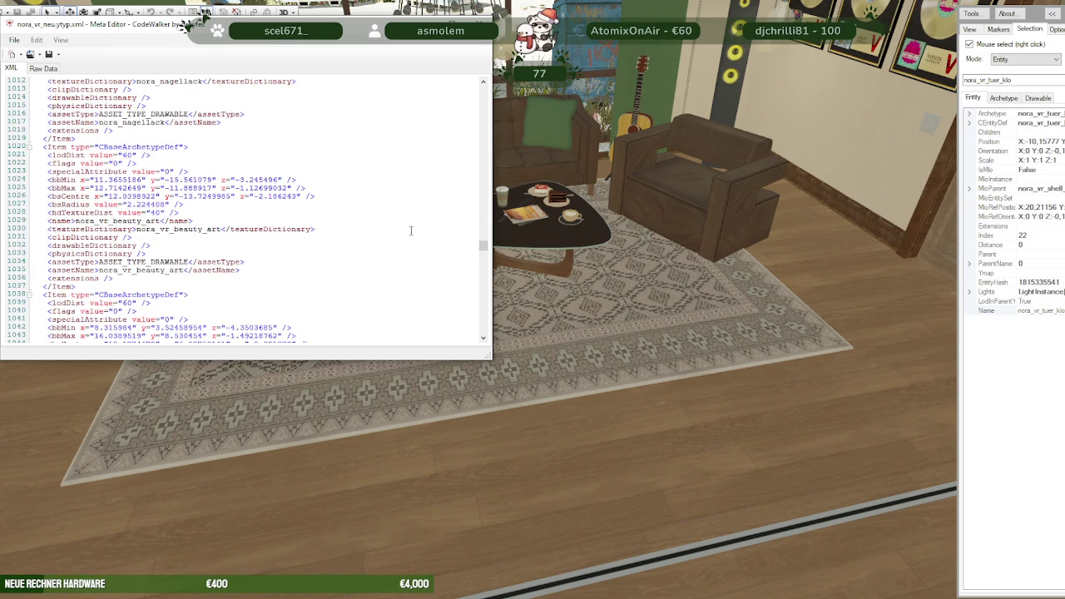
scroll(411, 230, down, 7)
scroll(411, 231, down, 8)
scroll(411, 231, down, 8)
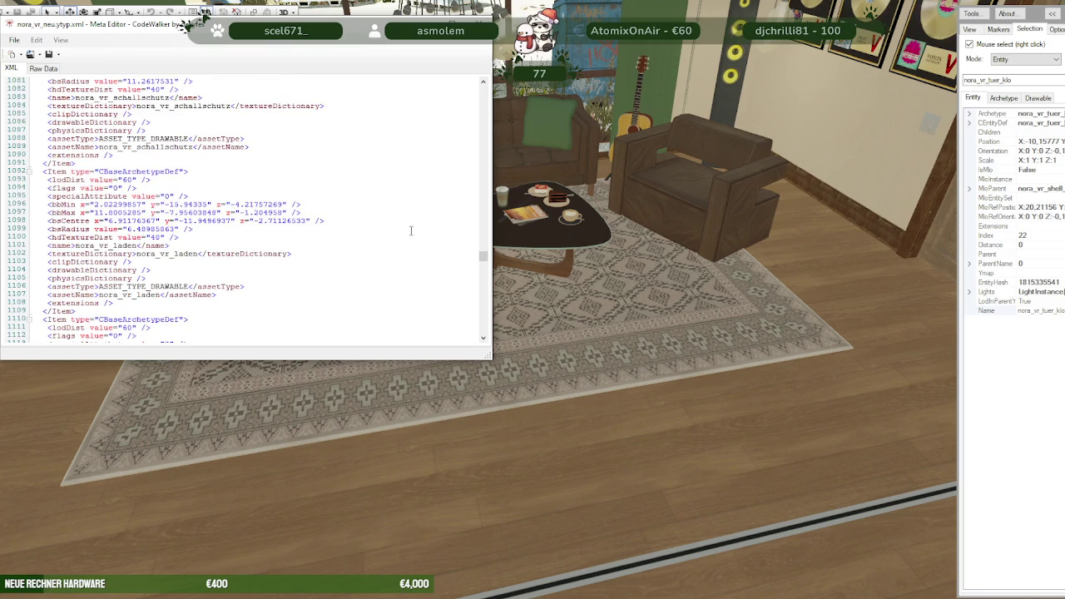
scroll(411, 230, down, 9)
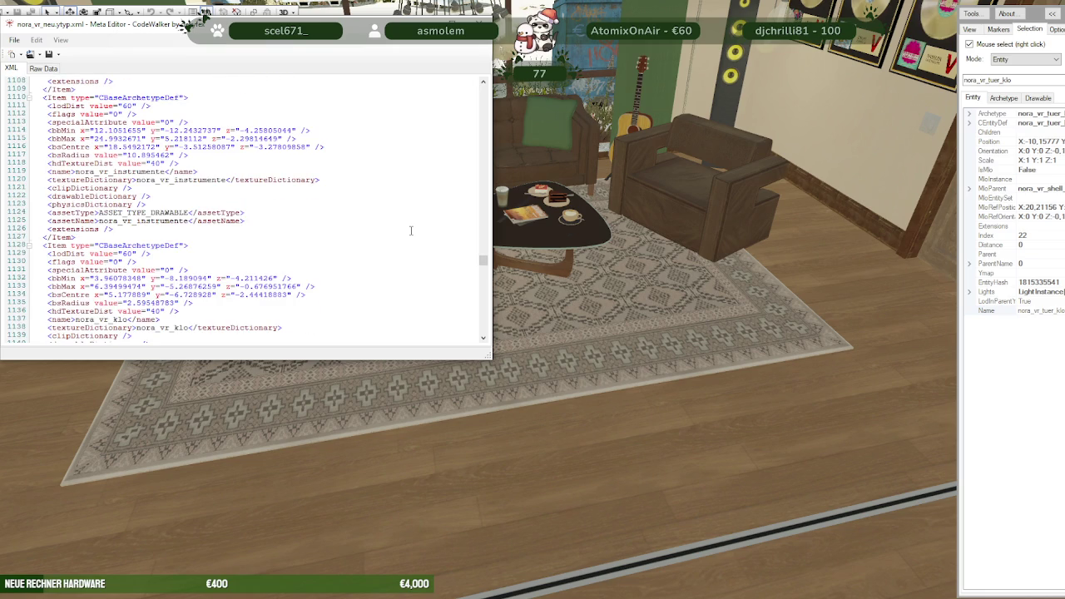
scroll(411, 230, down, 7)
scroll(411, 231, down, 8)
scroll(411, 231, down, 8)
scroll(411, 230, down, 9)
scroll(411, 230, down, 4)
scroll(411, 230, down, 4)
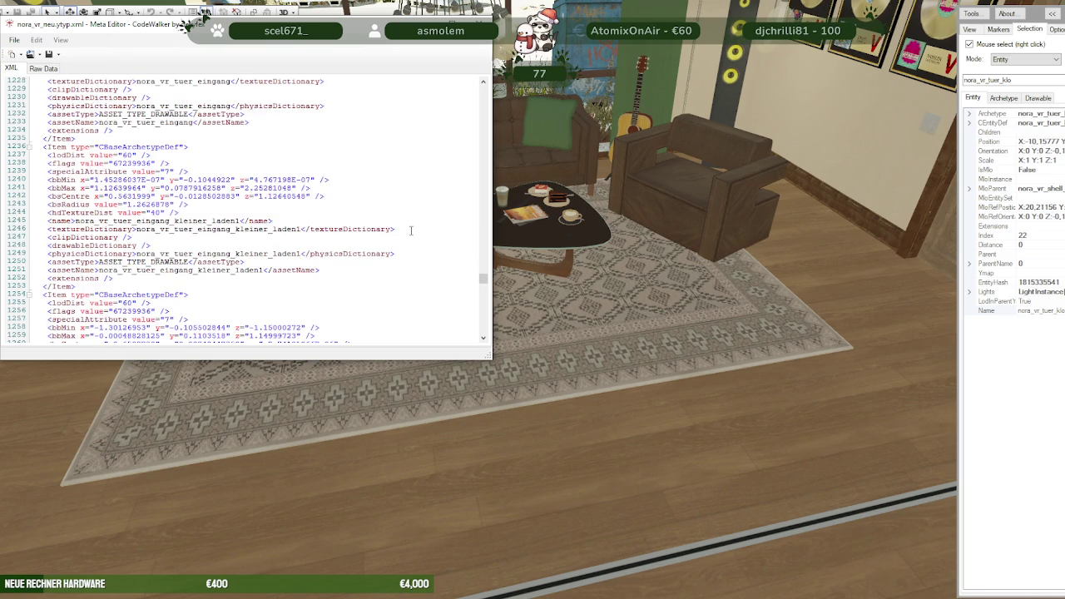
scroll(411, 231, down, 6)
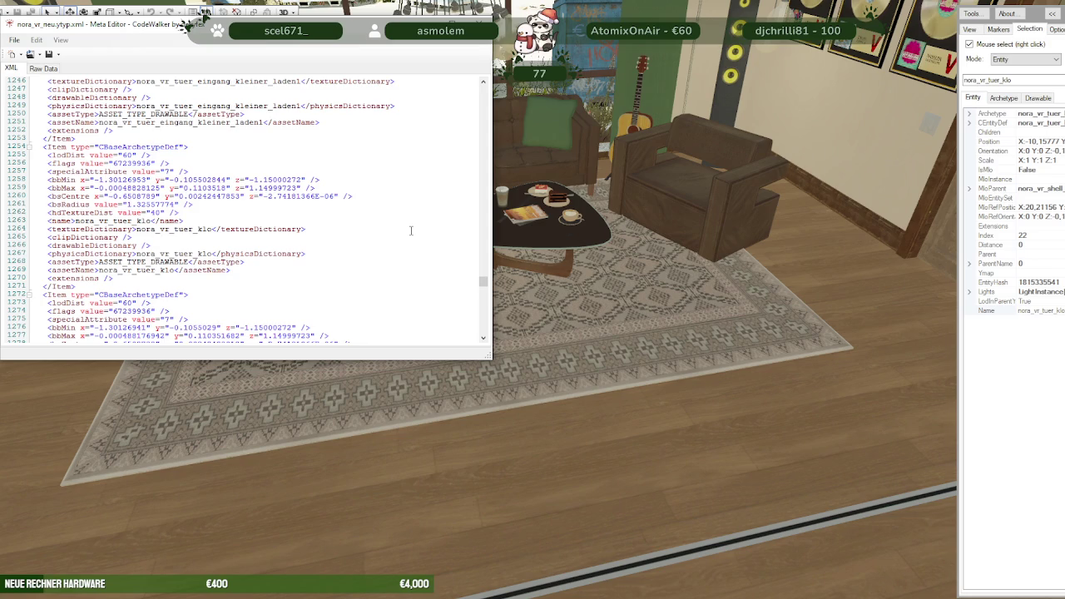
scroll(411, 230, down, 8)
scroll(411, 231, down, 8)
scroll(411, 230, down, 7)
scroll(411, 230, down, 2)
scroll(411, 231, down, 4)
scroll(411, 230, down, 3)
scroll(411, 231, down, 3)
scroll(412, 230, down, 4)
scroll(411, 231, down, 4)
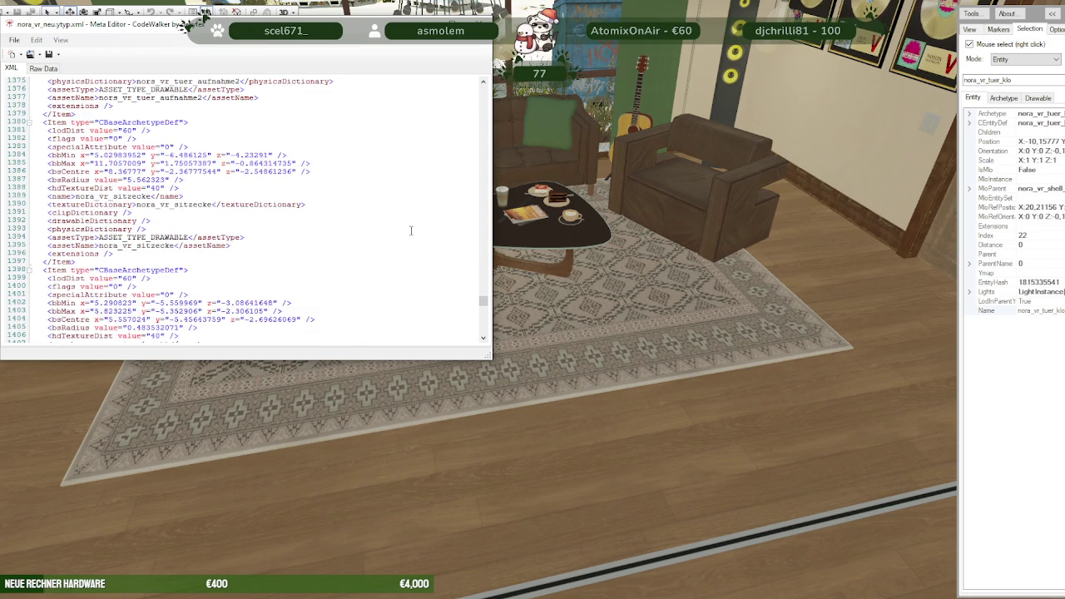
scroll(411, 231, down, 8)
scroll(411, 231, down, 7)
scroll(411, 230, down, 8)
scroll(411, 231, down, 7)
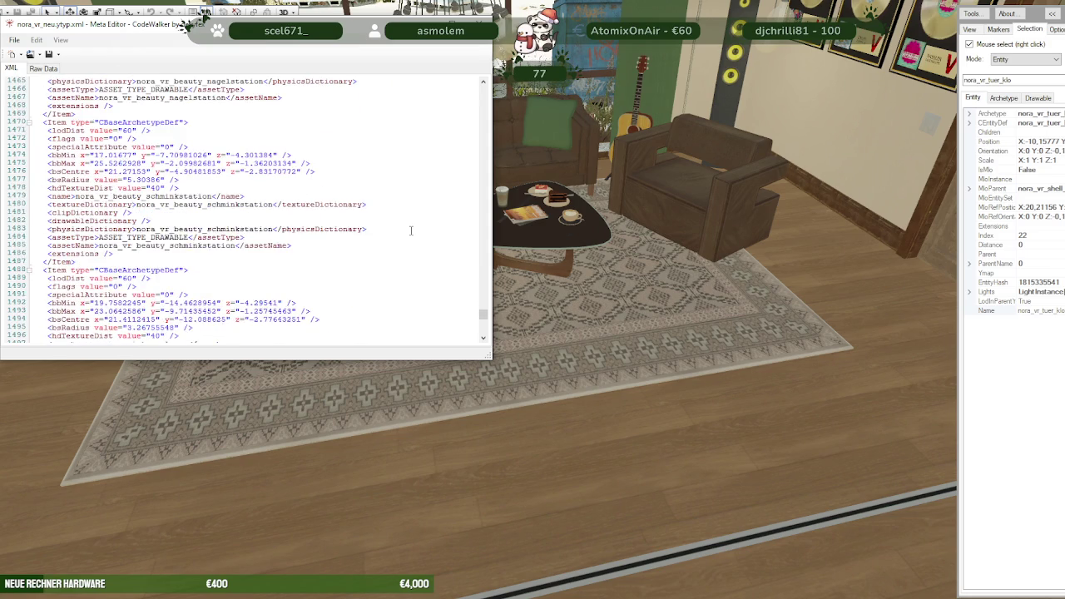
scroll(411, 231, down, 3)
scroll(411, 231, down, 4)
scroll(411, 230, down, 3)
scroll(411, 231, down, 3)
scroll(411, 230, down, 4)
scroll(411, 231, down, 4)
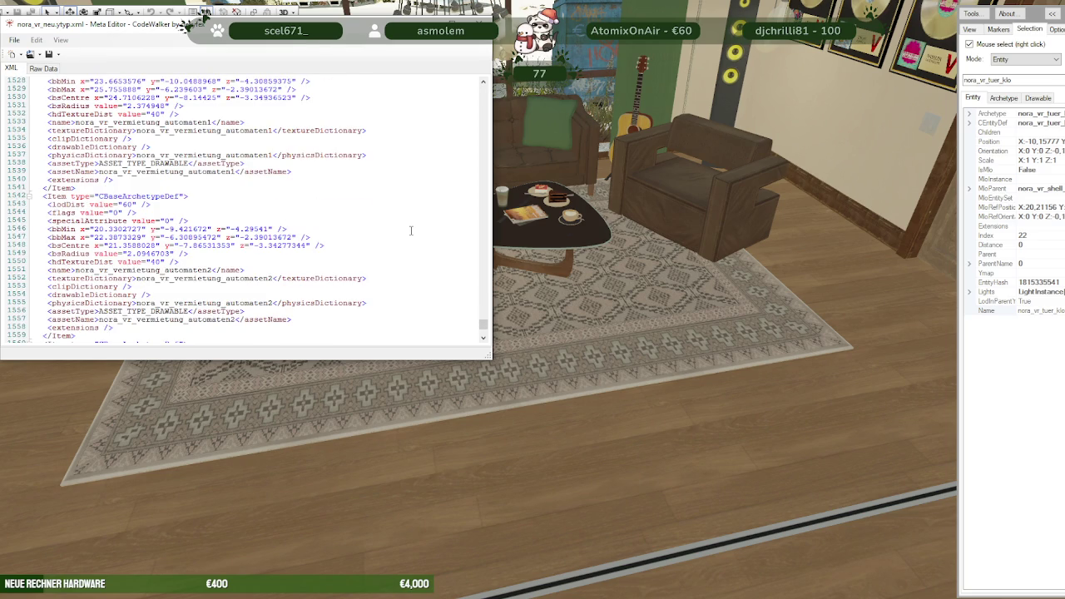
scroll(411, 230, down, 4)
scroll(412, 231, down, 4)
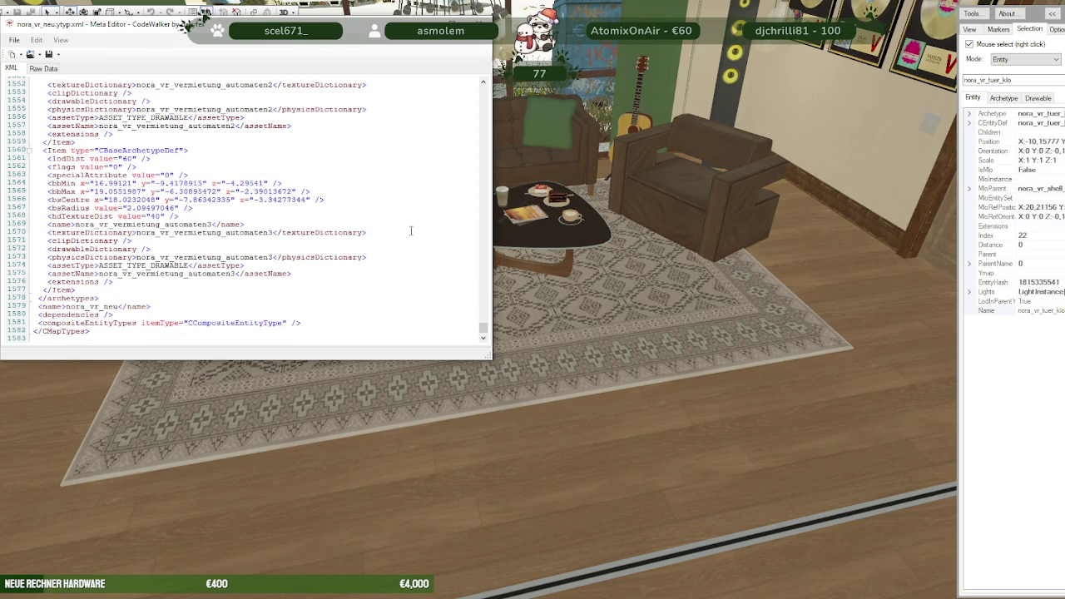
scroll(411, 231, up, 5)
scroll(411, 231, up, 3)
scroll(411, 230, up, 6)
scroll(412, 231, up, 4)
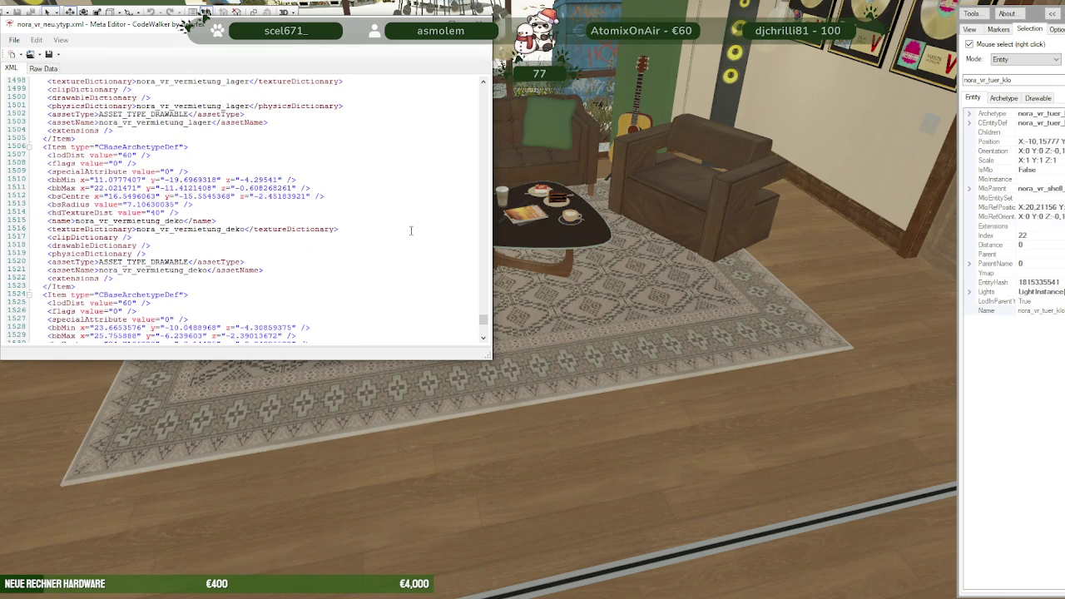
scroll(411, 230, up, 1)
scroll(411, 231, up, 1)
scroll(411, 230, up, 2)
scroll(411, 230, up, 2)
scroll(412, 230, up, 2)
scroll(411, 231, up, 1)
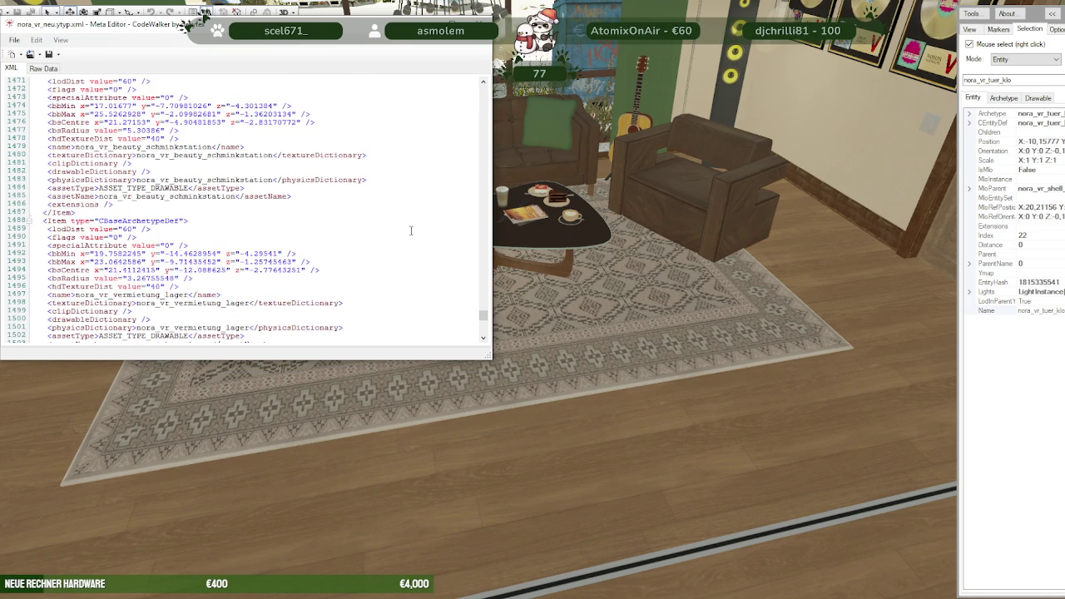
scroll(411, 230, up, 2)
scroll(411, 230, up, 2)
scroll(411, 230, up, 2)
scroll(411, 231, up, 1)
scroll(411, 230, up, 2)
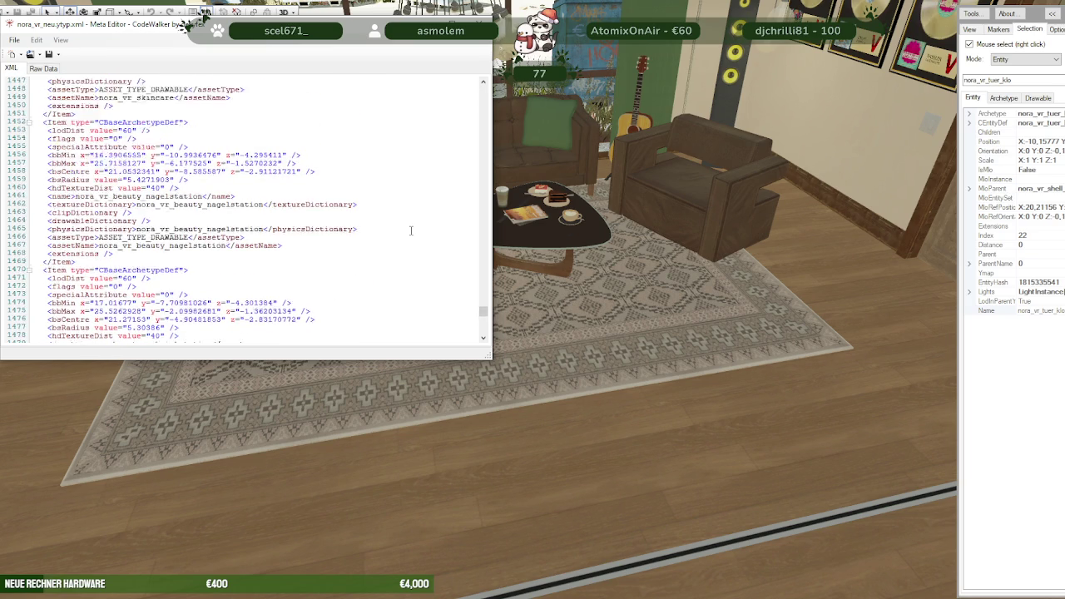
scroll(411, 231, up, 3)
scroll(411, 231, up, 3)
scroll(411, 230, up, 3)
scroll(411, 230, up, 3)
scroll(411, 230, up, 4)
scroll(411, 230, up, 5)
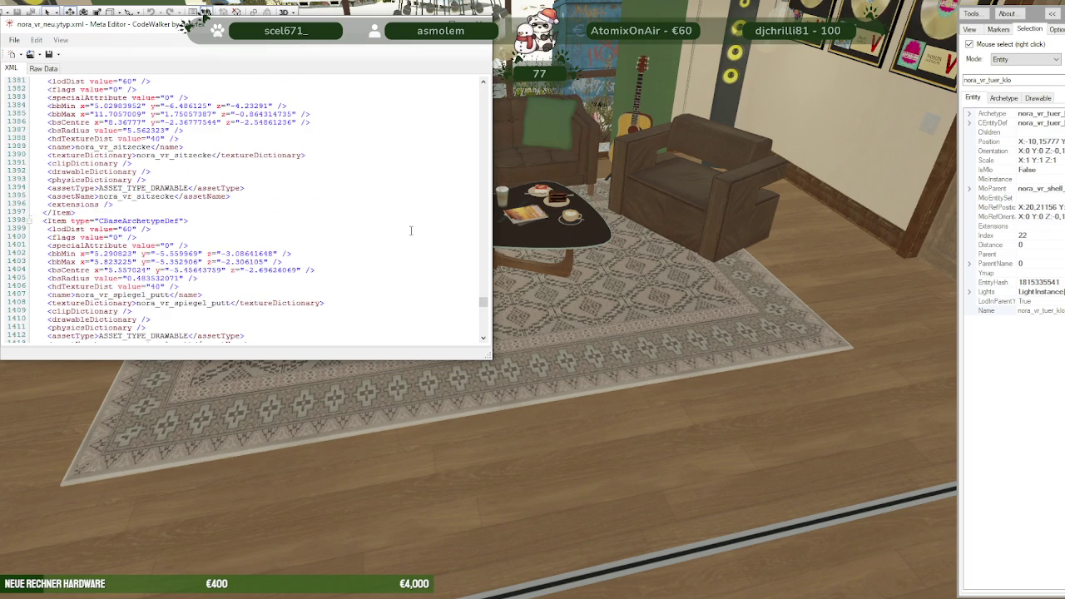
scroll(411, 231, up, 2)
scroll(411, 231, up, 4)
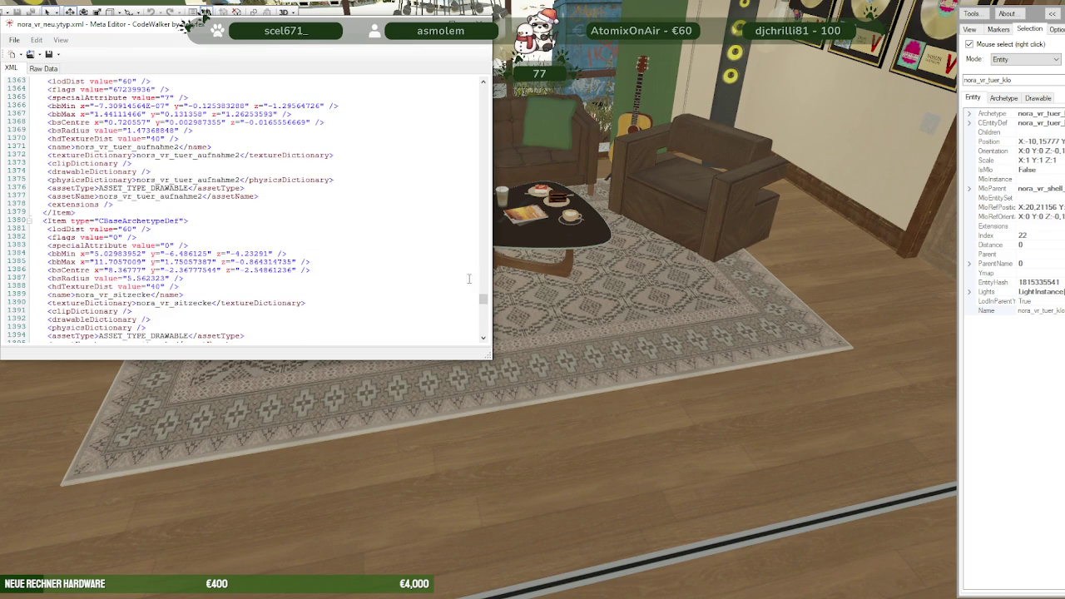
drag(484, 305, 242, 131)
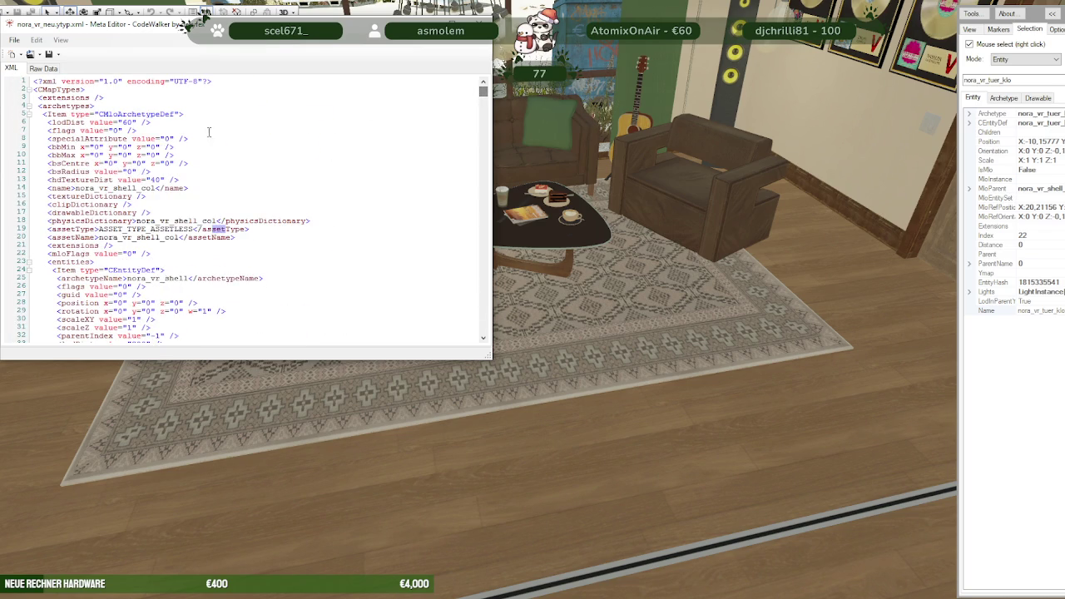
Fold the CMloArchetypeDef and the nora_nagellack, nora_vr_beauty_art, nora_vr_lager, nora_vr_ranzecke and nora_vr_laden entries, then return to the 3D view.
click(29, 114)
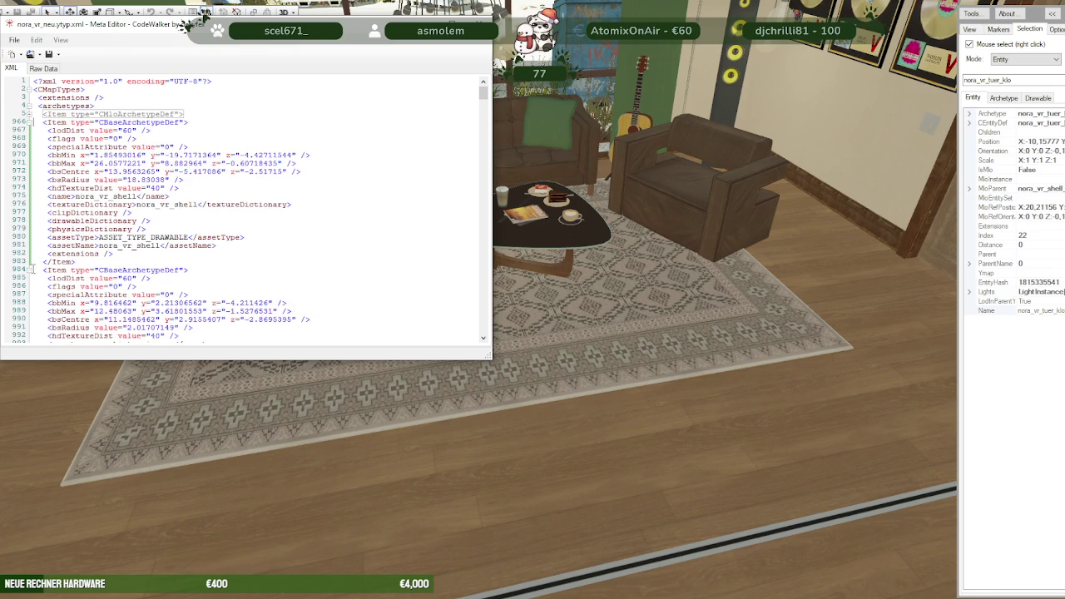
click(30, 271)
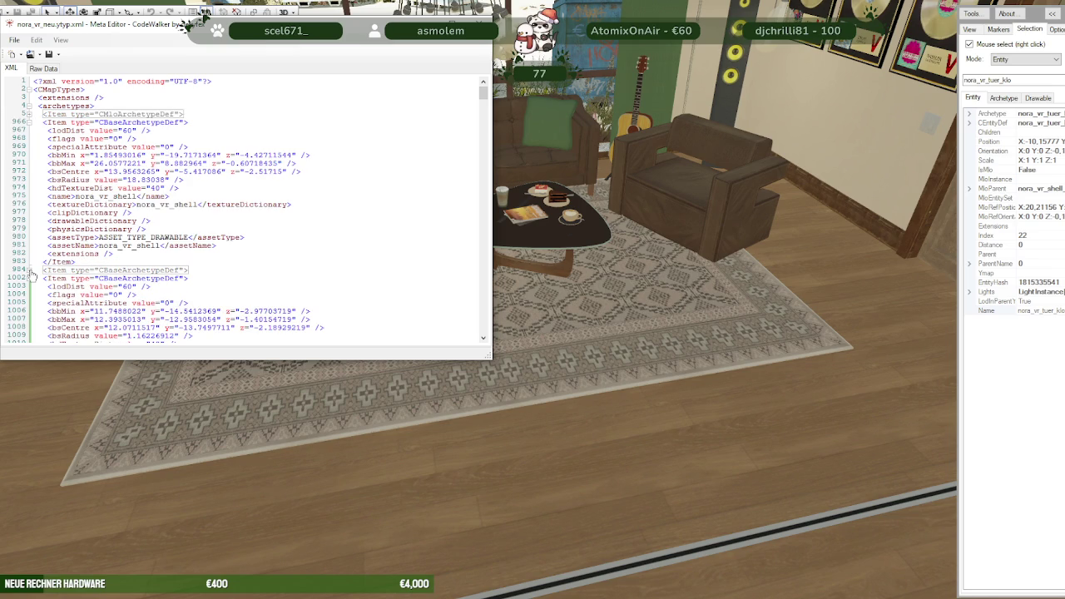
scroll(119, 250, down, 2)
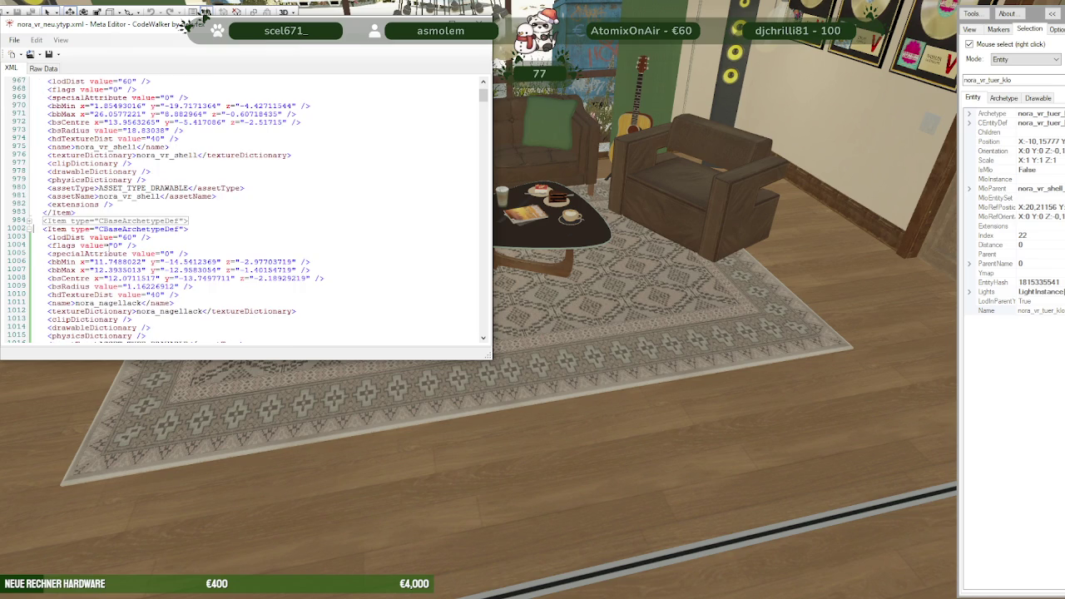
click(28, 232)
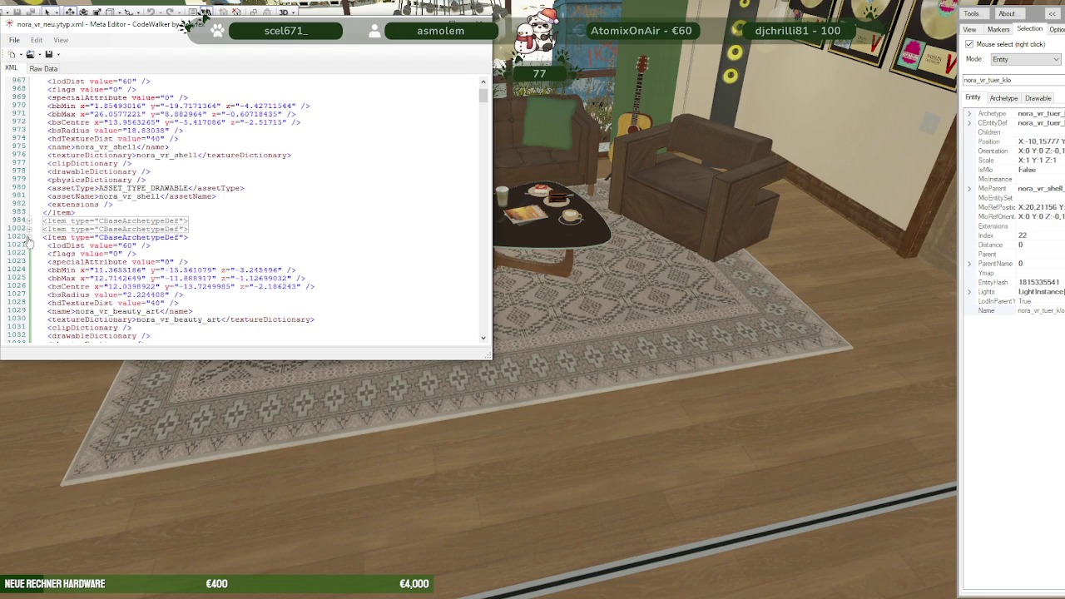
click(28, 239)
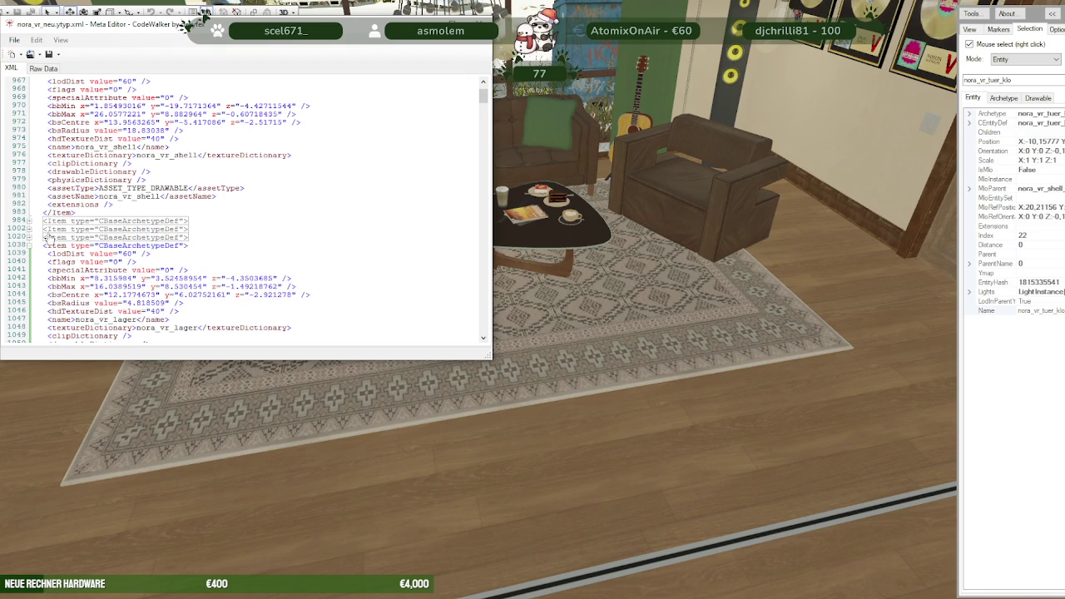
click(28, 246)
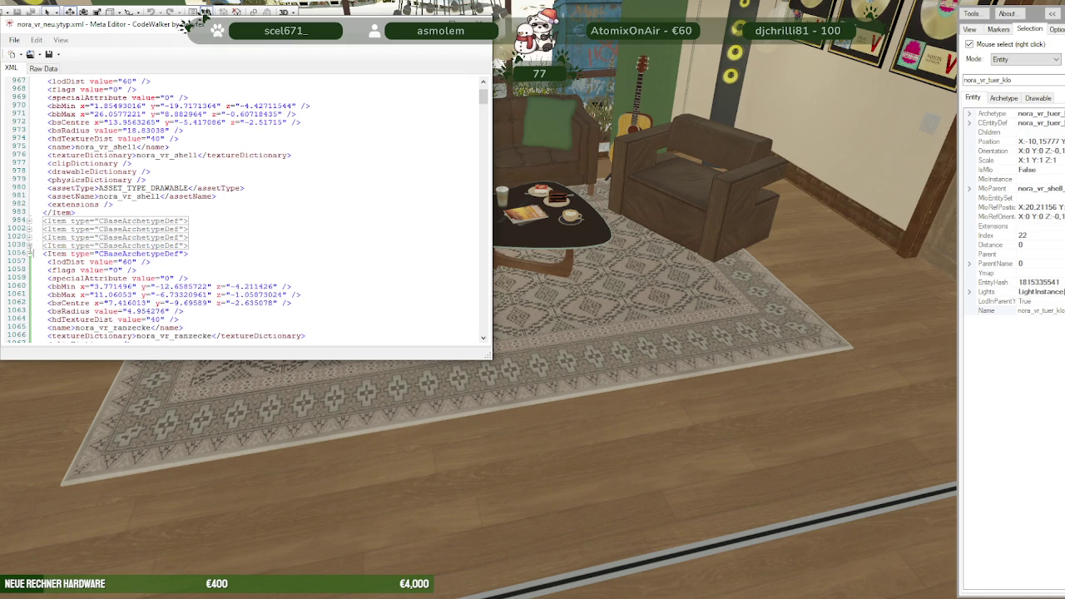
click(28, 252)
scroll(77, 253, down, 5)
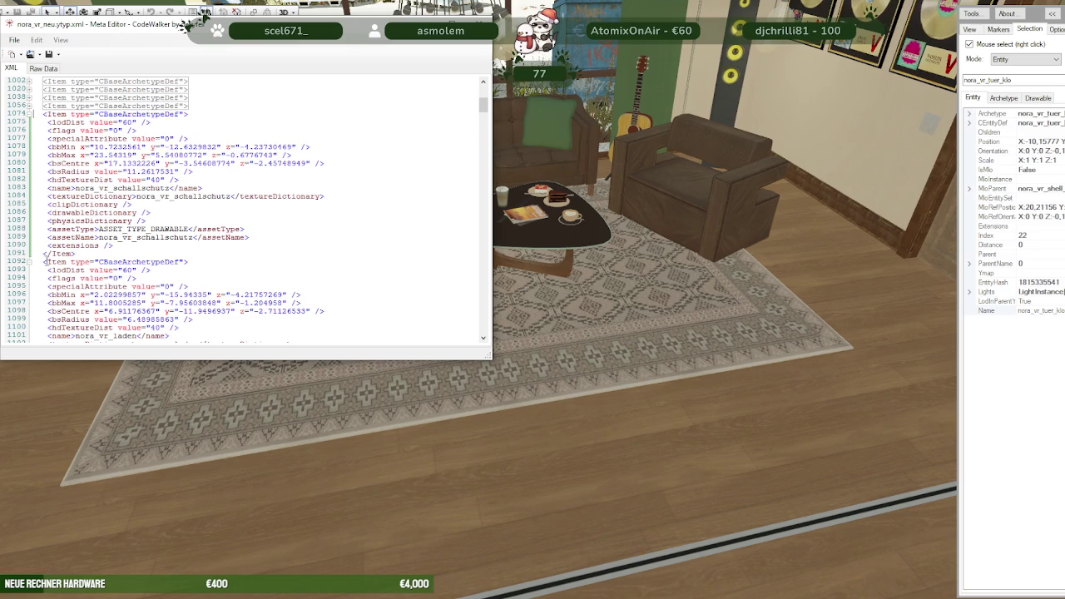
click(28, 261)
click(204, 11)
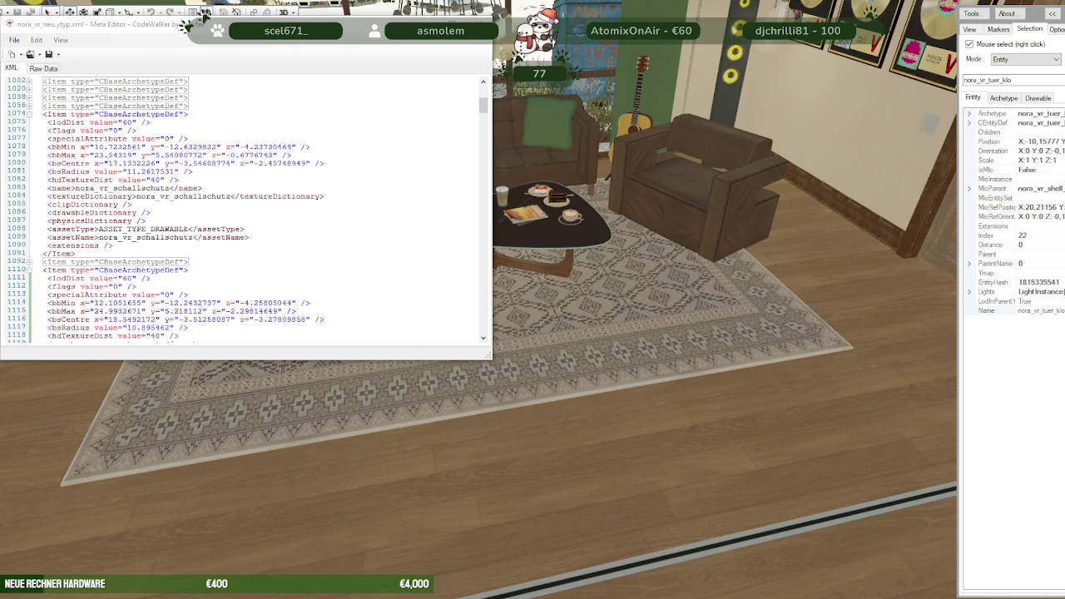
click(386, 403)
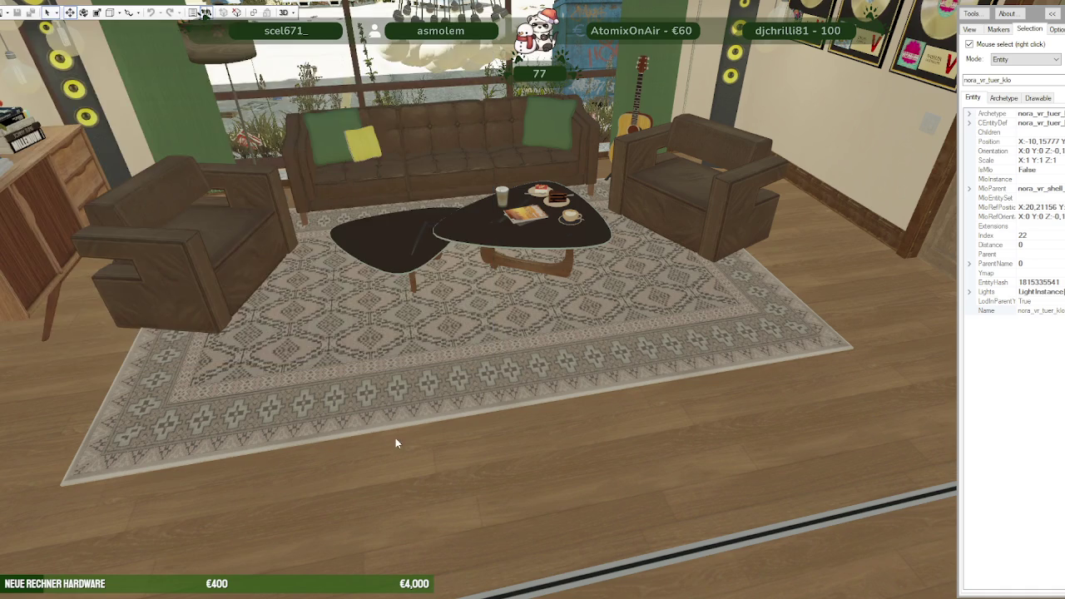
In the game, walk to the shop's glass door and load the beautyladen entity set via the IPL menu.
key(alt+Tab)
key(F1)
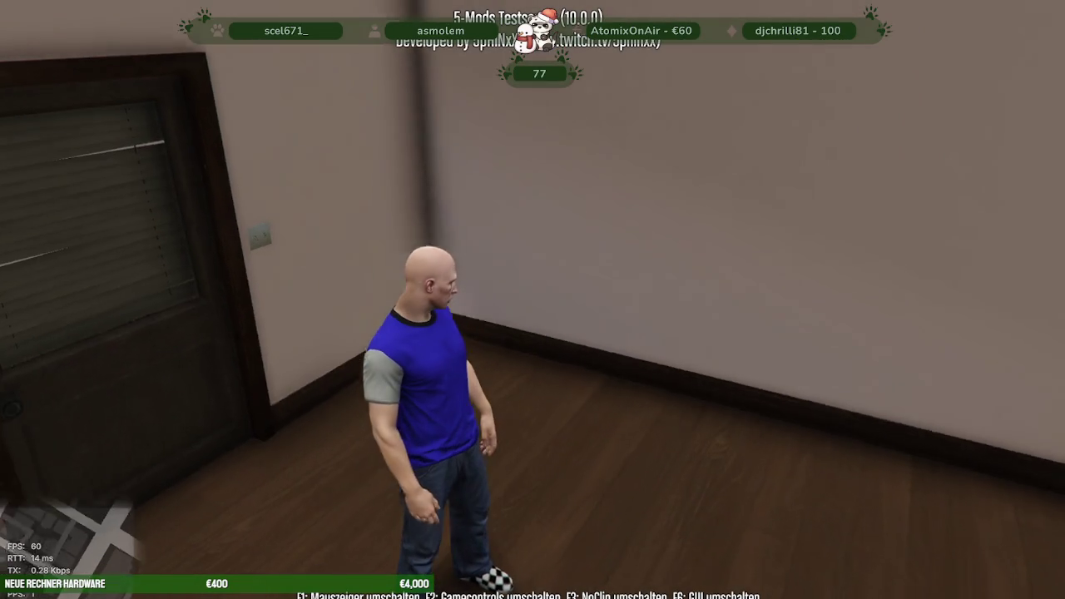
key(w)
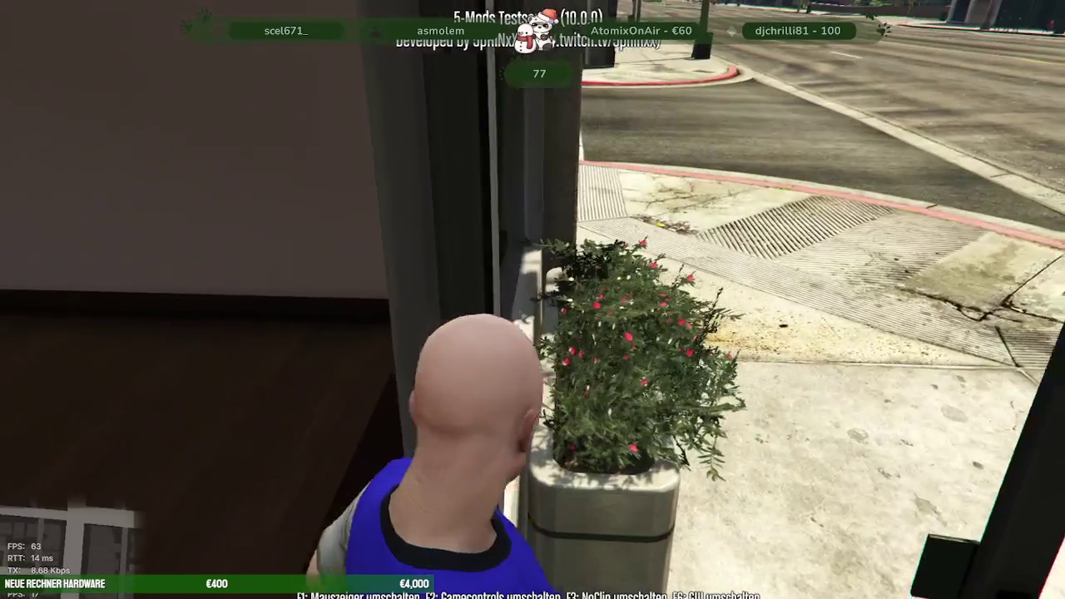
key(F5)
key(Down)
key(Down)
key(Down)
key(Down)
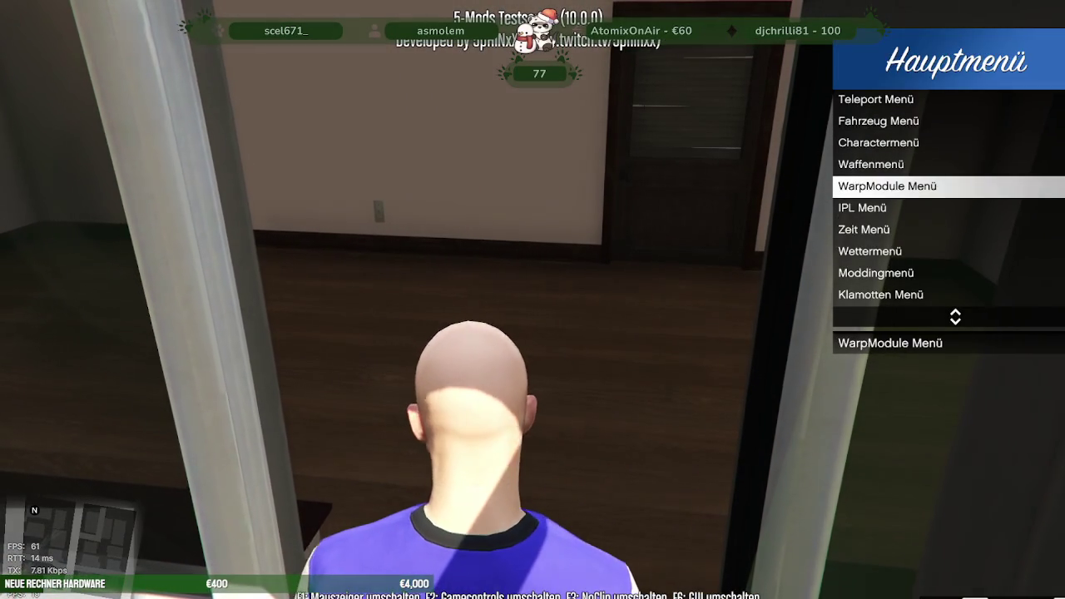
key(Down)
key(Return)
key(Down)
key(Down)
key(Return)
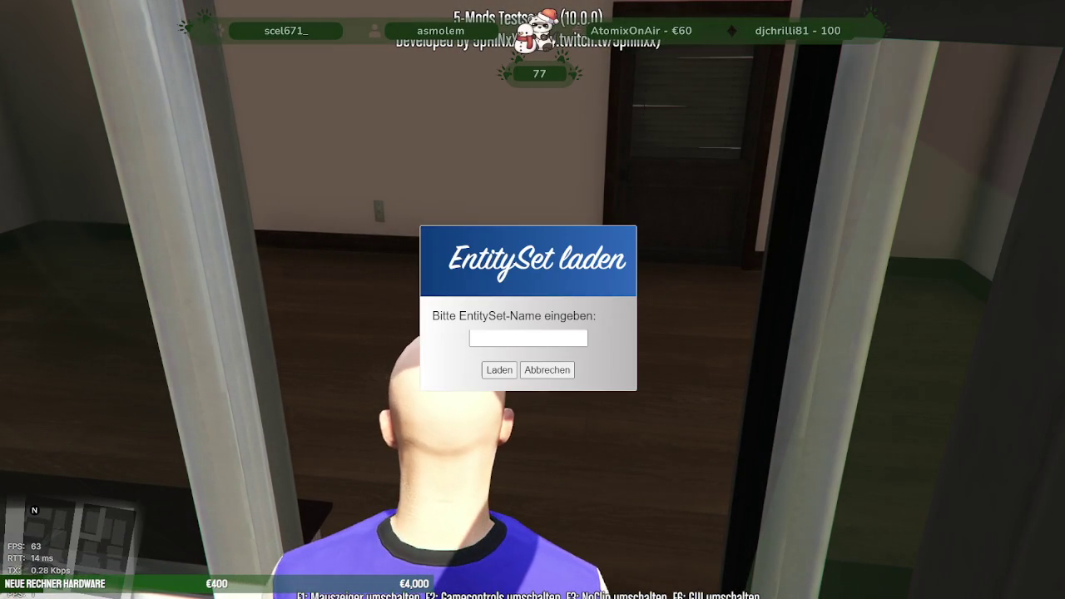
text(beautylad)
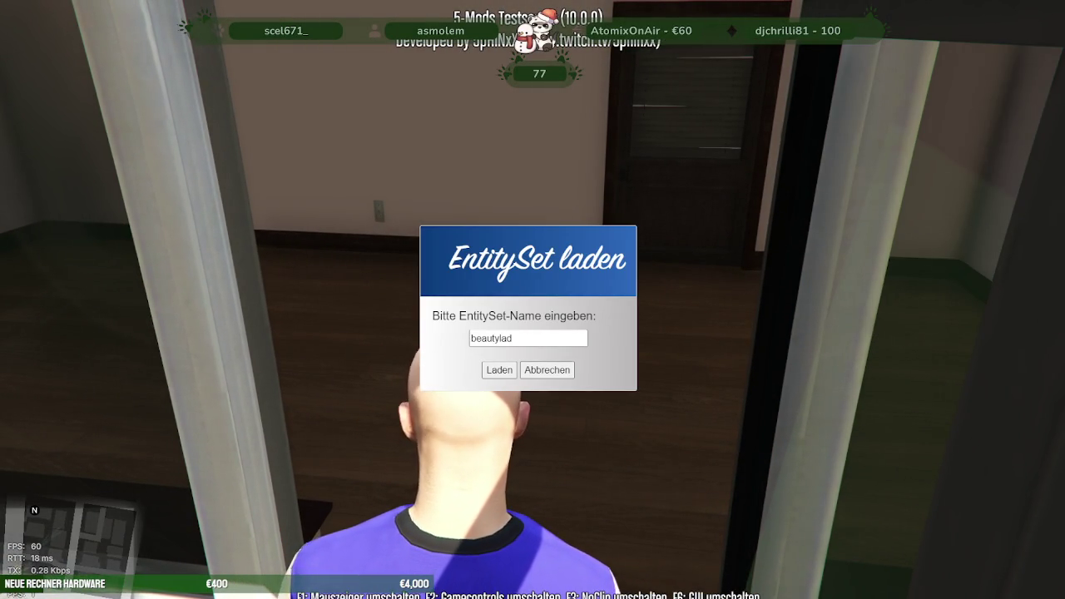
text(en)
key(Return)
Walk through the salon's front room and massage room, then step outside to view the storefront.
key(w)
key(w)
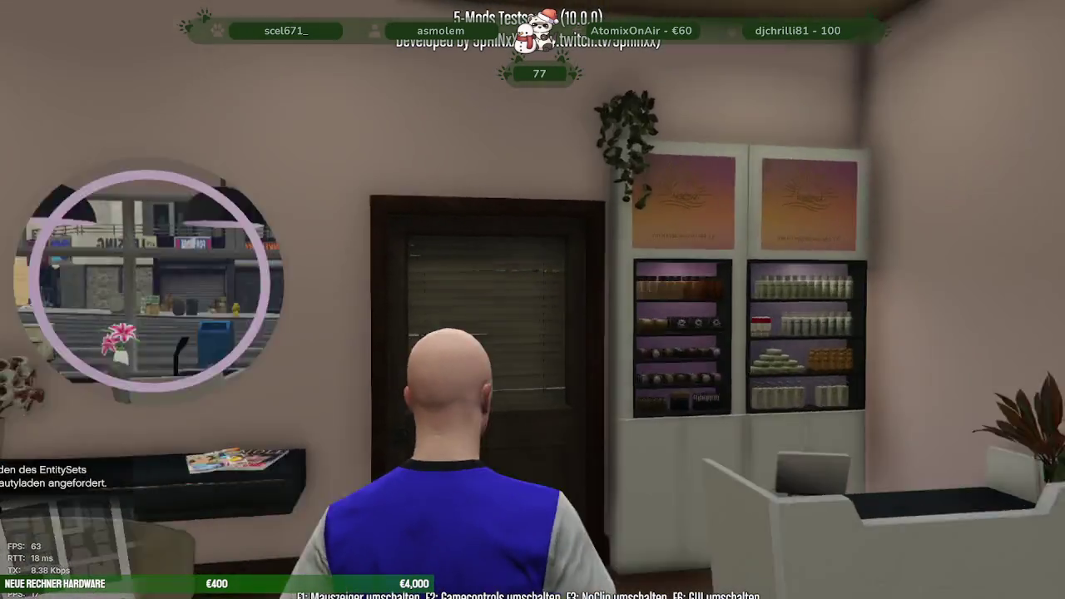
key(w)
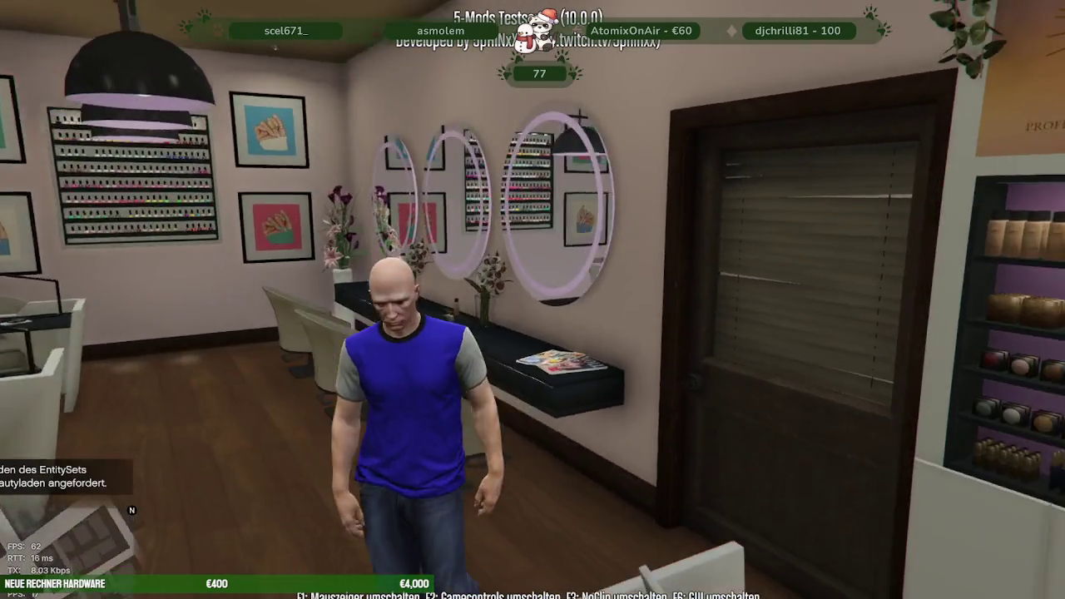
key(w)
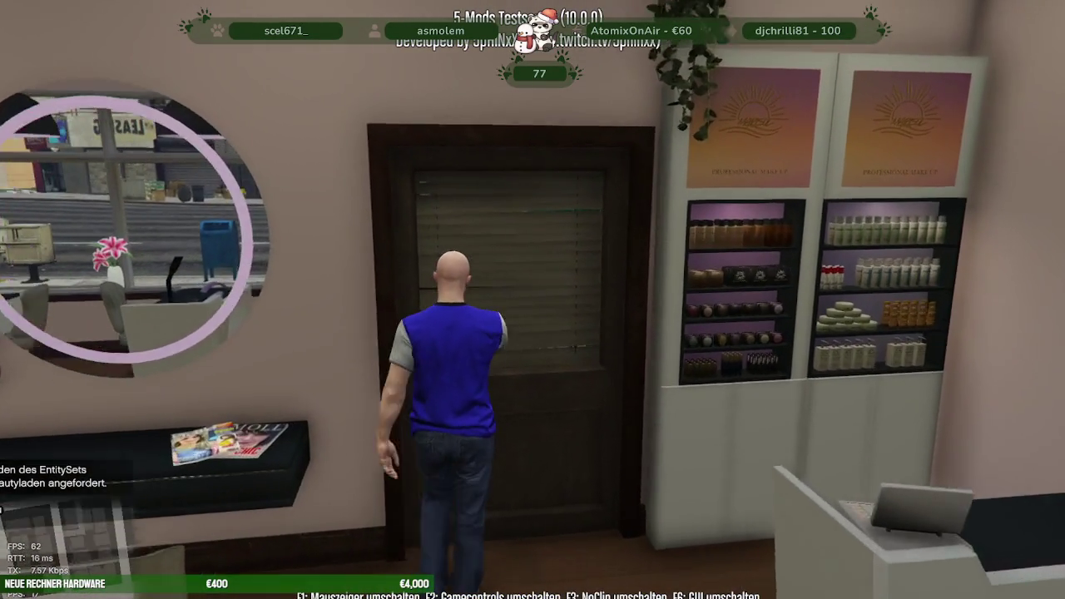
key(w)
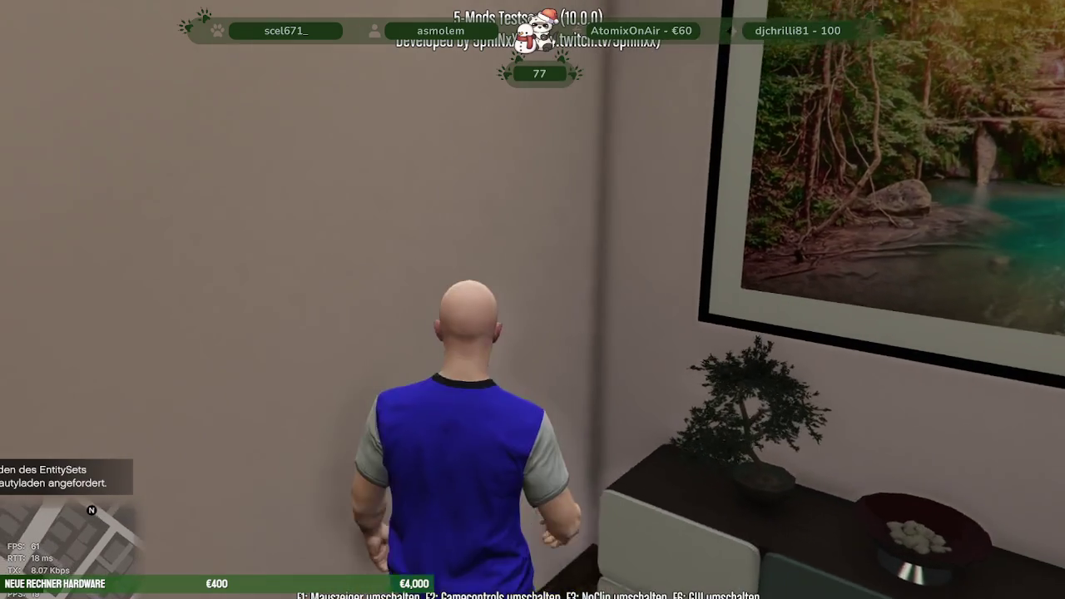
key(w)
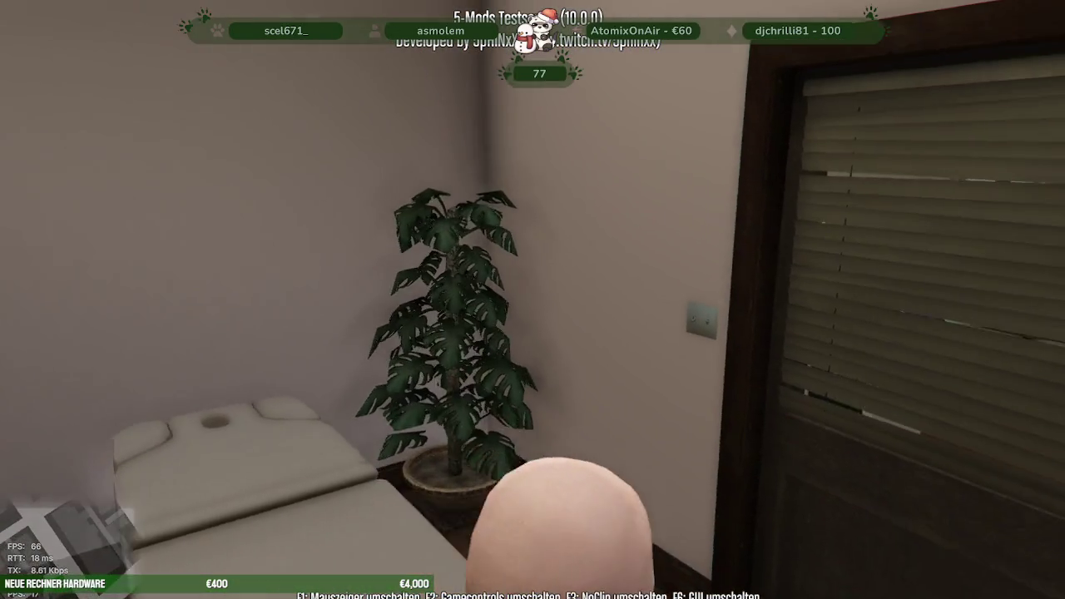
key(w)
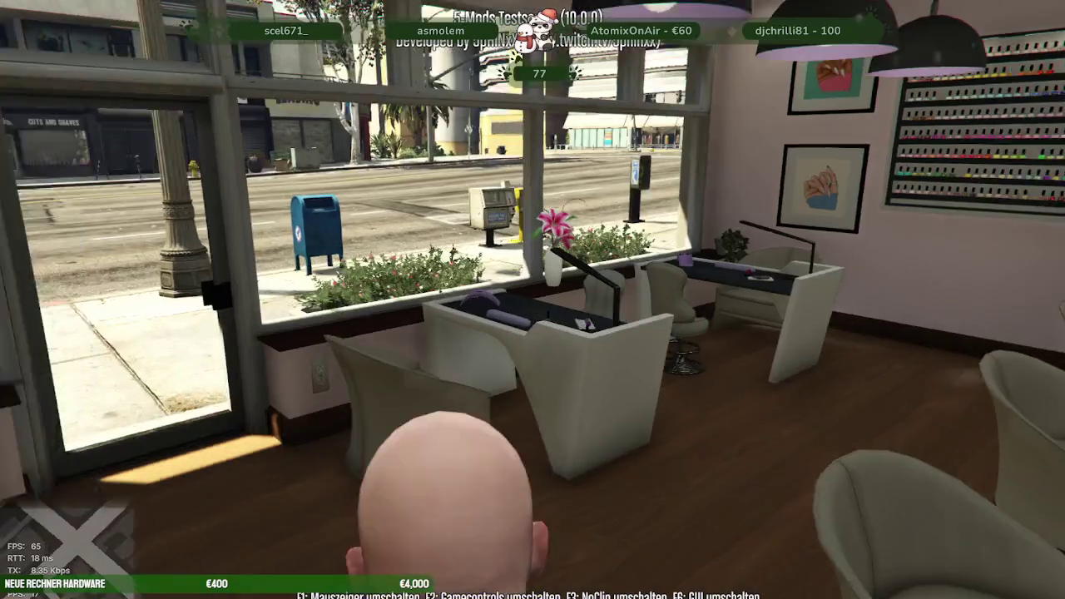
key(w)
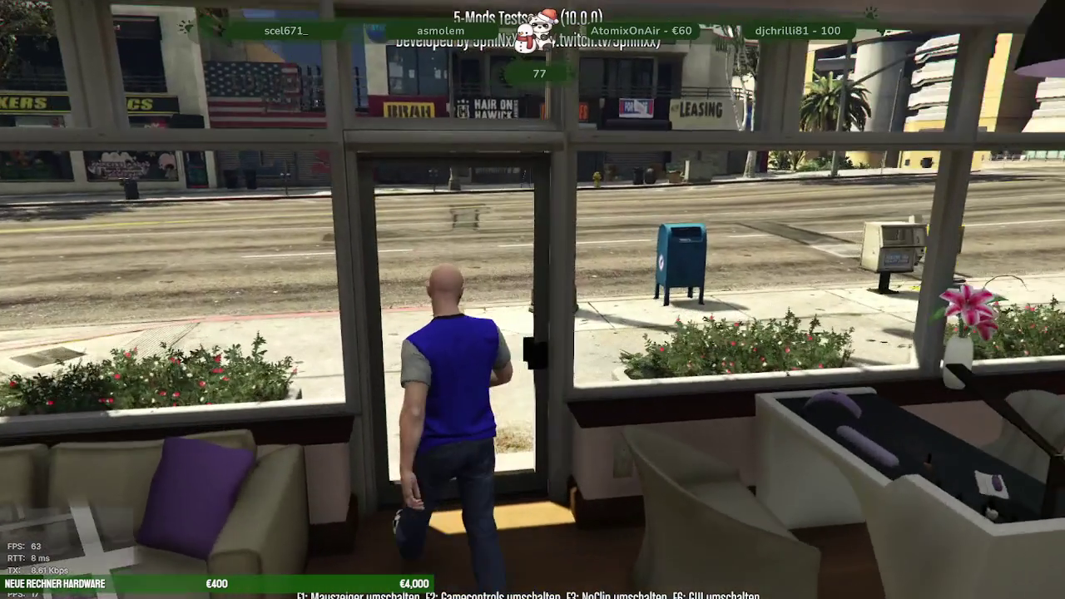
key(w)
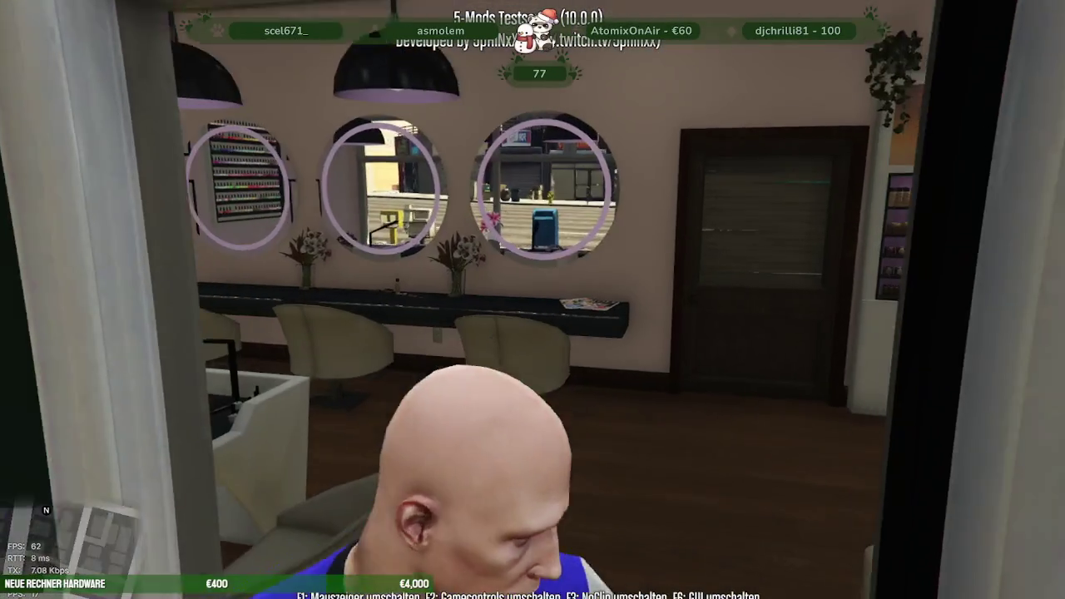
Unload the beautyladen entity set from the main menu.
key(m)
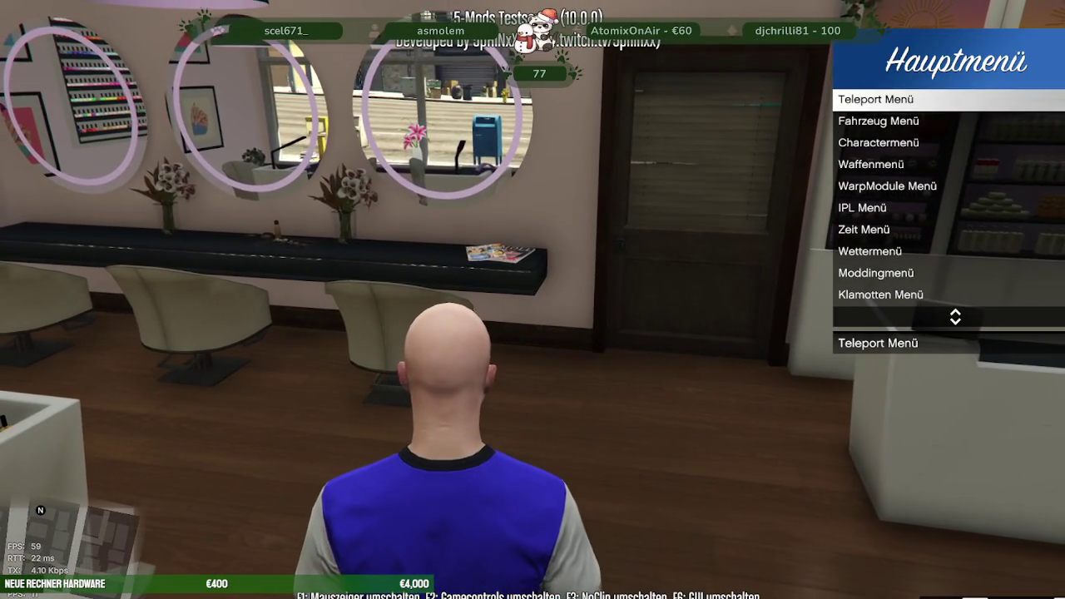
key(Down)
key(Down)
key(Down)
key(Down)
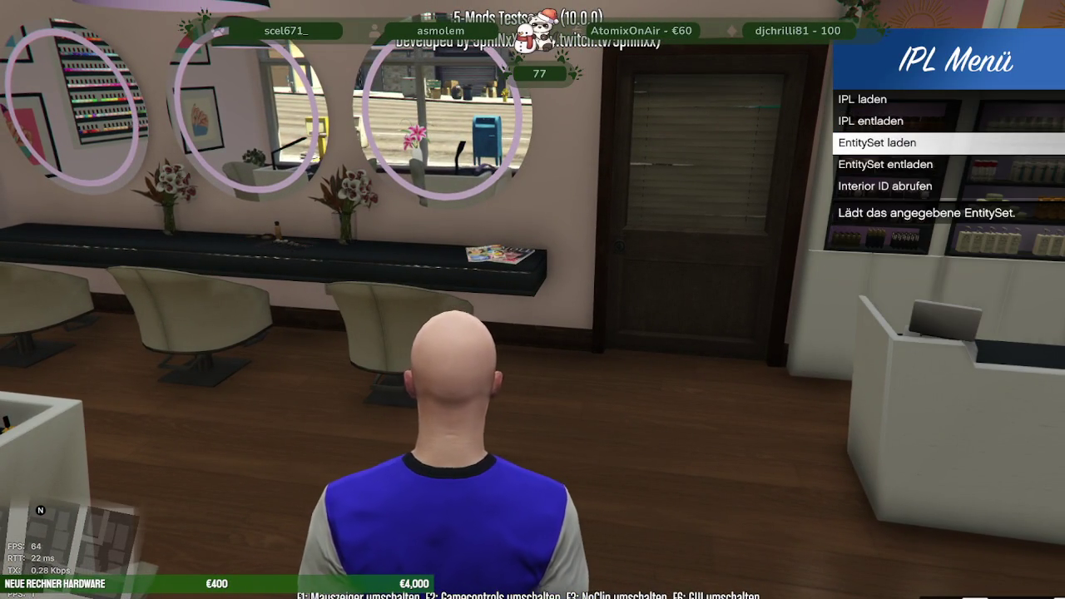
text(den)
key(Return)
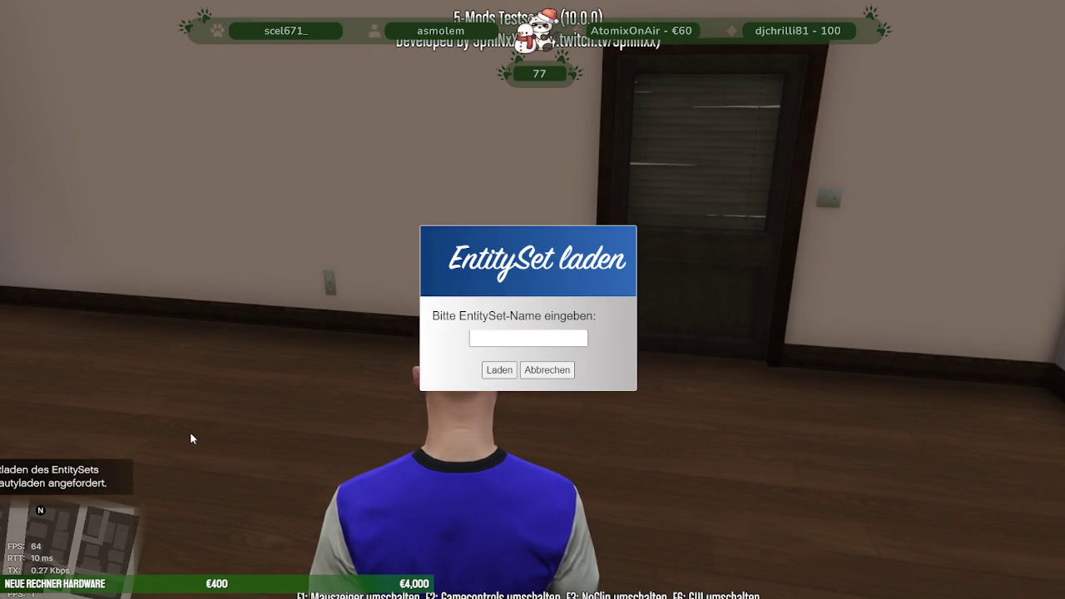
Load the kiosk entity set and walk toward its vending machines.
text(sk)
key(Return)
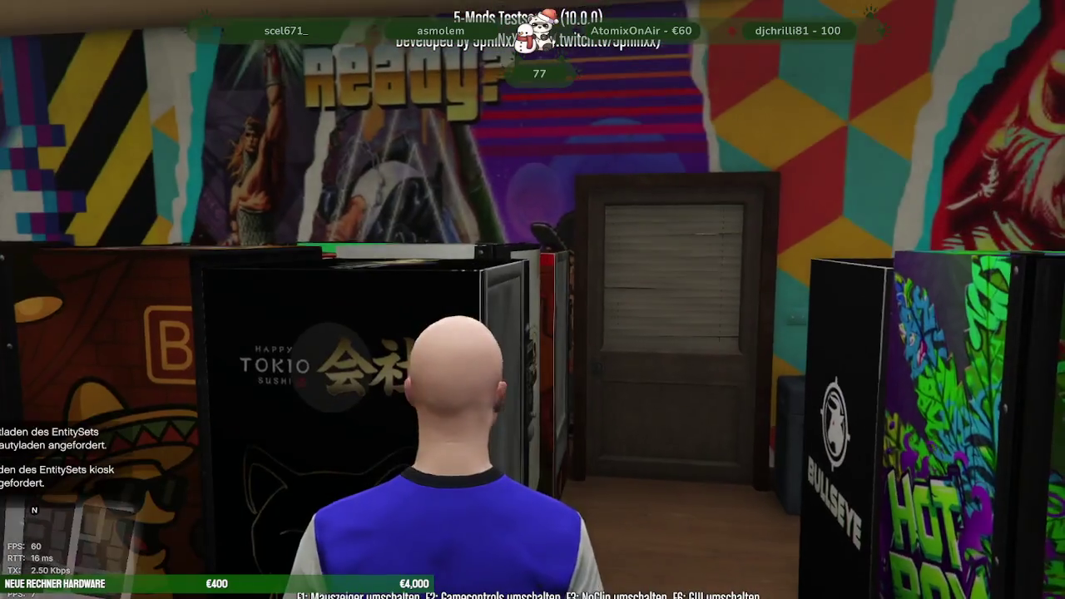
key(w)
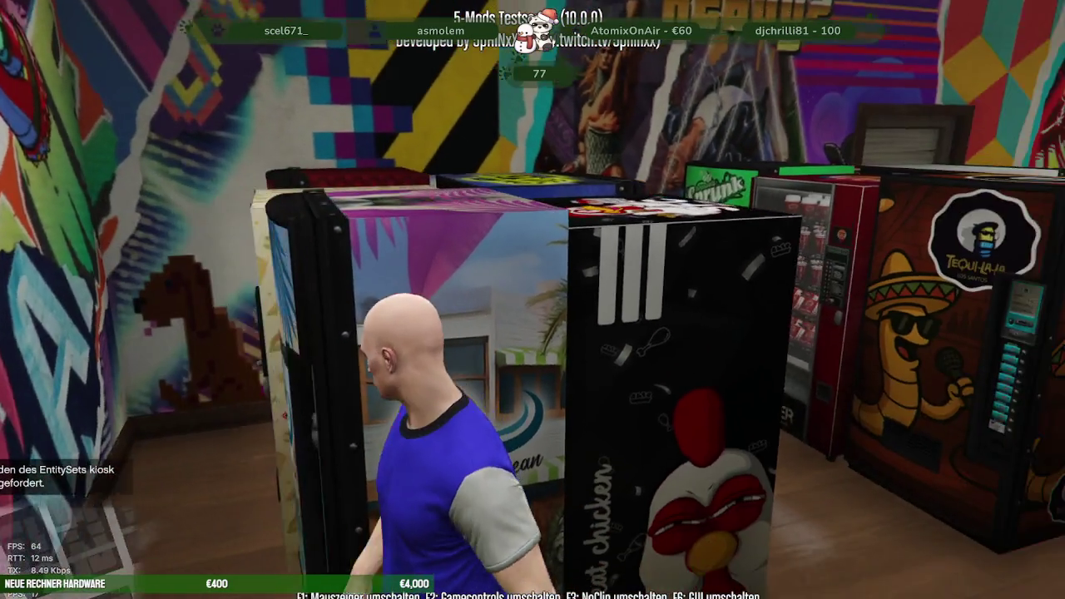
Walk out of the kiosk onto the sidewalk past the record store, then return to CodeWalker.
key(w)
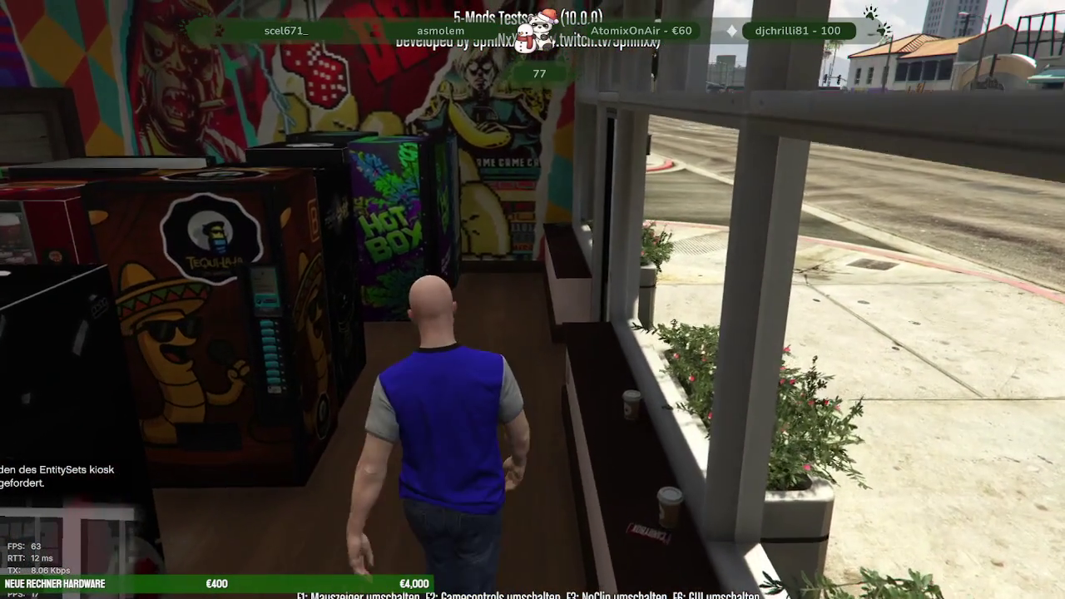
key(w)
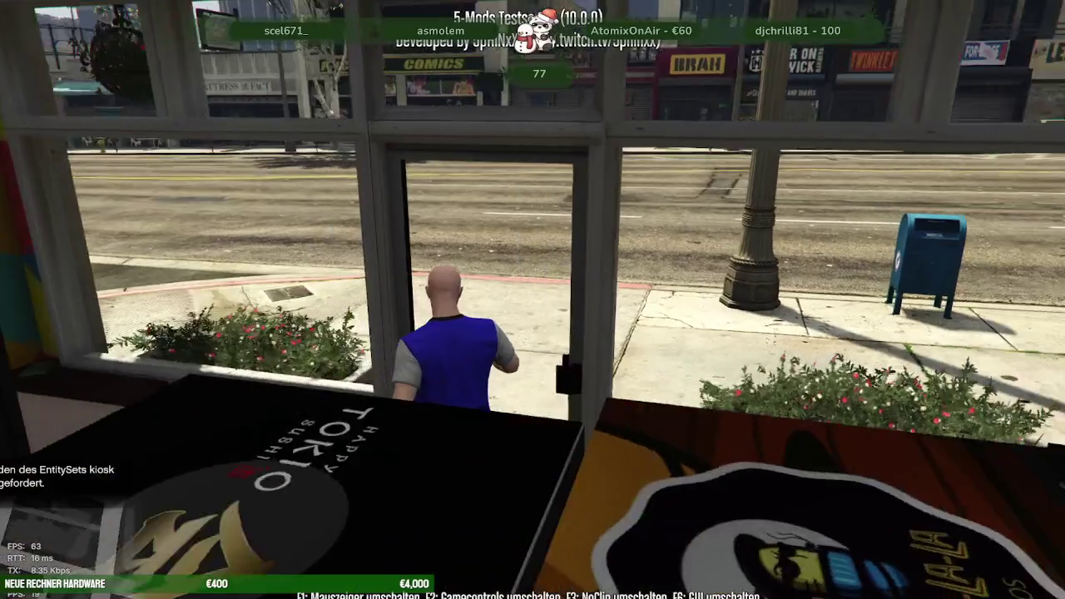
key(w)
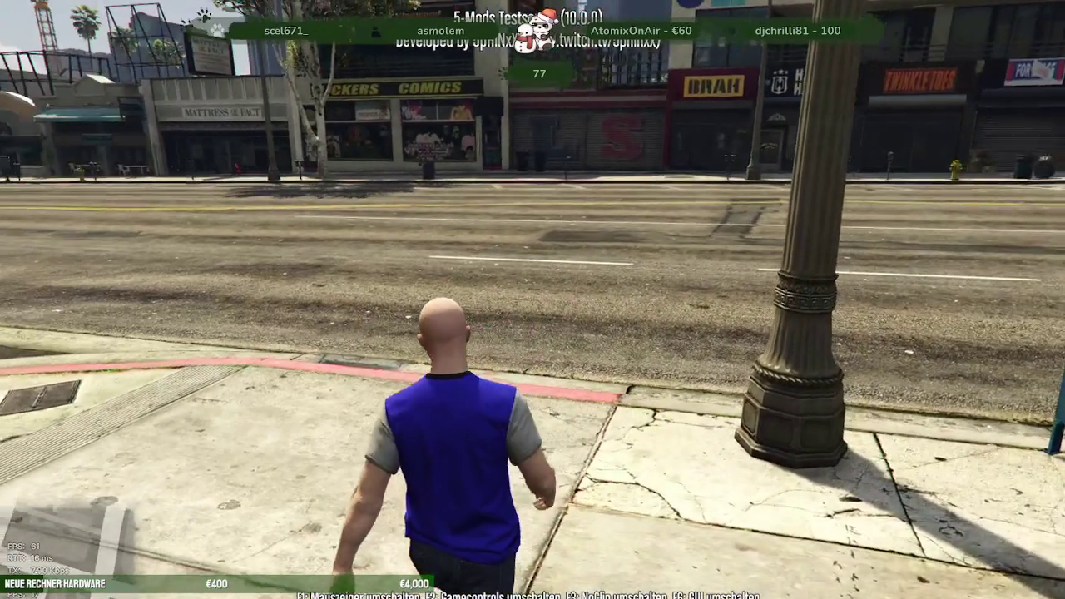
key(w)
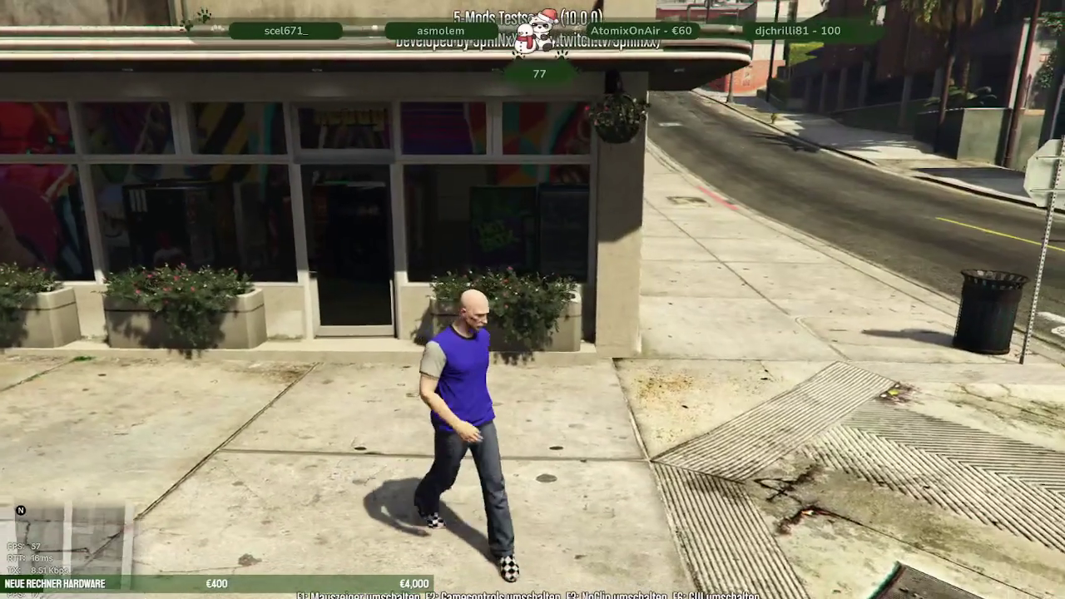
key(w)
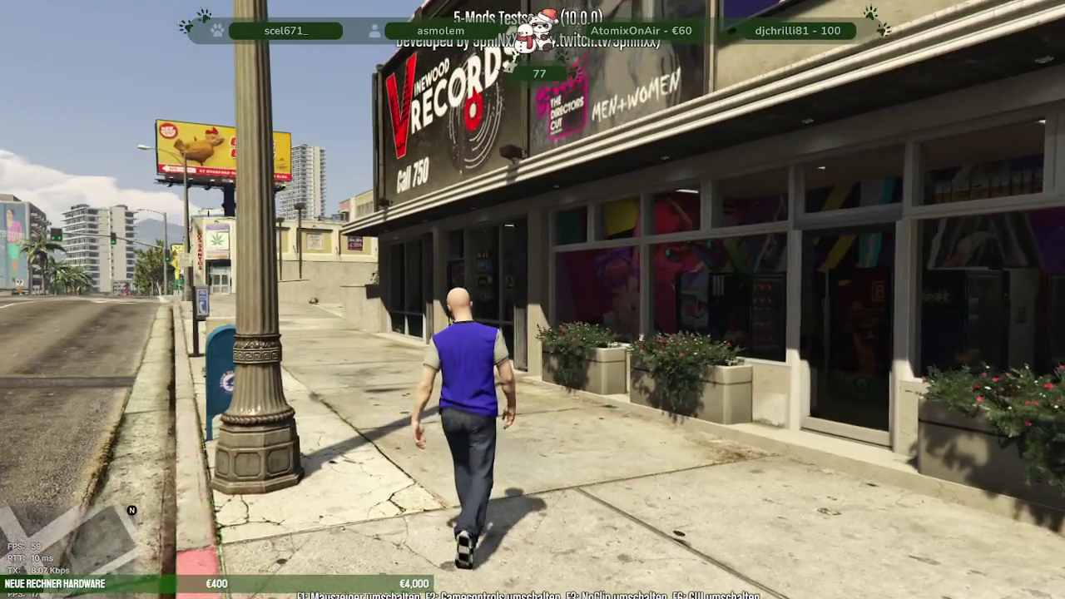
key(F8)
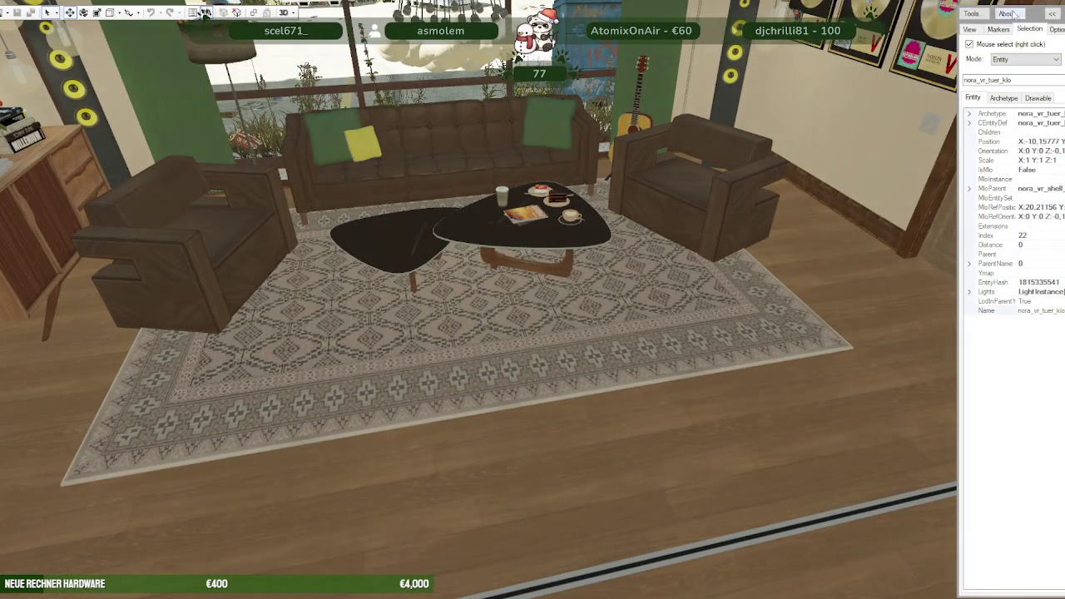
Quit the CodeWalker world viewer and close the Meta Editor window.
click(204, 12)
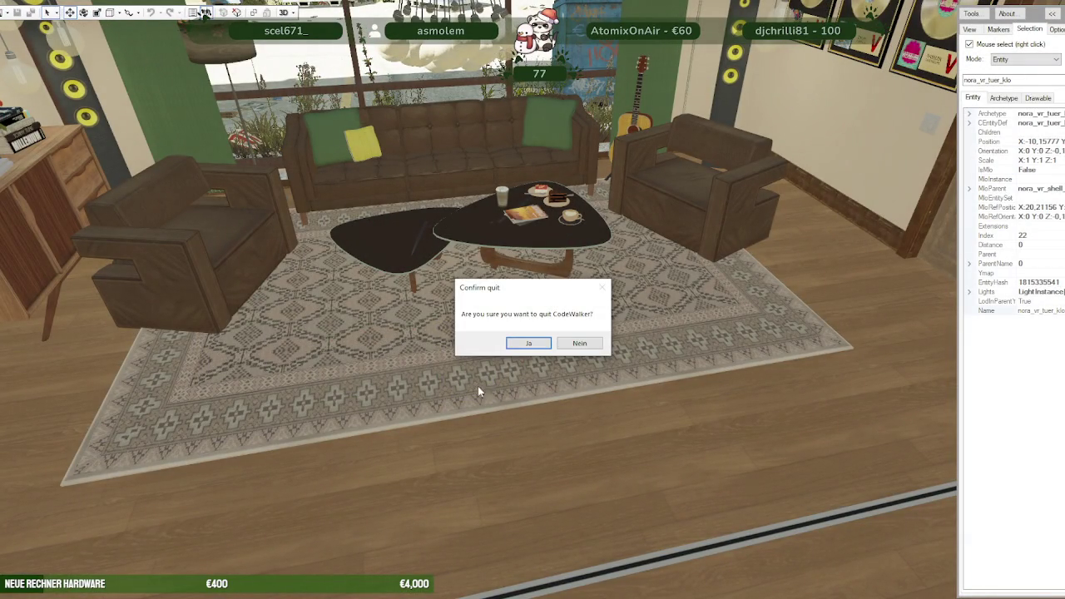
click(599, 343)
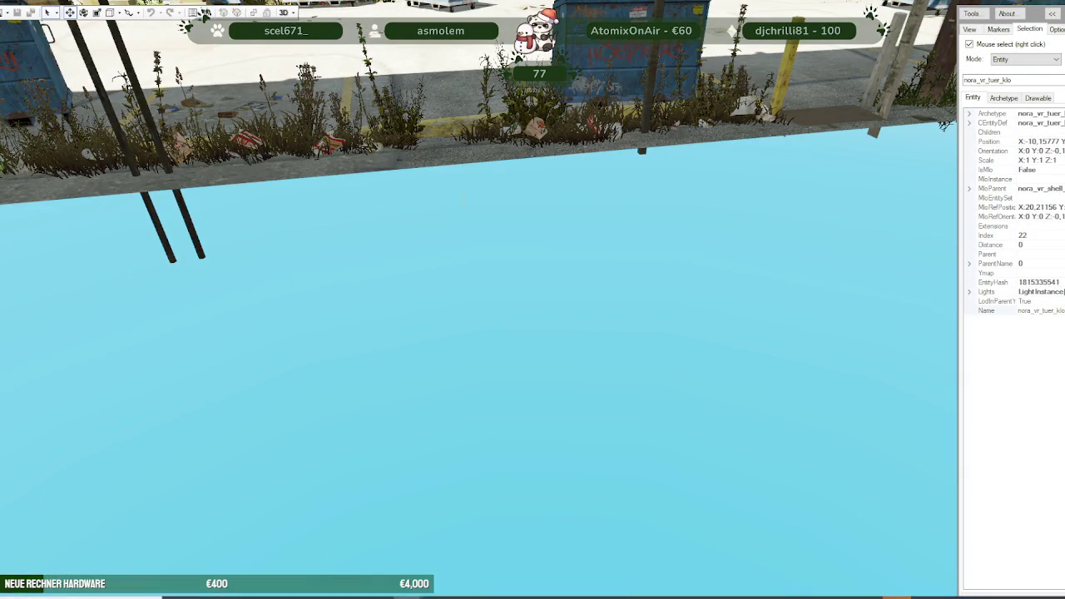
key(alt+Tab)
click(486, 9)
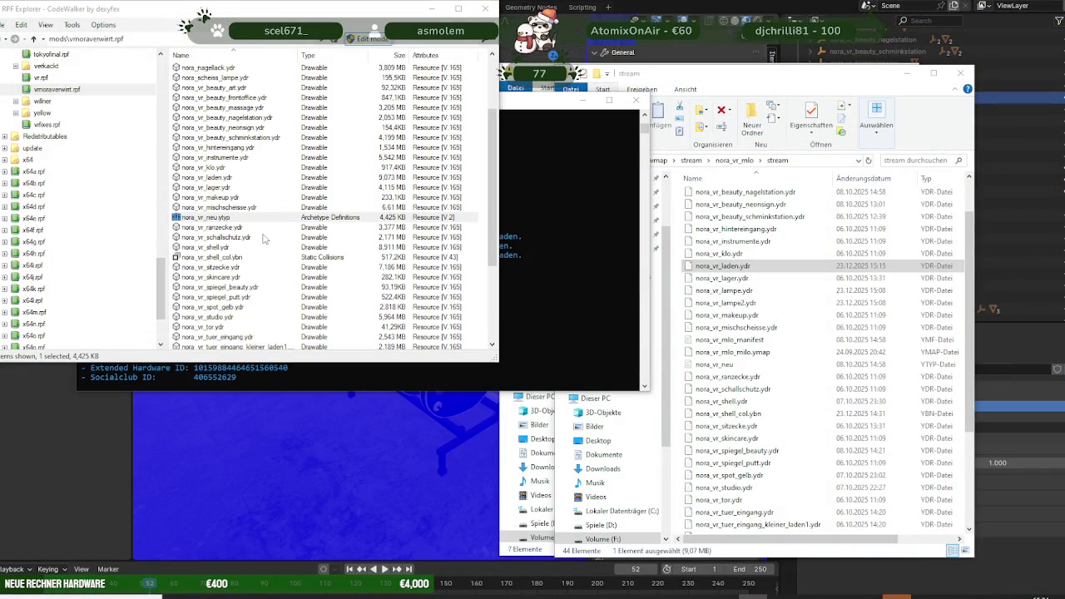
List the four packed fix files in vfixes.rpf, then close Blender without saving.
click(55, 125)
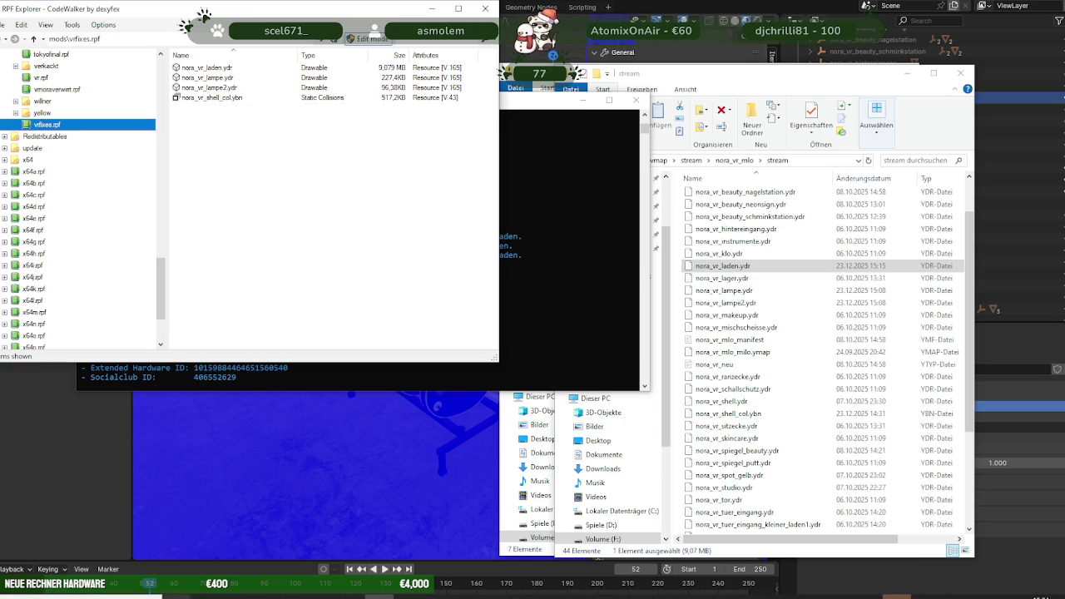
click(148, 549)
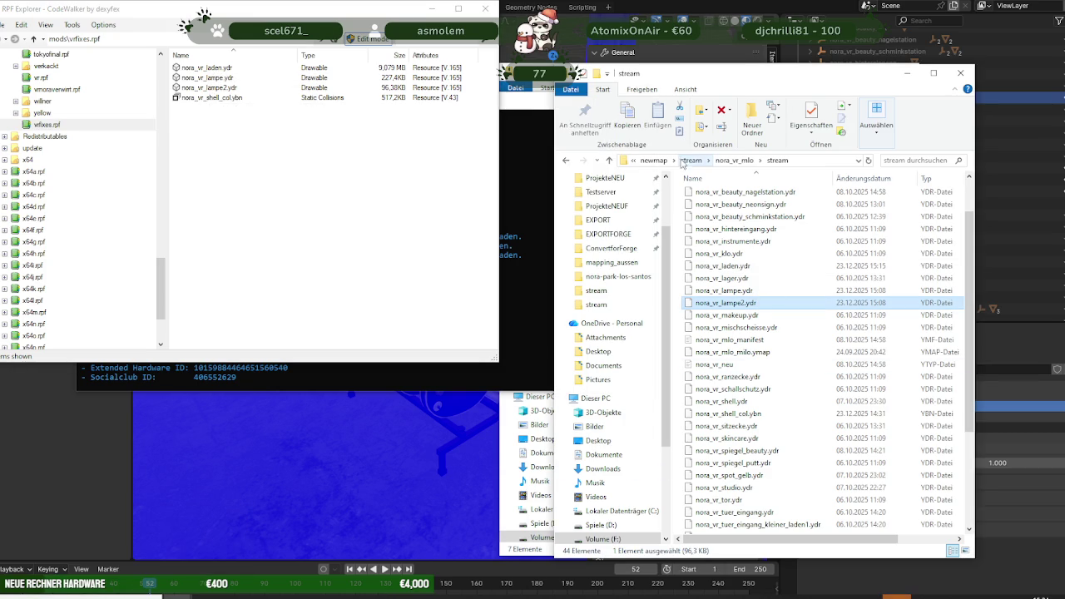
scroll(606, 194, up, 2)
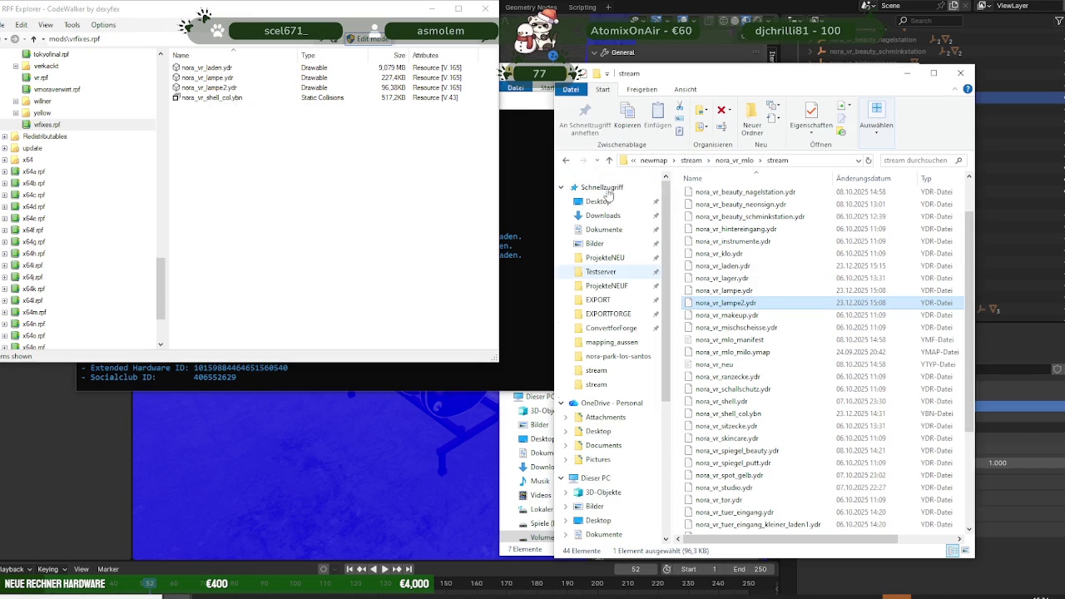
scroll(606, 194, up, 1)
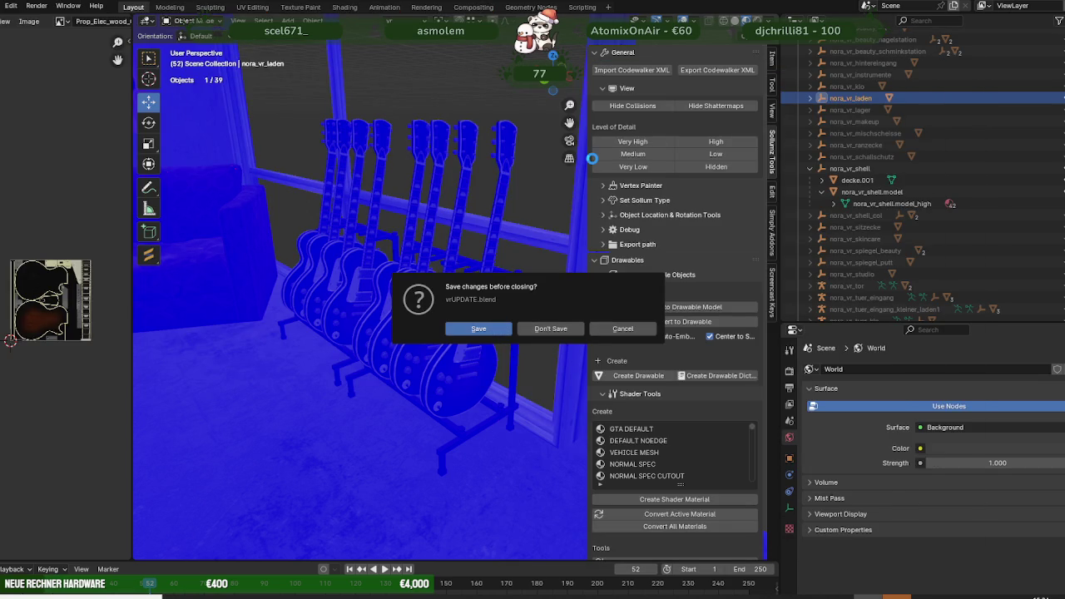
key(Escape)
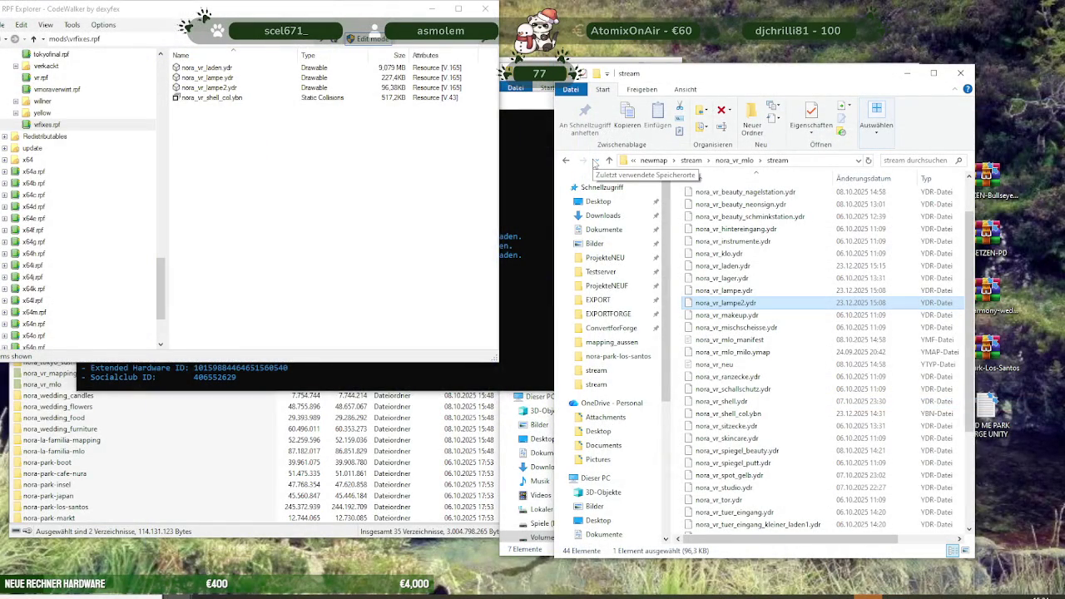
Close the stream folder, fixesPANDA folder and MLO_MAPPING archive, and stop the alt:V server.
click(960, 73)
click(778, 83)
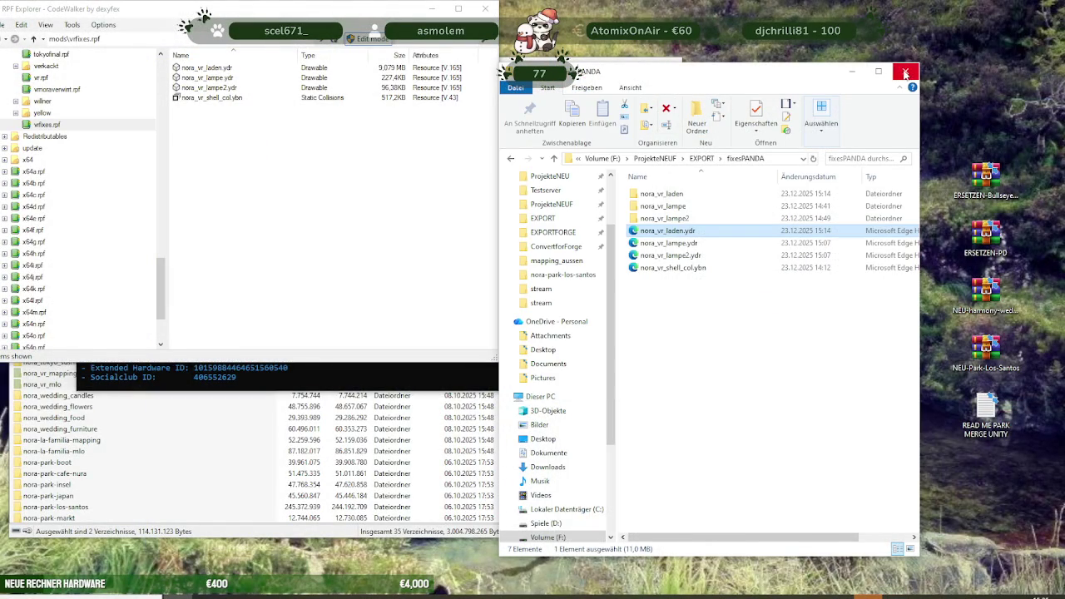
click(905, 71)
click(583, 76)
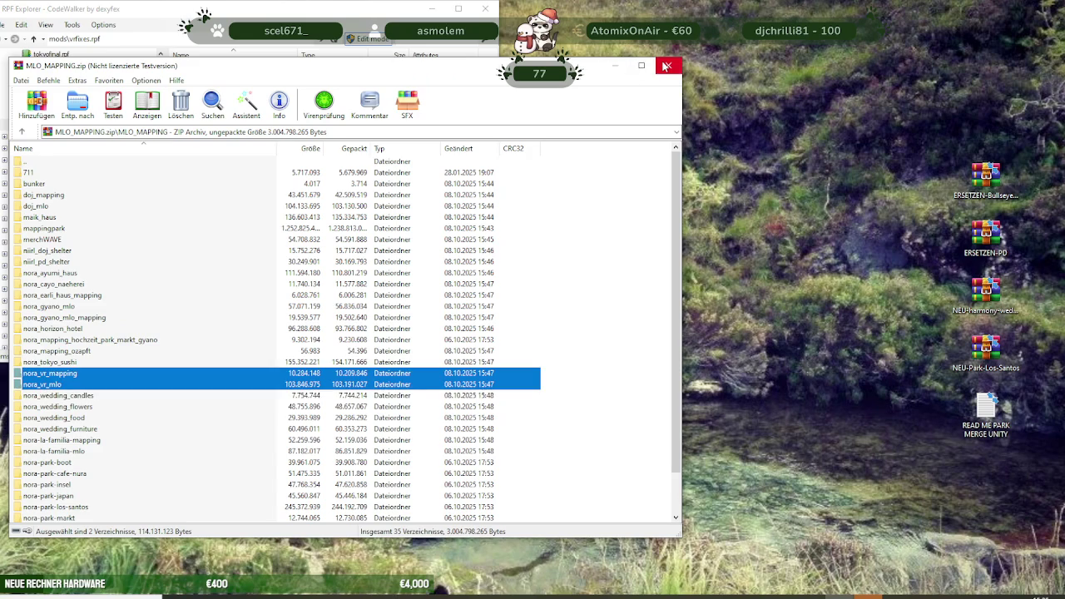
click(667, 66)
click(574, 113)
click(637, 101)
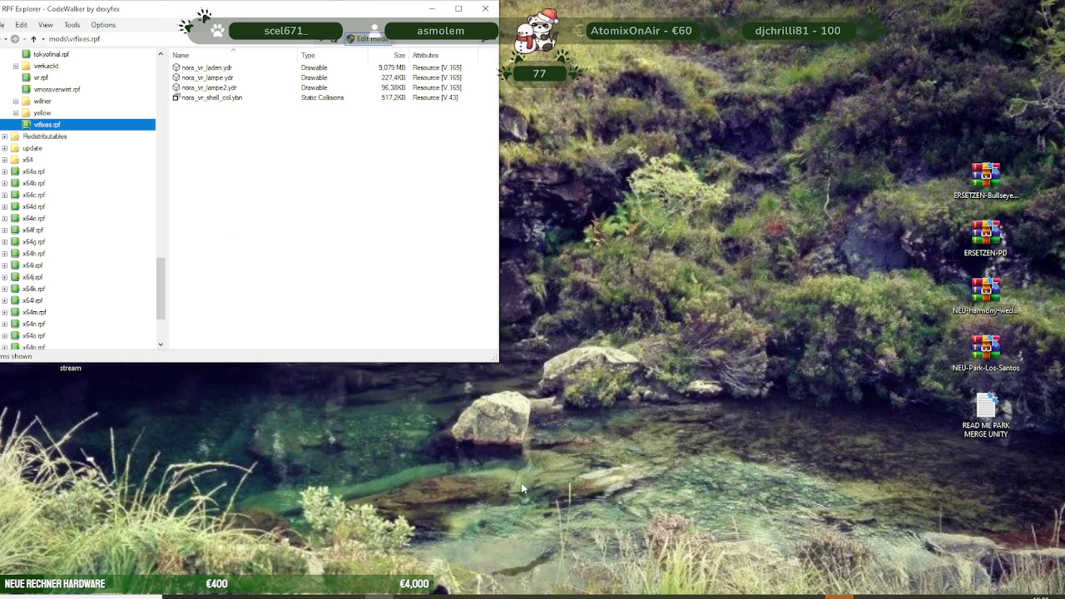
Create and open a new desktop folder named fixesVR.
right_click(675, 358)
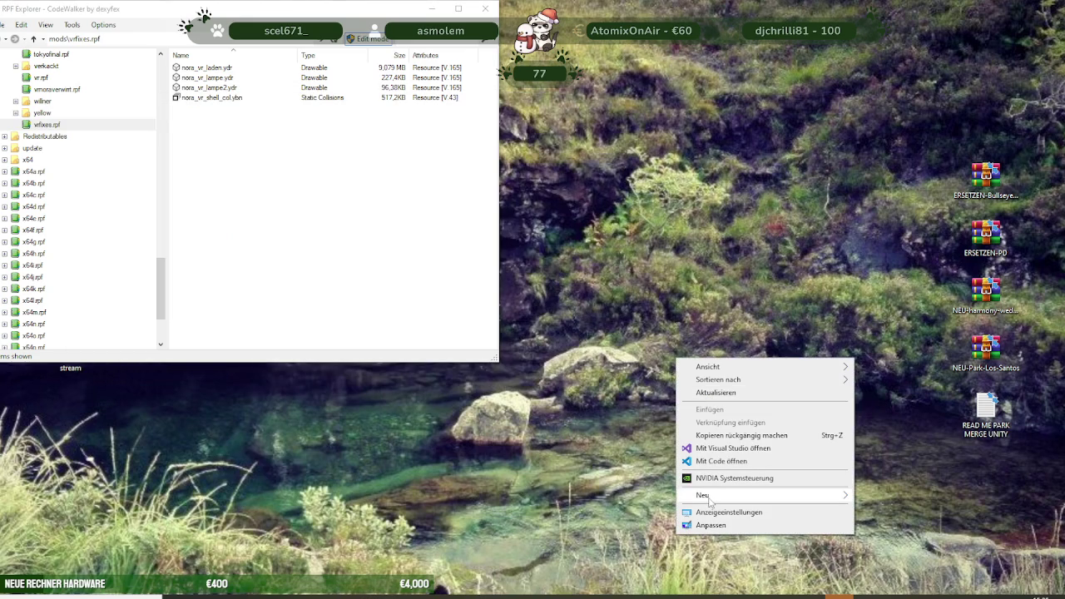
mouse_move(764, 495)
click(883, 360)
text(fixesVR)
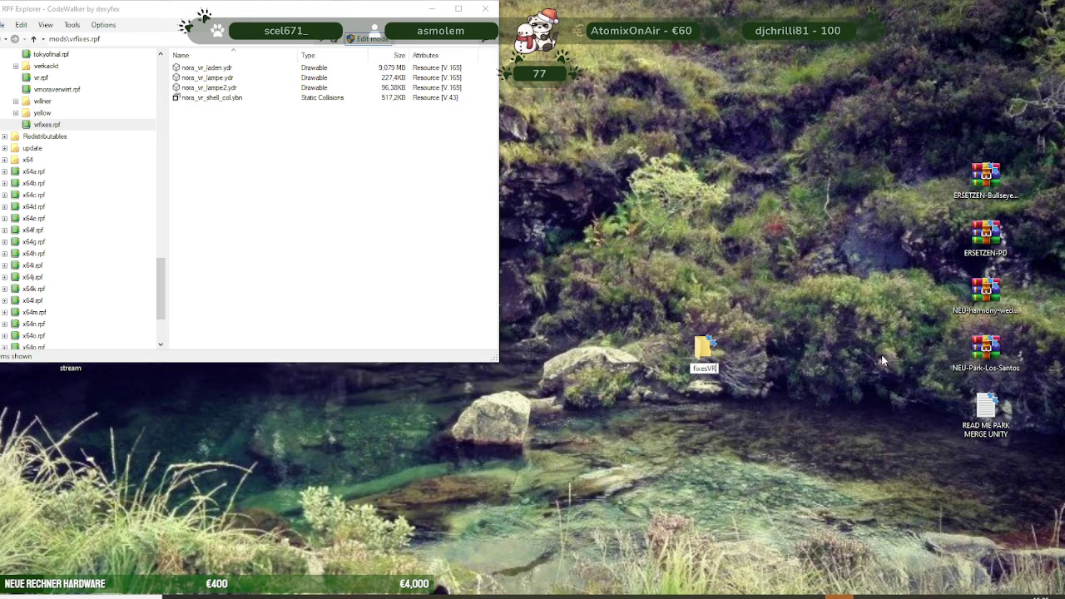
key(Return)
double_click(704, 354)
Copy the four fixed files from vfixes.rpf into fixesVR.
click(207, 68)
shift+click(212, 87)
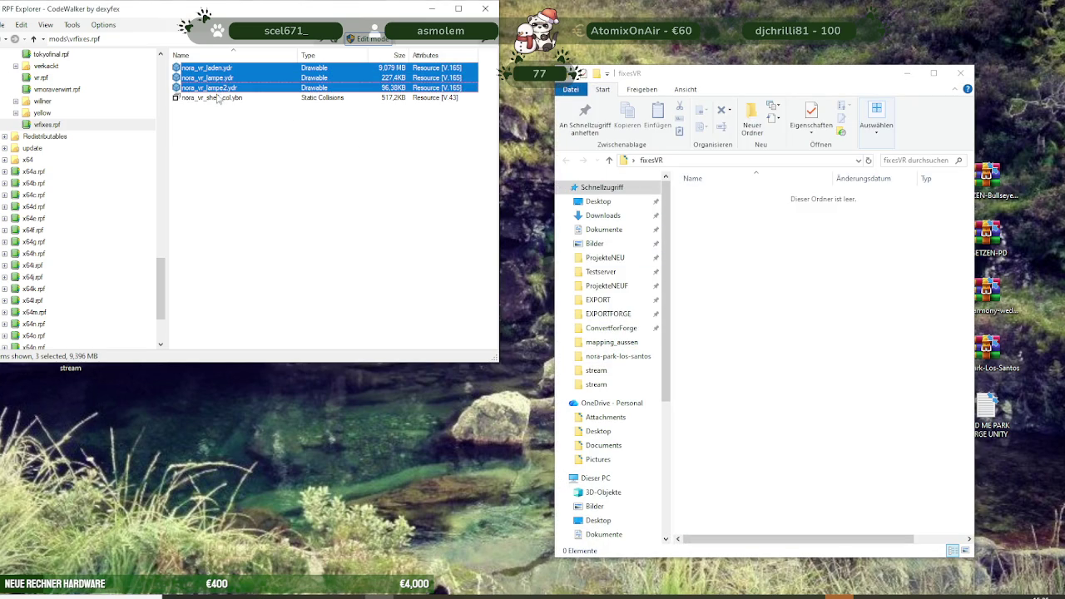
shift+click(220, 97)
drag(218, 86, 792, 353)
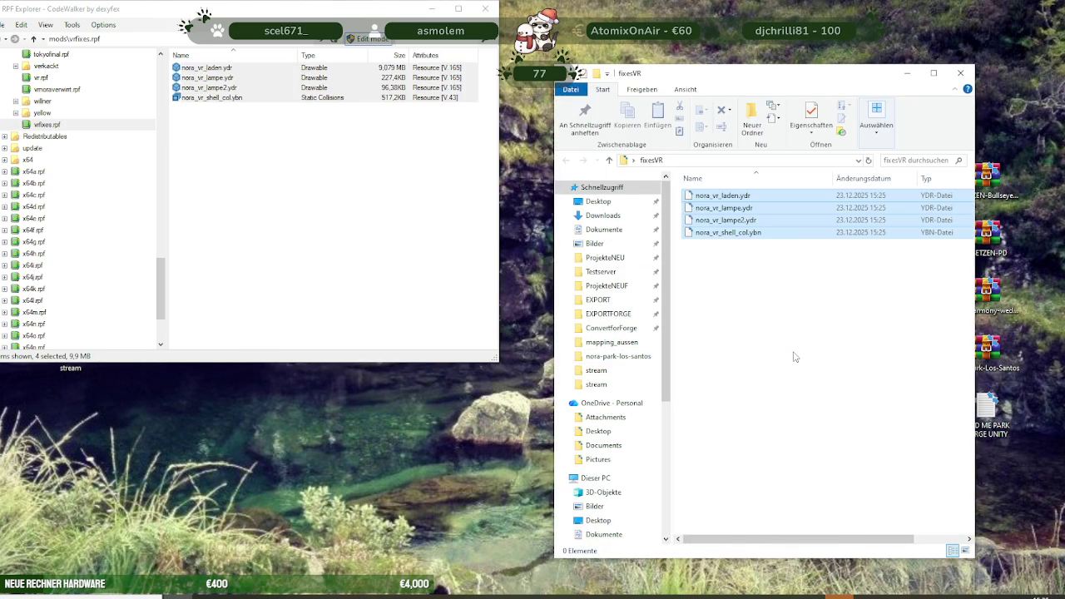
Compress the fixesVR folder into a ZIP archive on the desktop.
click(960, 73)
right_click(705, 360)
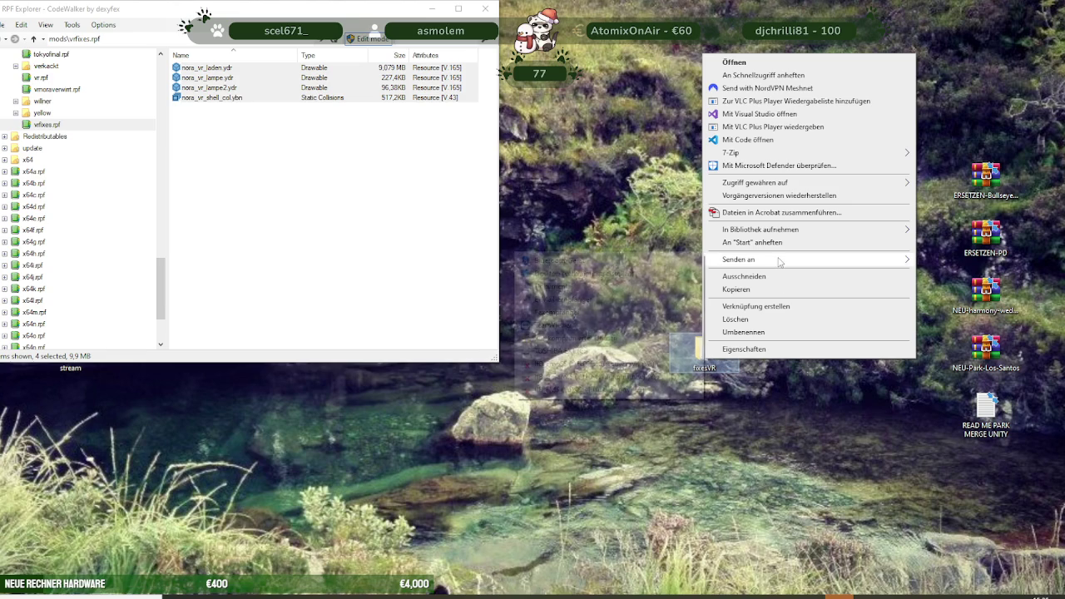
mouse_move(774, 259)
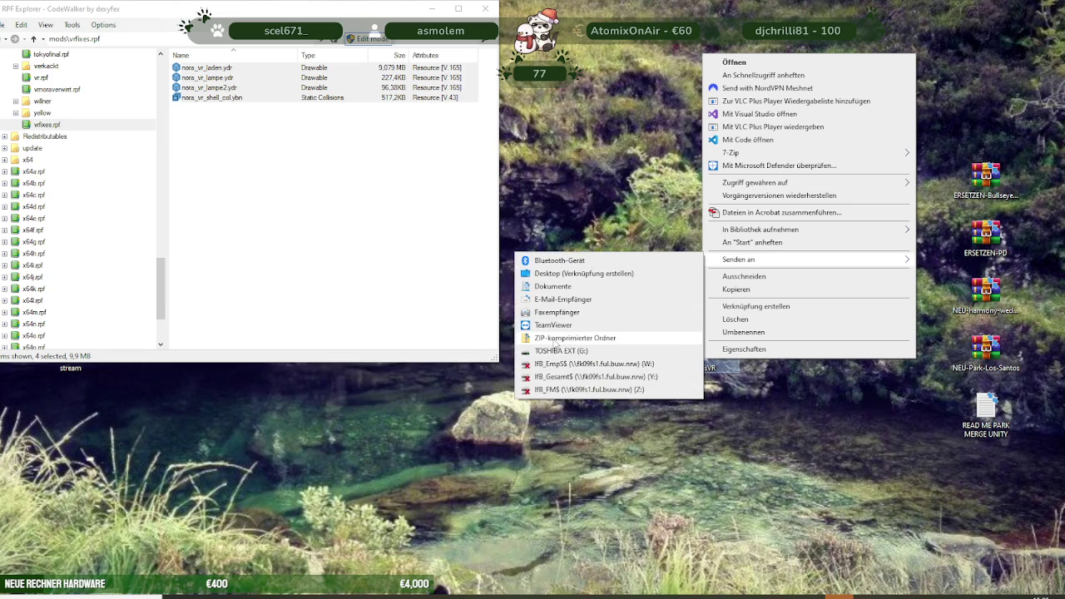
click(555, 339)
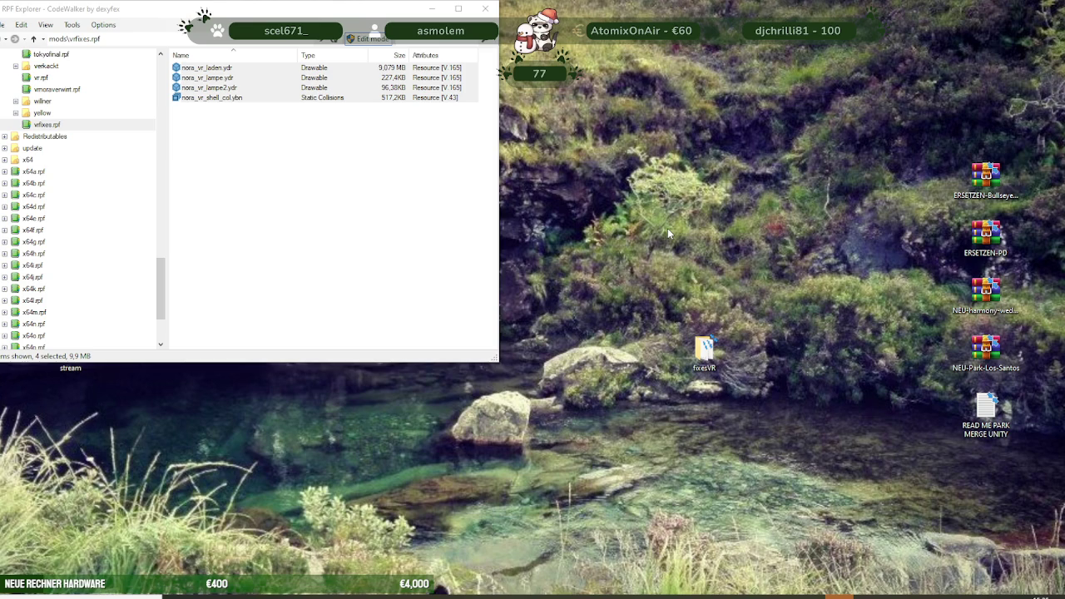
click(432, 10)
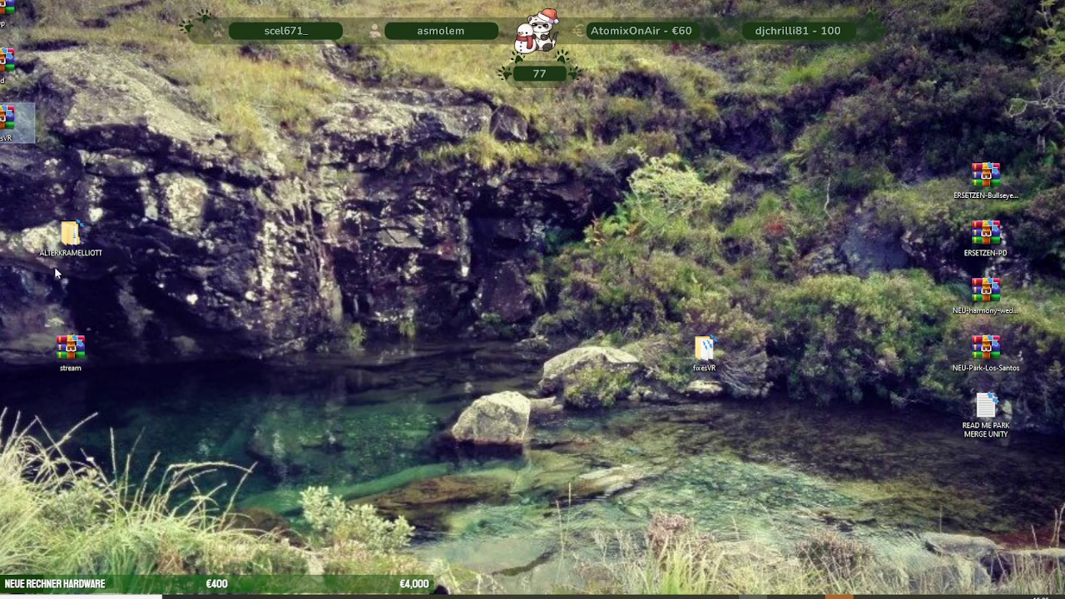
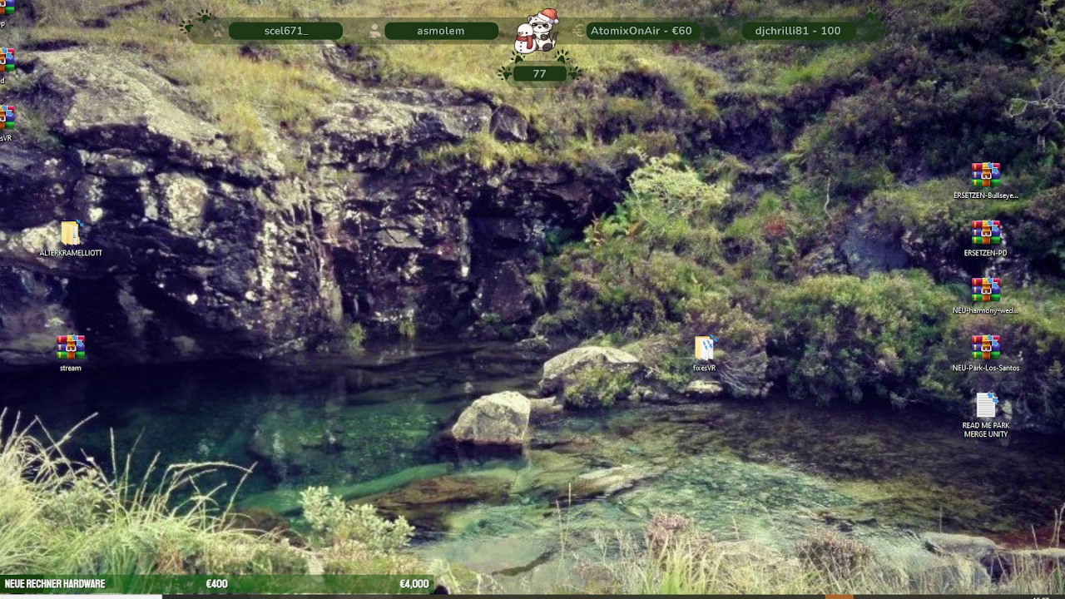
Launch Blender and delete the default cube, camera and light from the startup scene.
click(437, 596)
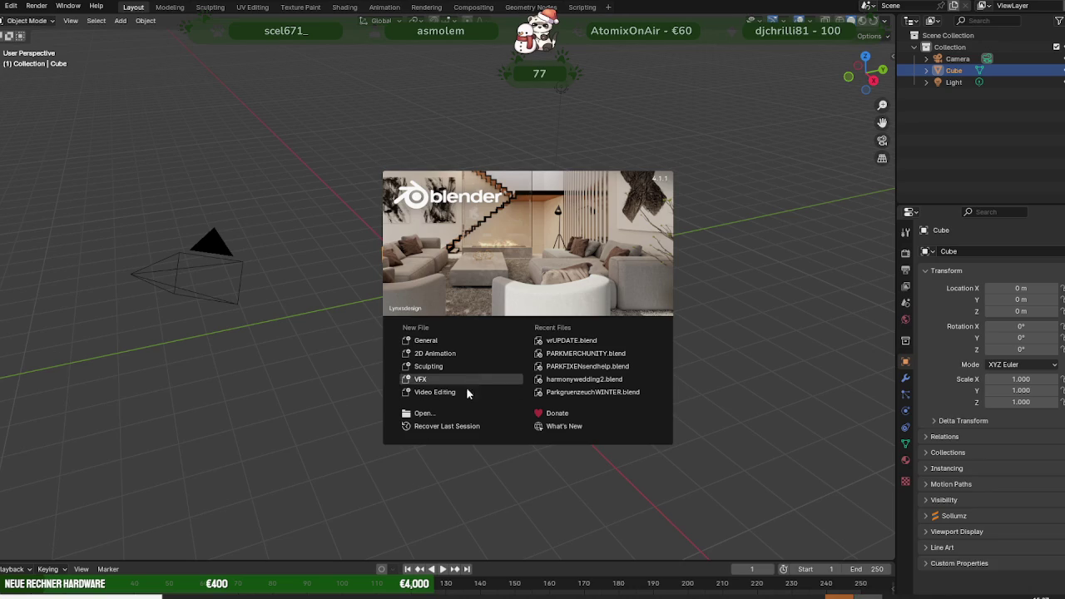
click(385, 489)
scroll(386, 489, down, 8)
drag(282, 257, 627, 418)
key(Delete)
scroll(627, 418, up, 8)
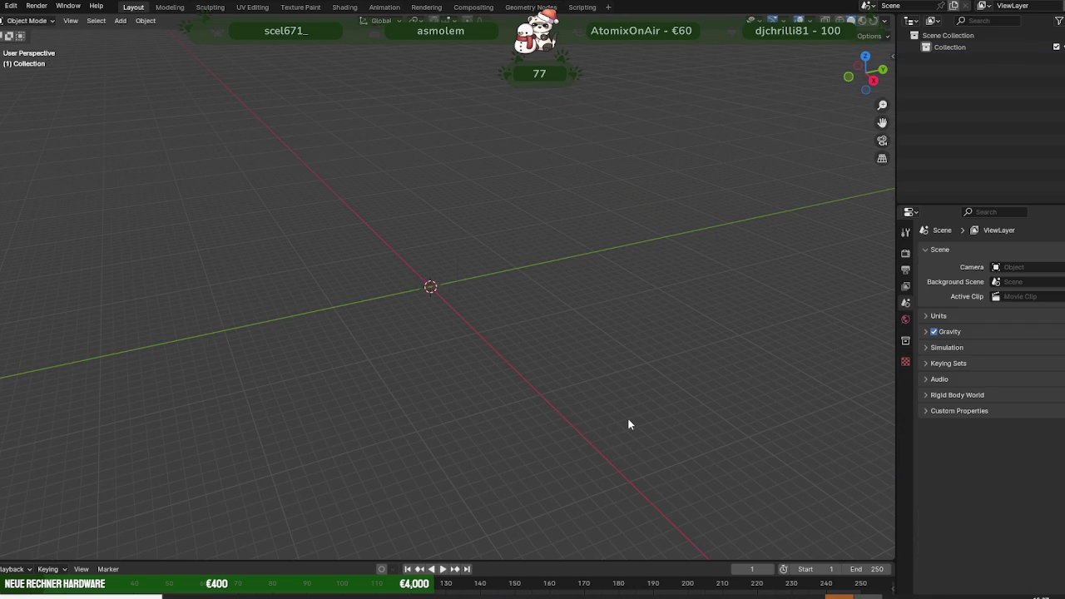
Open the nora_gyano interior project from recent files without saving, then select Prop_sync_door04.001.
click(3, 6)
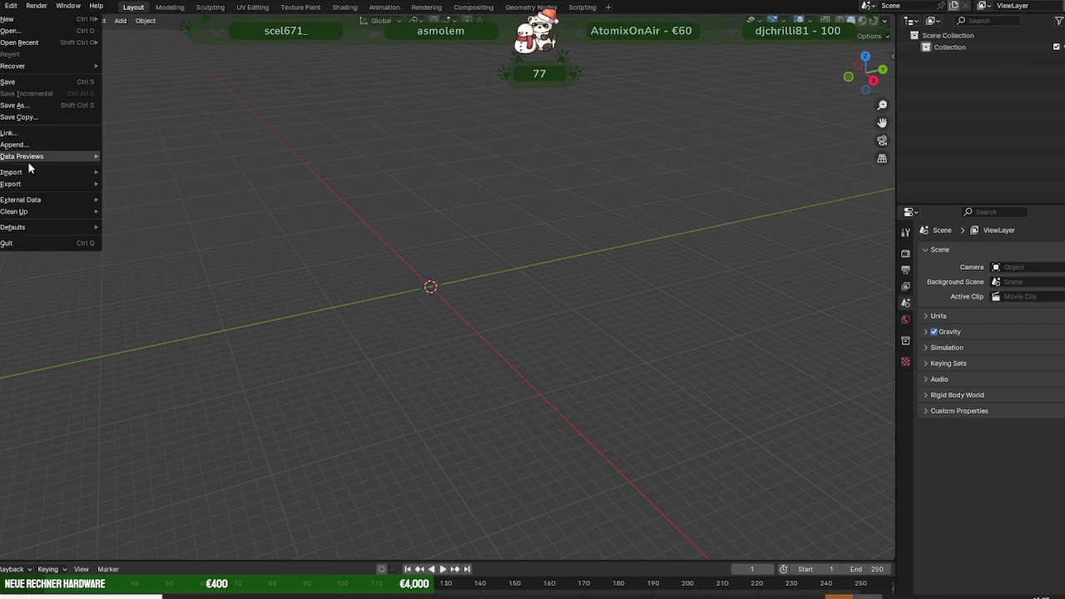
mouse_move(20, 43)
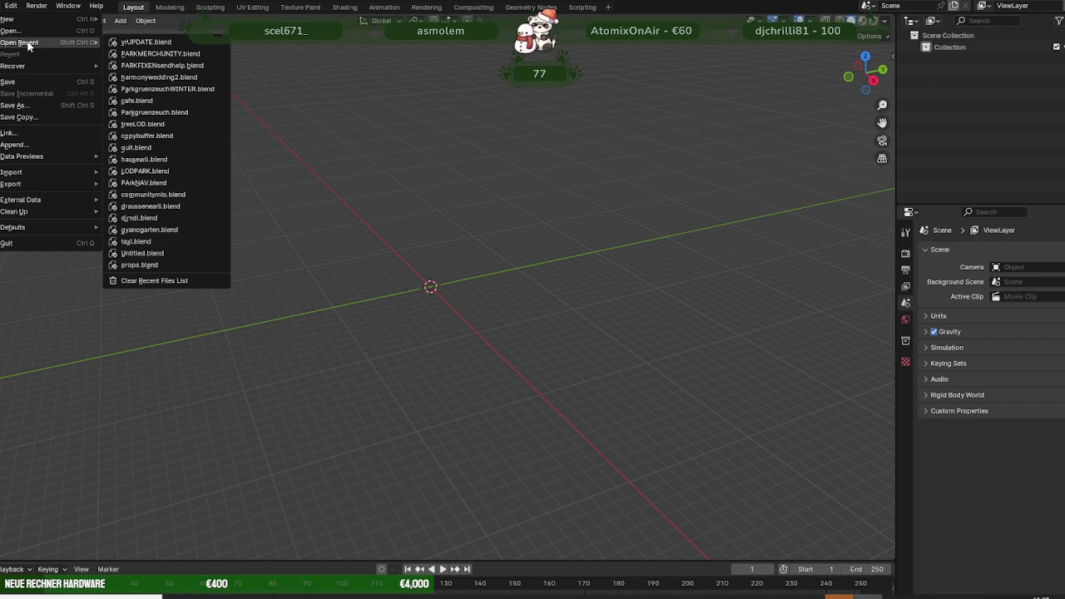
click(154, 194)
click(569, 324)
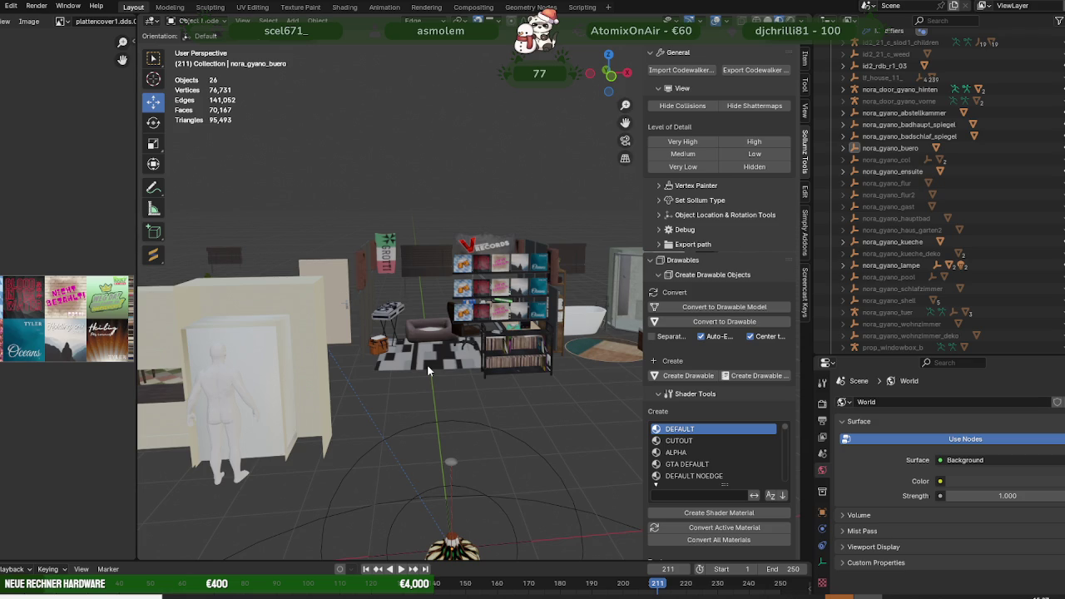
click(943, 134)
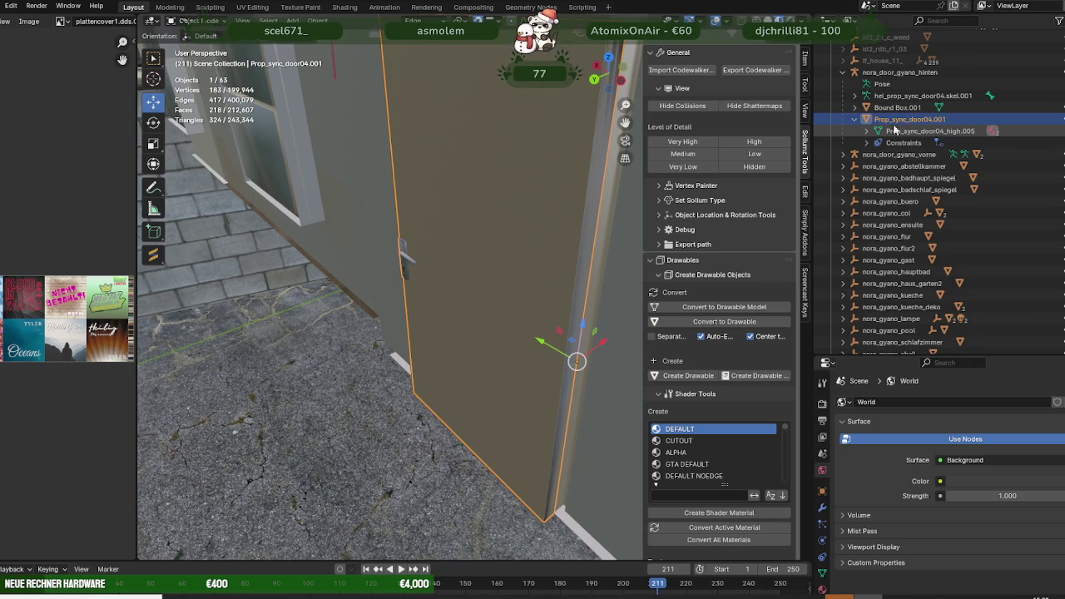
Remove unused material slots from both Prop_sync_door04 door objects (.001 and .002).
right_click(331, 126)
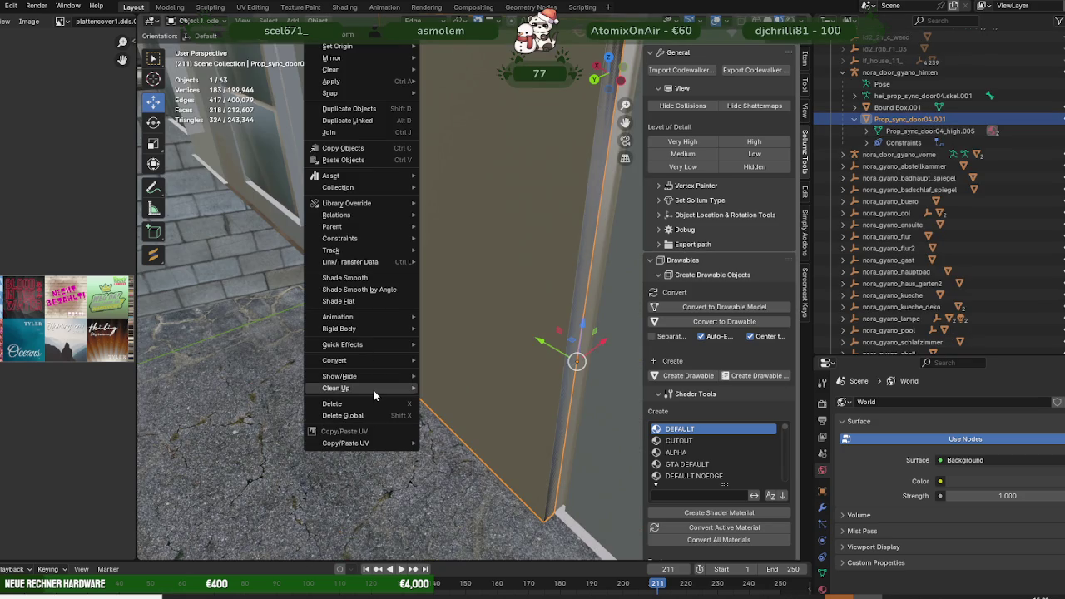
mouse_move(336, 388)
click(455, 425)
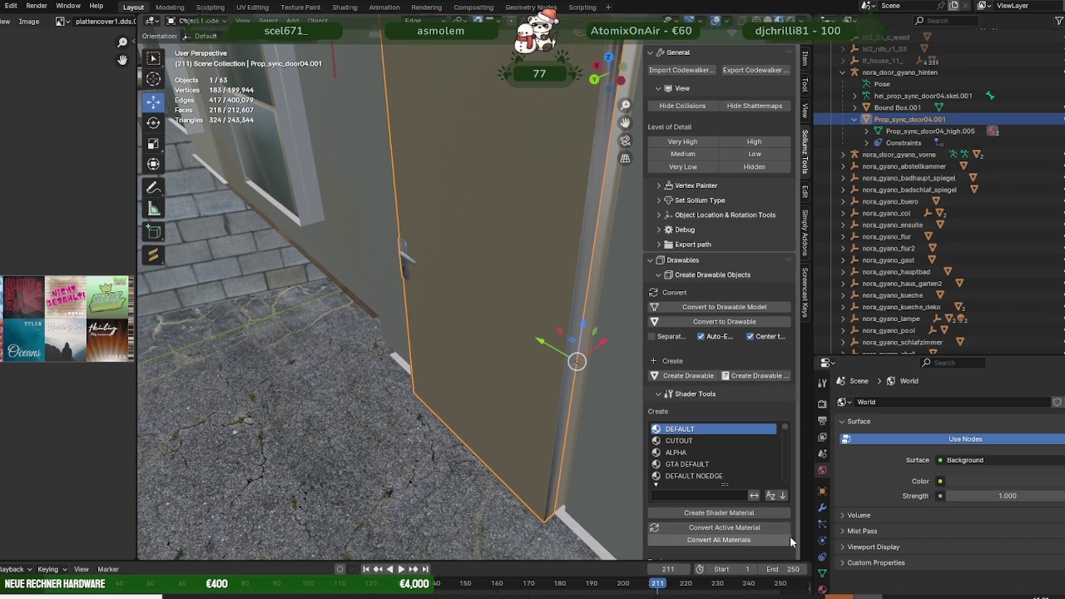
scroll(765, 516, down, 4)
scroll(749, 466, down, 1)
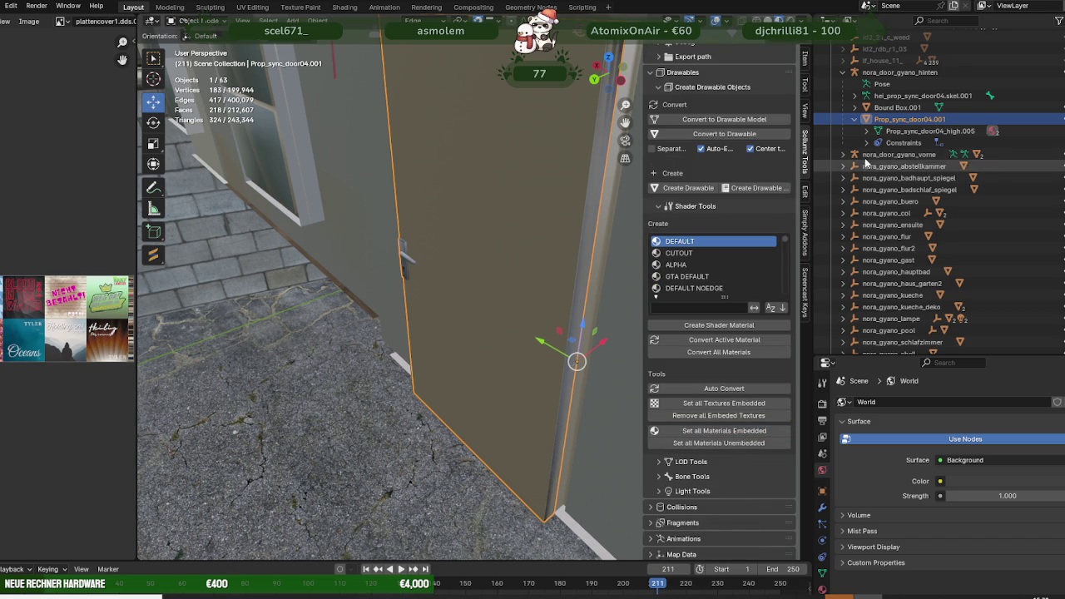
click(843, 72)
click(843, 84)
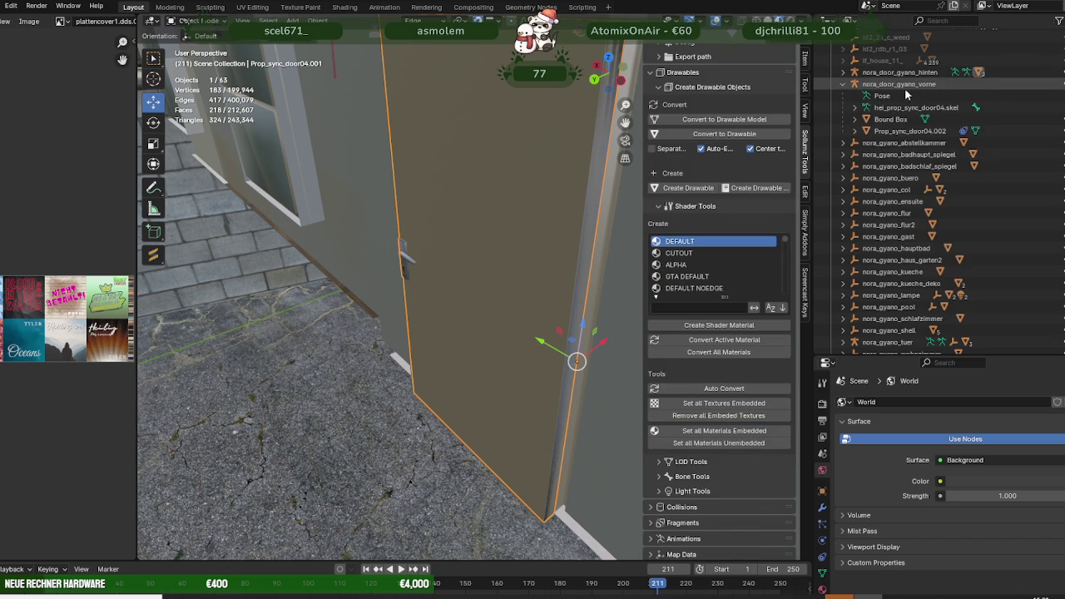
click(899, 131)
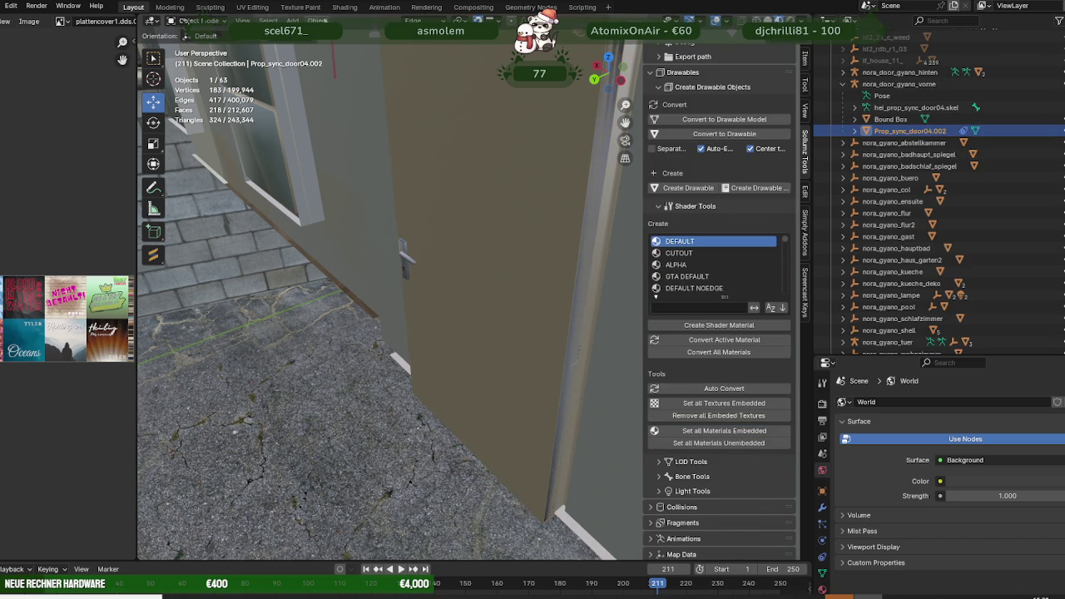
click(317, 20)
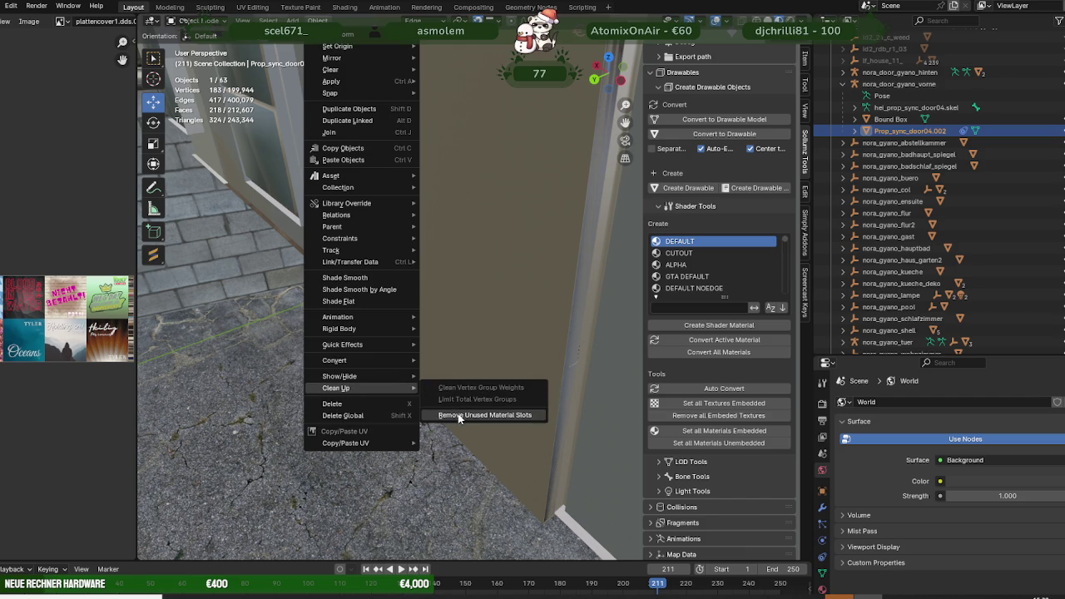
click(463, 418)
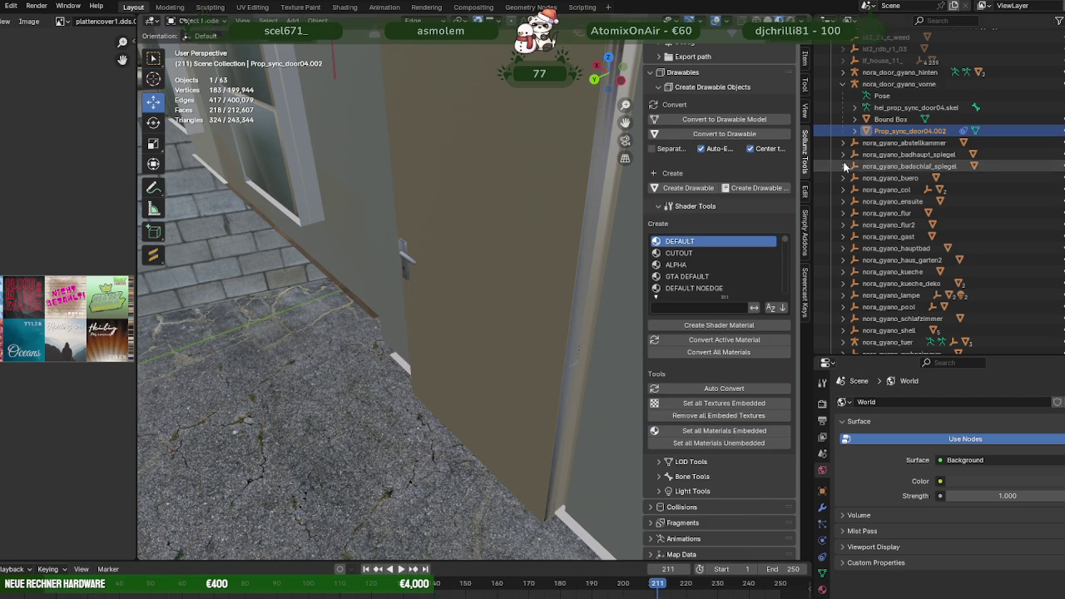
Strip unused material slots from prop_washer_02.model and set all its materials embedded.
click(842, 84)
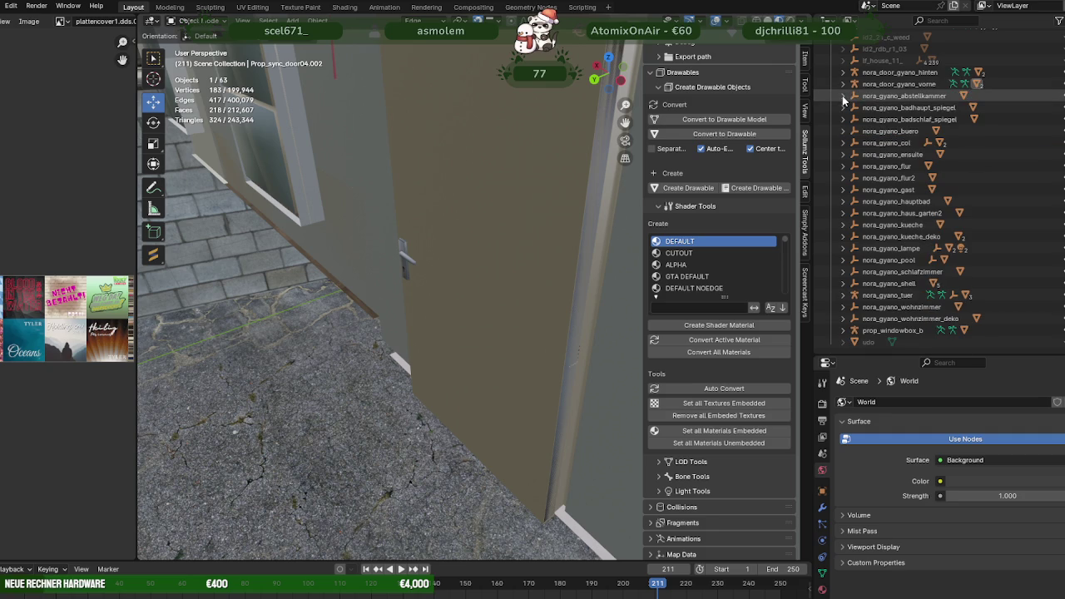
click(843, 96)
click(910, 107)
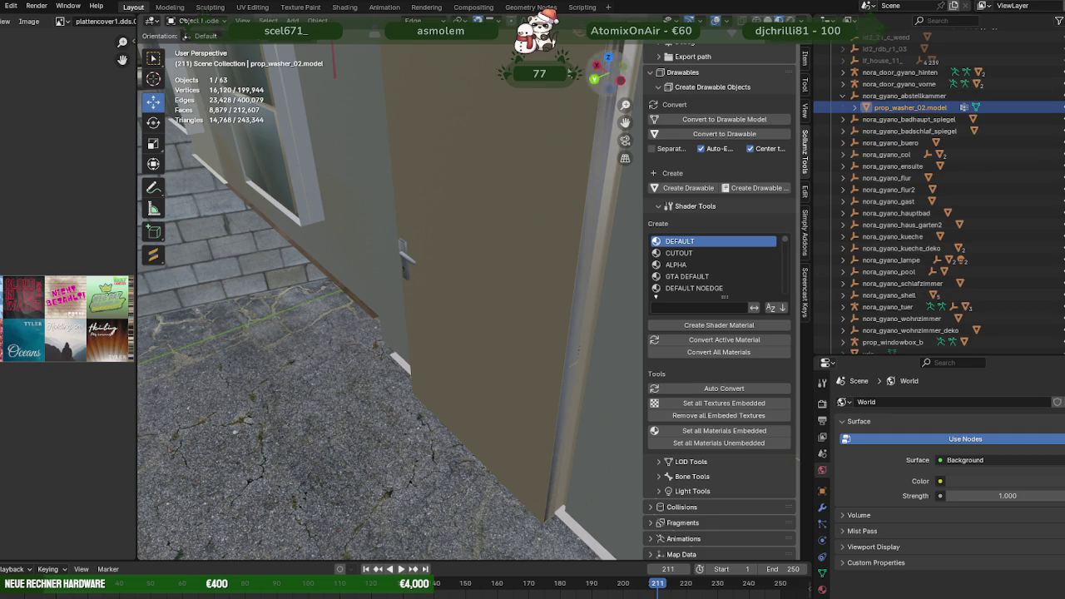
click(318, 20)
mouse_move(337, 388)
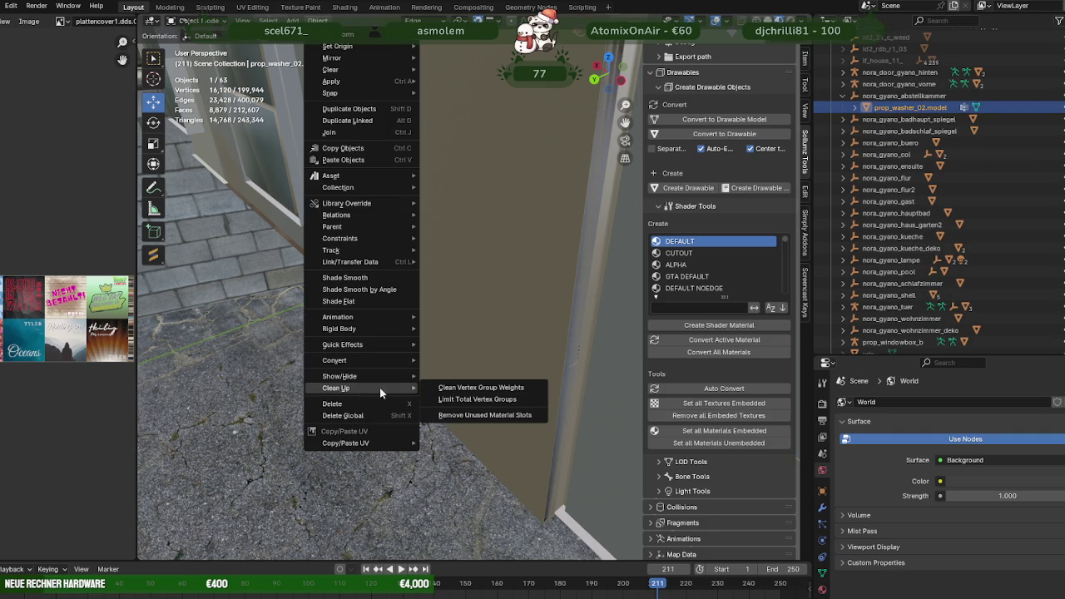
click(457, 416)
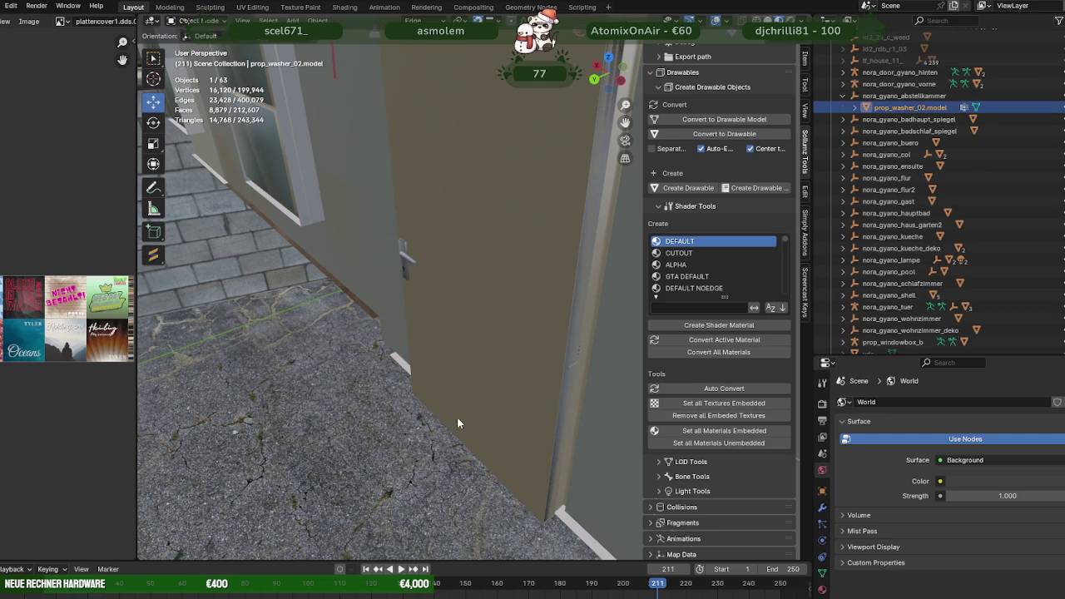
click(707, 432)
Remove unused material slots from both mirror-group sinks, ex_office2b_sinks001.model.001 and .002.
click(842, 97)
click(842, 107)
click(893, 119)
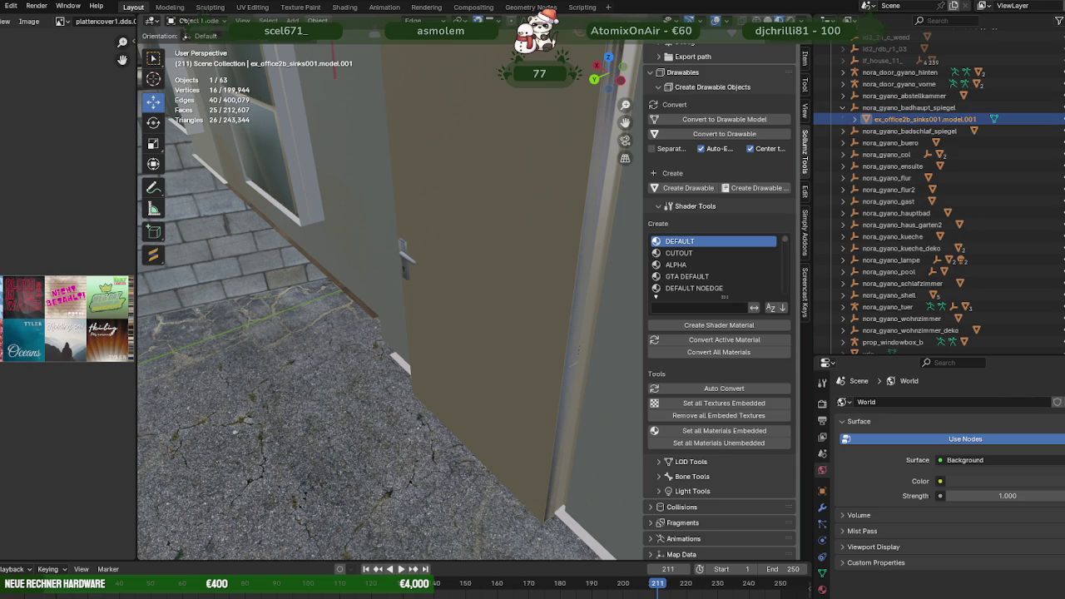
click(317, 19)
click(474, 420)
click(843, 107)
click(843, 119)
click(893, 130)
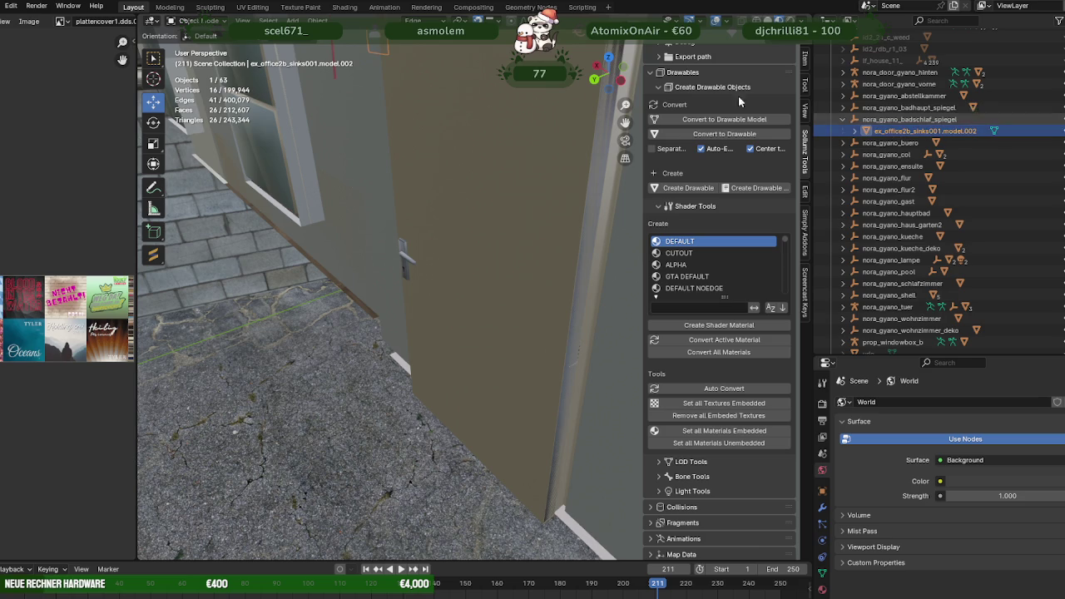
right_click(369, 362)
mouse_move(337, 388)
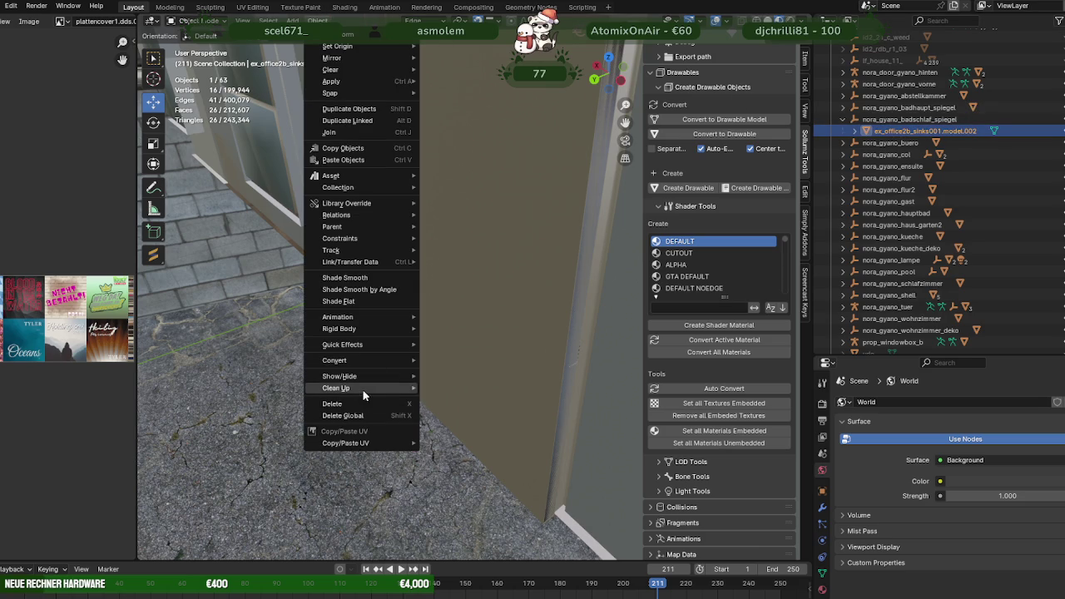
click(463, 413)
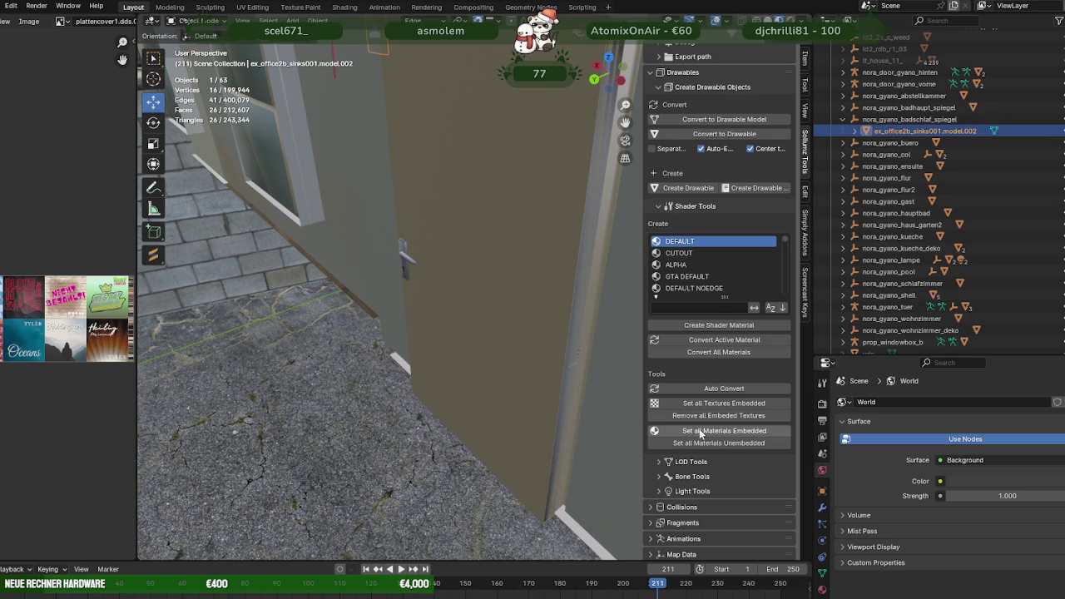
click(843, 119)
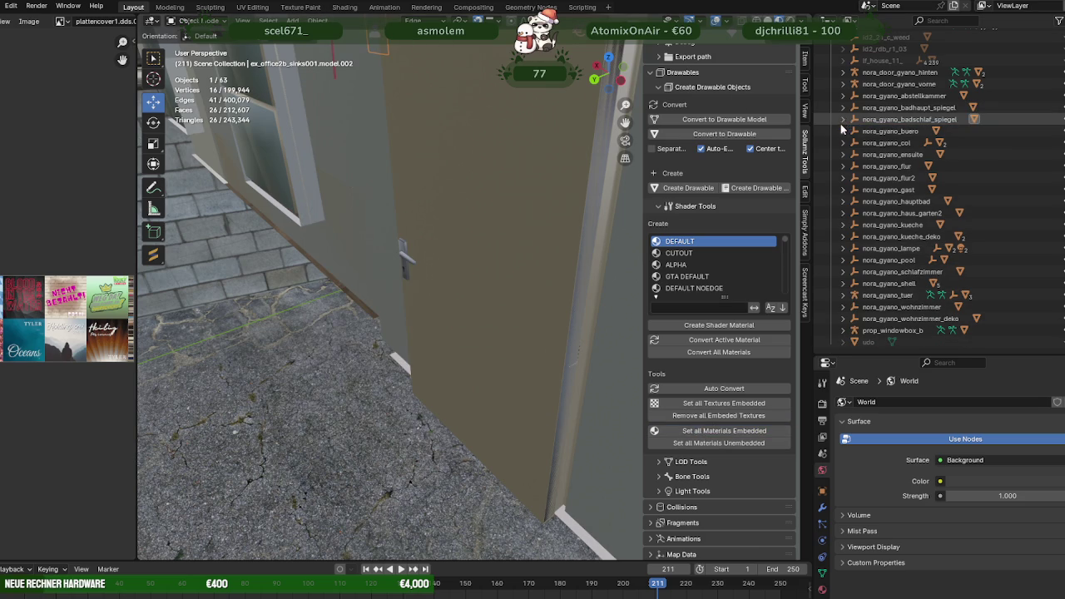
Remove unused material slots from the nora_gyano_buero.model office mesh.
click(842, 131)
click(899, 142)
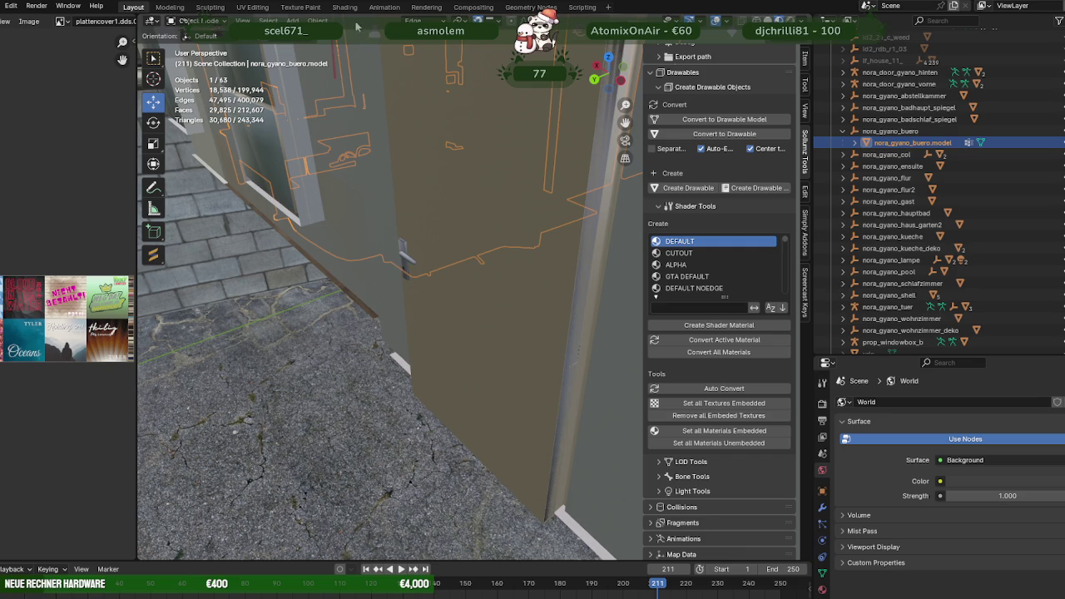
right_click(366, 361)
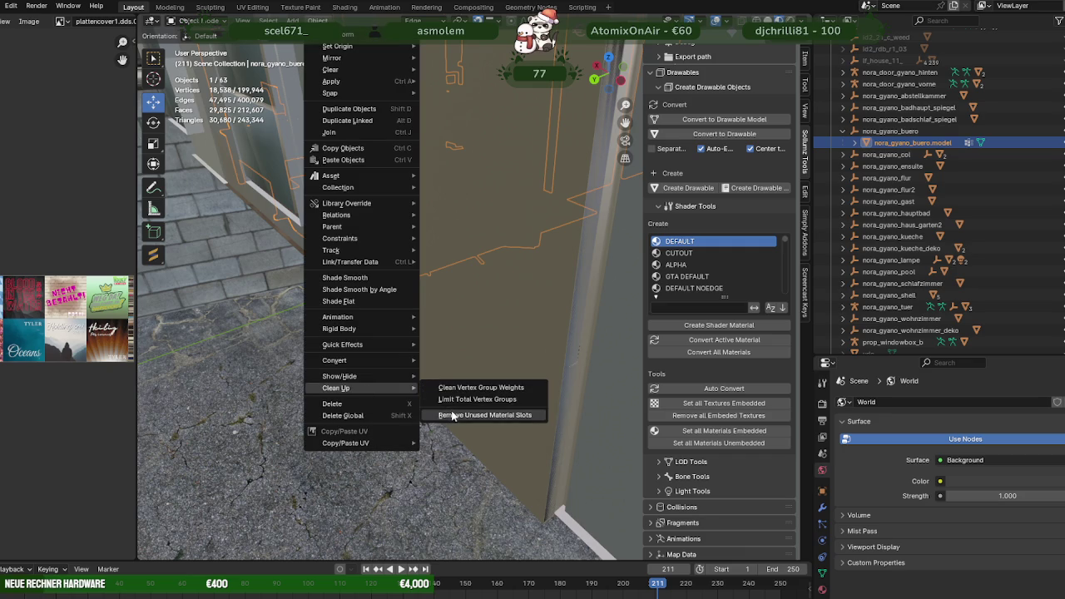
click(451, 410)
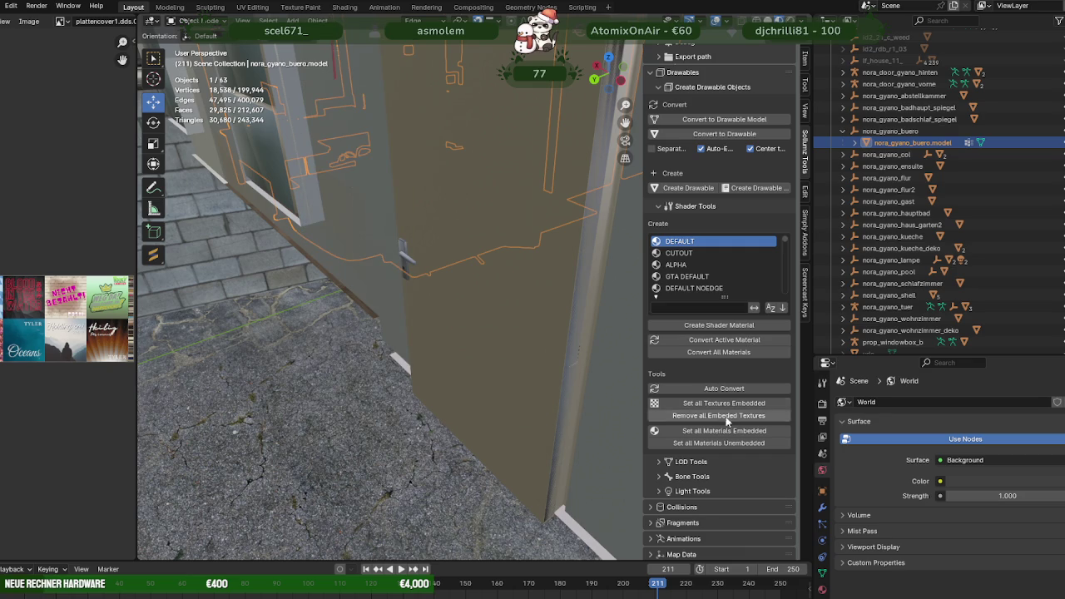
click(842, 130)
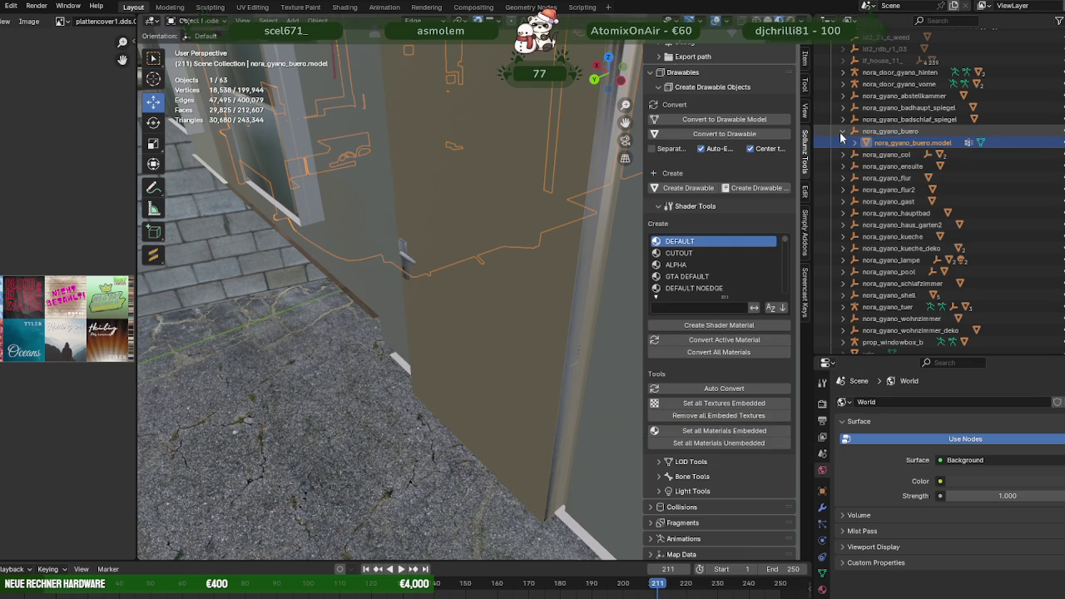
In nora_gyano_col, remove unused material slots from decke.001.
click(842, 143)
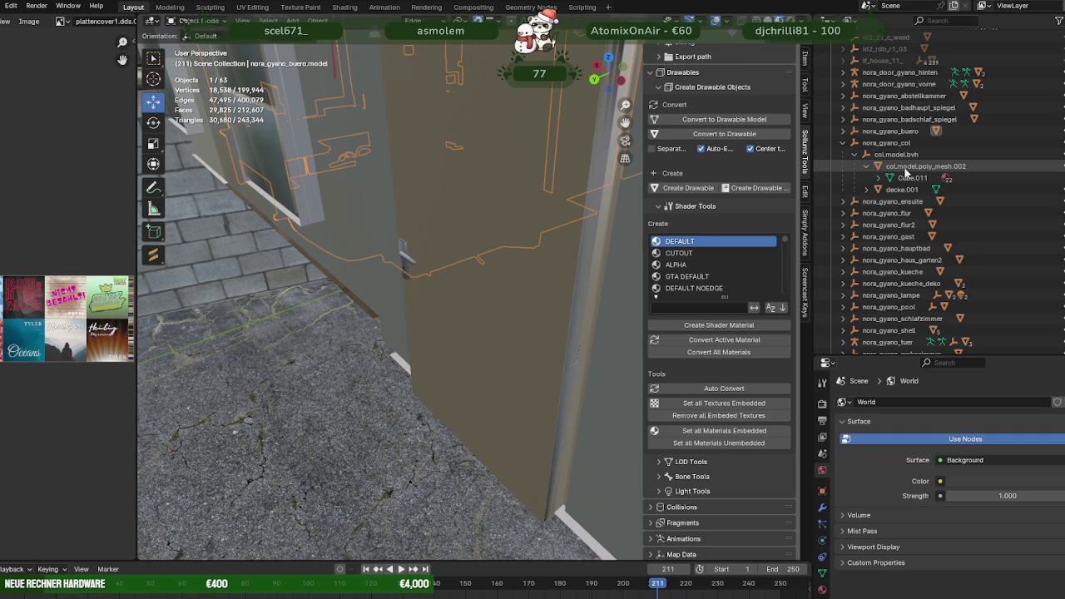
click(907, 167)
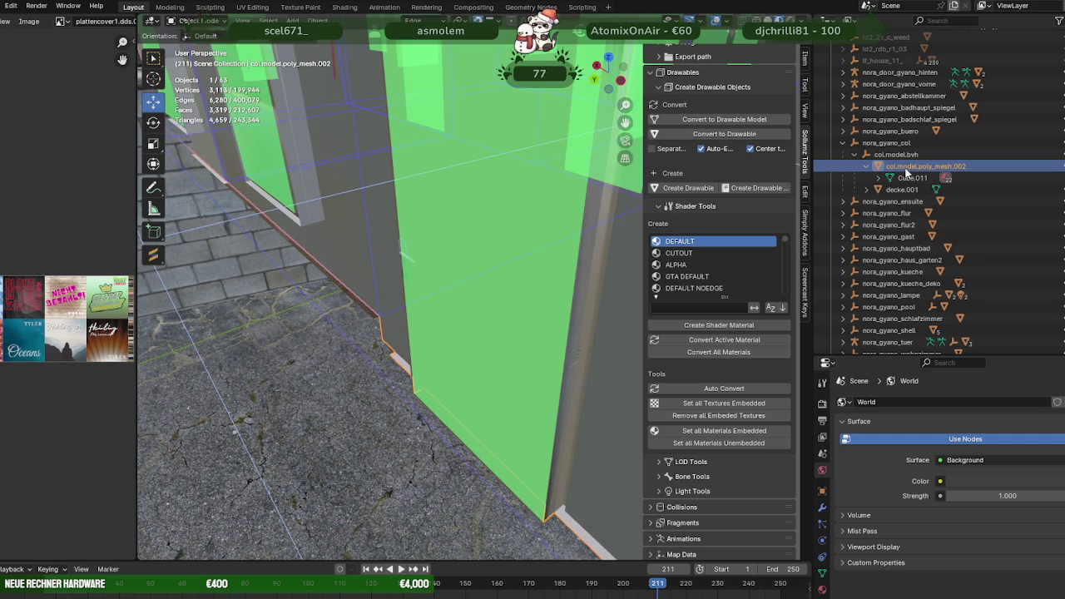
click(867, 167)
click(899, 178)
right_click(328, 59)
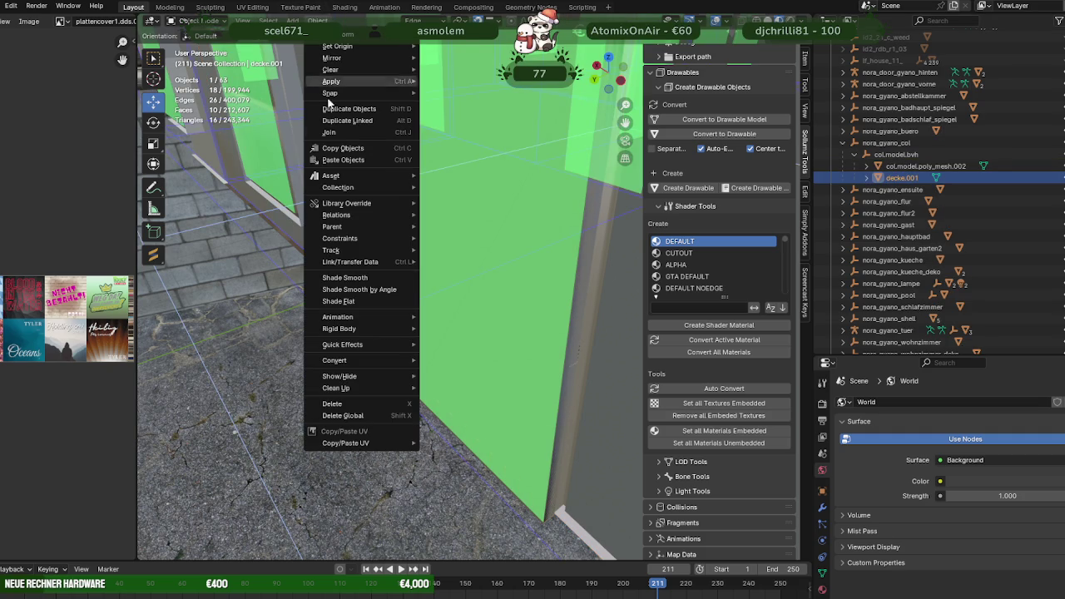
mouse_move(336, 388)
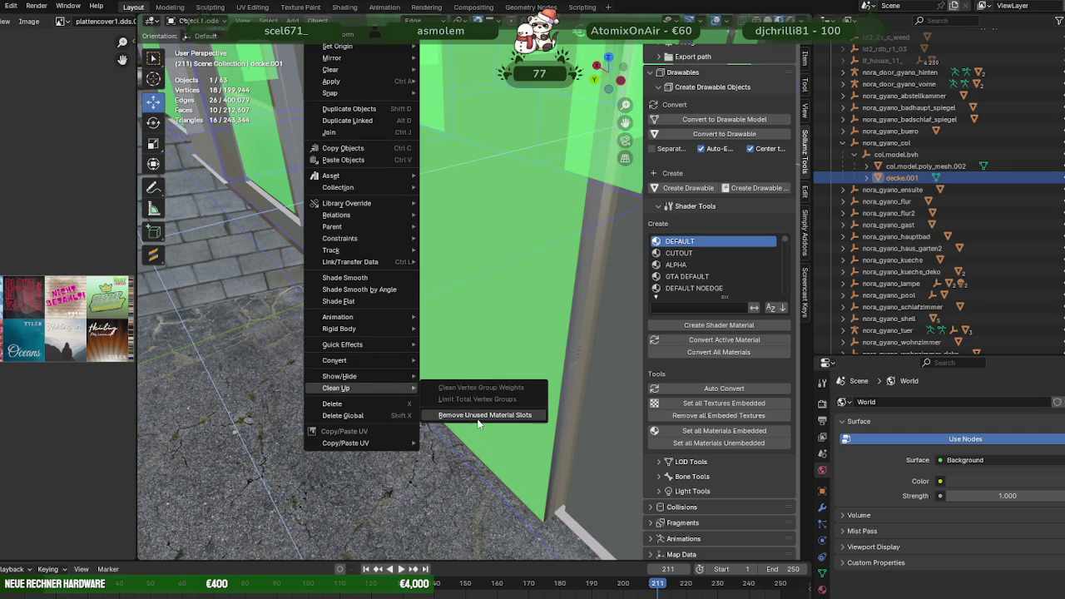
click(478, 415)
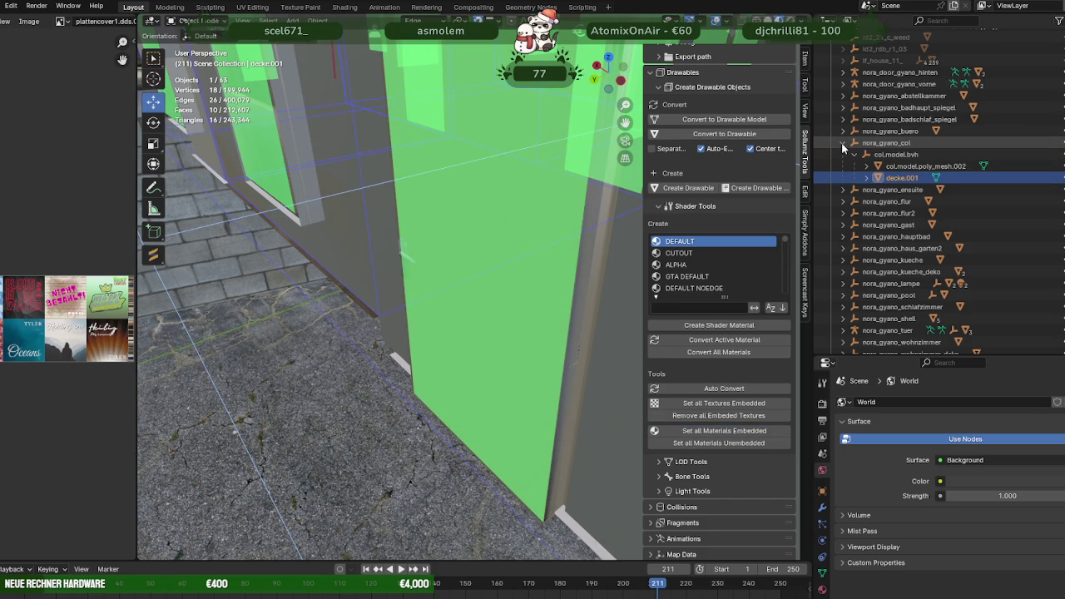
Remove unused material slots from the col.model.poly_mesh.002 collision mesh.
click(924, 166)
click(822, 589)
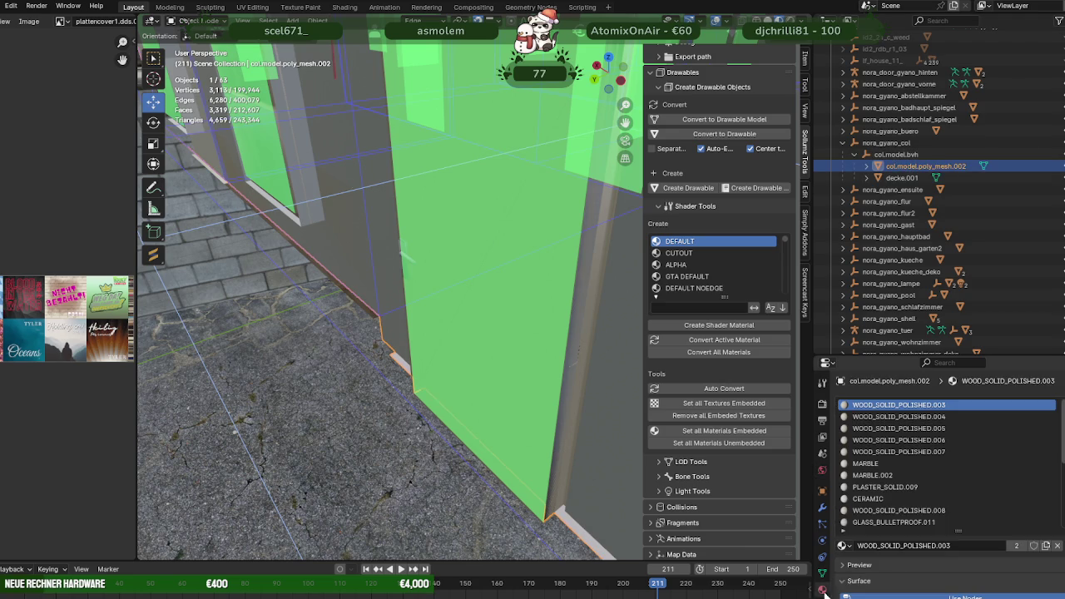
click(317, 19)
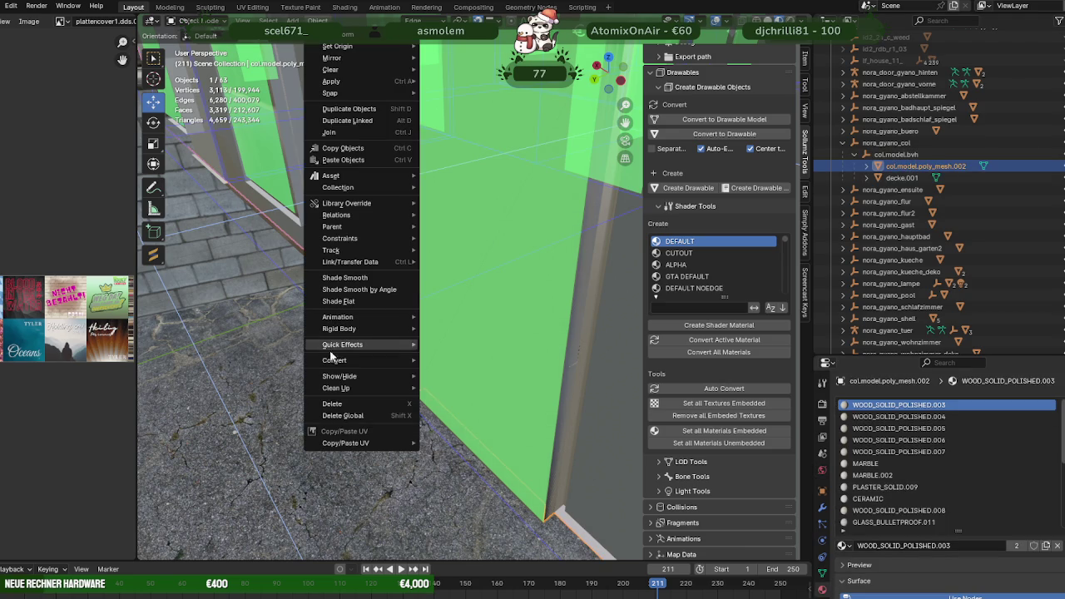
mouse_move(336, 388)
click(478, 412)
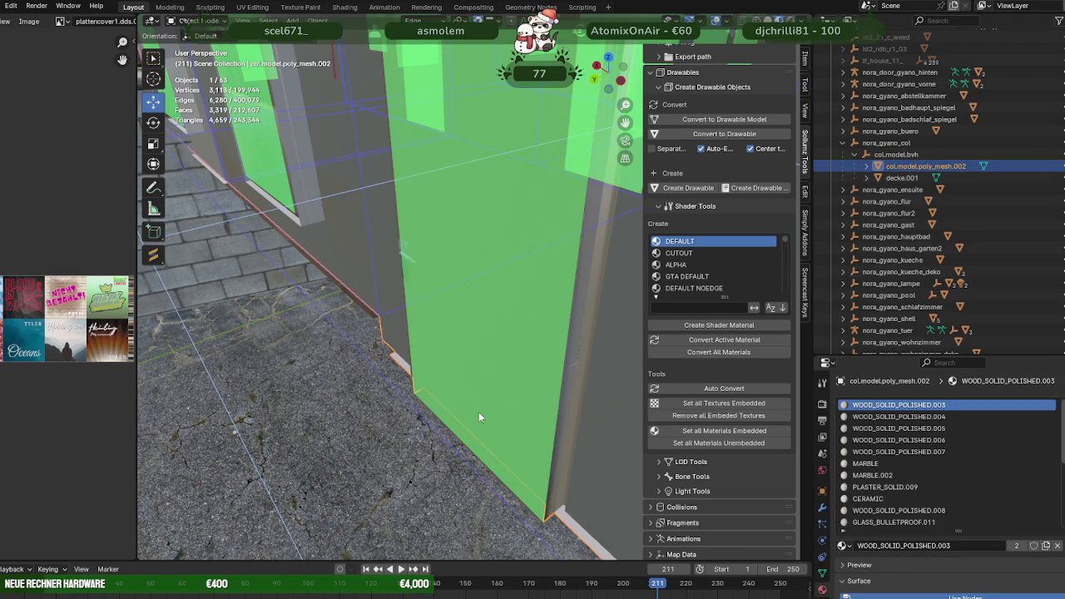
click(901, 177)
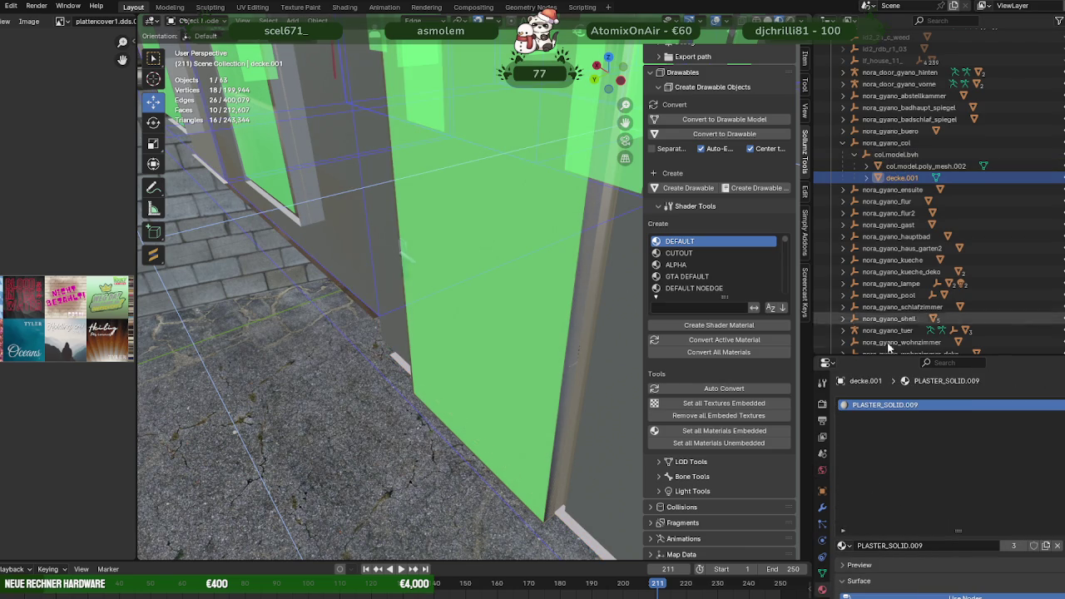
click(843, 142)
Remove unused material slots from the apa_mp_h_bathtub_01.model in nora_gyano_ensuite.
click(843, 154)
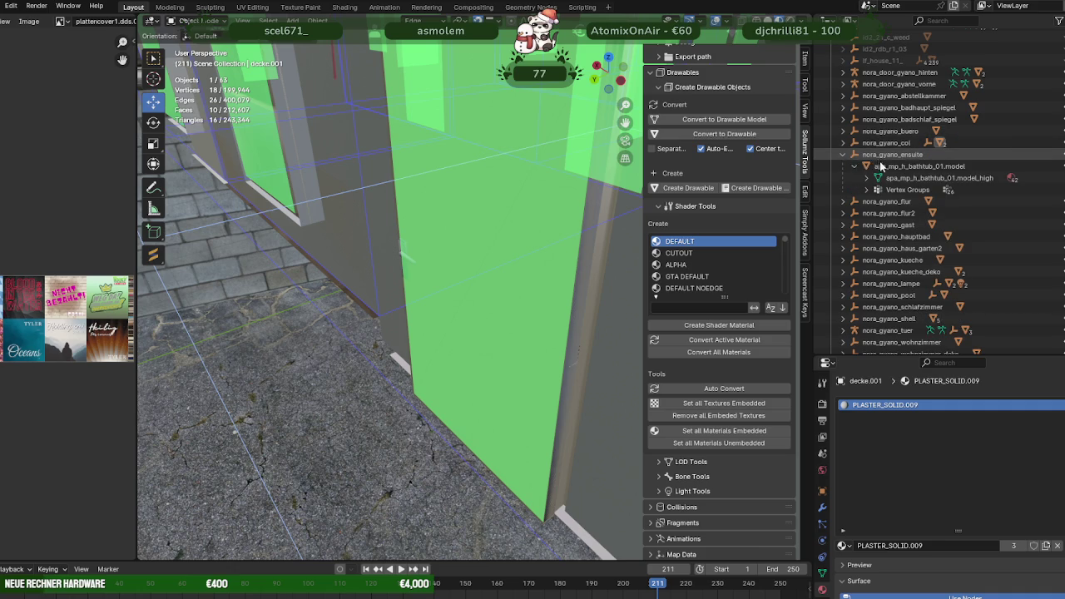
click(882, 166)
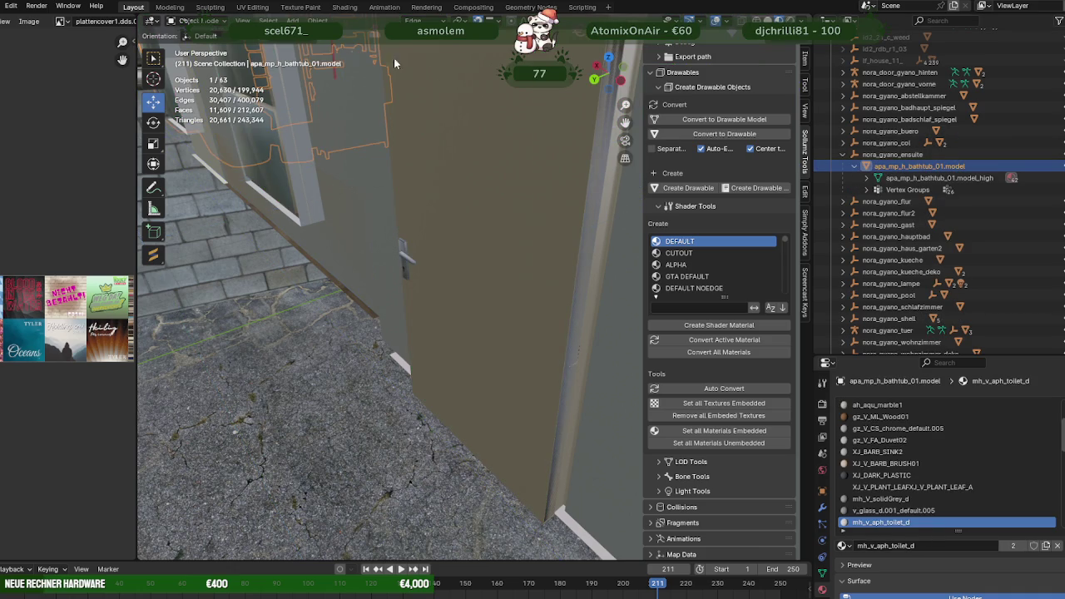
right_click(340, 242)
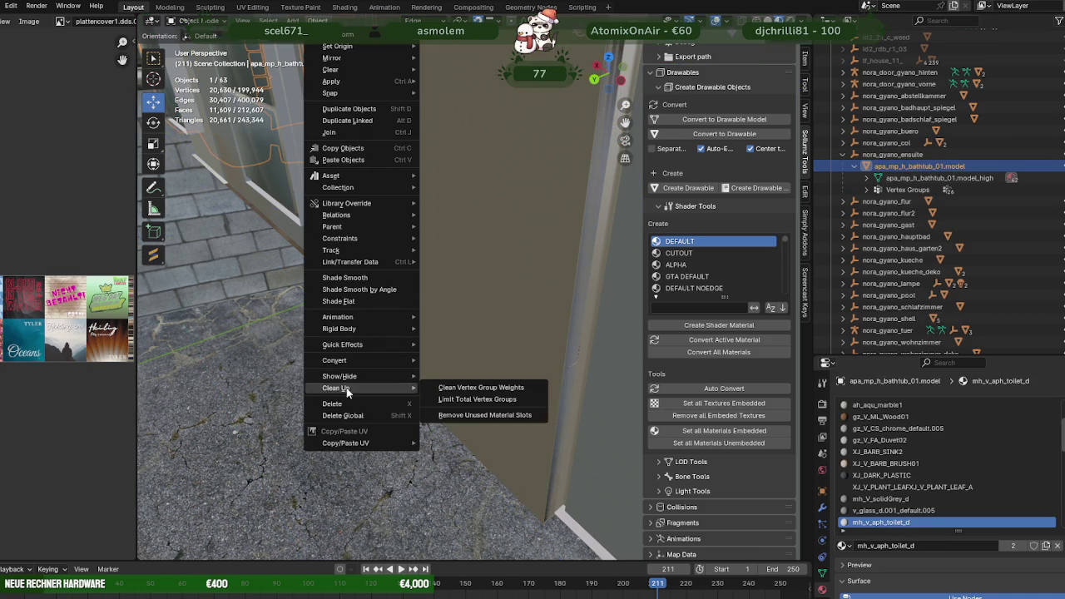
click(475, 416)
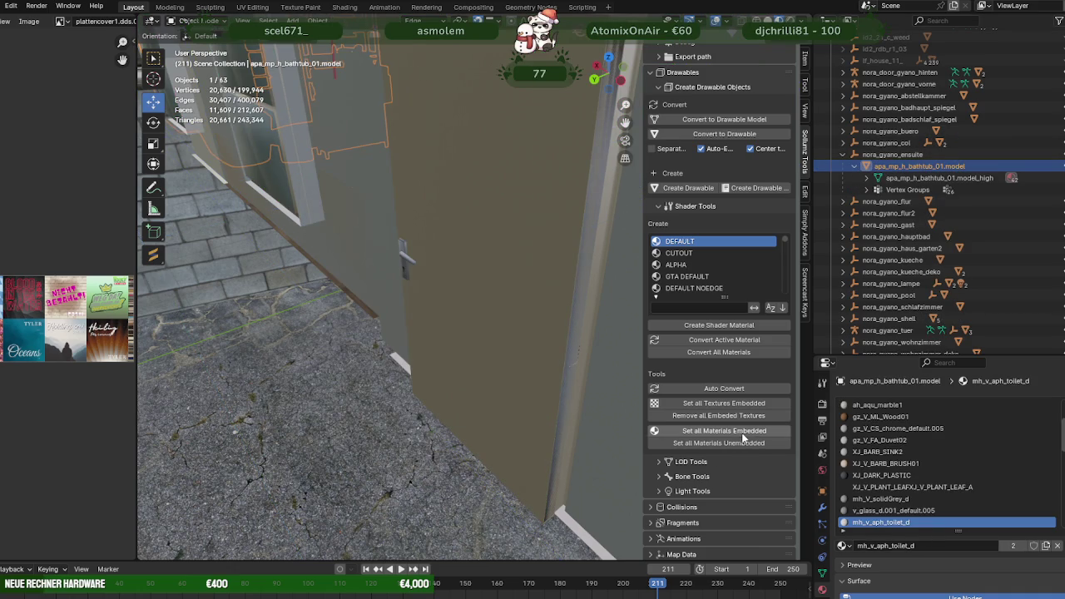
click(843, 155)
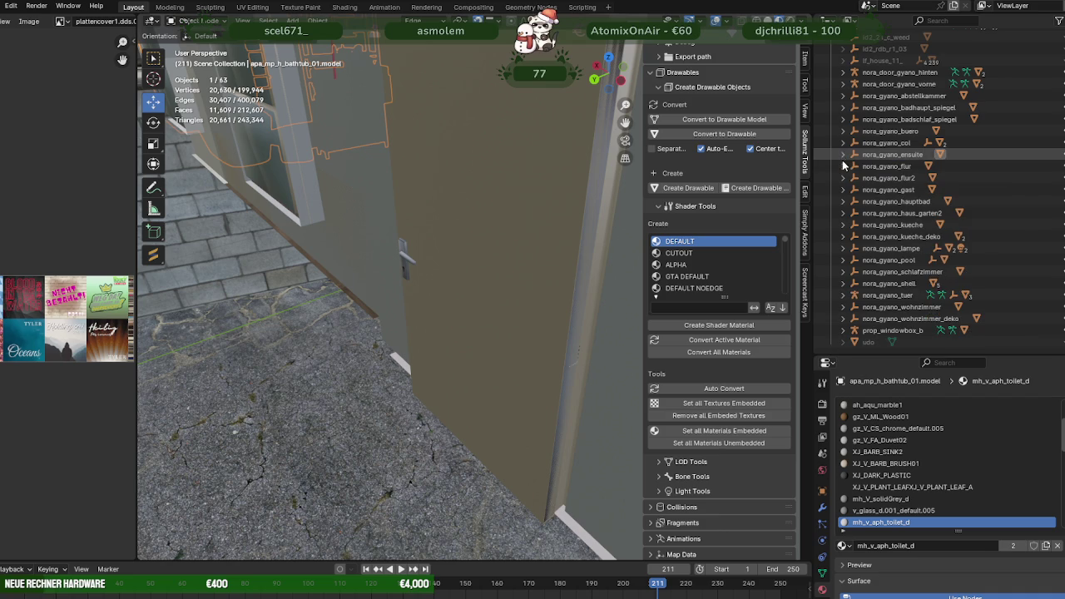
Clean unused material slots from both v_61_fnt_mesh_hooks models in flur and flur2, embedding materials.
click(842, 166)
click(899, 179)
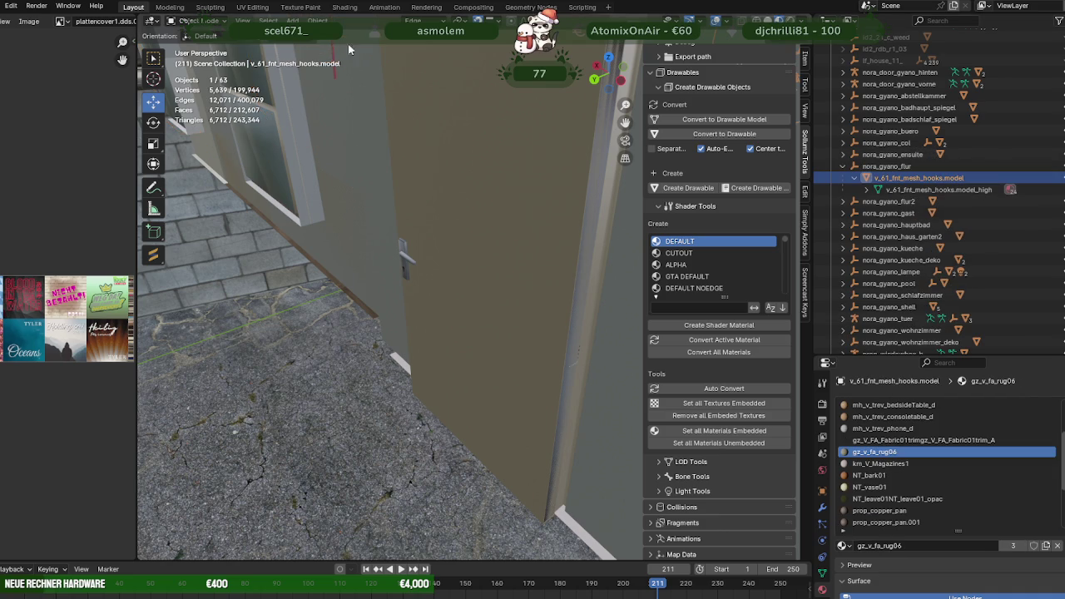
right_click(349, 391)
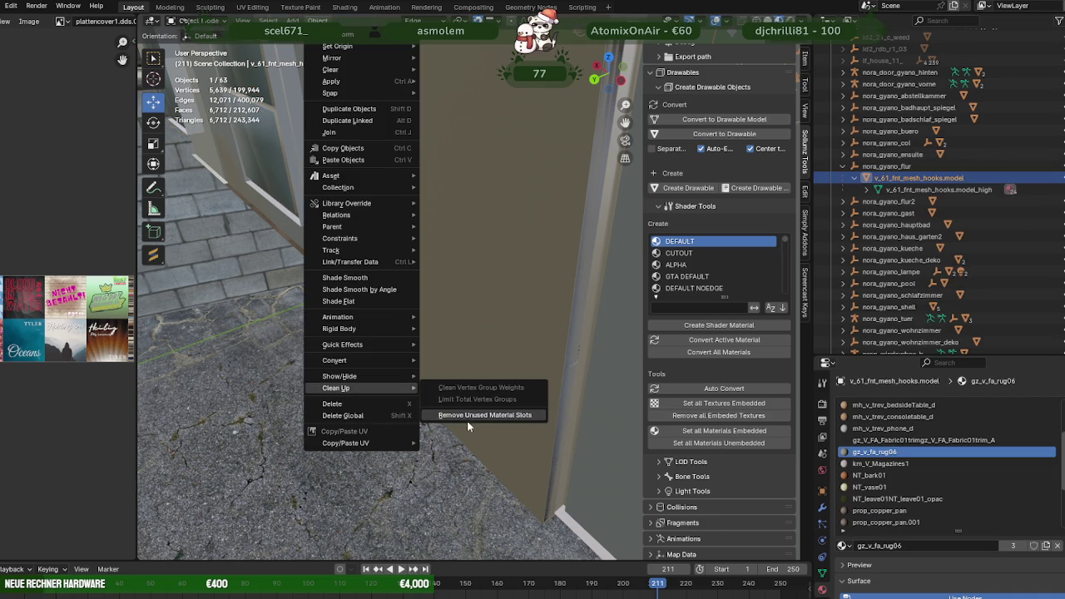
click(467, 415)
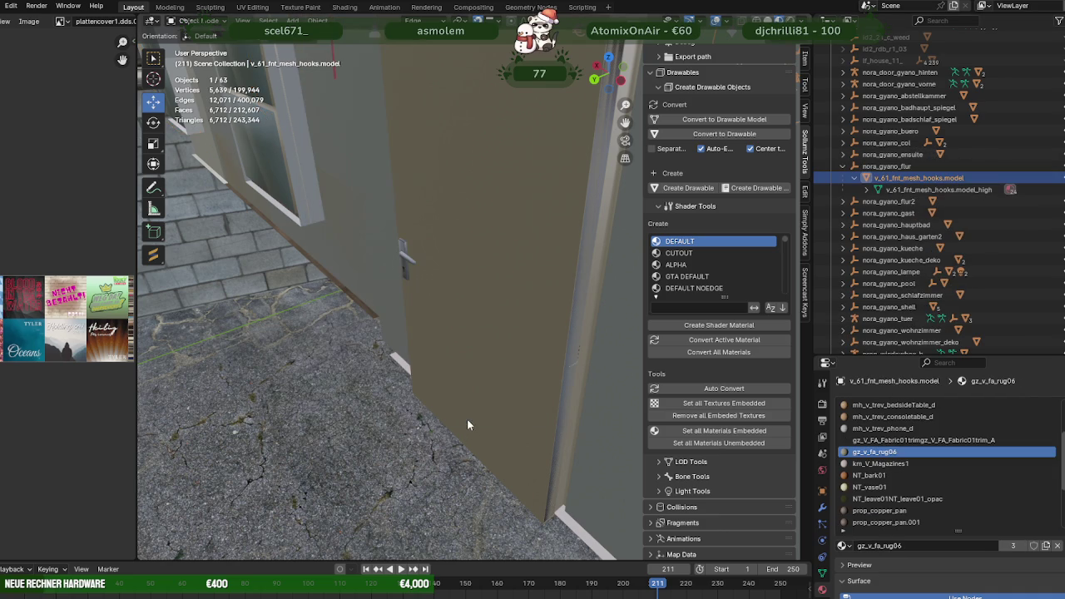
click(698, 432)
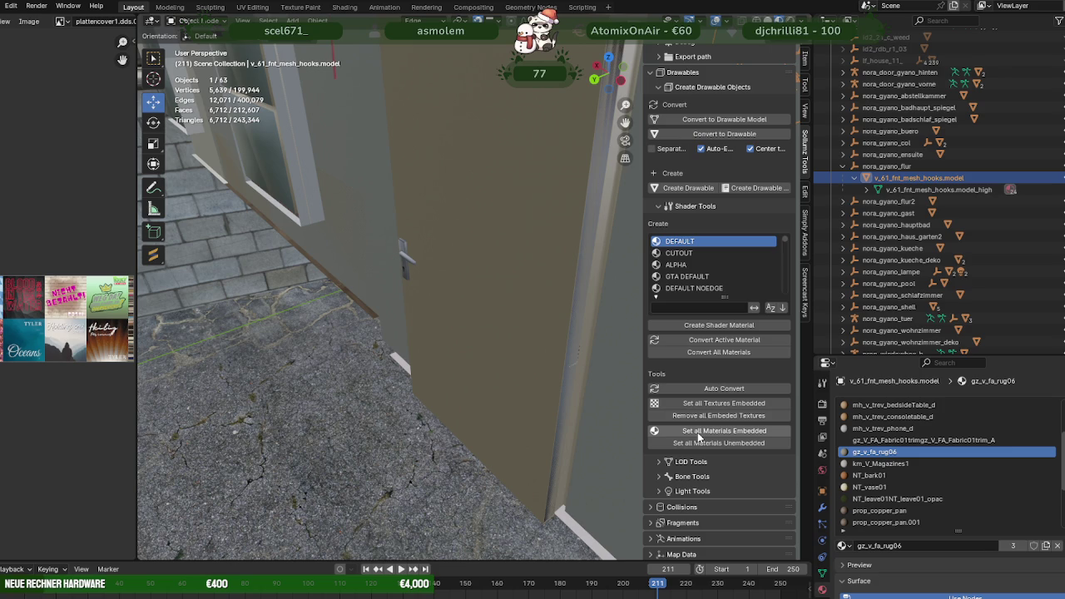
click(842, 165)
click(843, 178)
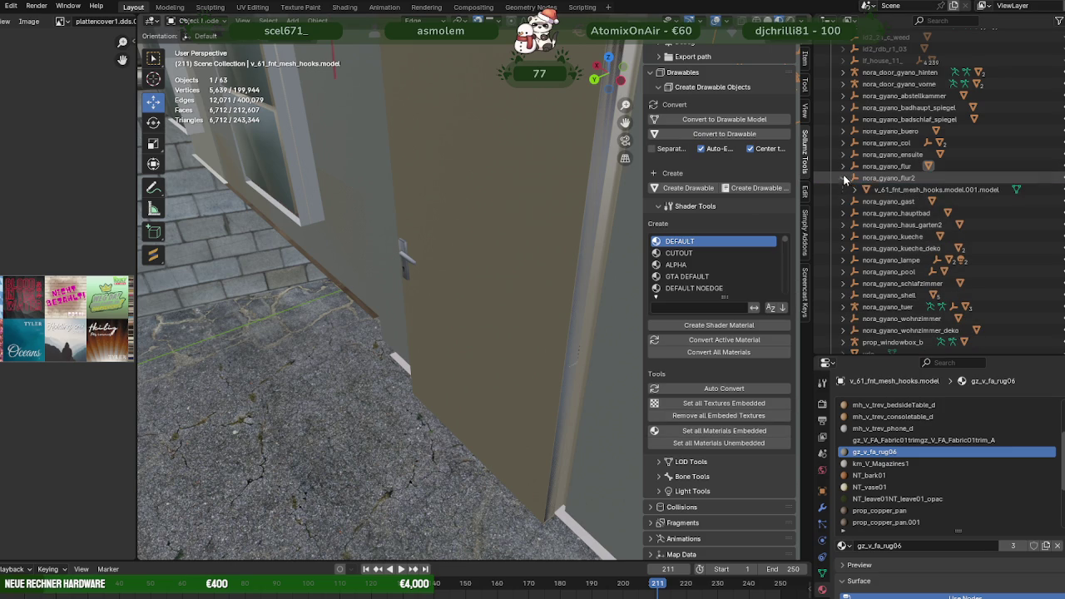
click(885, 190)
click(317, 20)
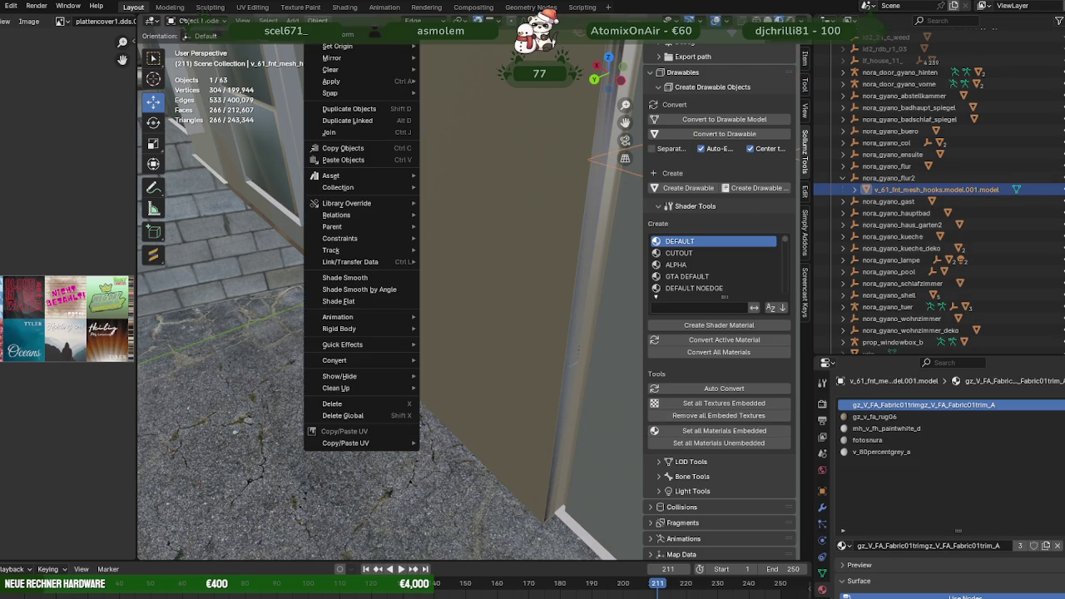
mouse_move(336, 388)
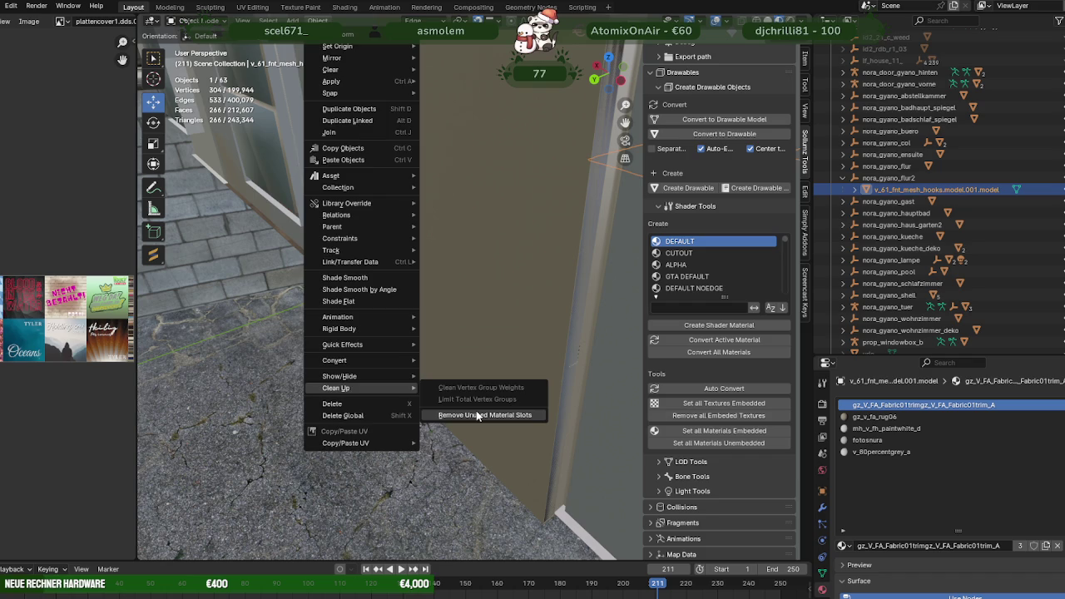
click(478, 416)
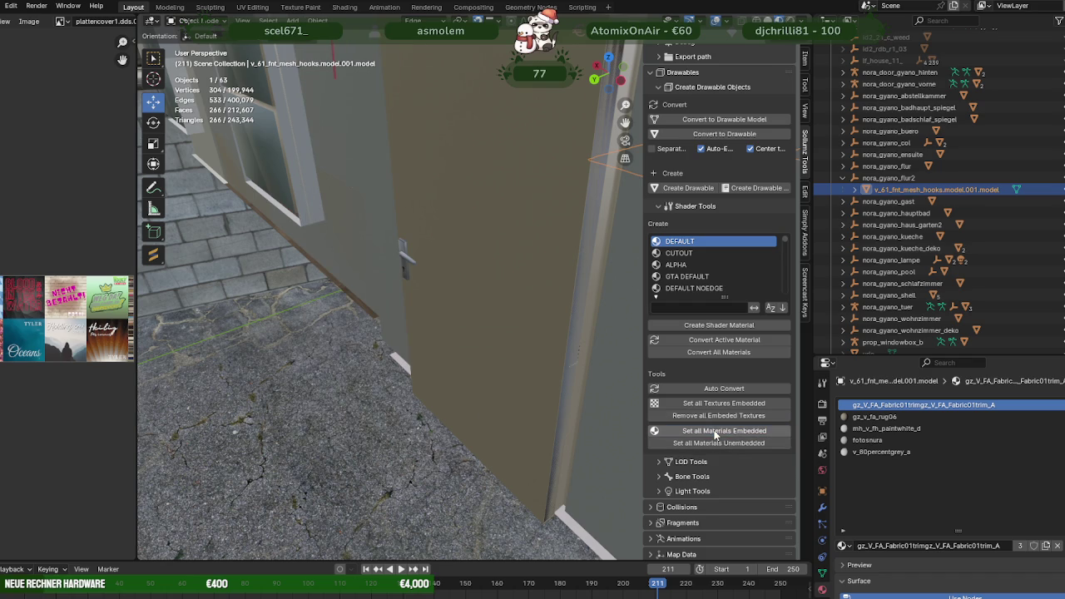
click(843, 178)
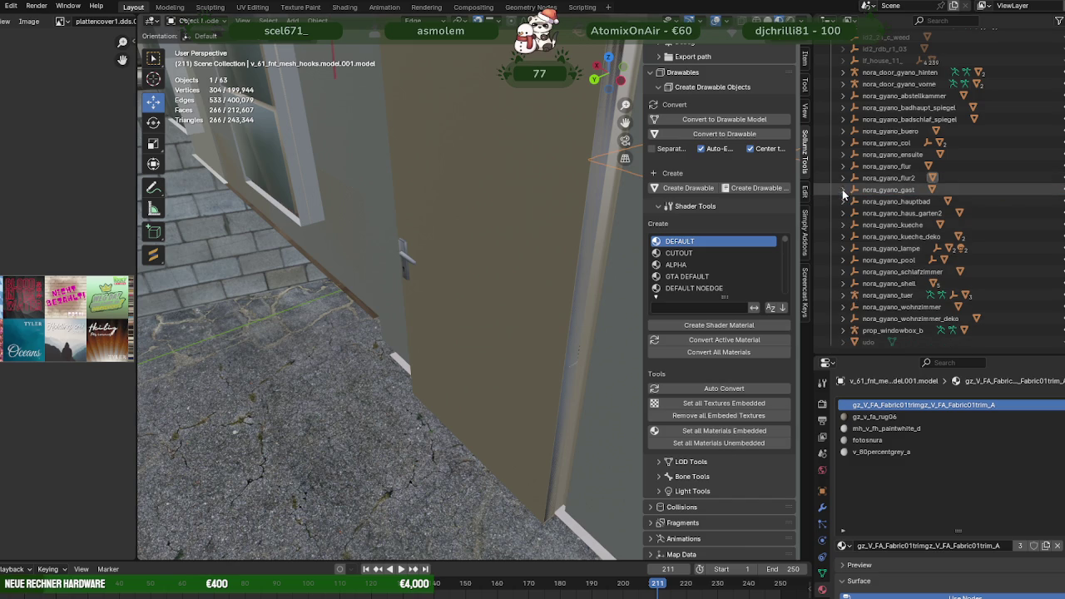
Remove unused material slots from the Prop_ImpExp_Sofabed_01a.model in nora_gyano_gast.
click(843, 190)
click(887, 203)
click(320, 19)
mouse_move(337, 388)
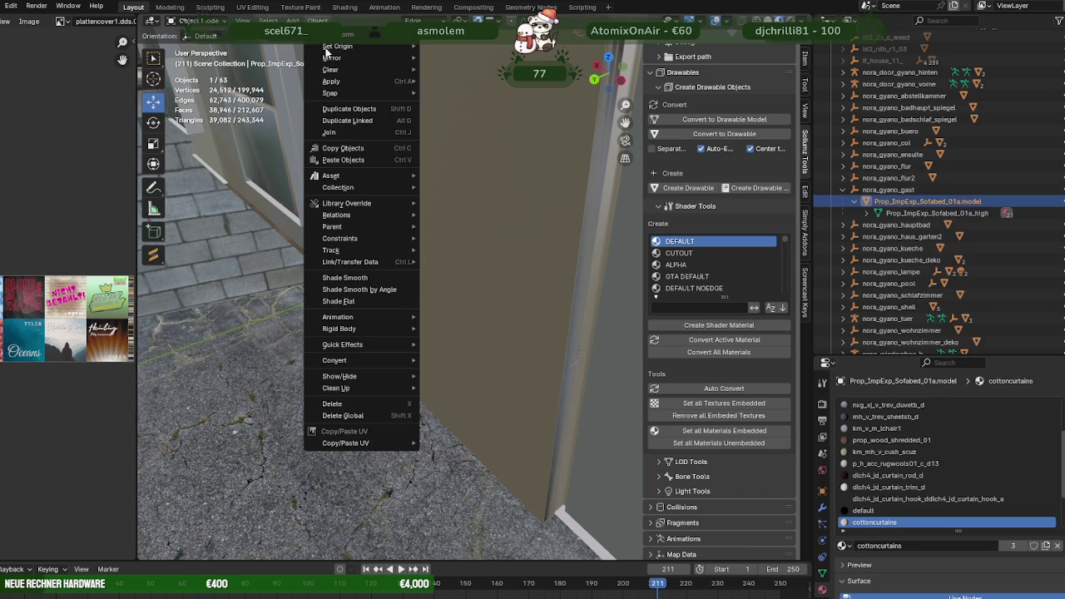
click(472, 416)
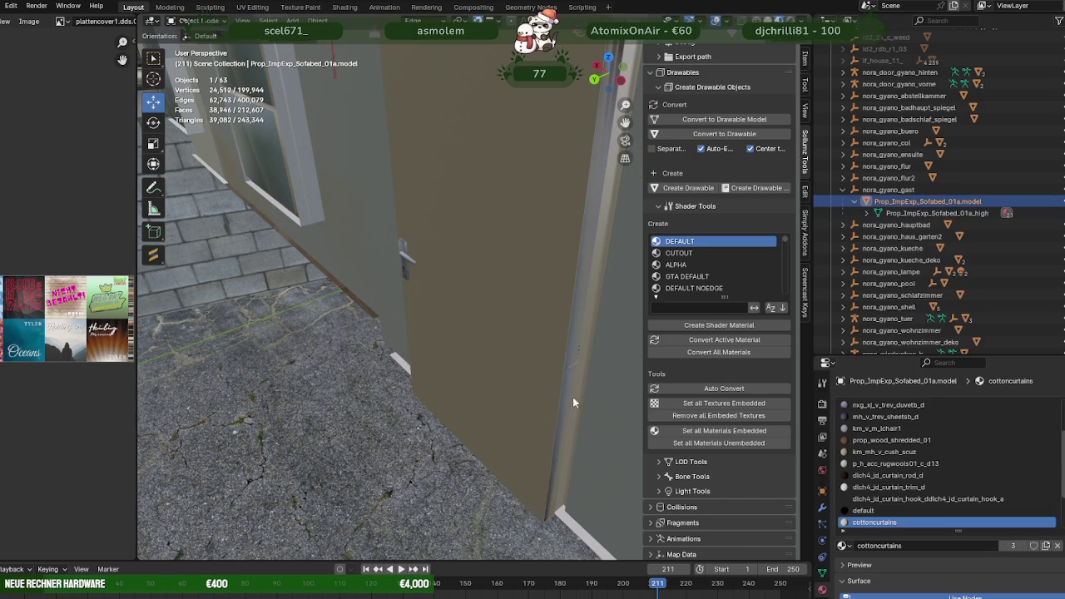
click(843, 189)
Remove unused material slots from the nora_gyano_hauptbad.model bathroom mesh.
click(843, 201)
click(867, 213)
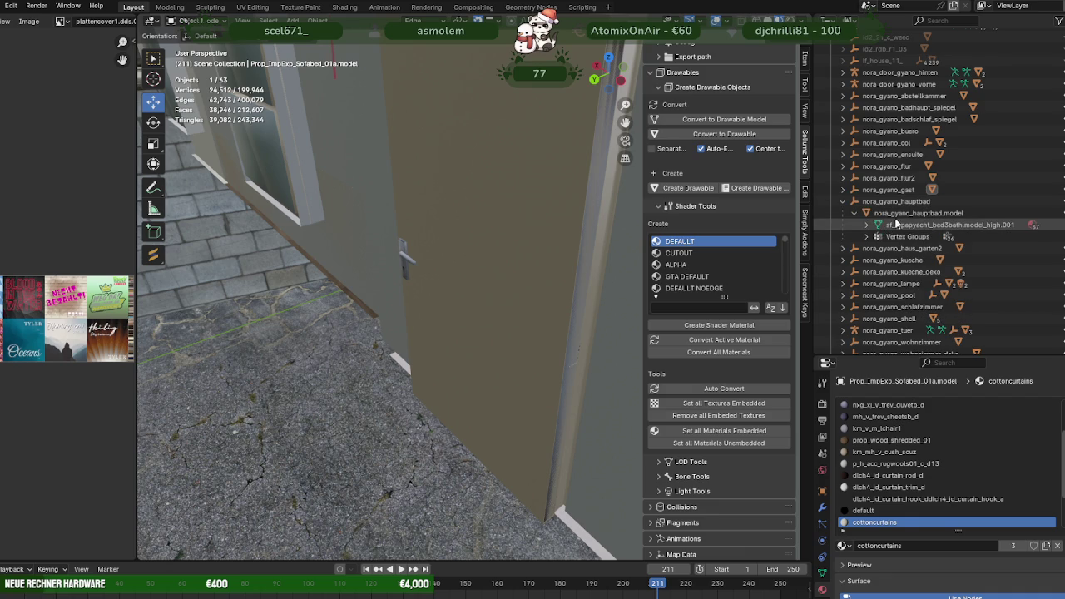
click(892, 214)
click(317, 20)
mouse_move(335, 388)
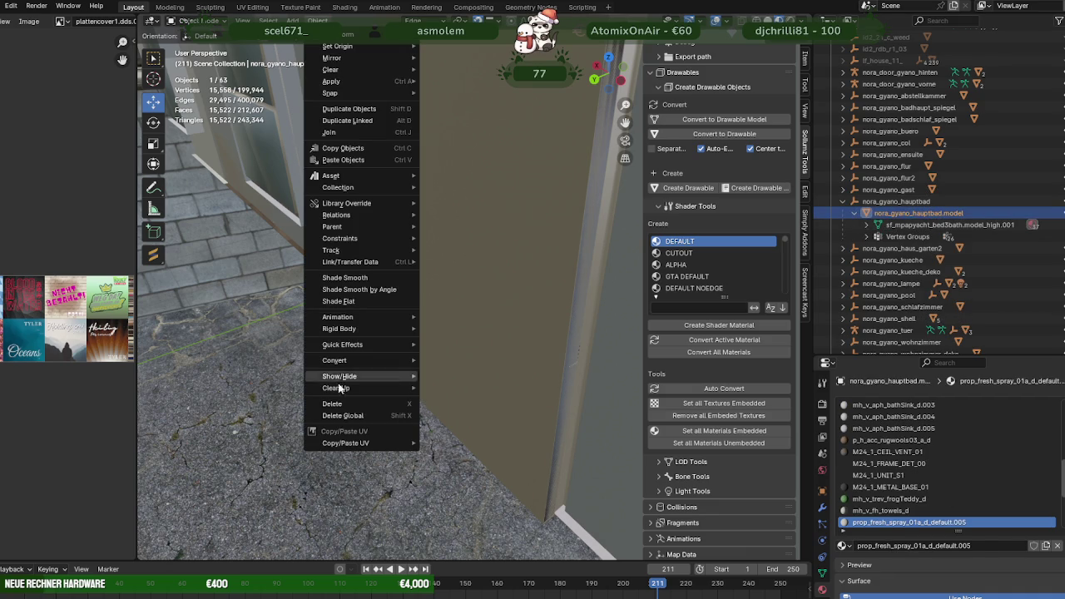
click(459, 412)
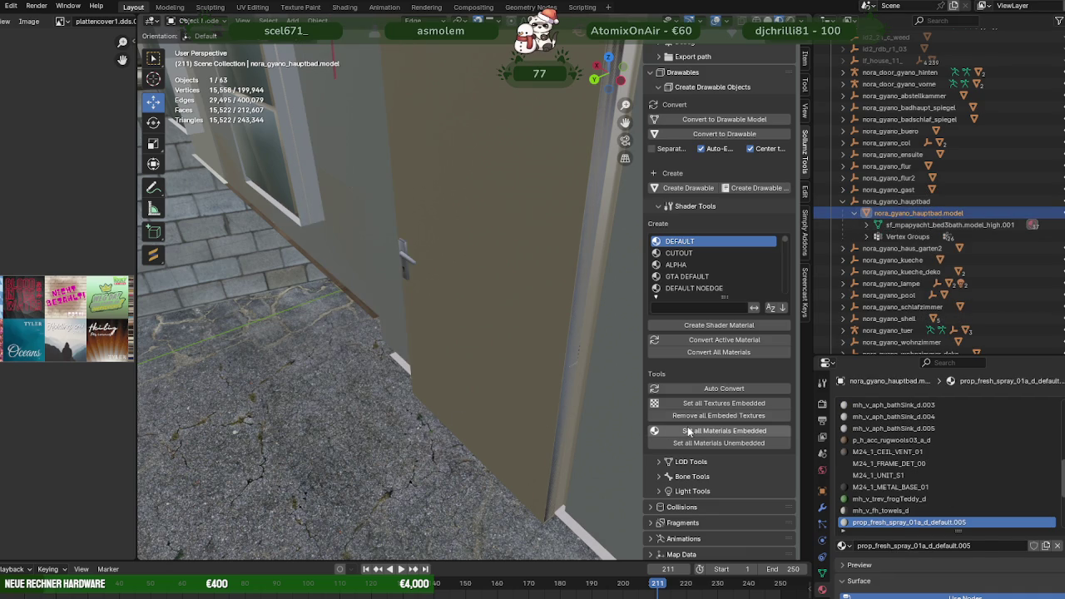
click(842, 201)
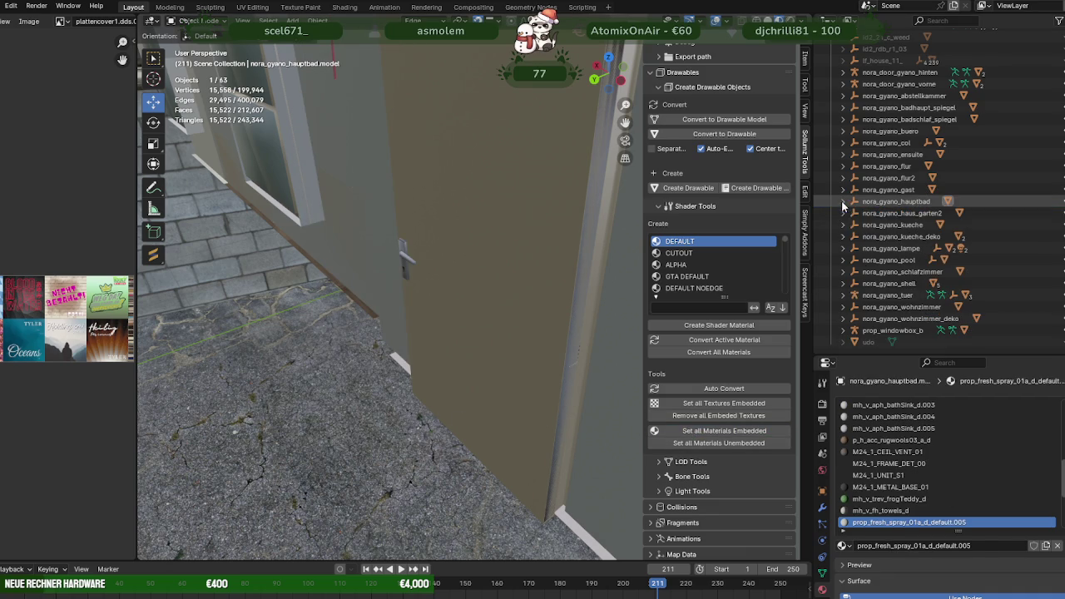
Strip unused slots from the garden ground model id2_21_c_grndb.model.model and embed all its materials.
click(843, 213)
click(906, 226)
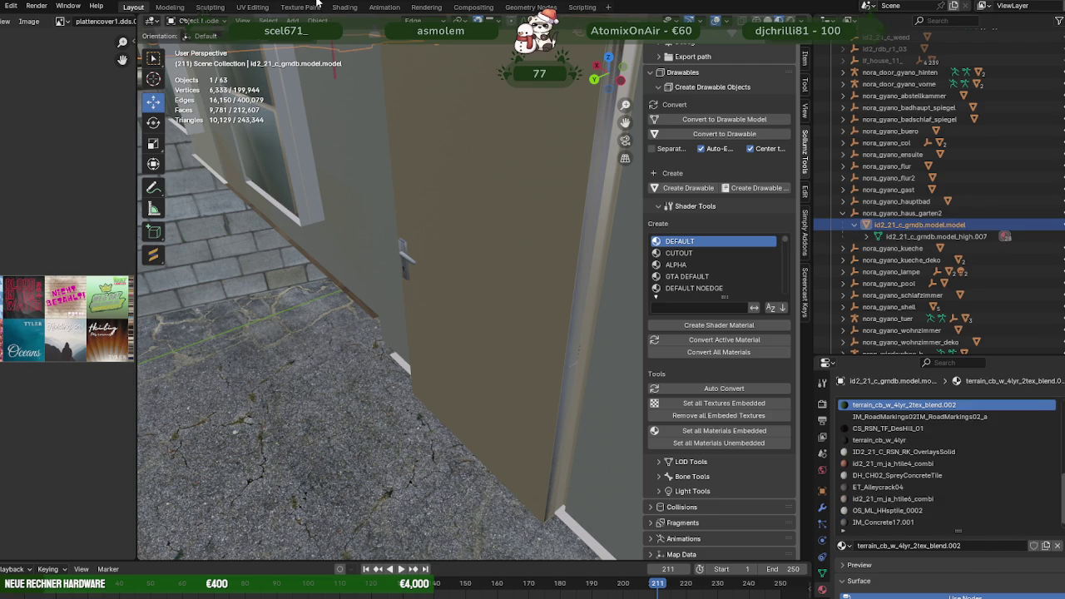
click(317, 20)
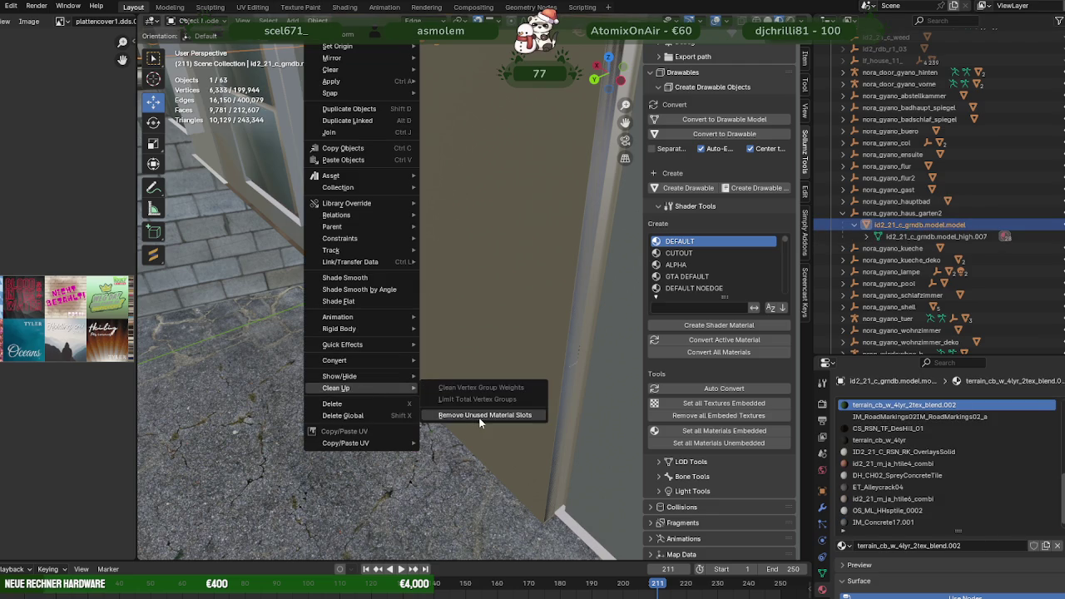
mouse_move(336, 387)
click(479, 422)
click(703, 432)
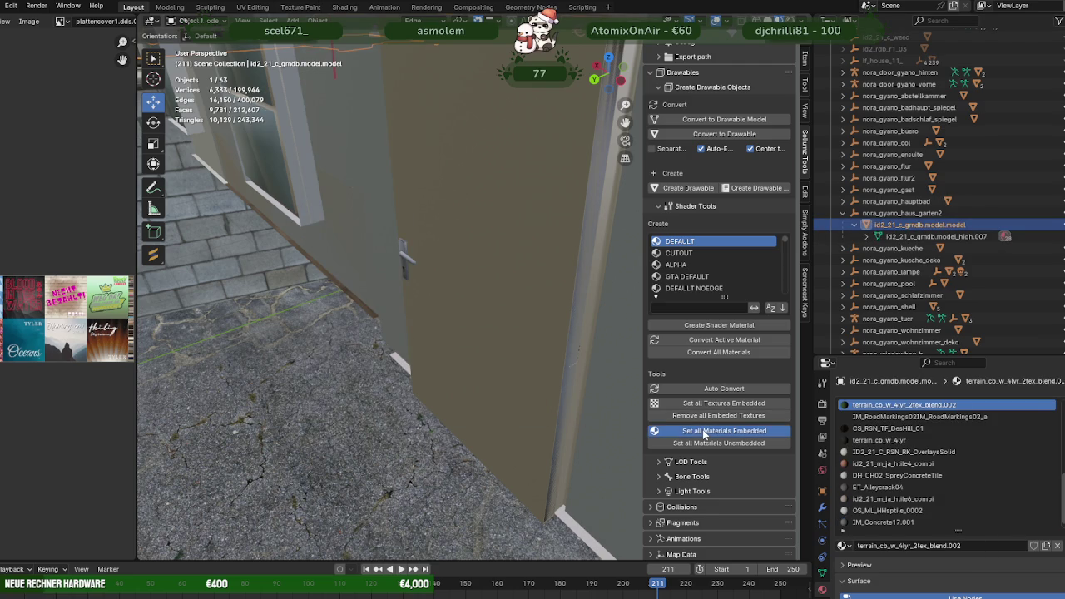
click(843, 213)
Remove unused material slots from the m25_1_int_04 kitchen units model.
click(843, 224)
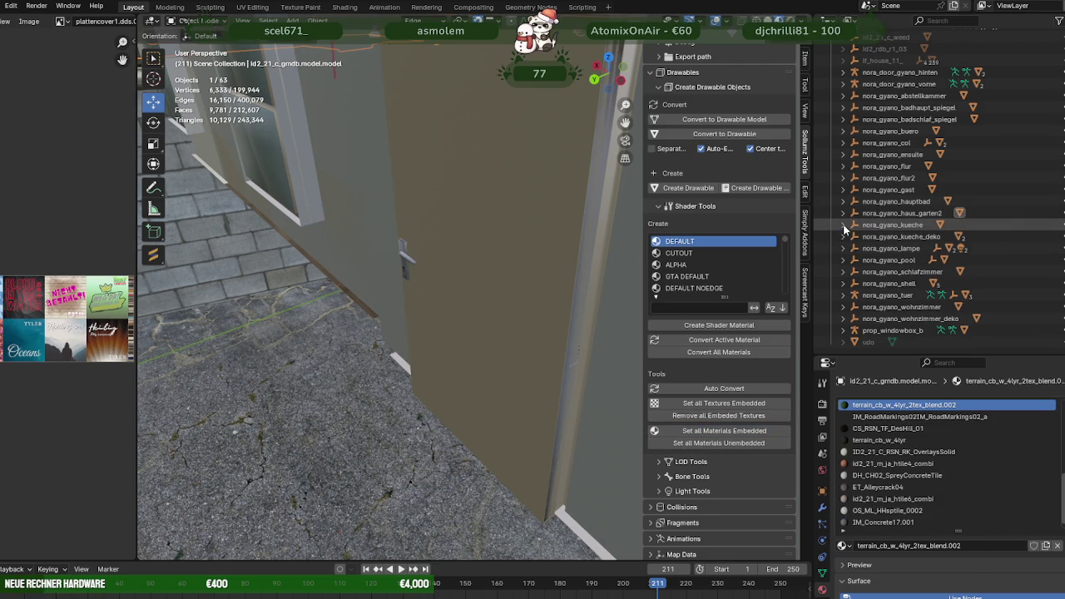
click(916, 236)
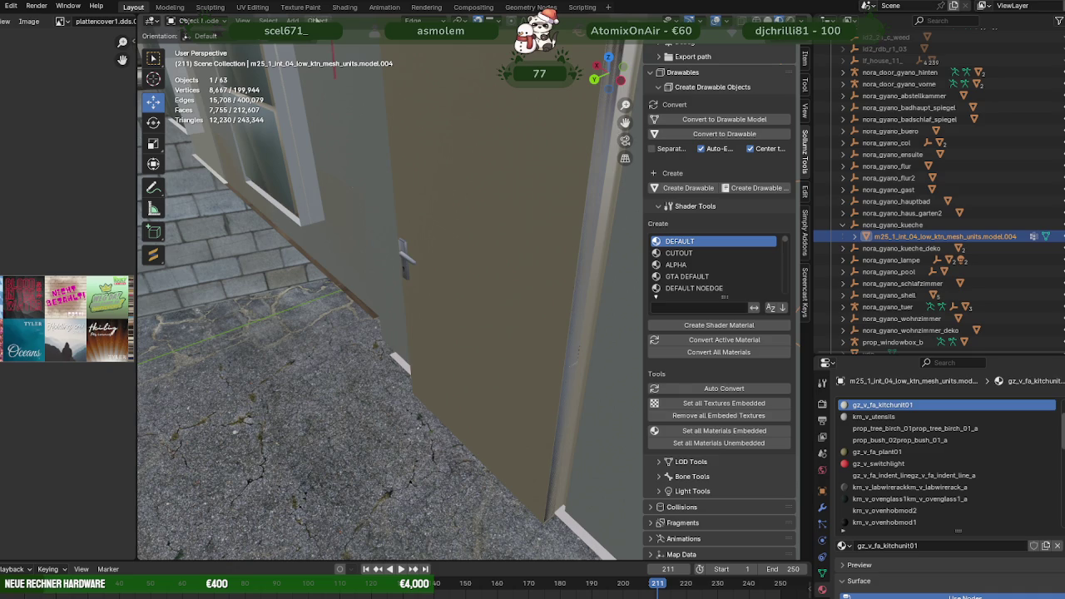
click(318, 20)
click(484, 414)
click(843, 225)
Remove unused material slots from hei_int_heist_knt_stuff.model.003 and .004 in kueche_deko.
click(843, 236)
click(901, 247)
click(318, 20)
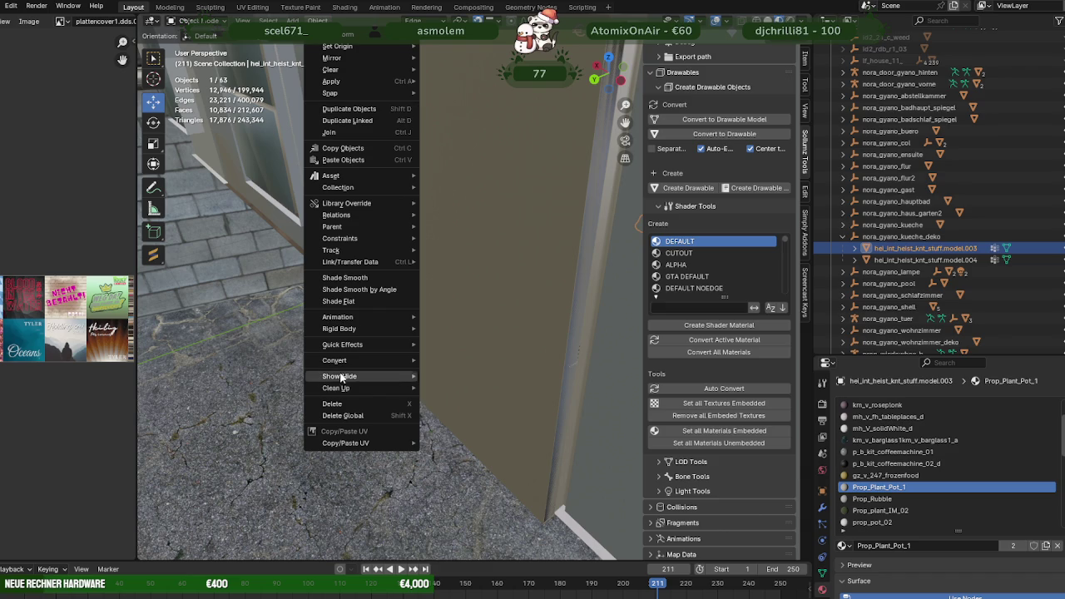
click(457, 417)
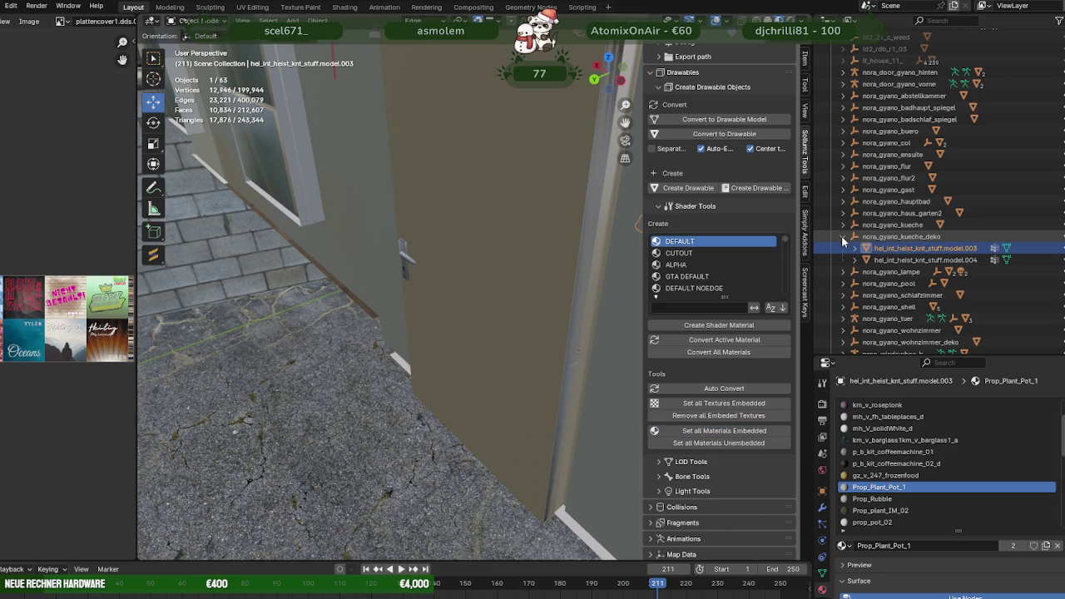
click(885, 259)
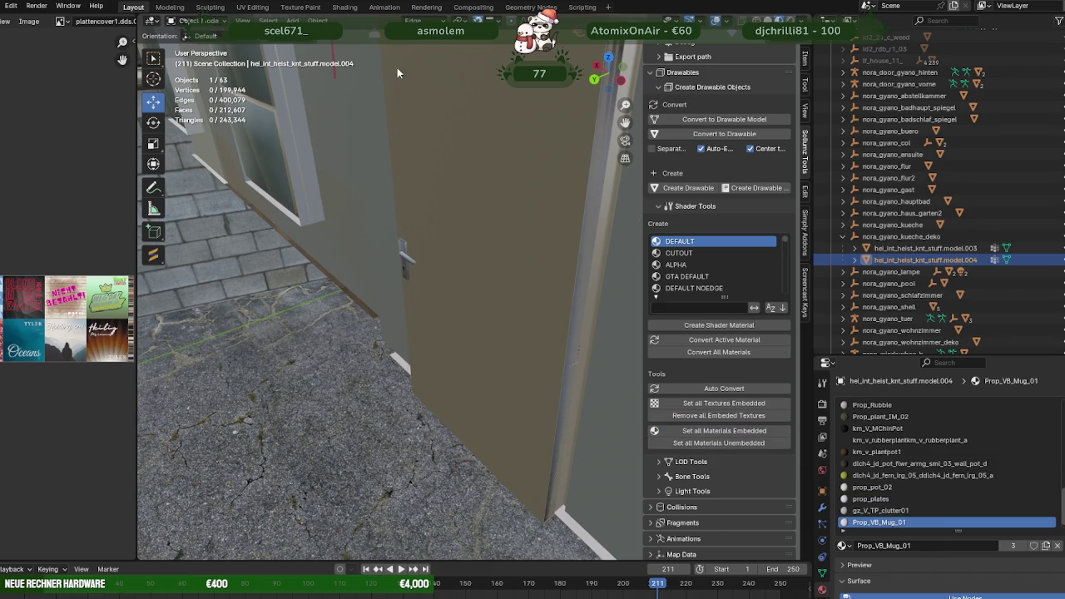
click(317, 20)
mouse_move(336, 388)
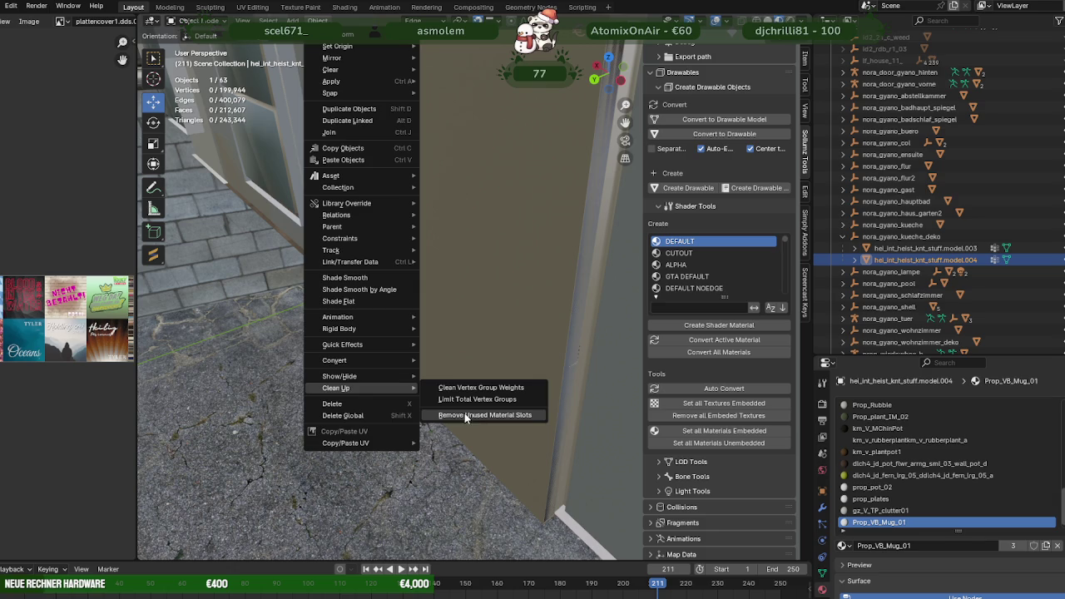
click(468, 418)
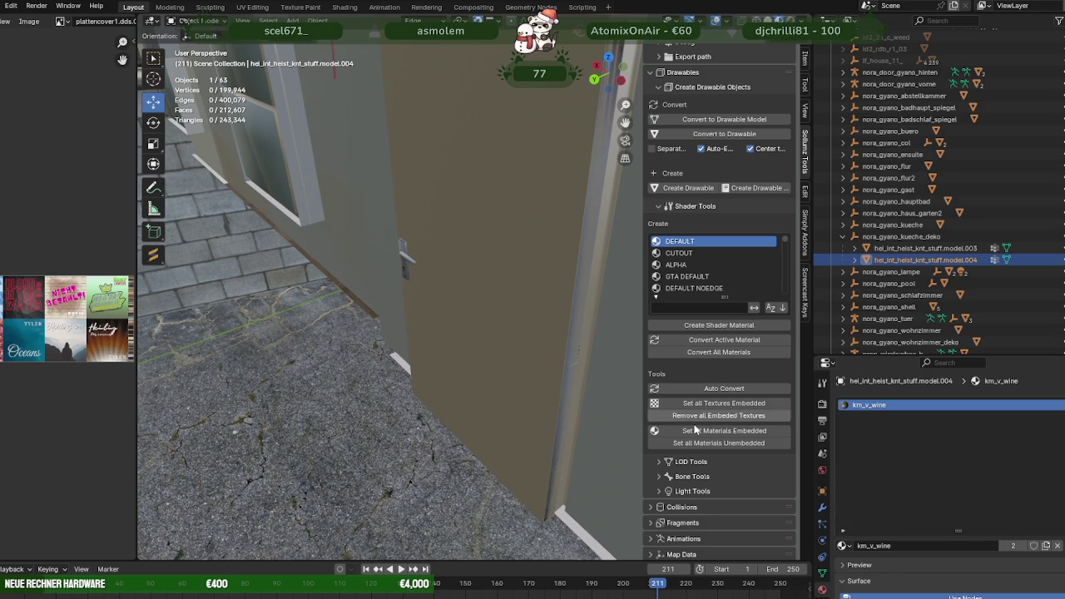
click(841, 236)
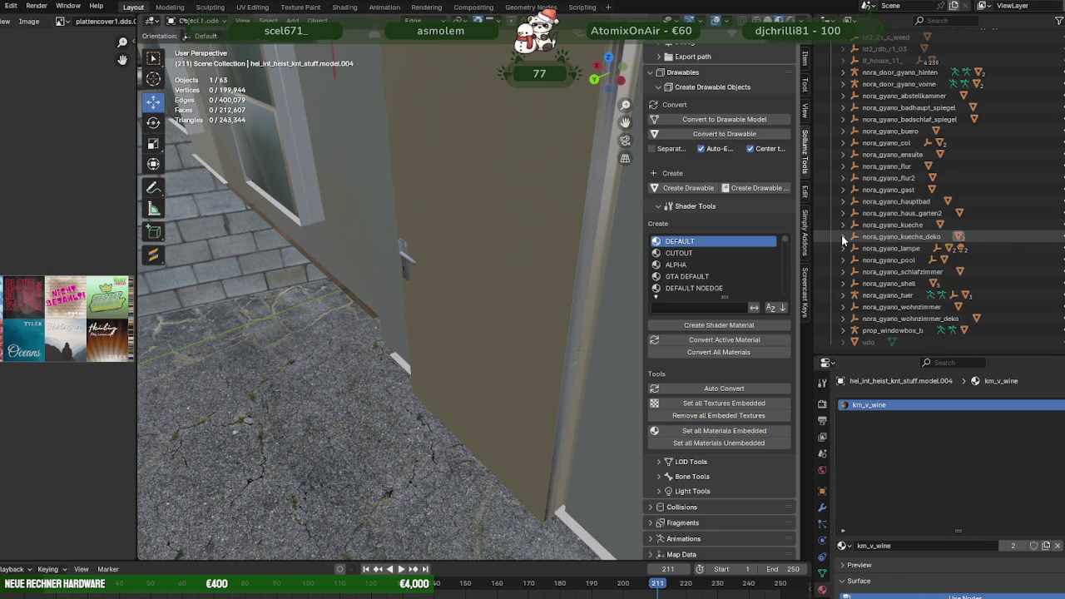
Remove unused material slots from the nora_gyano_lampe.model lamp.
click(843, 248)
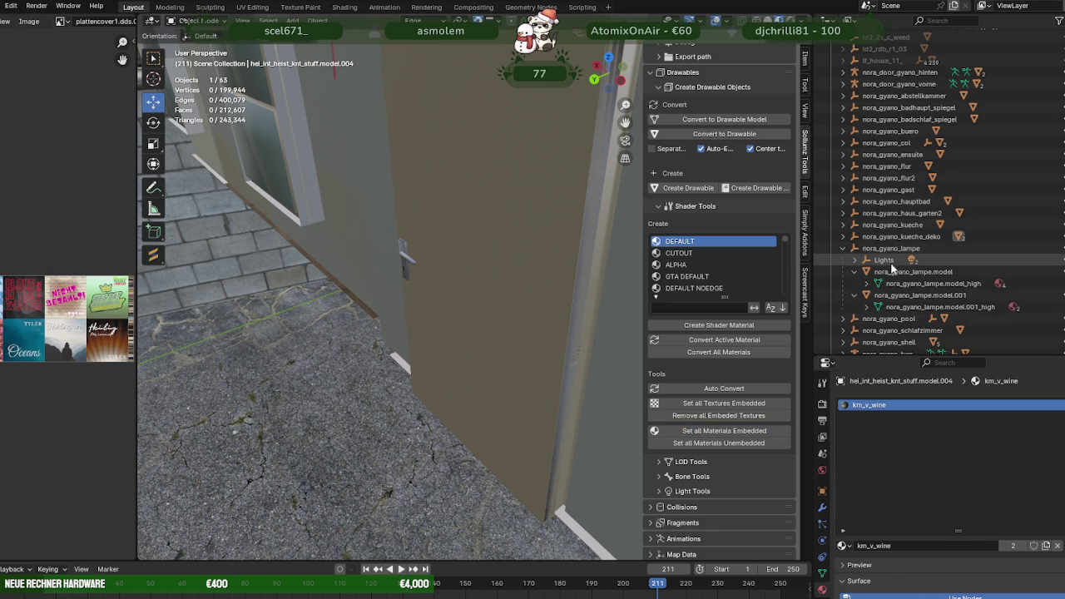
click(889, 273)
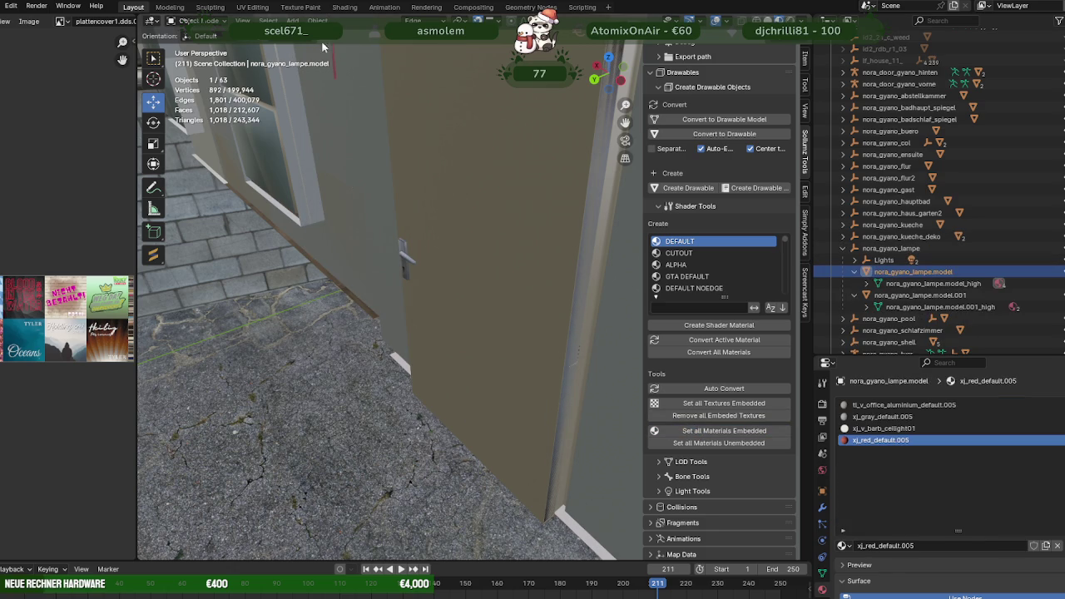
click(317, 20)
mouse_move(336, 388)
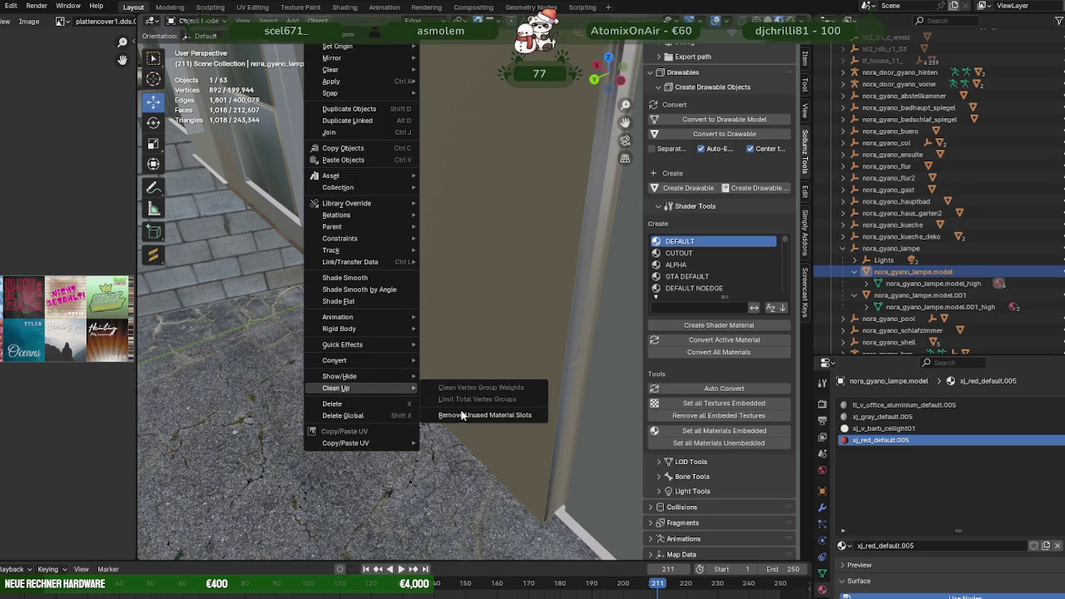
click(462, 411)
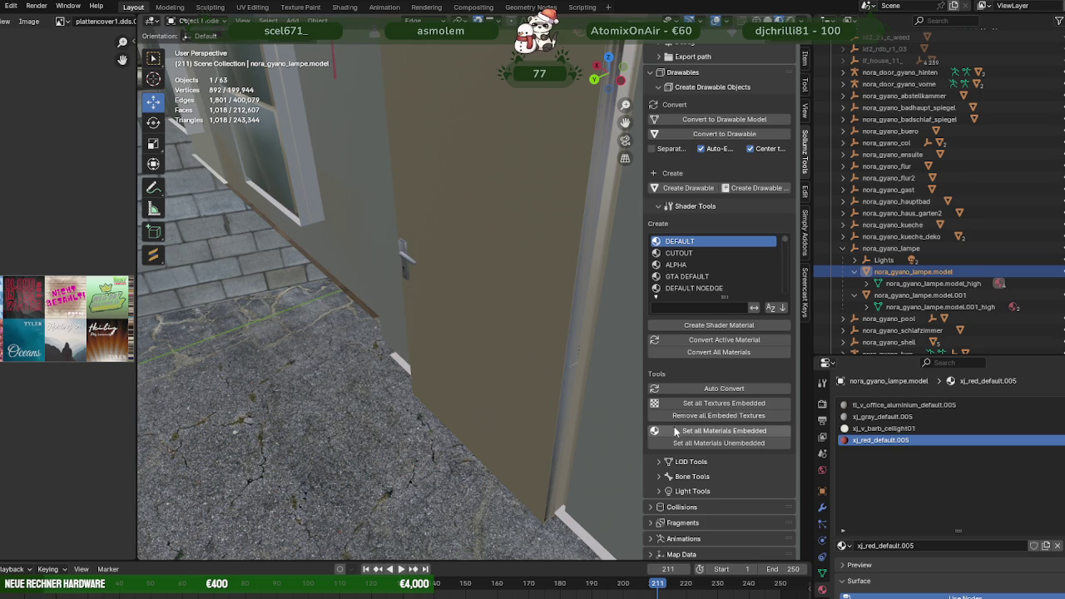
click(842, 249)
Strip the pool's poly_mesh down to its used WATER.004 material.
click(842, 260)
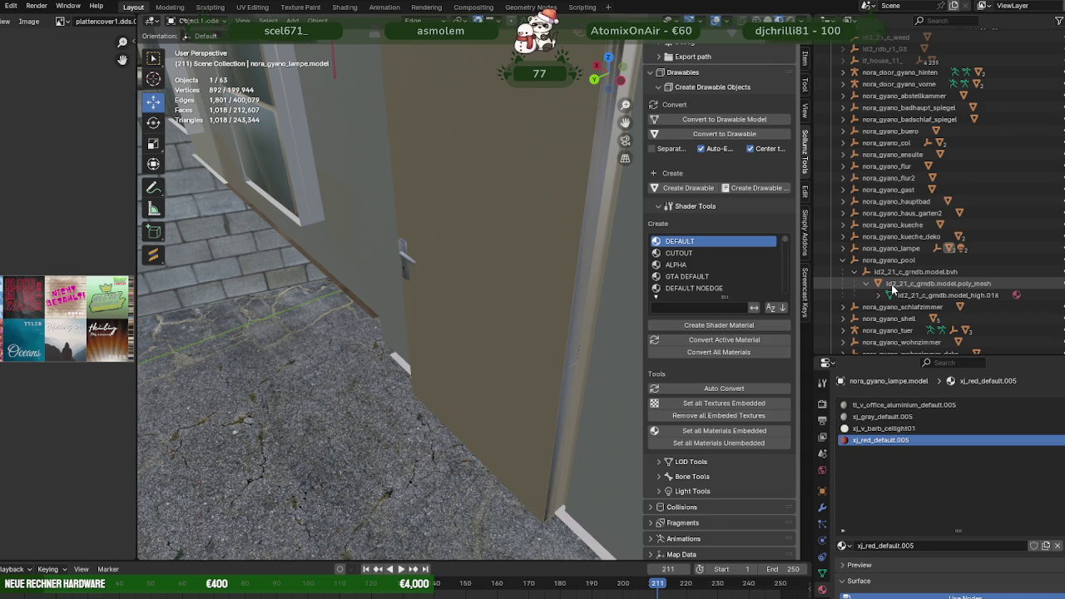
click(892, 285)
right_click(350, 341)
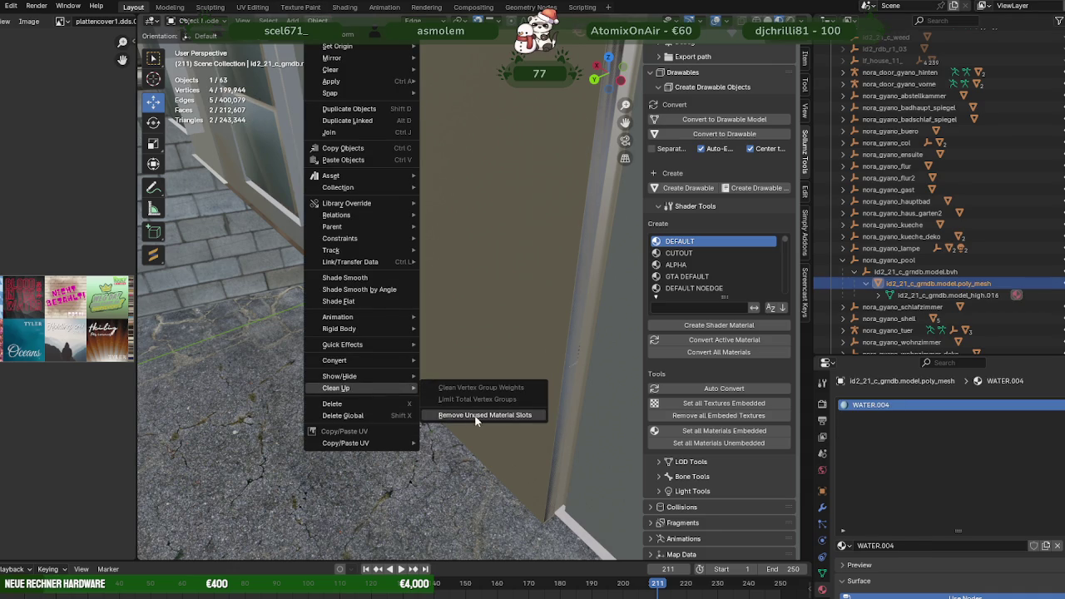
mouse_move(336, 388)
click(474, 422)
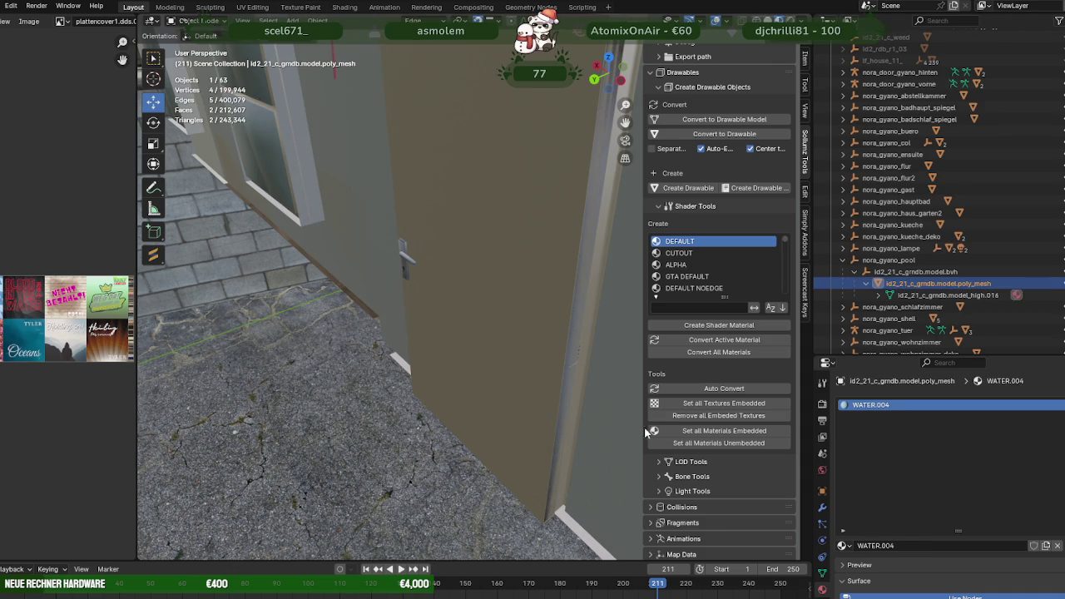
click(843, 260)
Remove unused material slots from the h4_mp_h_yacht_bed_01.model bed.
click(842, 272)
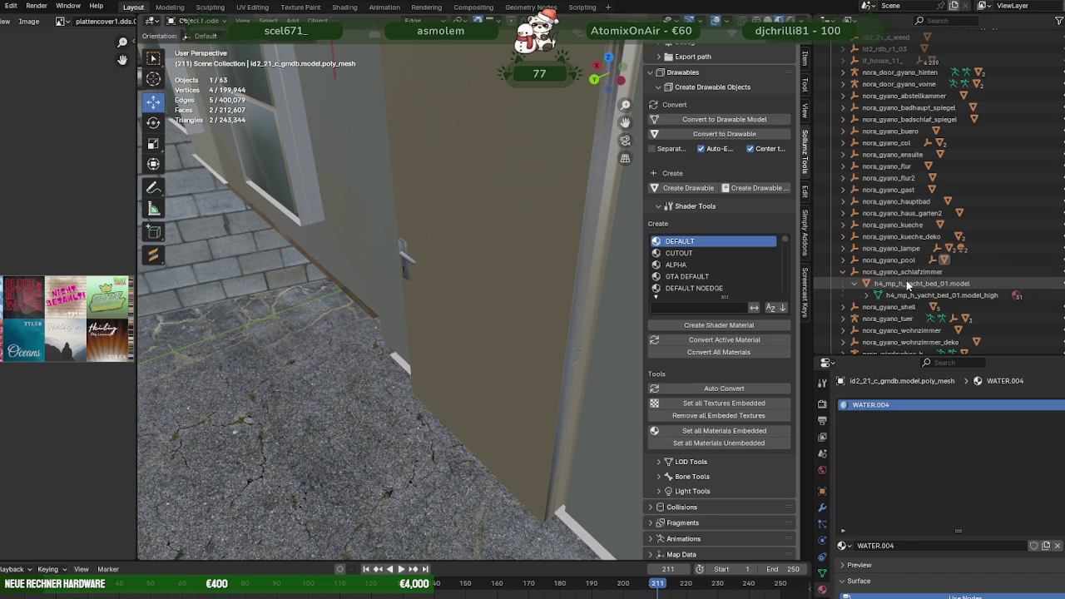
click(906, 283)
click(318, 20)
mouse_move(336, 388)
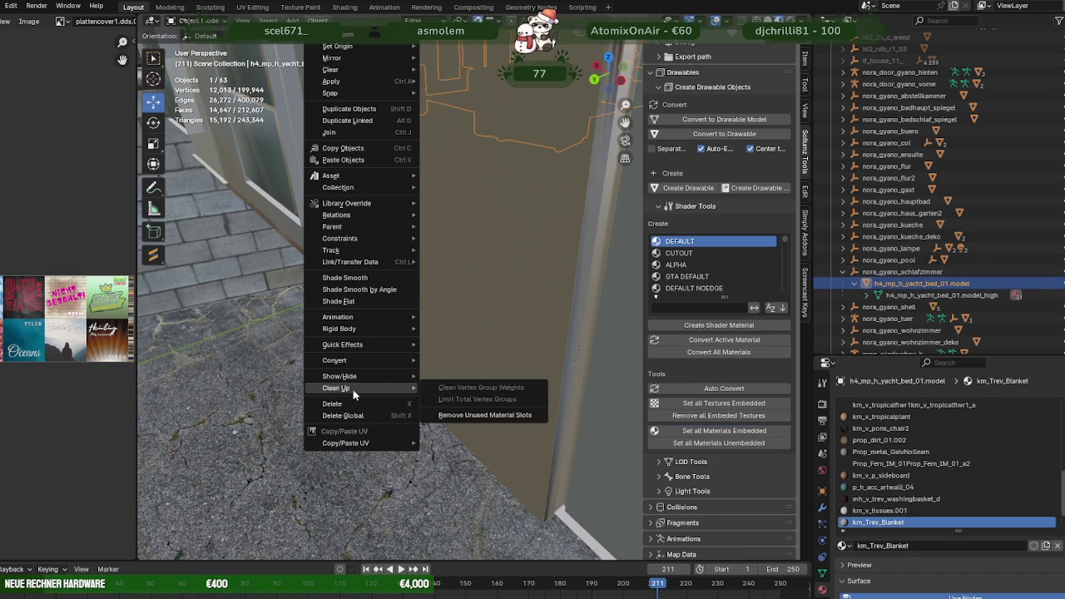
click(475, 416)
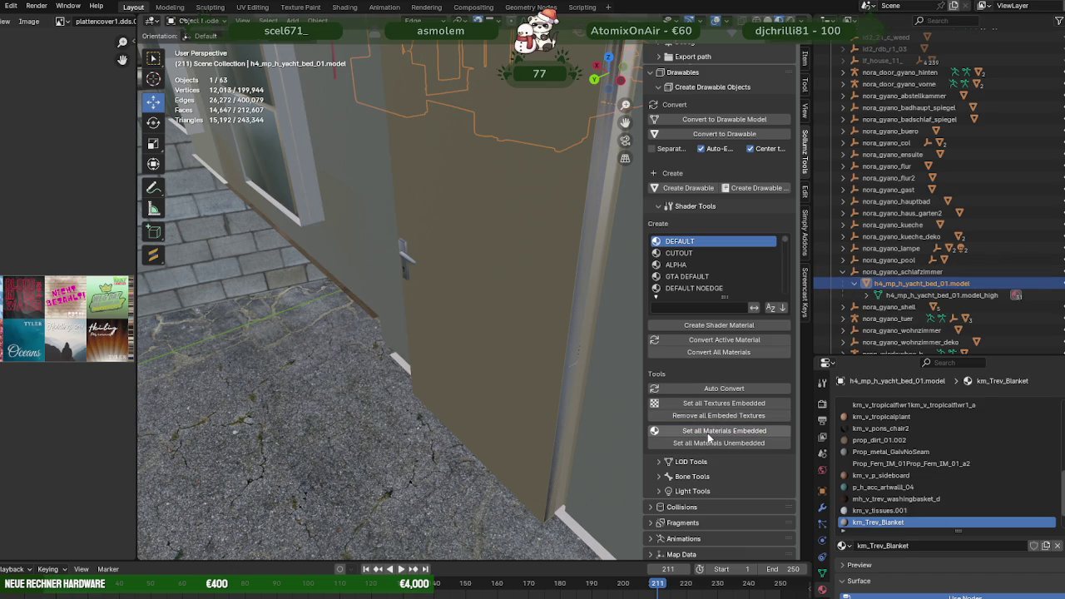
click(843, 272)
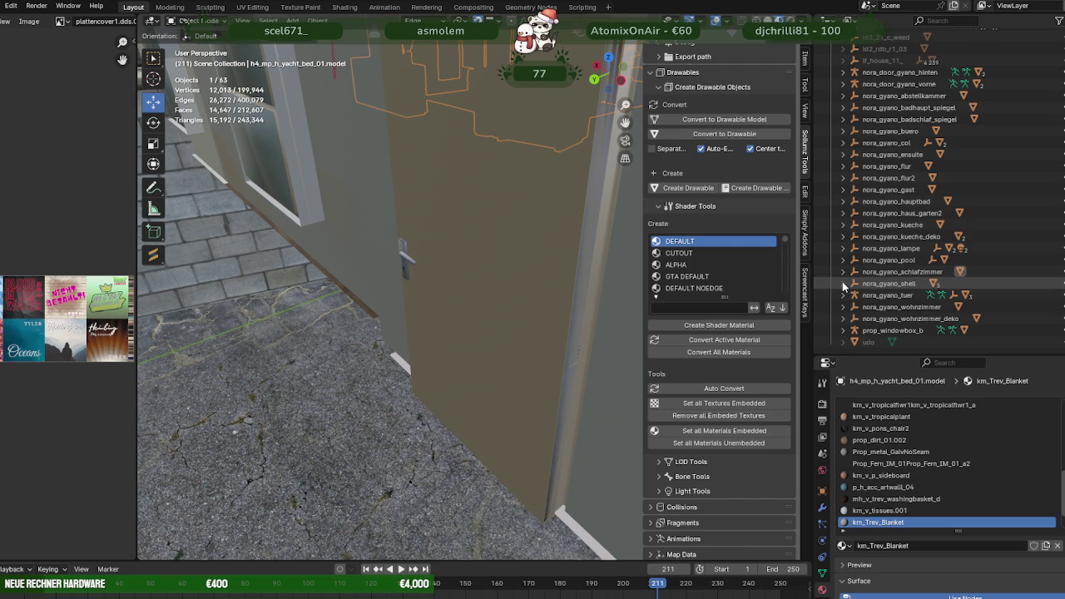
Remove unused material slots from the shell's boden, decke and fenster.001 objects.
click(843, 284)
click(882, 296)
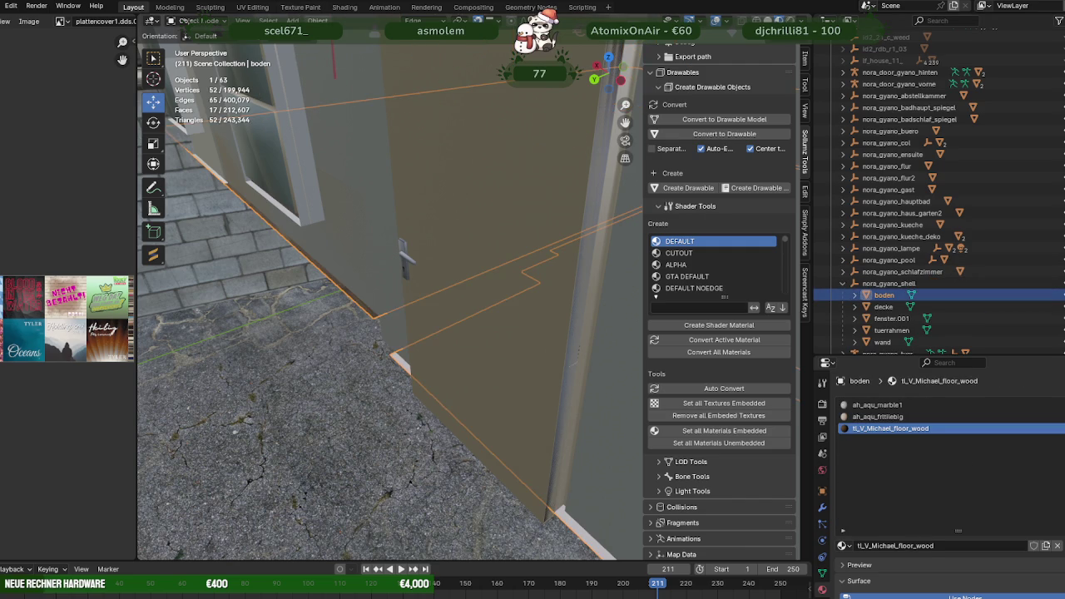
click(317, 20)
click(449, 416)
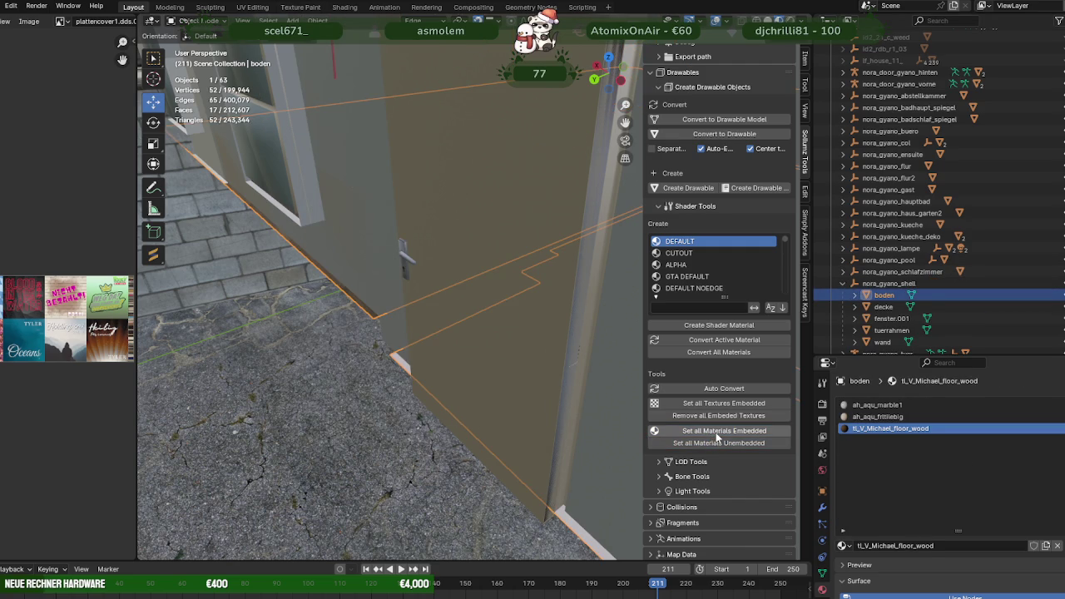
click(884, 307)
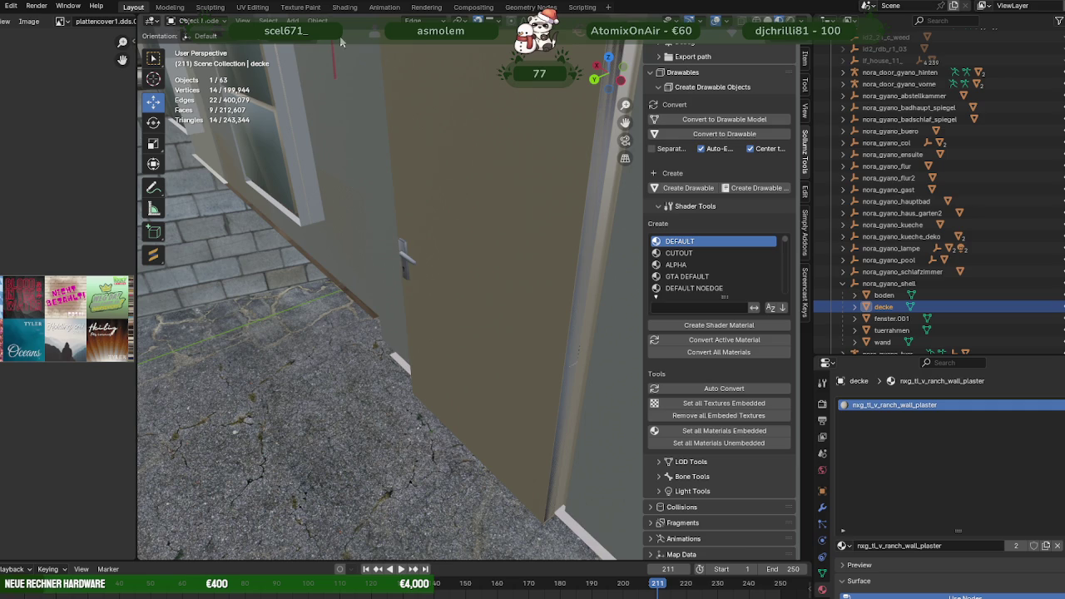
click(317, 20)
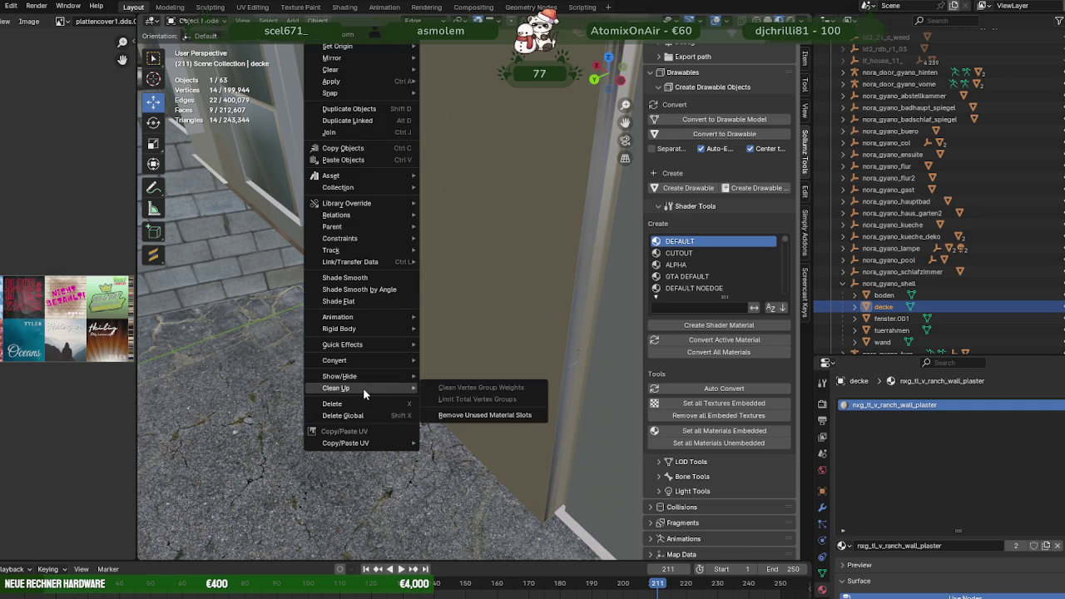
click(481, 414)
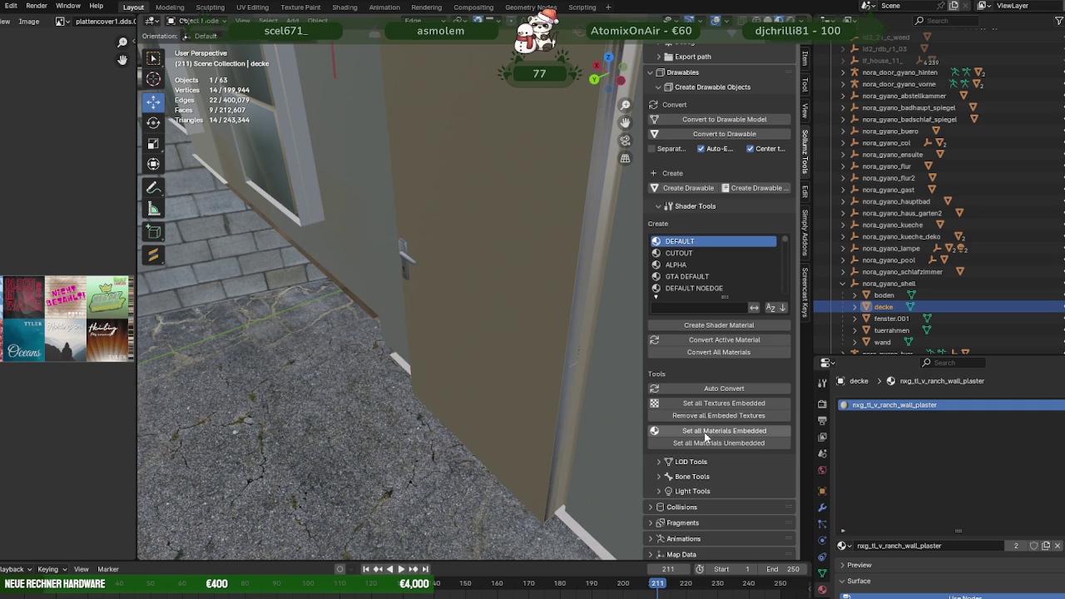
click(891, 319)
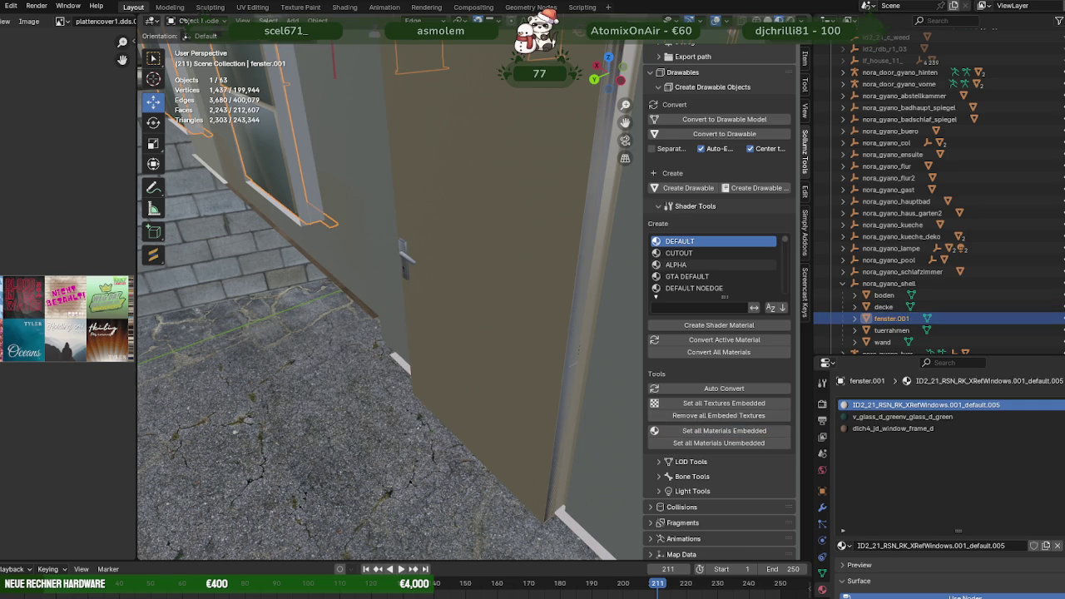
click(317, 20)
mouse_move(337, 387)
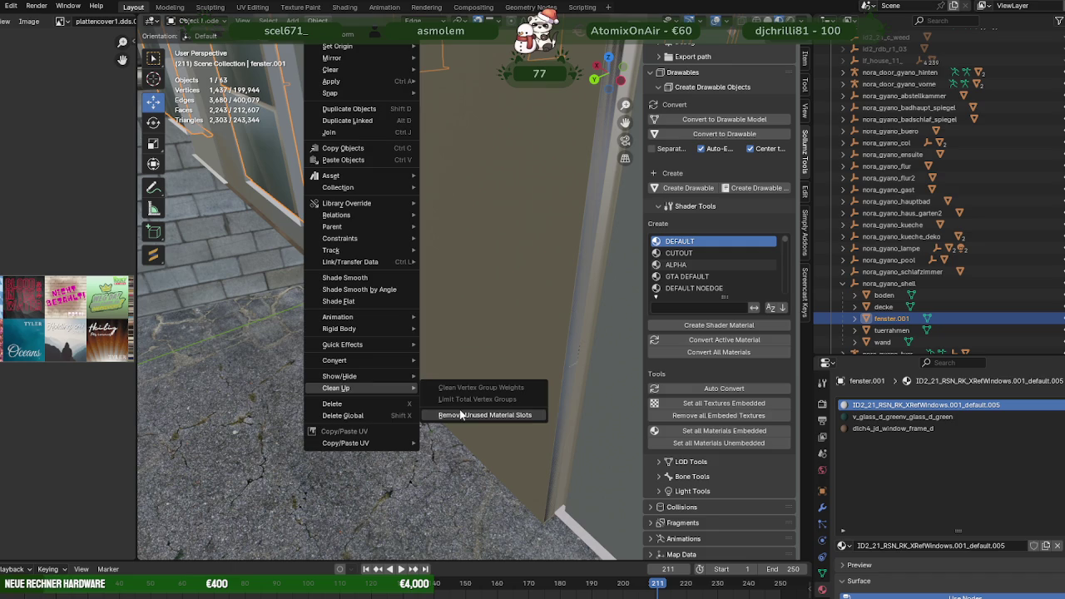
click(462, 411)
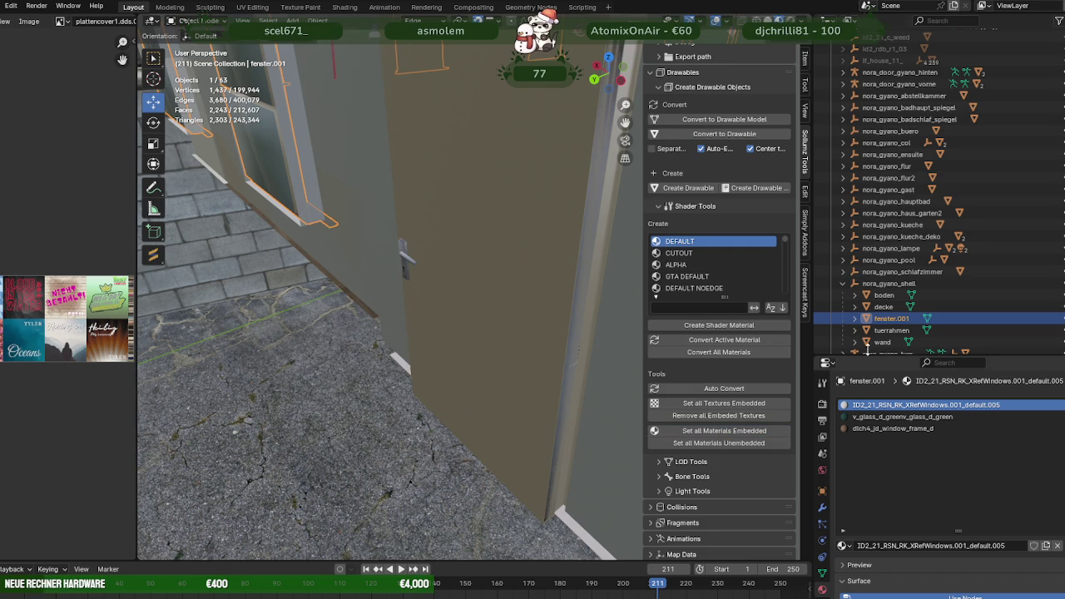
Remove unused material slots from the tuerrahmen and wand shell objects.
click(891, 330)
click(317, 20)
mouse_move(336, 388)
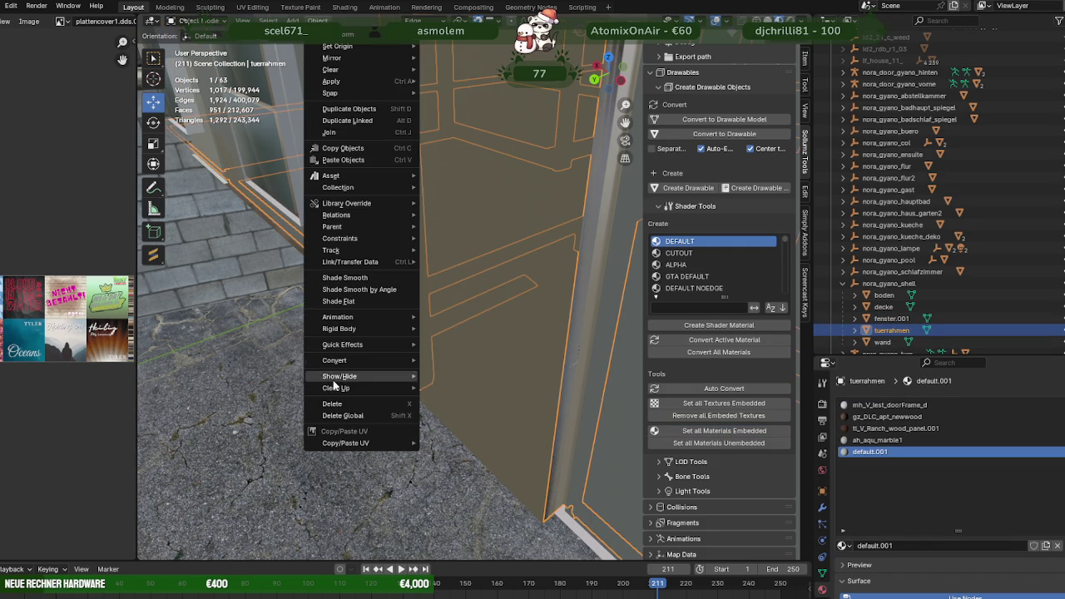
click(477, 417)
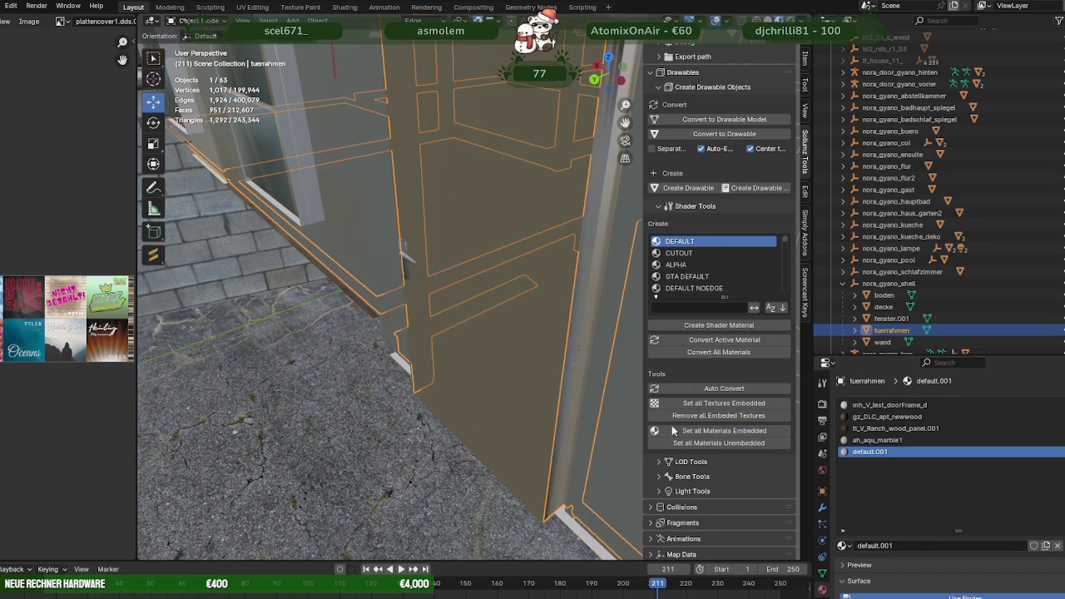
click(880, 342)
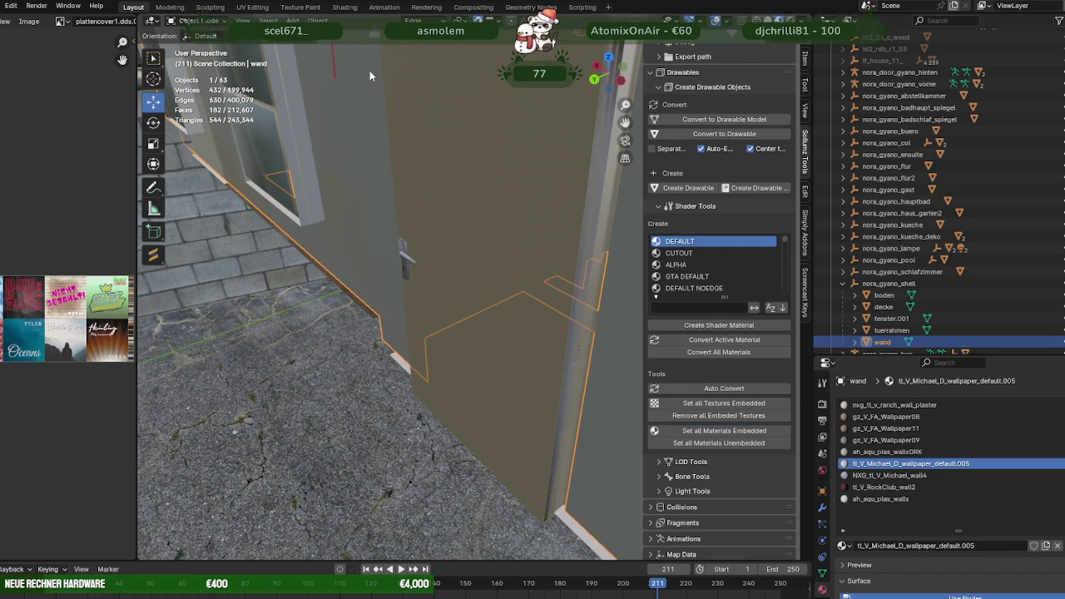
click(317, 20)
mouse_move(336, 388)
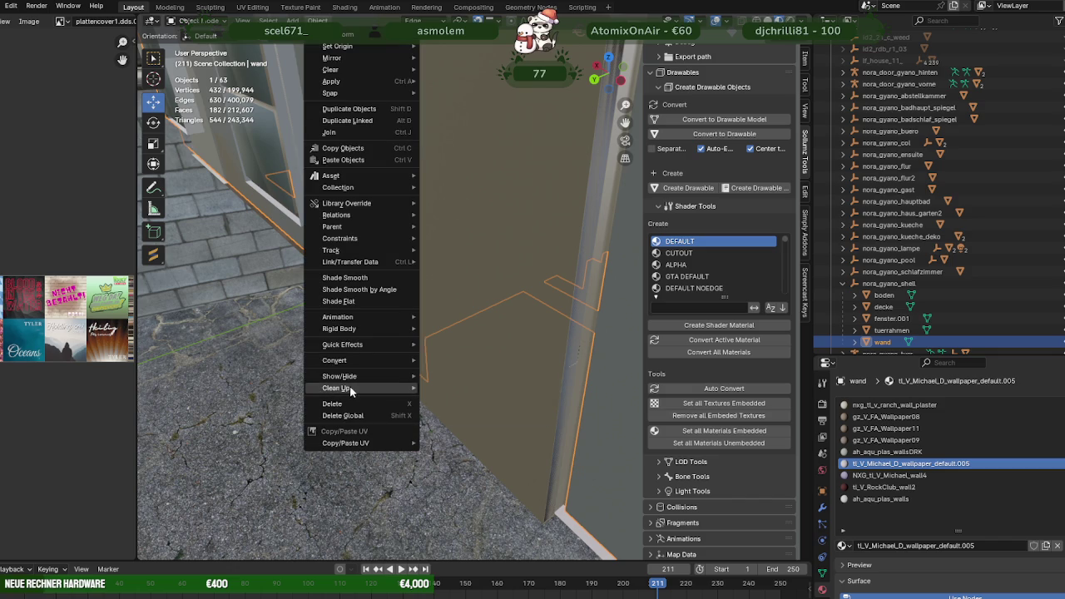
click(456, 415)
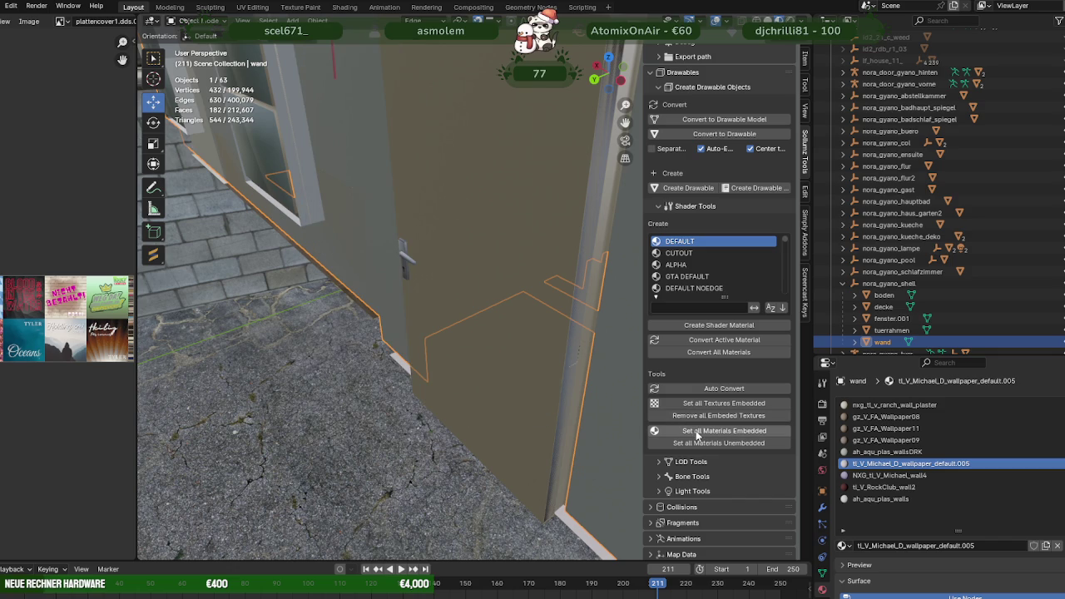
click(843, 284)
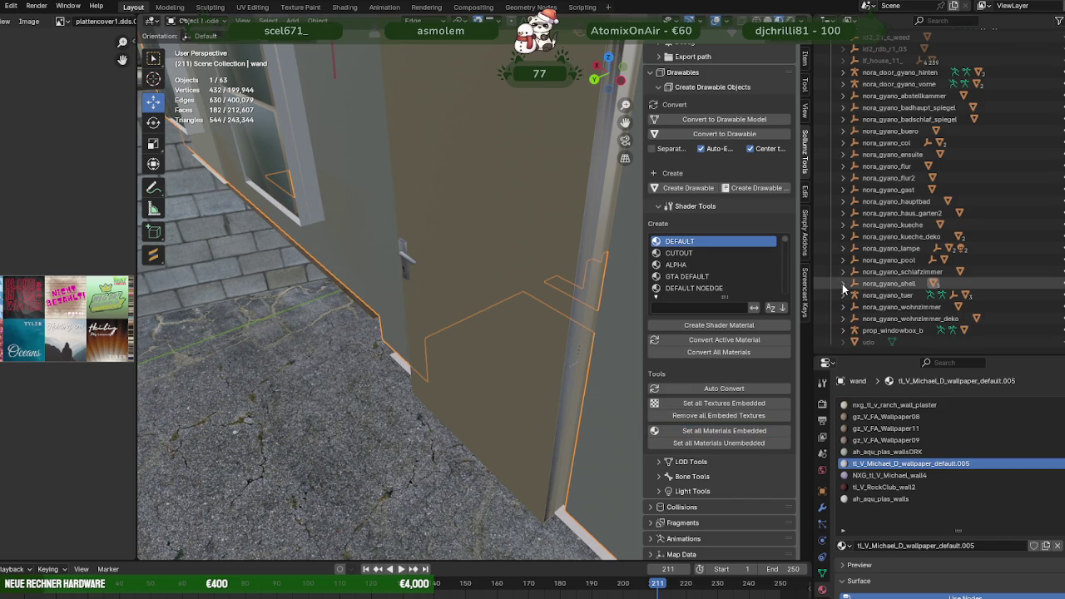
Clear unused material slots on door mesh V_ILev_RA_Door3.001 and set all materials to embedded.
click(875, 297)
click(843, 295)
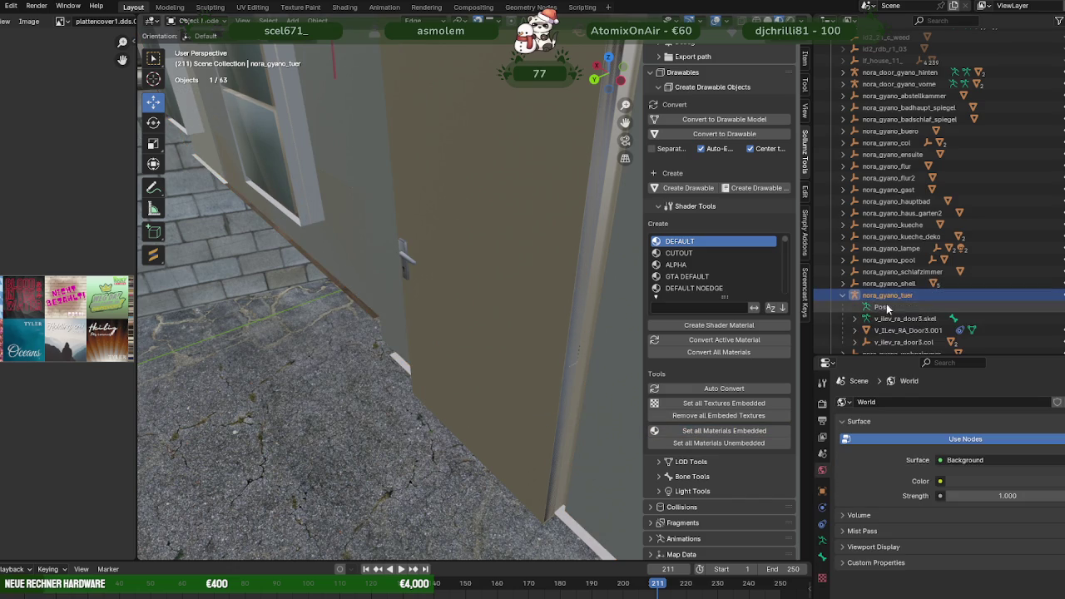
click(894, 329)
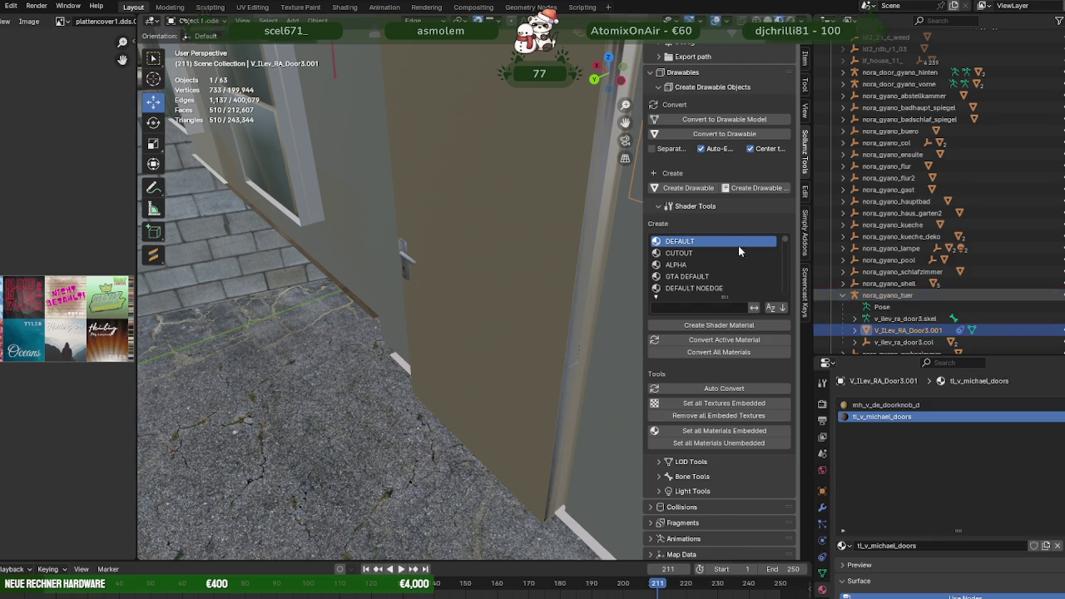
click(317, 20)
mouse_move(336, 388)
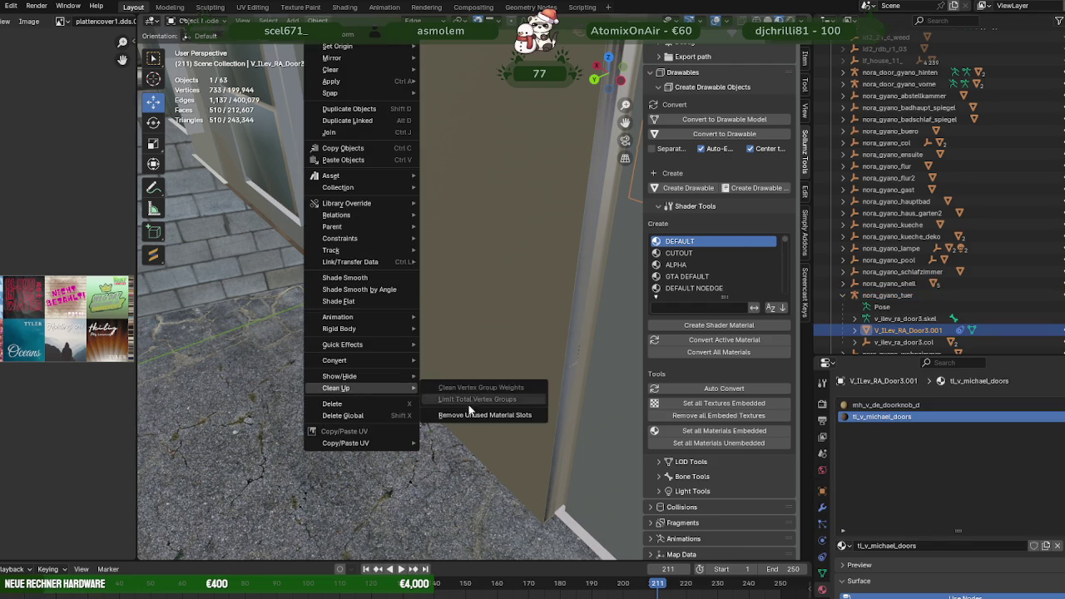
click(474, 416)
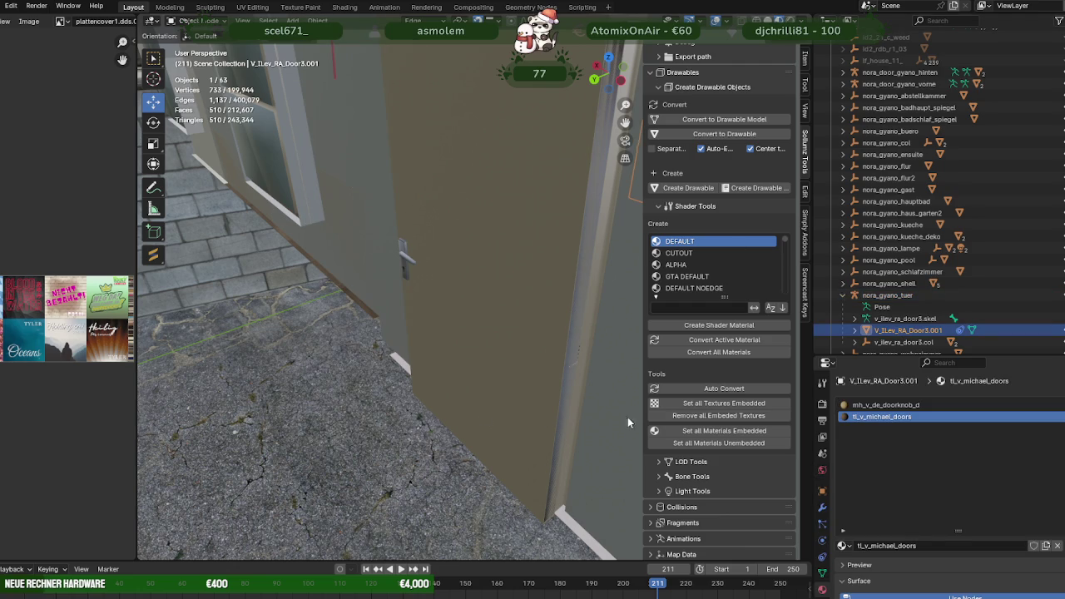
click(722, 436)
click(843, 295)
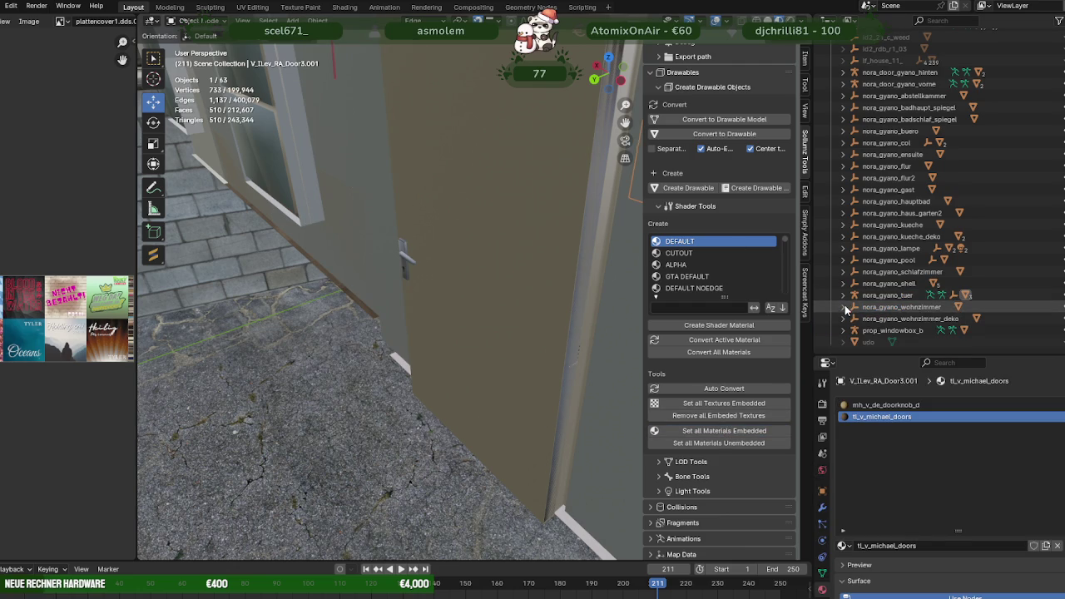
Clean up material slots on the apa_mp_h_stn_chairarm_03 chair and nora_gyano_wohnzimmer_deko model.
click(844, 307)
click(889, 321)
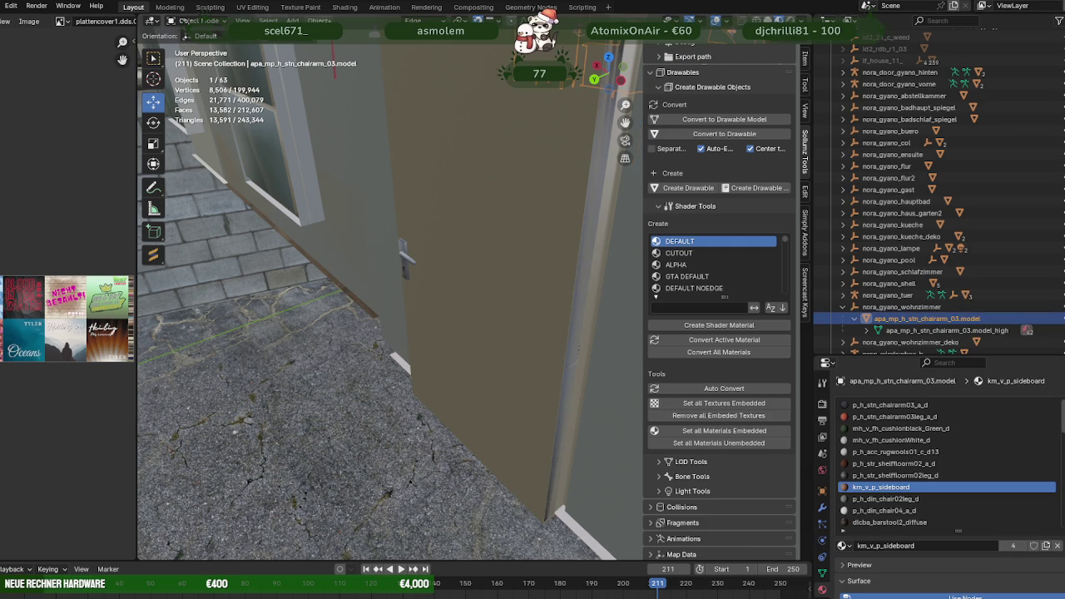
click(317, 20)
click(843, 307)
click(842, 318)
click(887, 329)
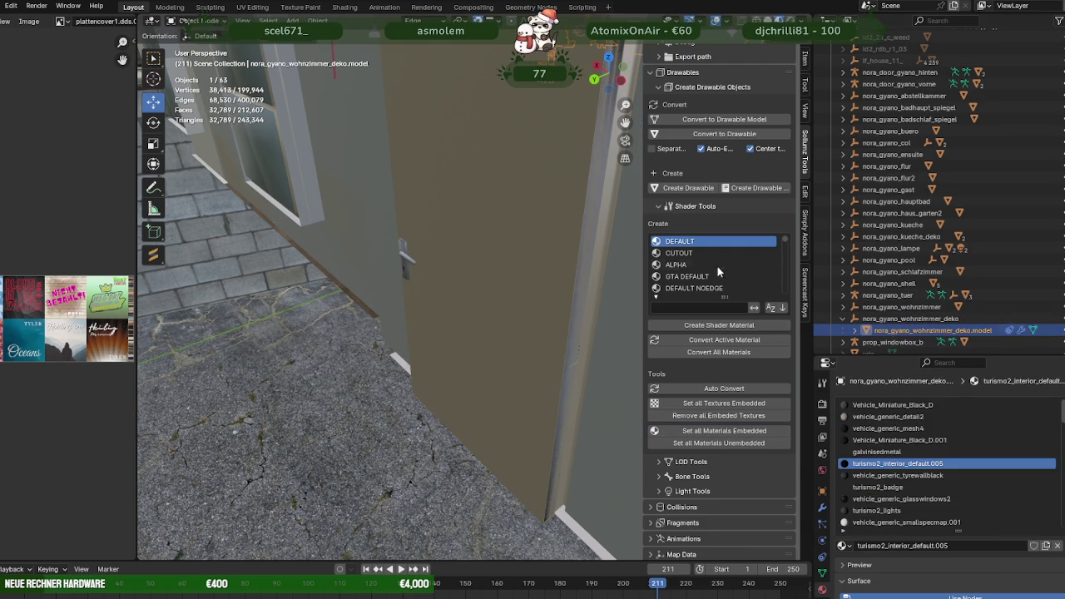
click(318, 20)
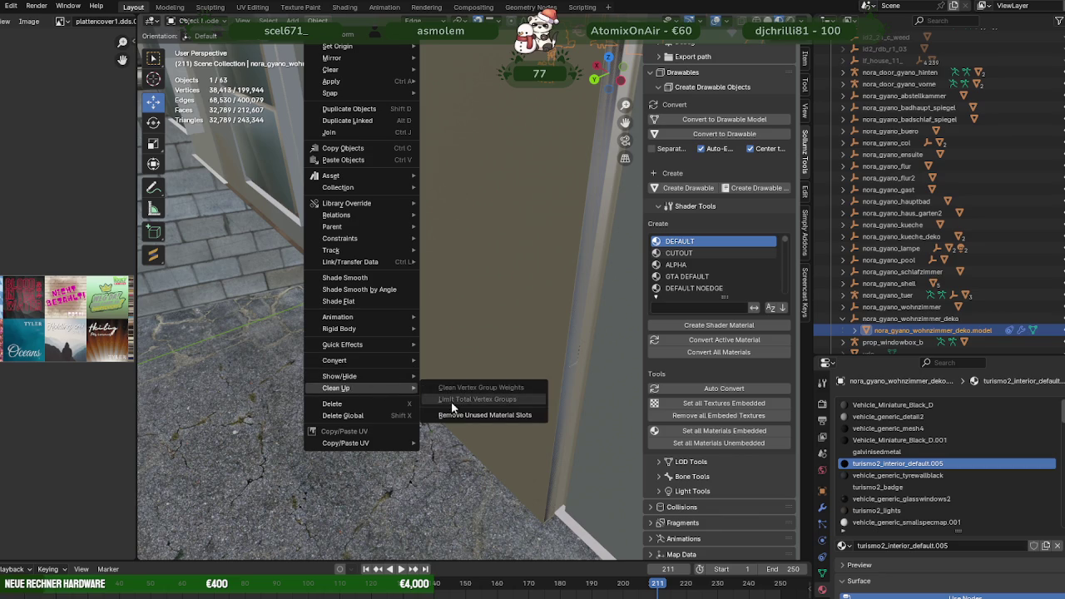
click(507, 415)
click(843, 318)
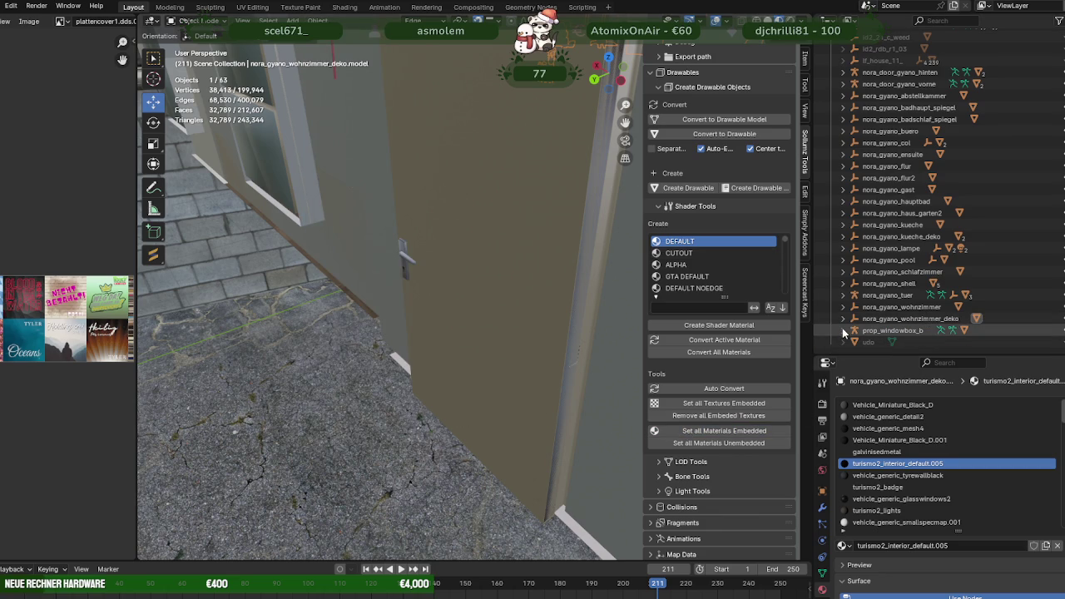
Isolate and inspect the Prop_WindowBox_B mesh in the viewport.
click(872, 331)
click(843, 331)
scroll(892, 342, down, 2)
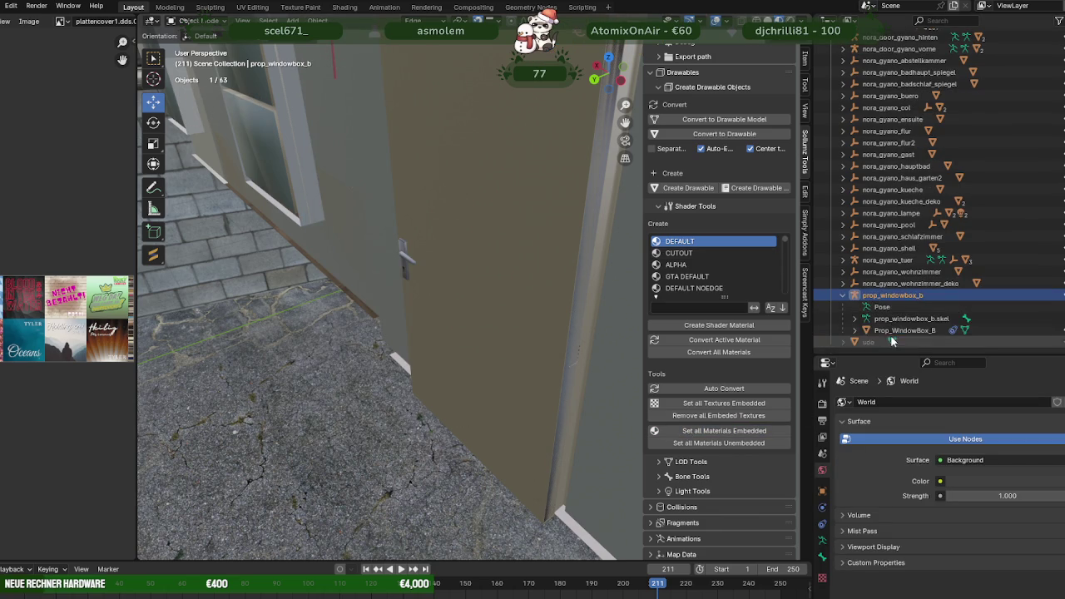
click(895, 331)
key(KP_Divide)
scroll(392, 330, down, 3)
middle_drag(412, 332, 335, 315)
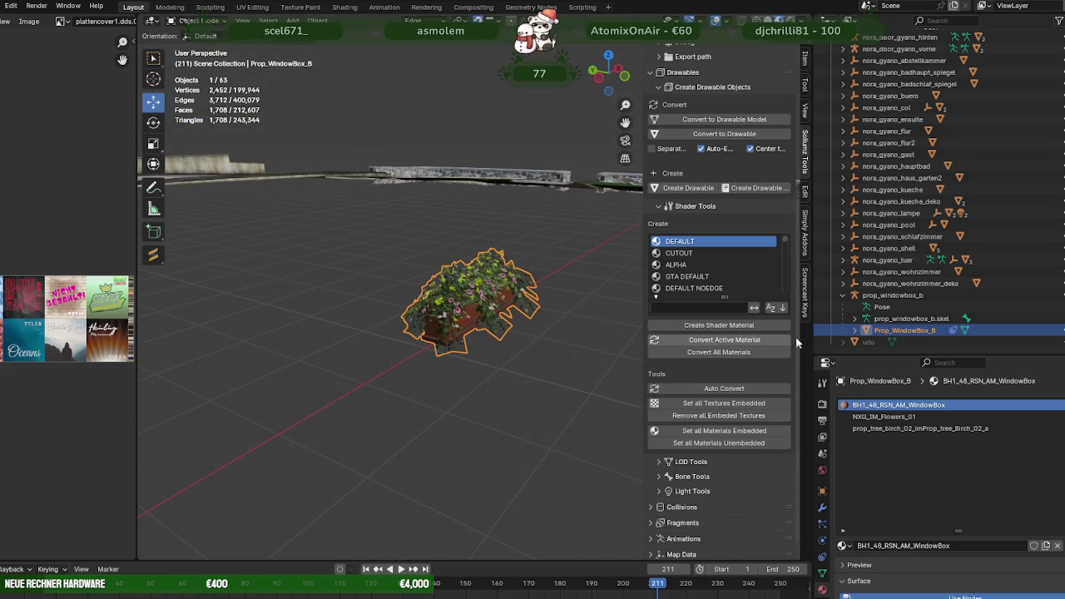
click(843, 295)
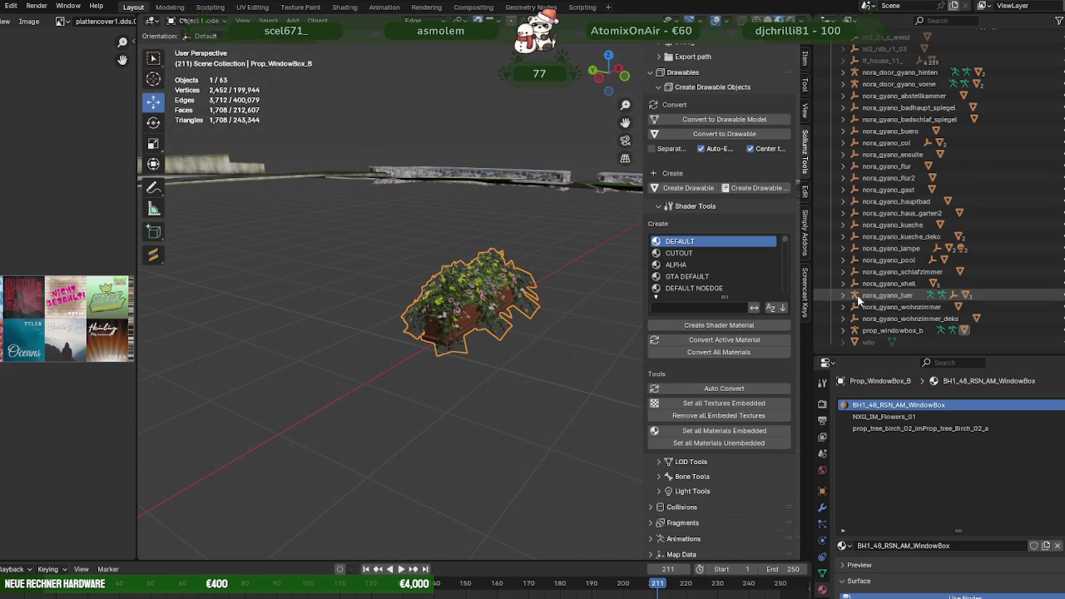
Select the nora objects from nora_gyano_wohnzimmer_deko up to nora_door_gyano_hinten and start Codewalker export.
click(899, 319)
scroll(899, 306, up, 3)
shift+click(884, 143)
scroll(726, 102, up, 5)
scroll(744, 86, up, 2)
click(751, 70)
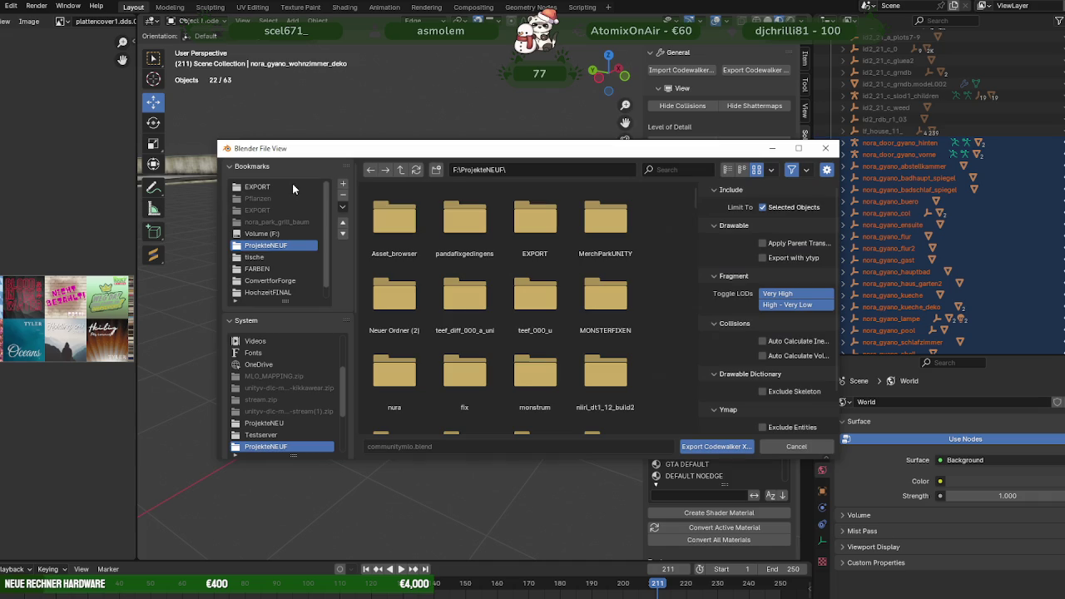
Create a new folder named gyanohaustexdic inside the EXPORT folder.
double_click(522, 222)
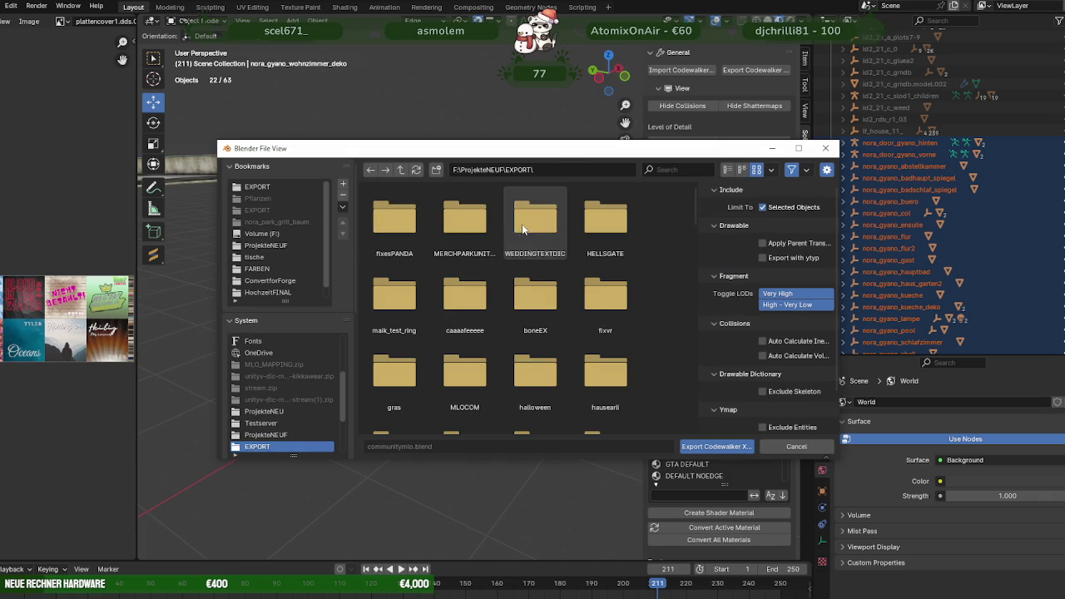
right_click(651, 249)
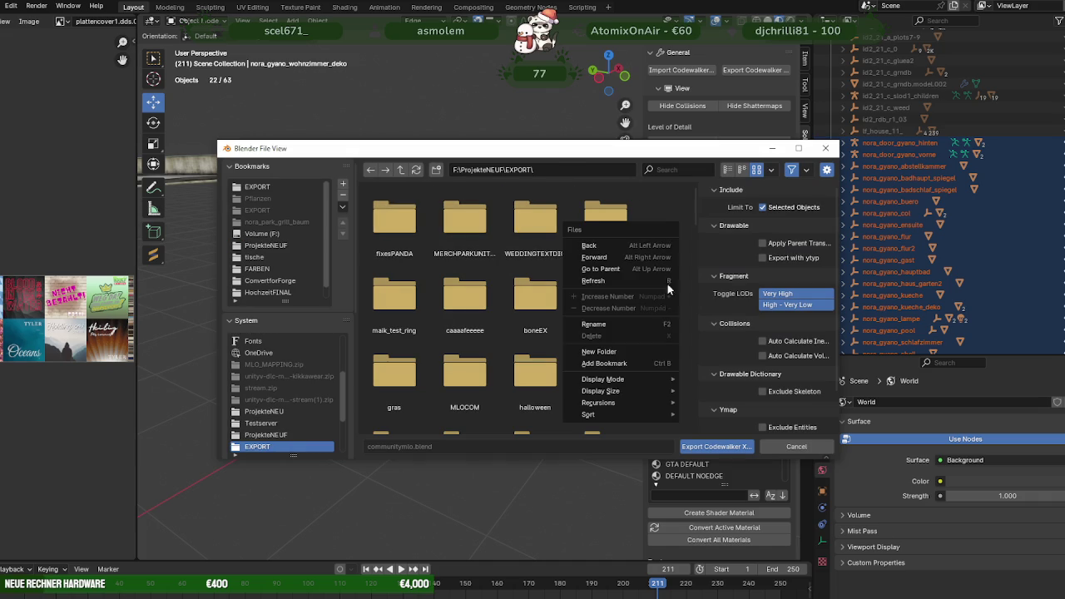
click(609, 350)
text(gyanohaustexdlc)
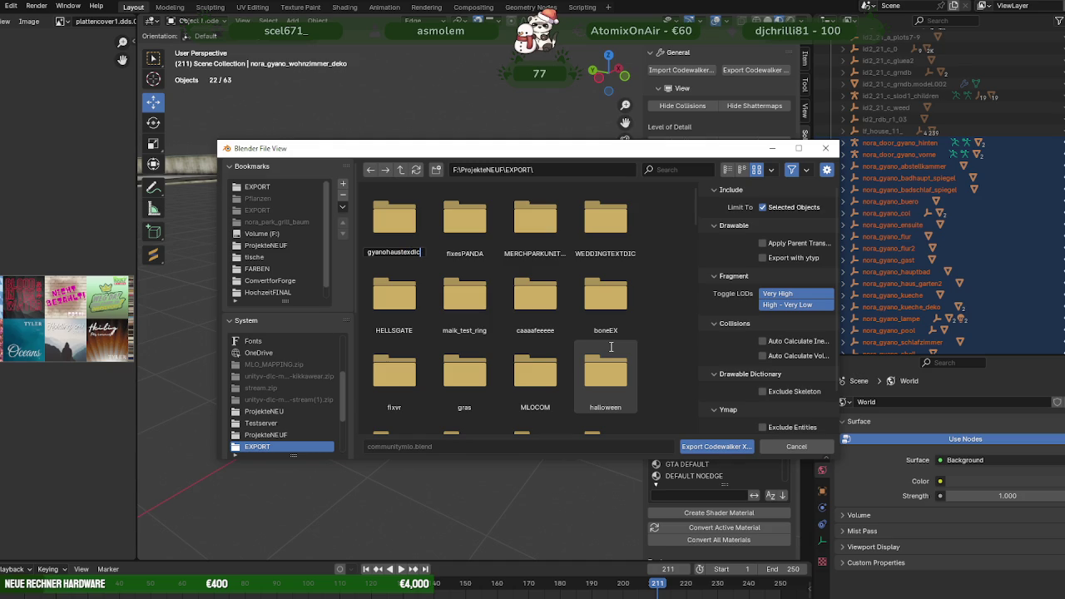
key(Return)
Export the selected objects into gyanohaustexdic, then select only nora_gyano_flur.
double_click(388, 221)
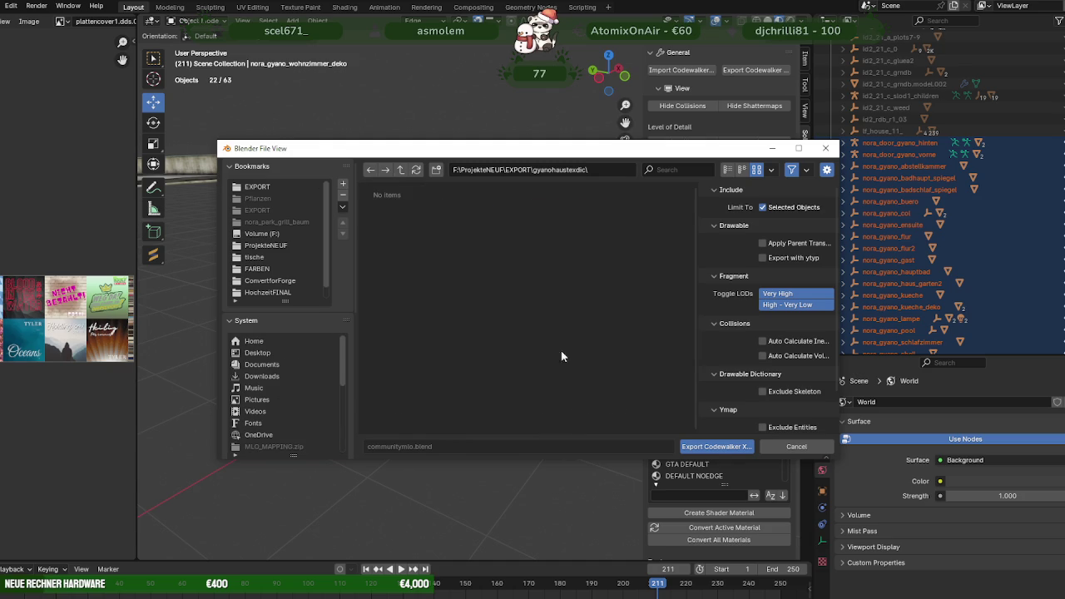
click(711, 447)
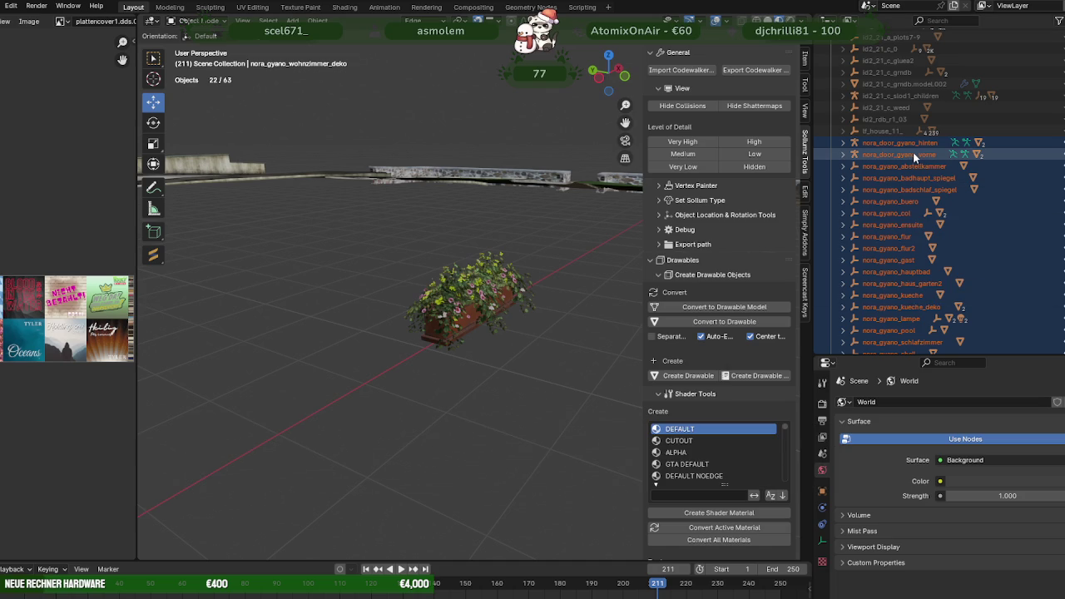
click(896, 237)
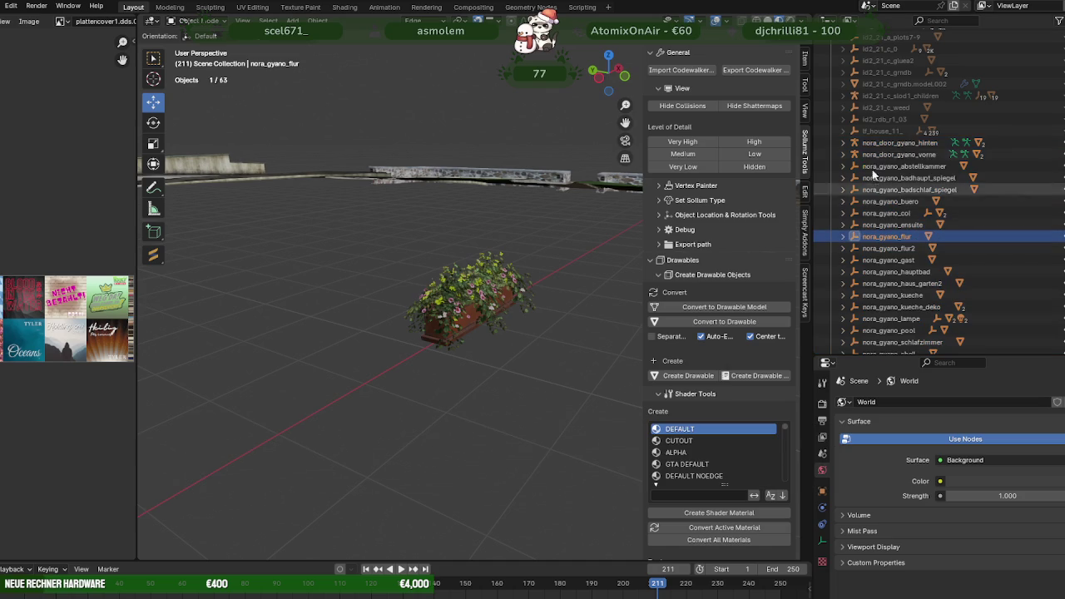
Frame the nora_gyano_flur floor and hide the nora_gyano_col collision object.
click(842, 143)
click(843, 143)
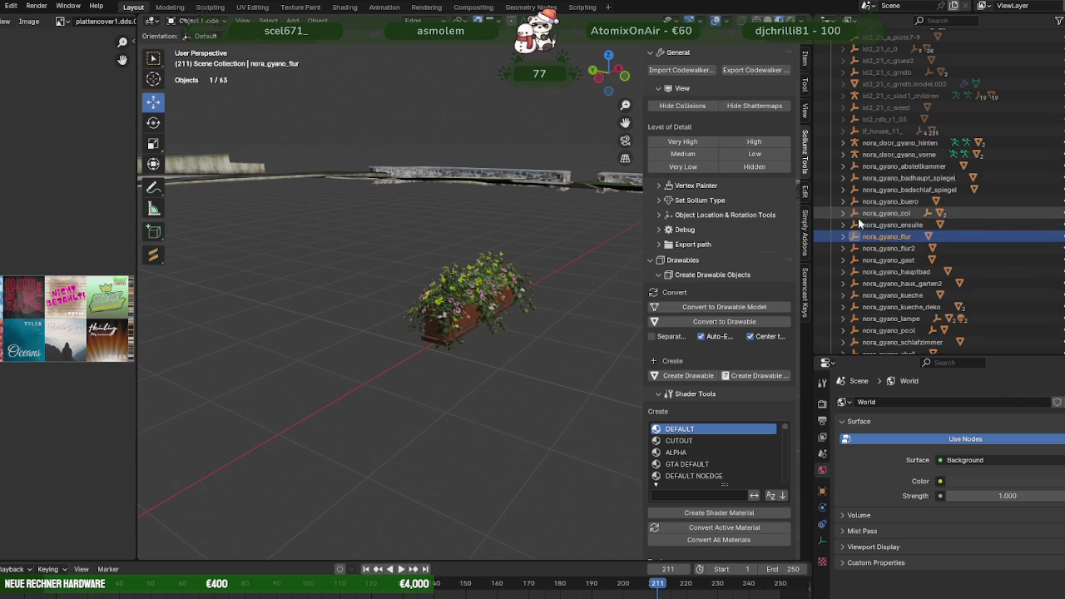
key(KP_Decimal)
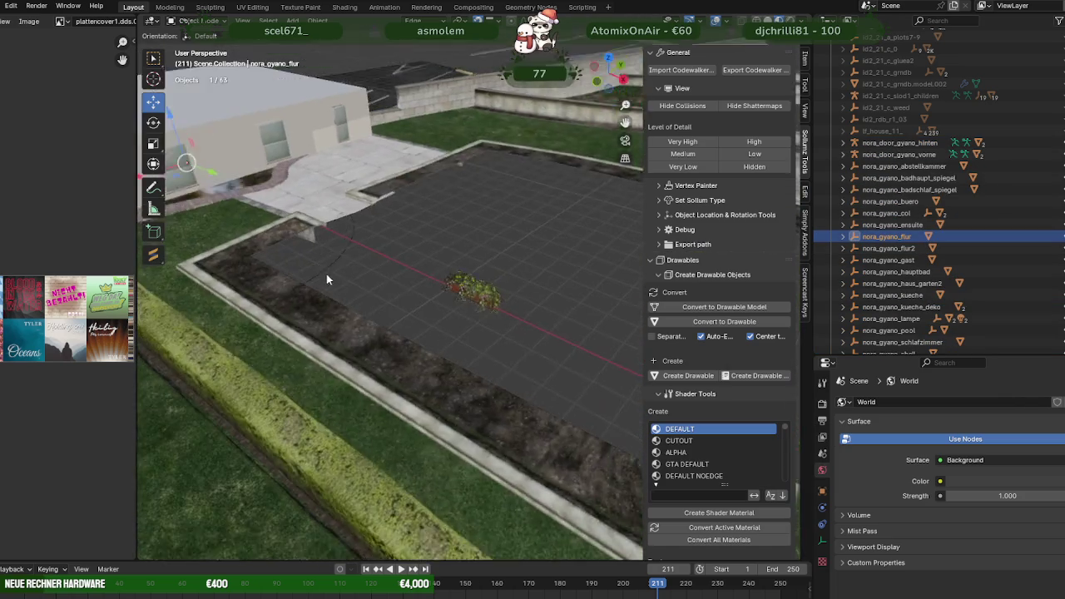
scroll(326, 281, down, 5)
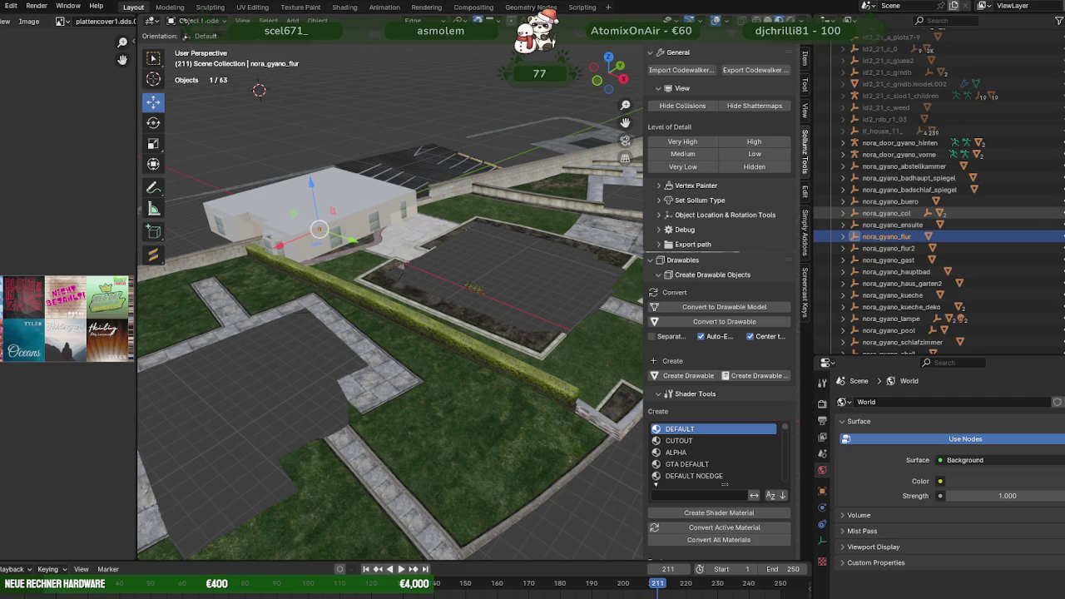
key(h)
scroll(449, 241, up, 4)
mouse_move(399, 249)
middle_down()
mouse_move(449, 241)
mouse_move(388, 282)
mouse_move(470, 345)
middle_up()
scroll(449, 242, down, 3)
scroll(388, 282, up, 3)
scroll(395, 250, up, 2)
Hide the ground and garden objects and look around inside the house.
click(470, 344)
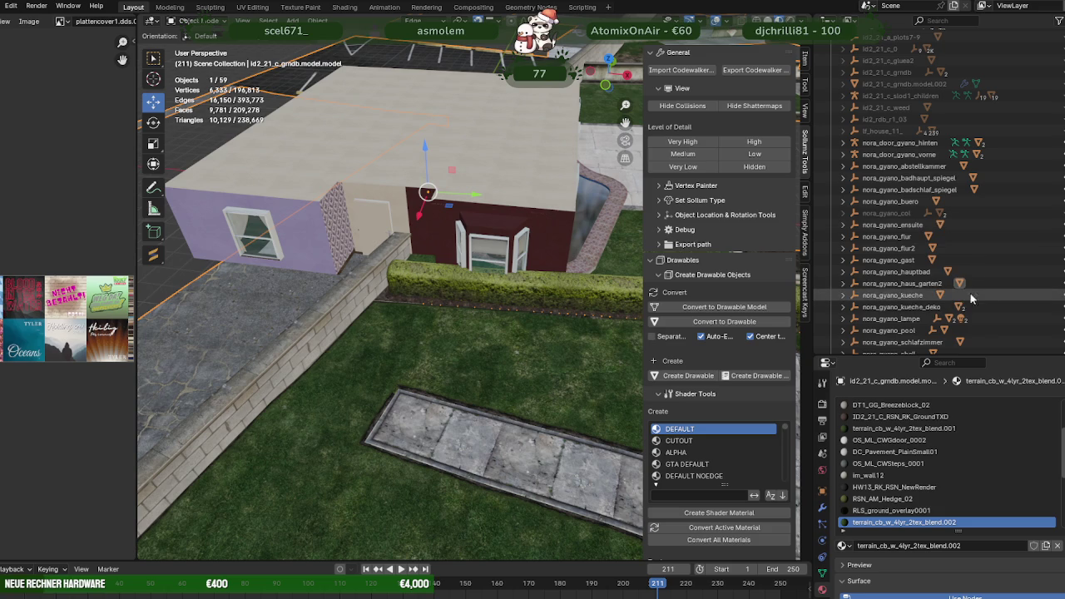
key(h)
scroll(396, 203, down, 4)
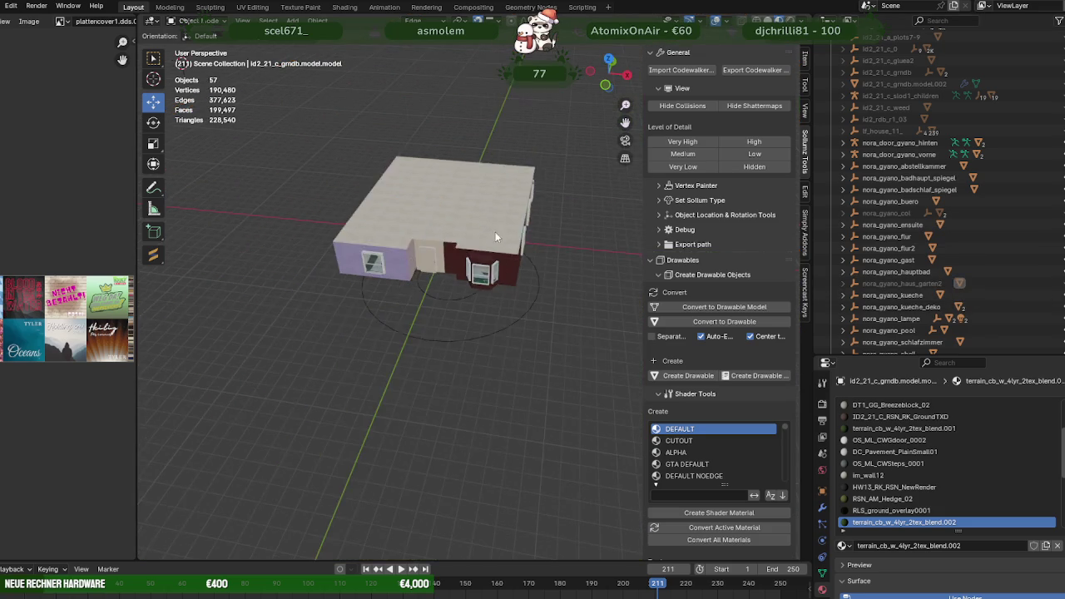
middle_drag(366, 250, 396, 203)
scroll(423, 270, up, 5)
middle_drag(535, 219, 478, 227)
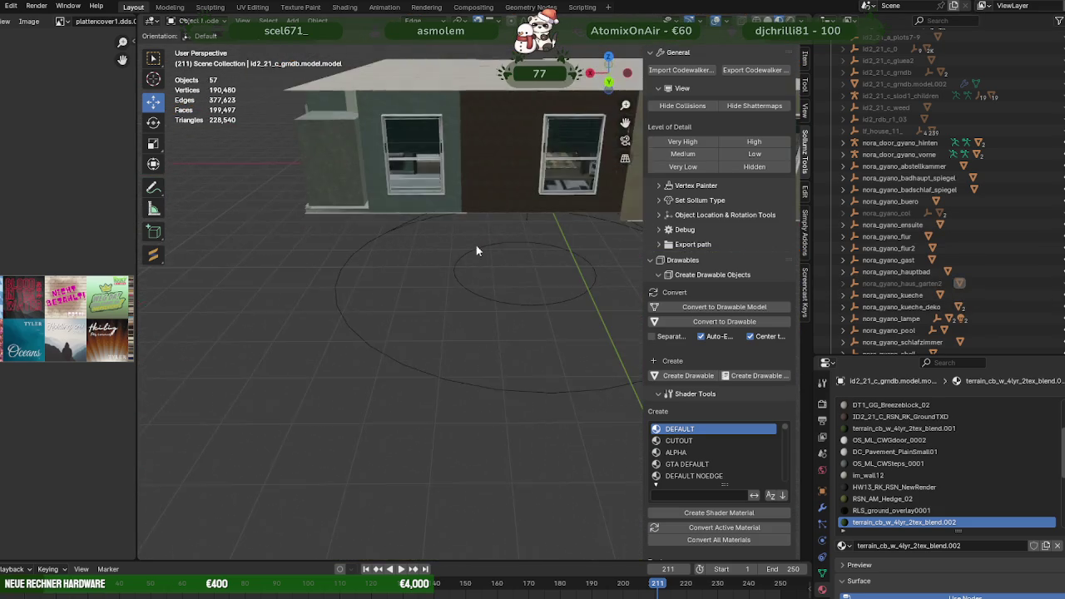
scroll(432, 305, up, 5)
scroll(432, 300, up, 5)
middle_drag(413, 304, 414, 287)
scroll(450, 304, down, 10)
middle_drag(504, 282, 482, 280)
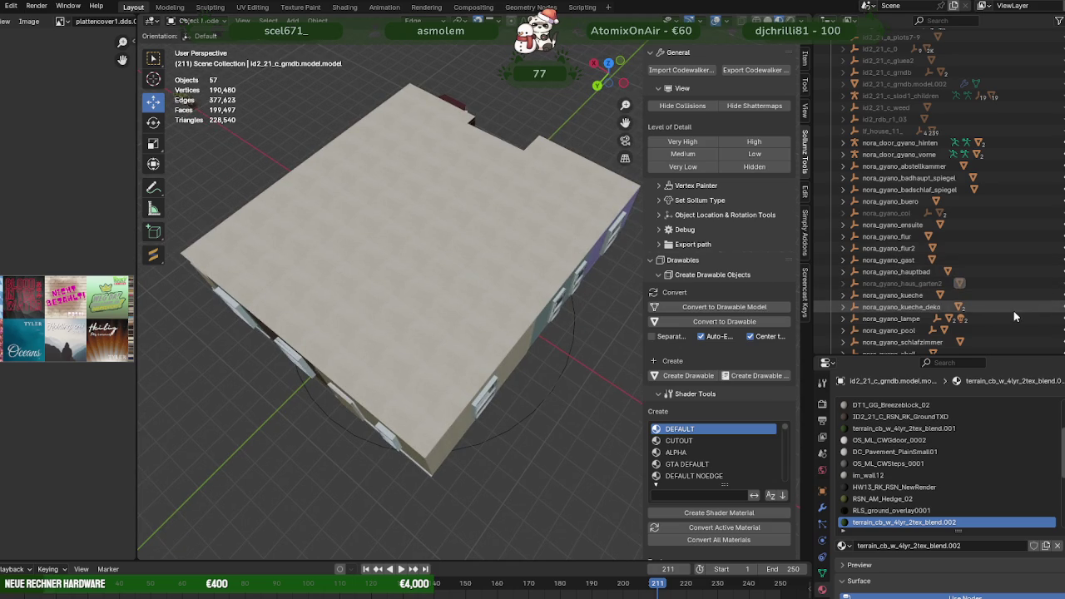
scroll(1008, 310, down, 1)
Hide the nora_gyano_pool object and bring up a File Explorer window.
key(h)
scroll(923, 308, down, 1)
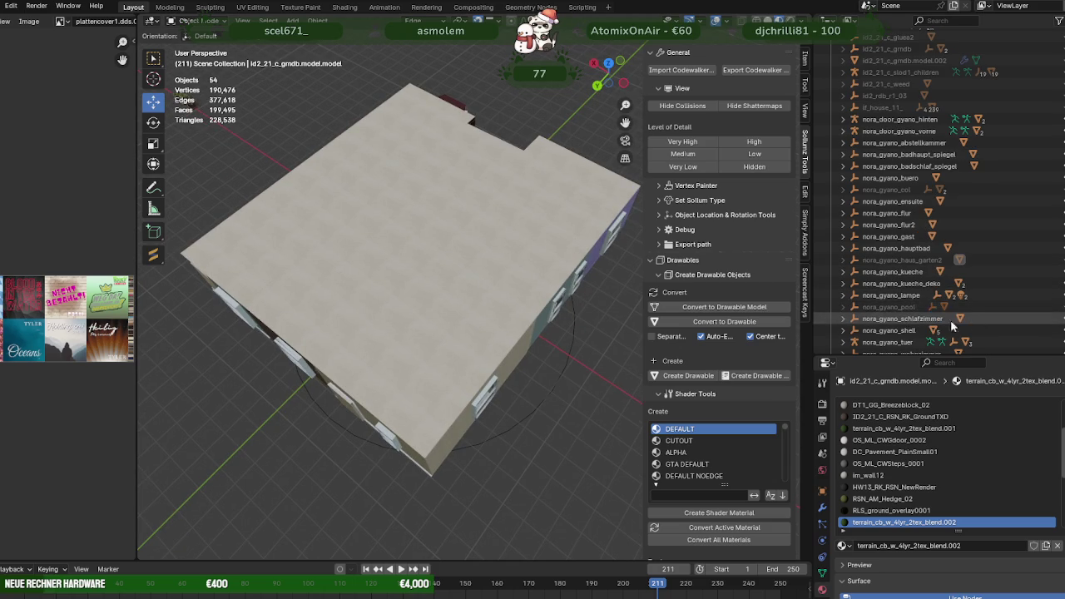
scroll(924, 308, down, 2)
scroll(923, 312, down, 1)
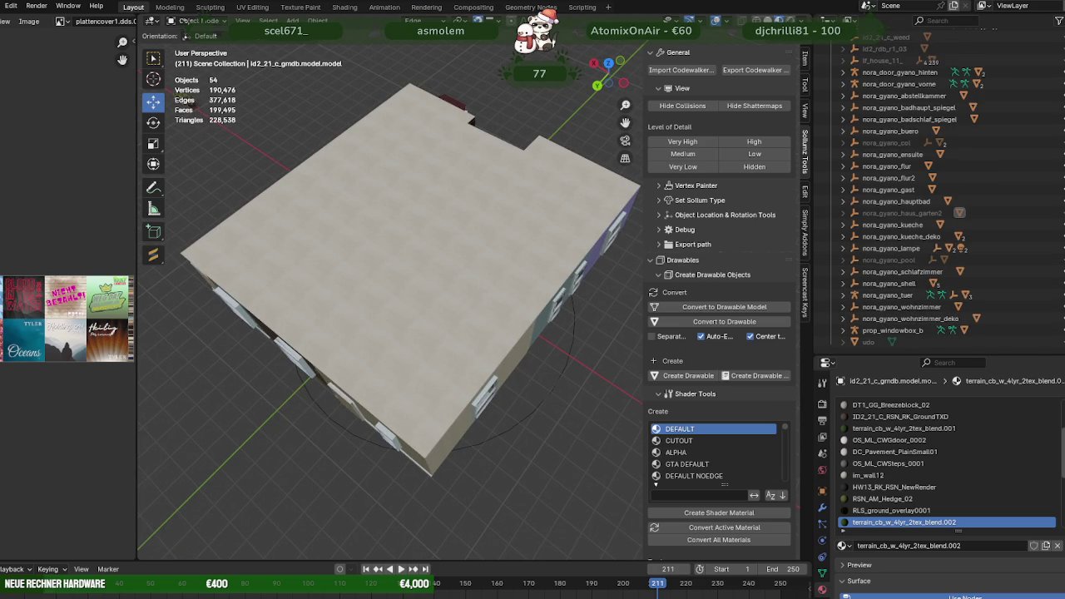
key(super+e)
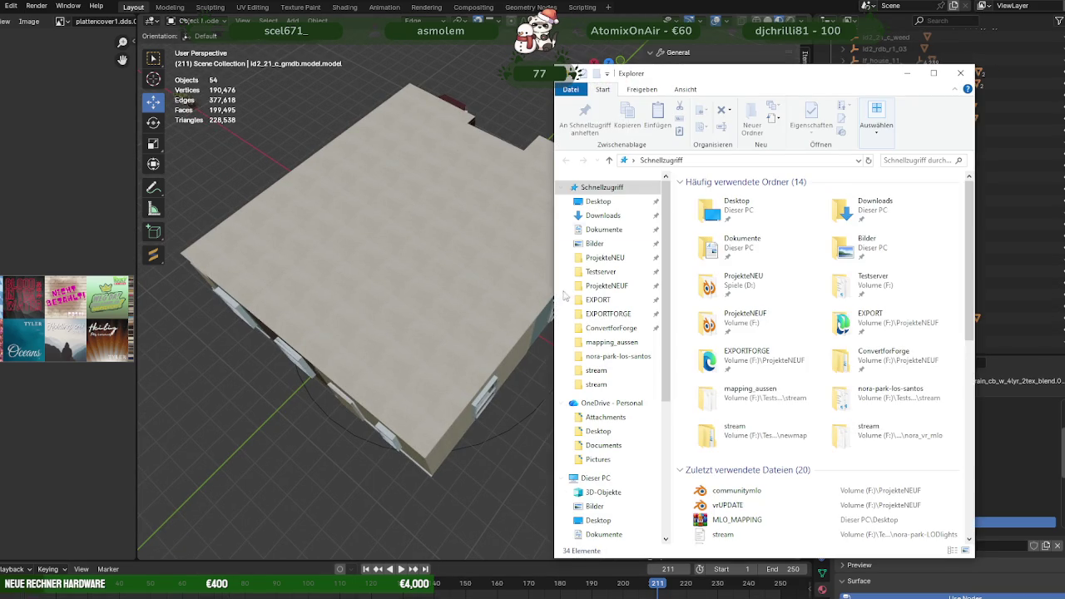
Delete everything inside EXPORT\gyanohaustexdic and close File Explorer.
click(612, 299)
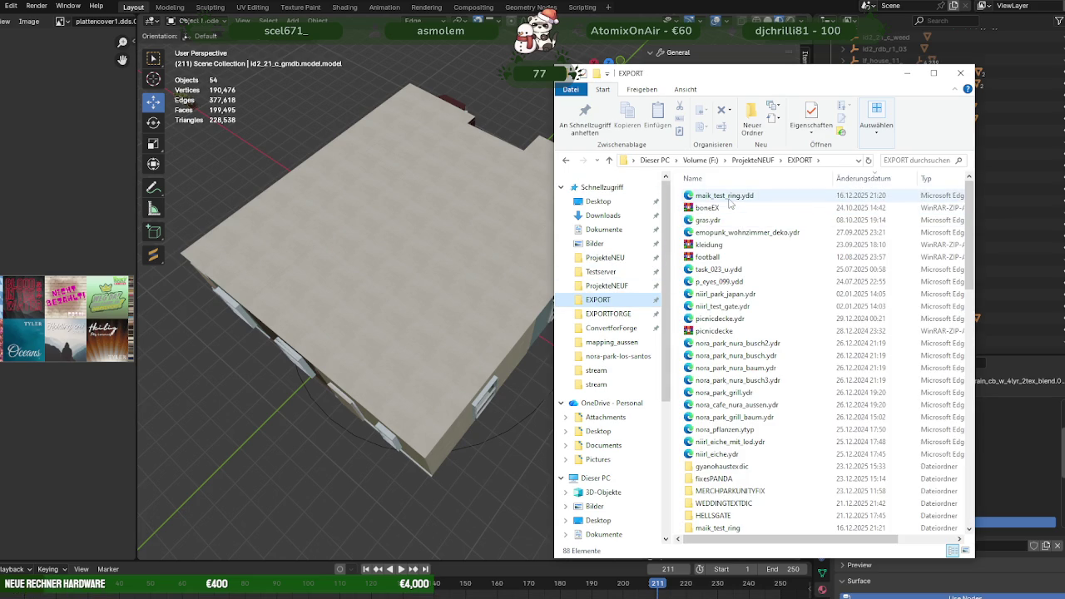
double_click(721, 467)
click(721, 307)
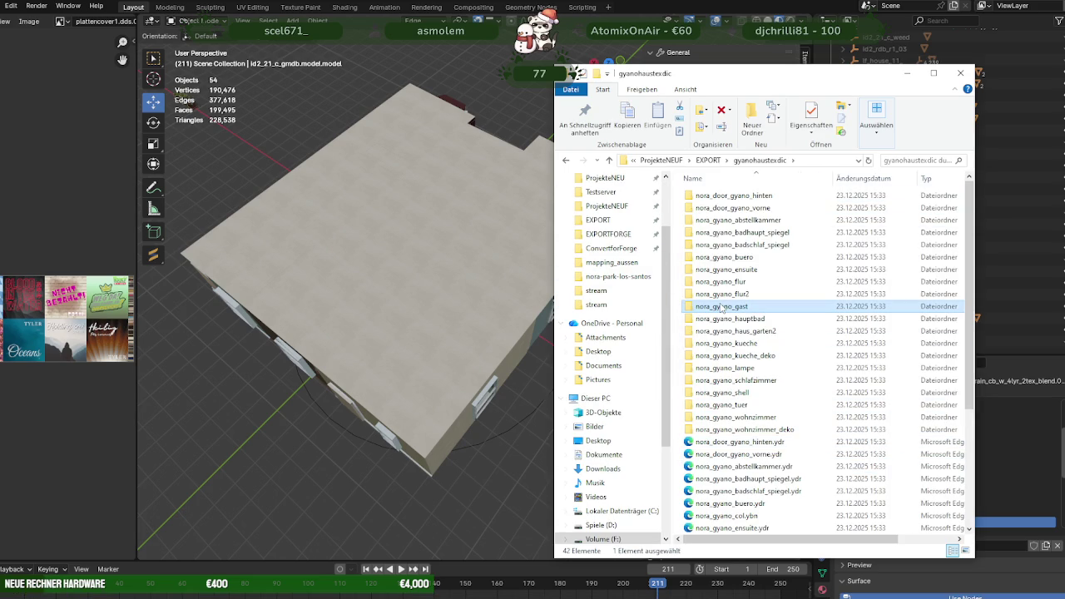
key(ctrl+a)
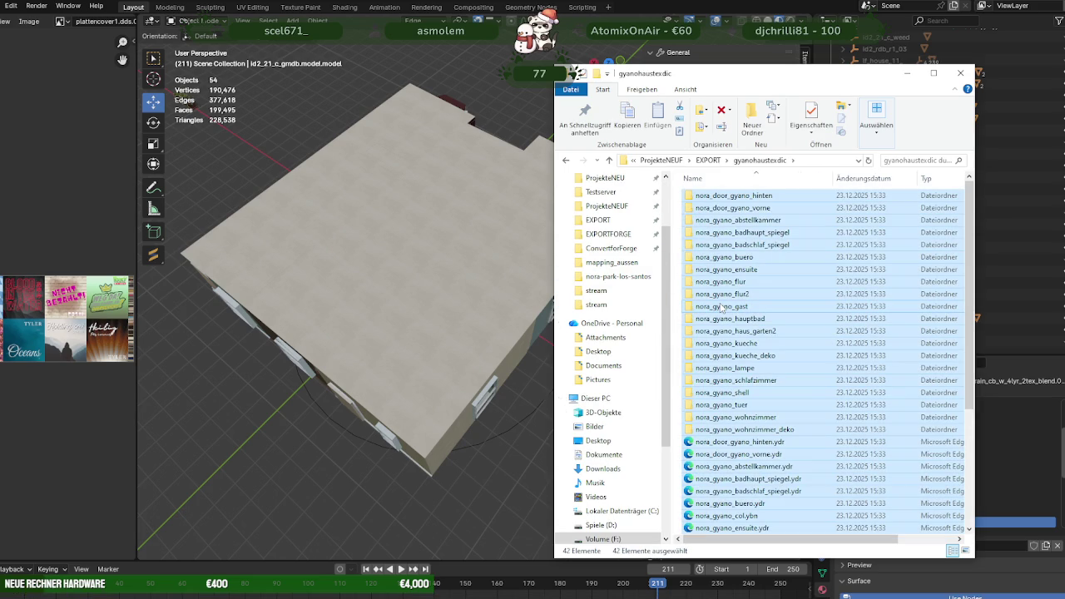
key(Delete)
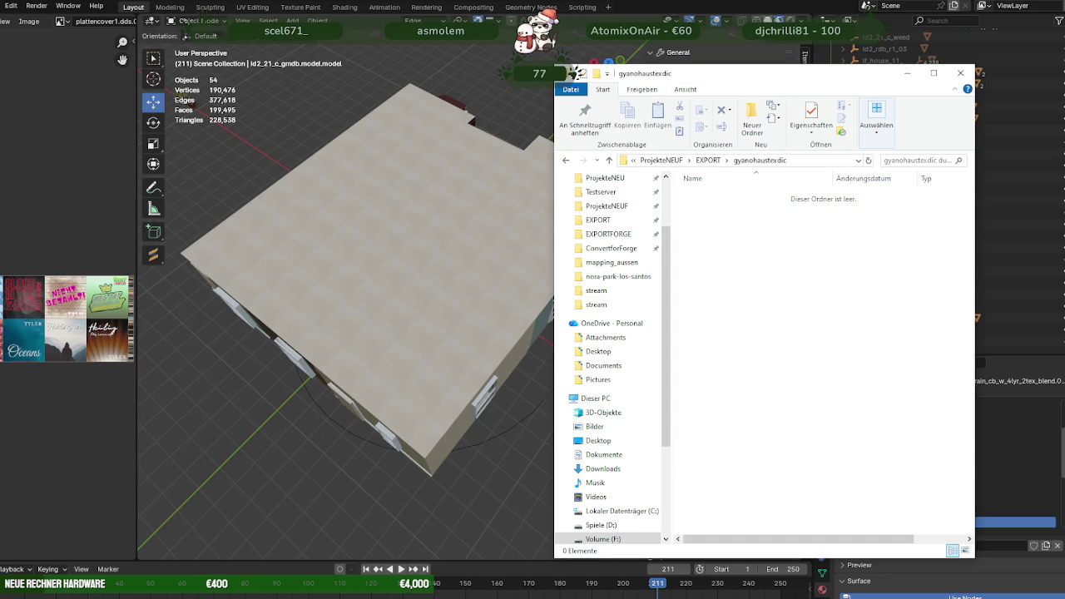
key(alt+F4)
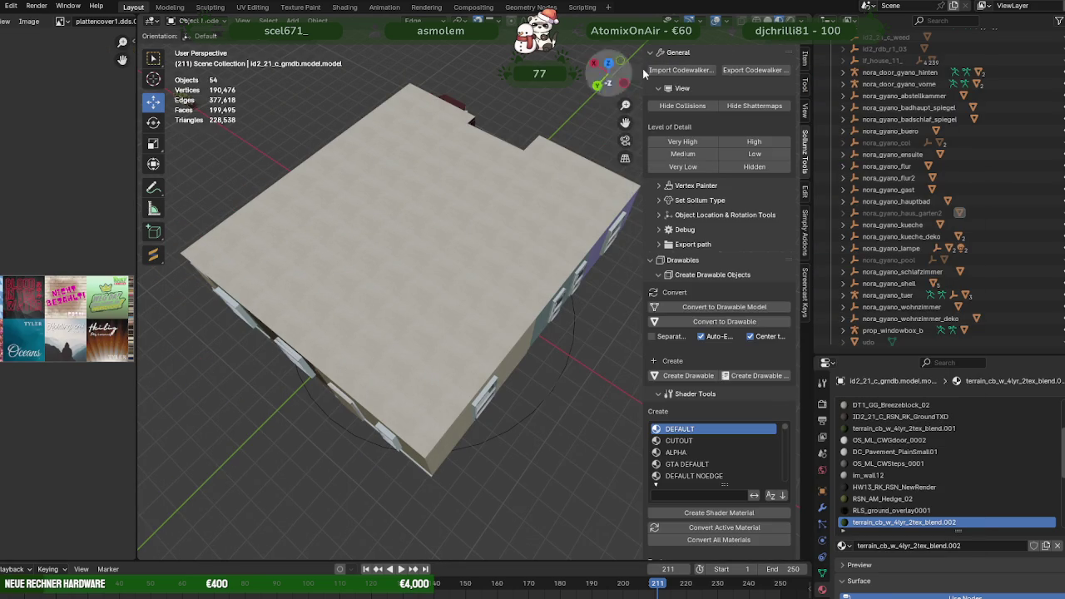
Export nora_door_gyano_hinten, nora_door_gyano_vorne and nora_gyano_abstellkammer individually into gyanohaustexdic.
click(898, 73)
click(751, 70)
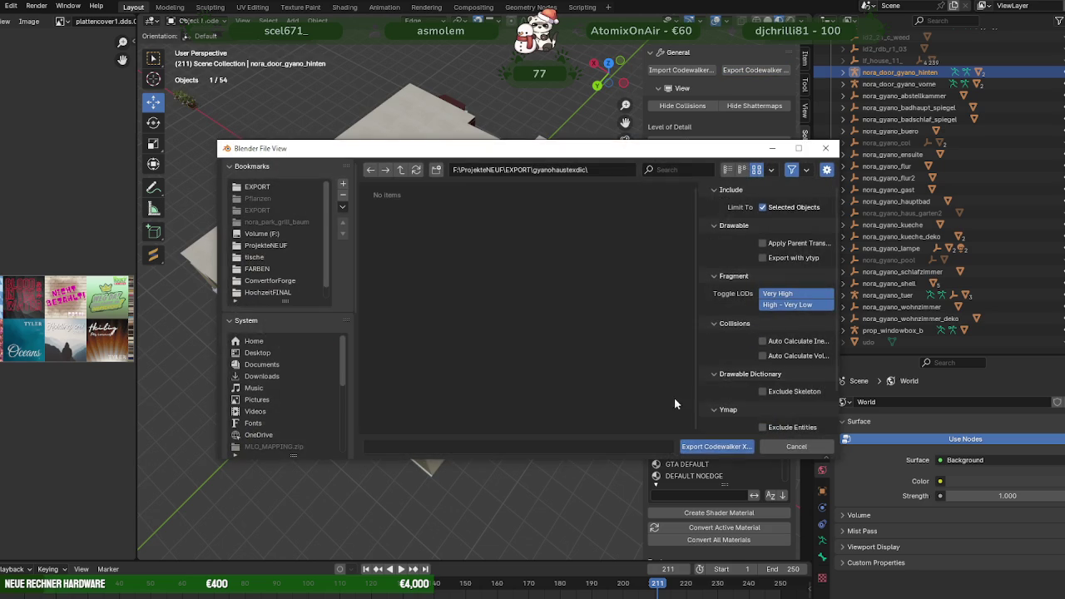
click(799, 445)
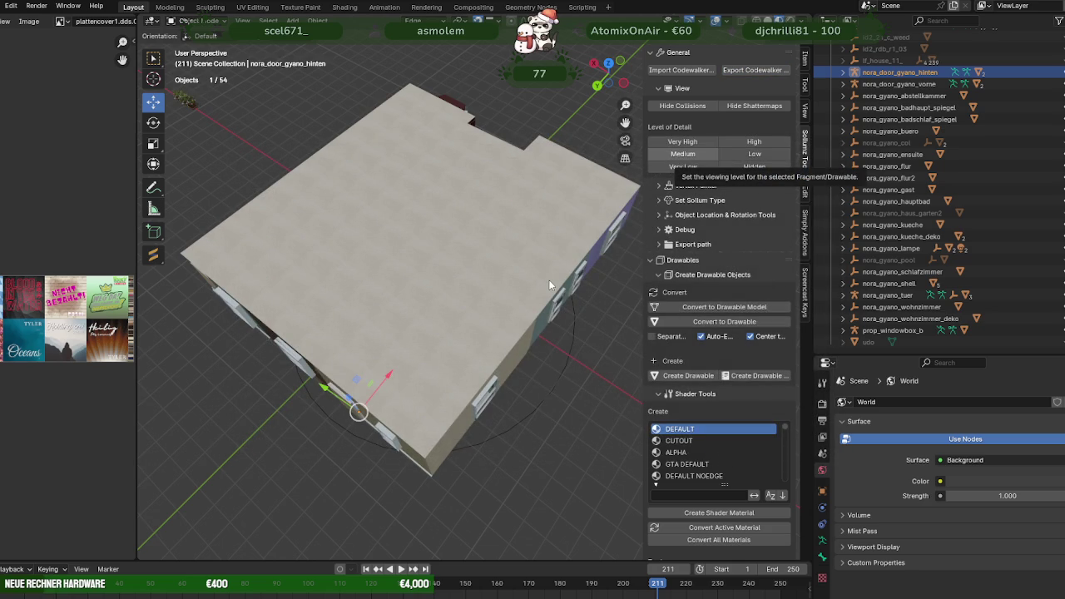
click(899, 84)
click(759, 71)
click(716, 446)
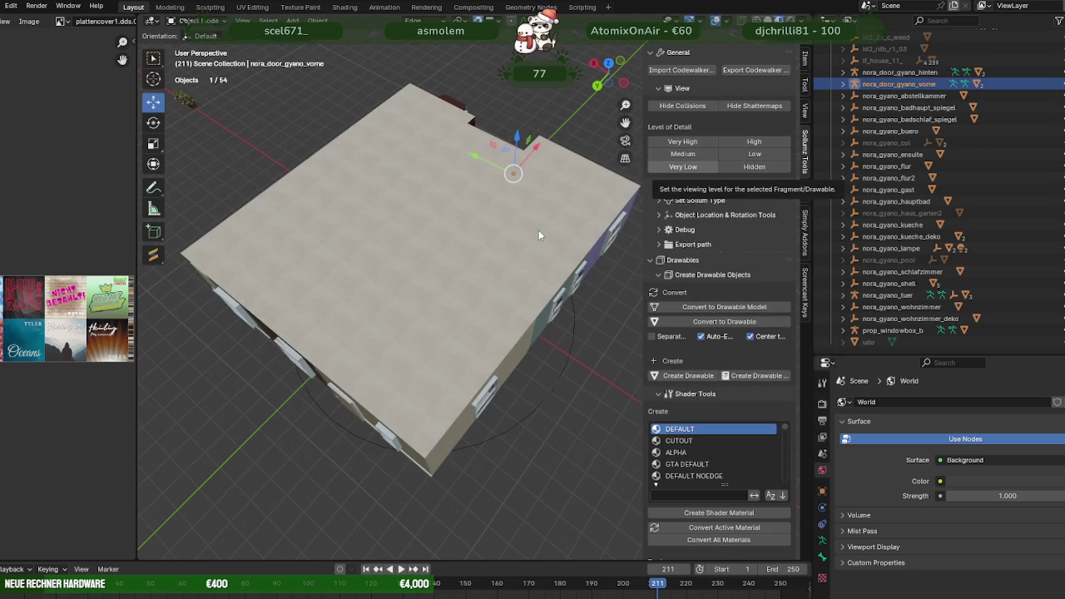
click(903, 95)
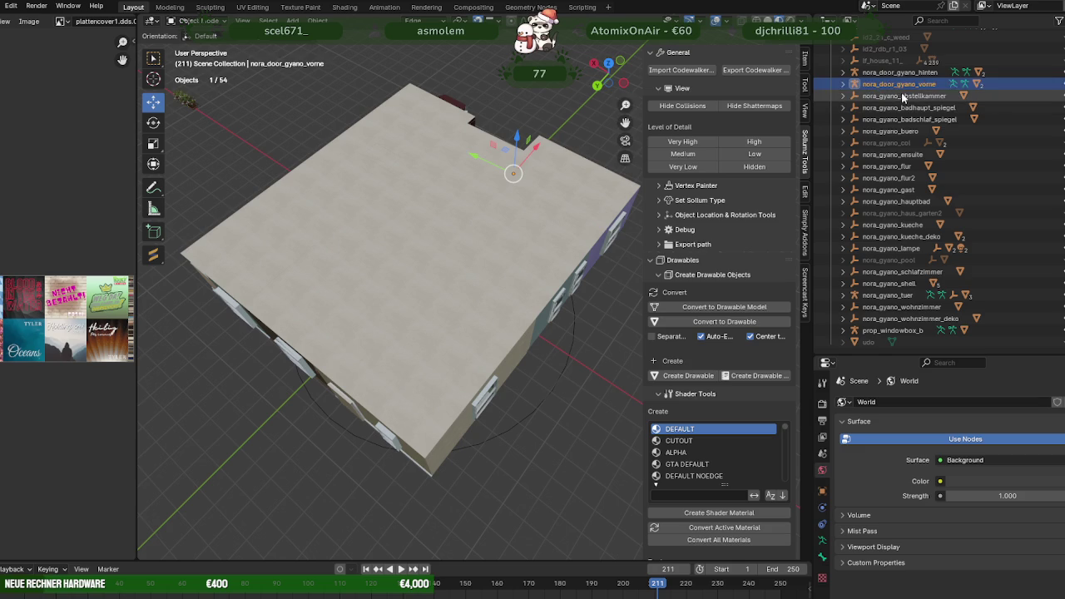
click(753, 70)
click(703, 445)
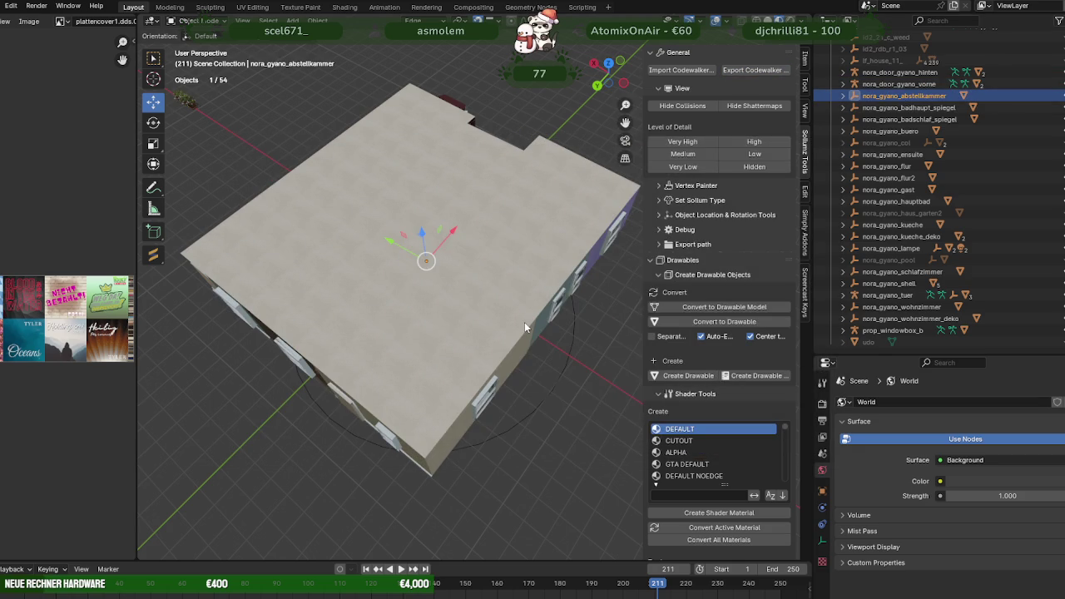
Export nora_gyano_badhaupt_spiegel, nora_gyano_badschlaf_spiegel and nora_gyano_buero individually into gyanohaustexdic.
click(909, 108)
click(753, 70)
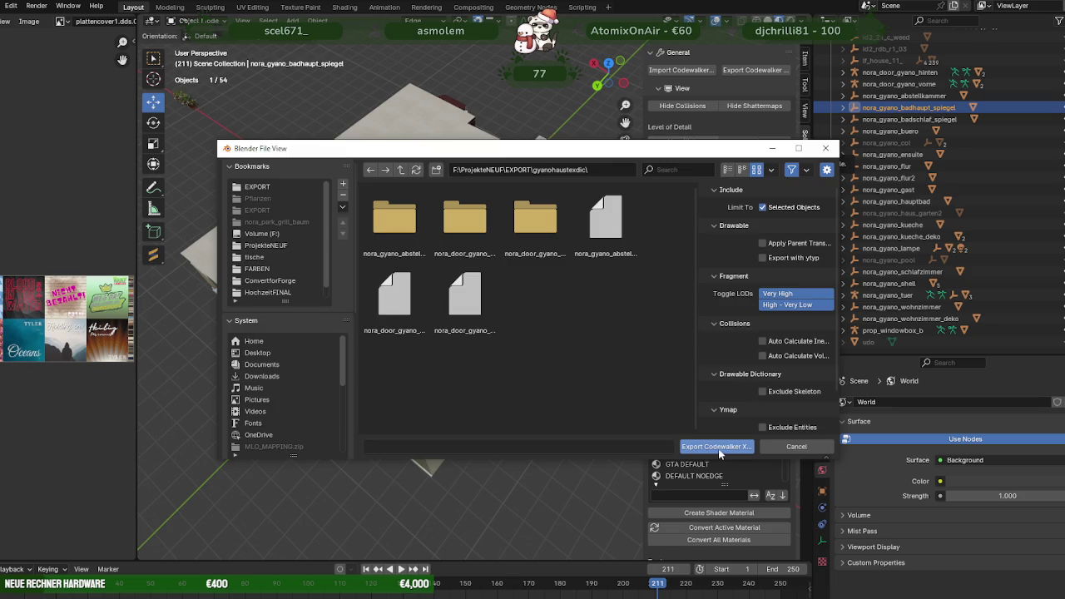
click(716, 446)
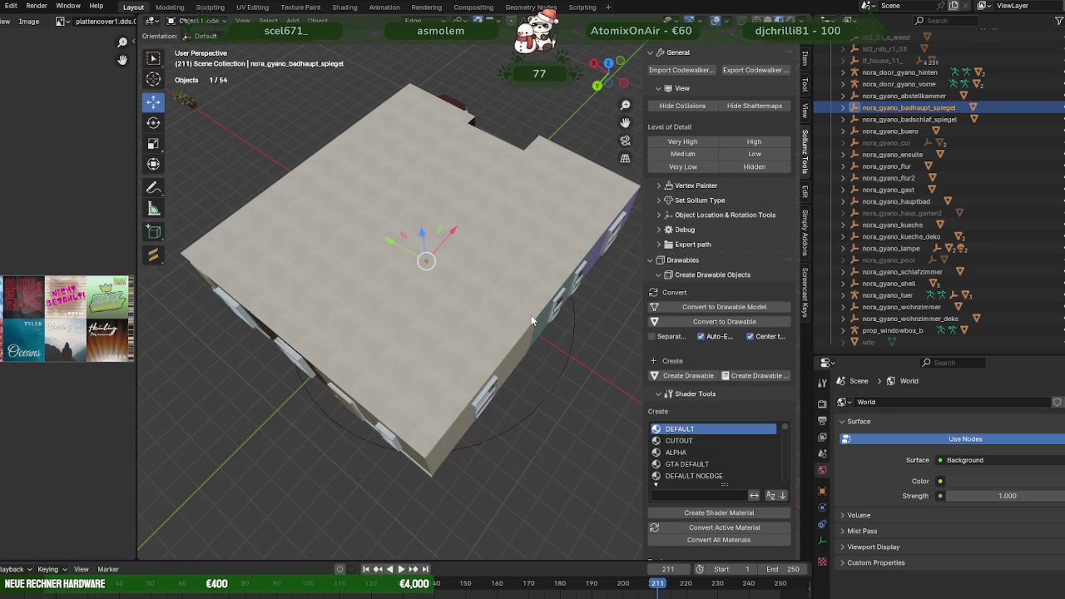
click(909, 119)
click(779, 73)
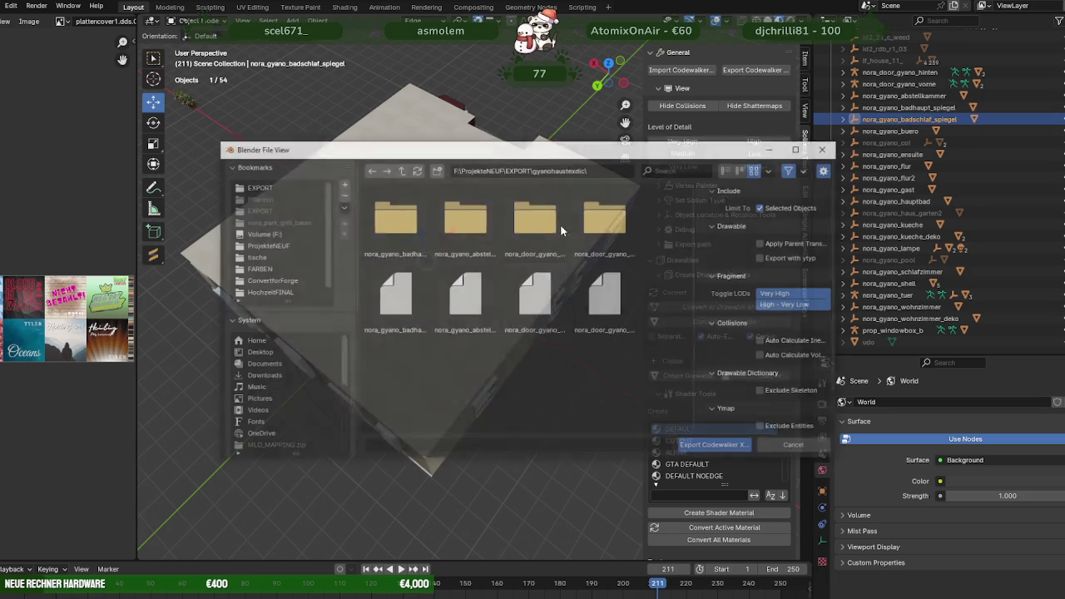
click(714, 446)
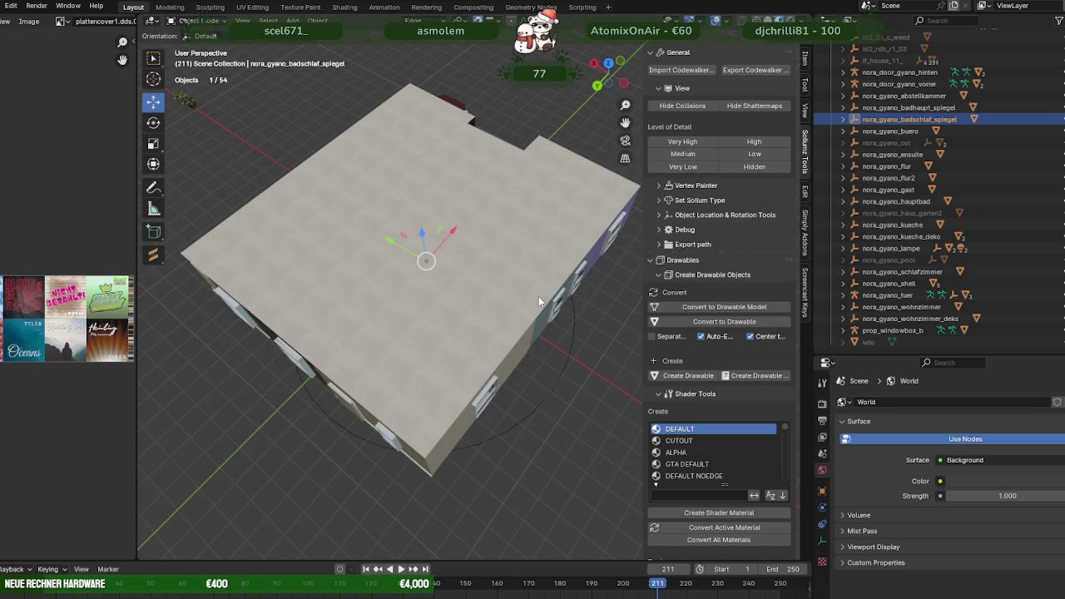
click(912, 132)
click(746, 71)
click(714, 448)
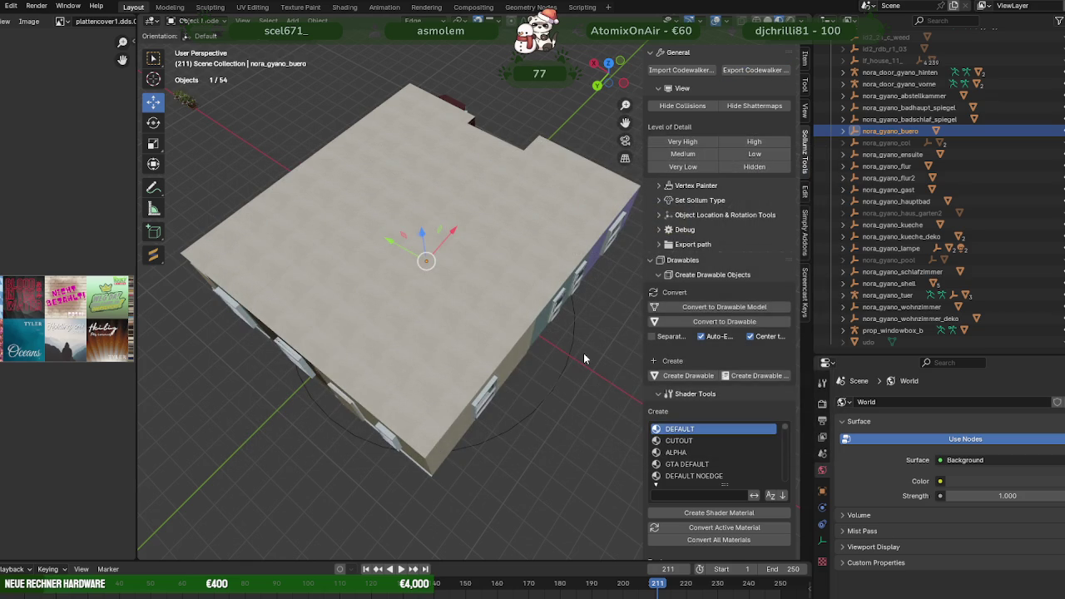
Export nora_gyano_ensuite, then unhide, export and re-hide the nora_gyano_col collision.
click(898, 154)
click(773, 72)
click(732, 448)
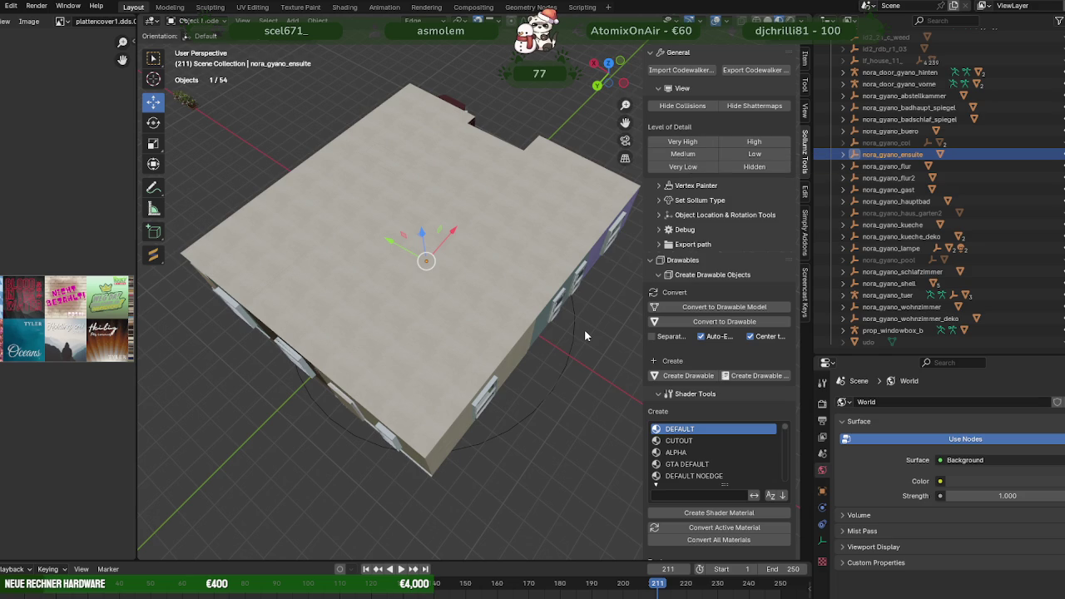
click(1053, 143)
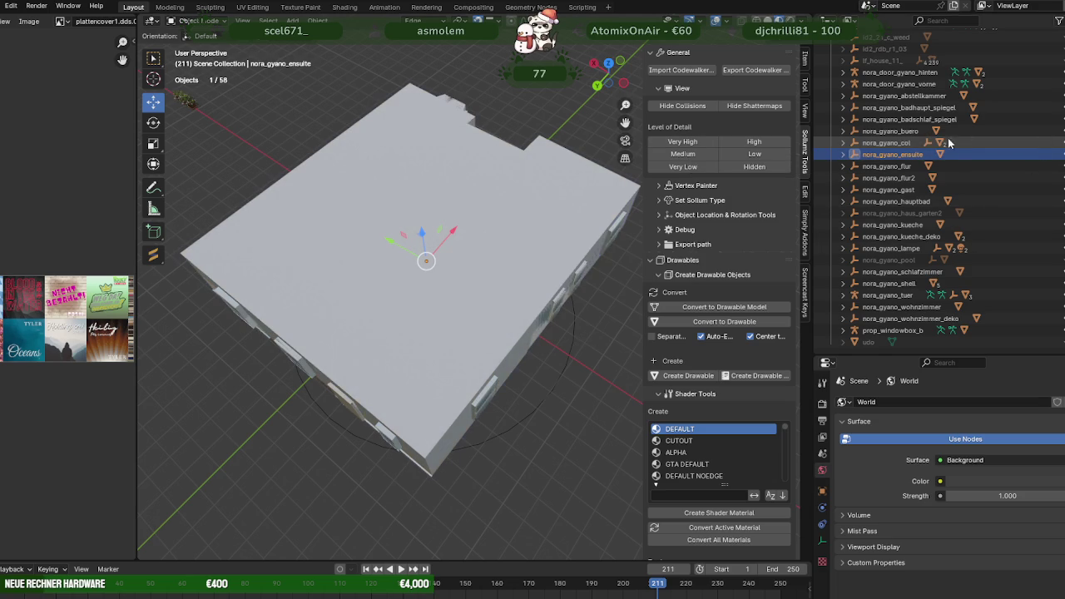
click(899, 143)
click(752, 70)
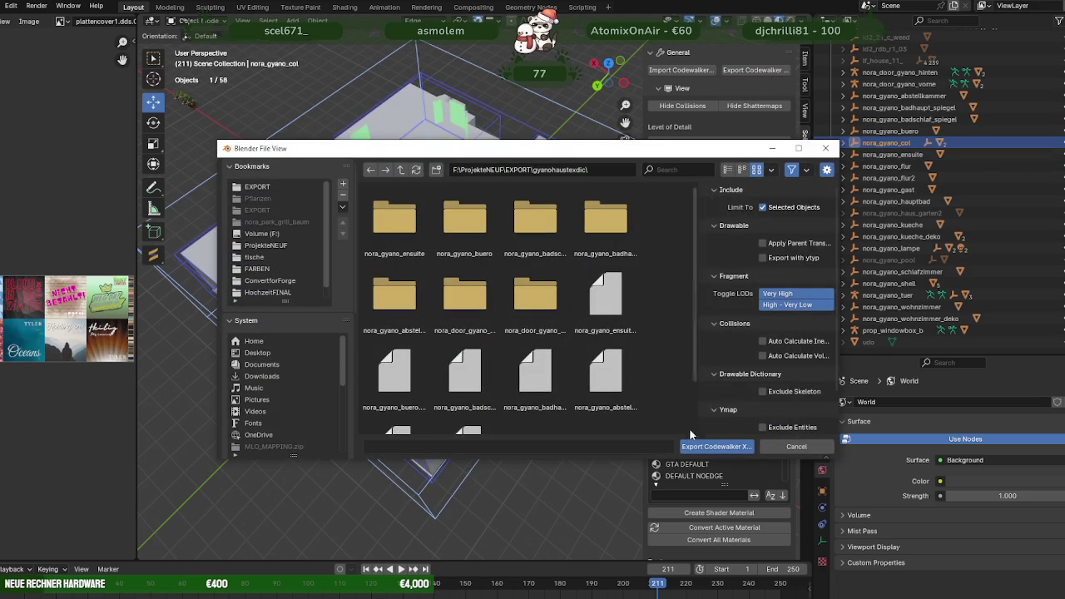
click(700, 448)
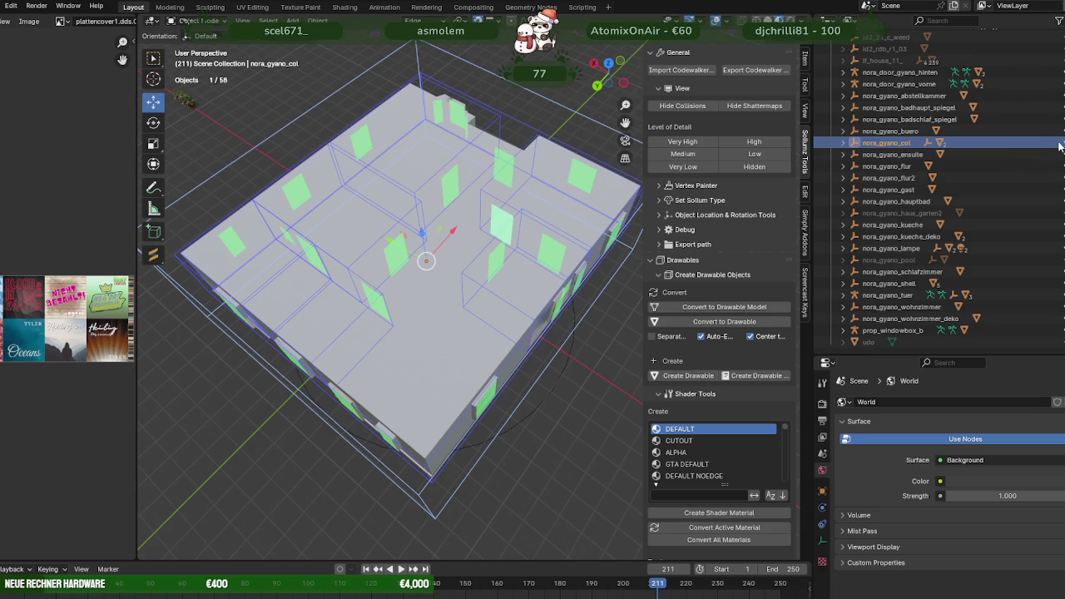
key(h)
Export nora_gyano_flur, nora_gyano_flur2 and nora_gyano_gast individually into gyanohaustexdic.
click(888, 167)
click(751, 70)
click(707, 450)
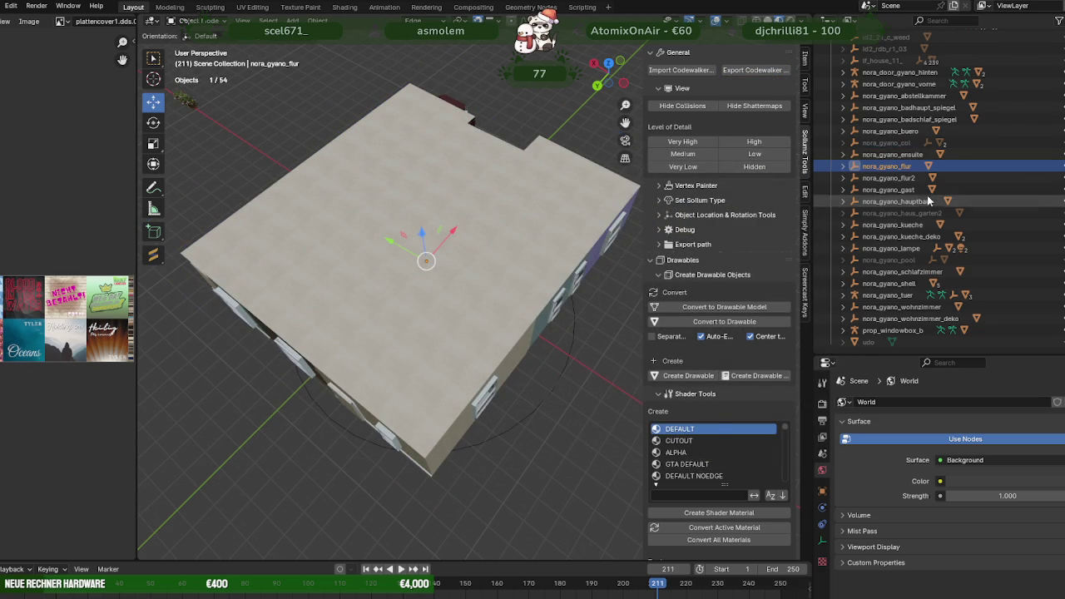
click(899, 178)
click(751, 70)
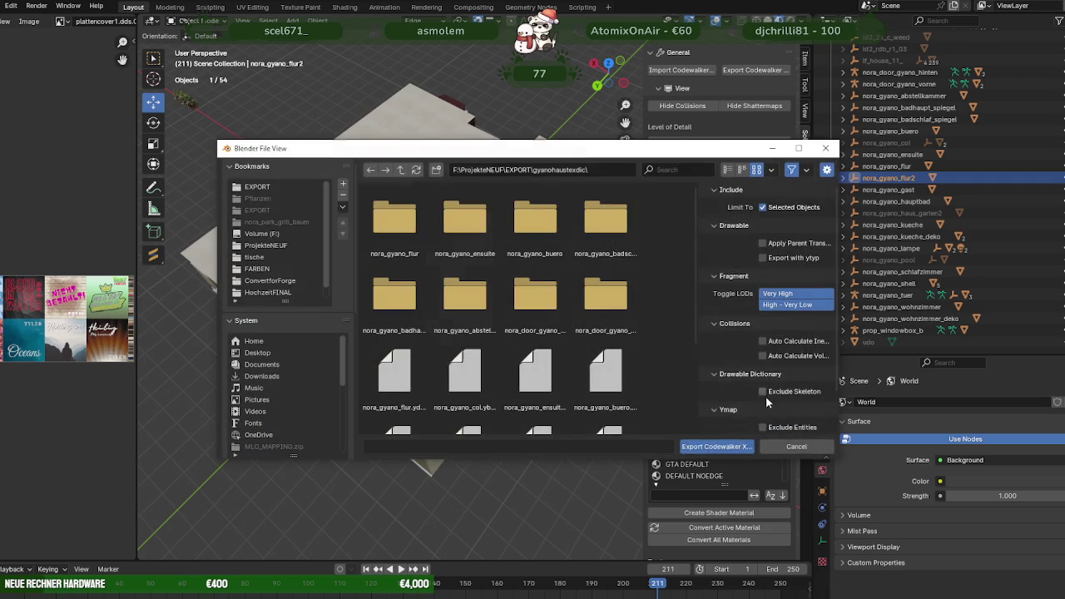
click(717, 446)
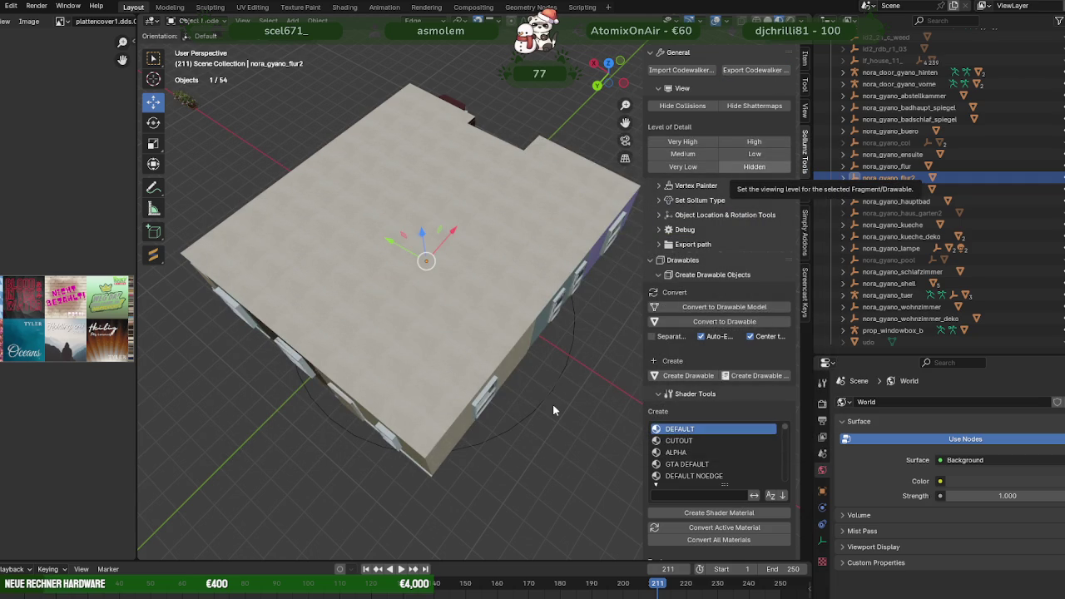
click(889, 190)
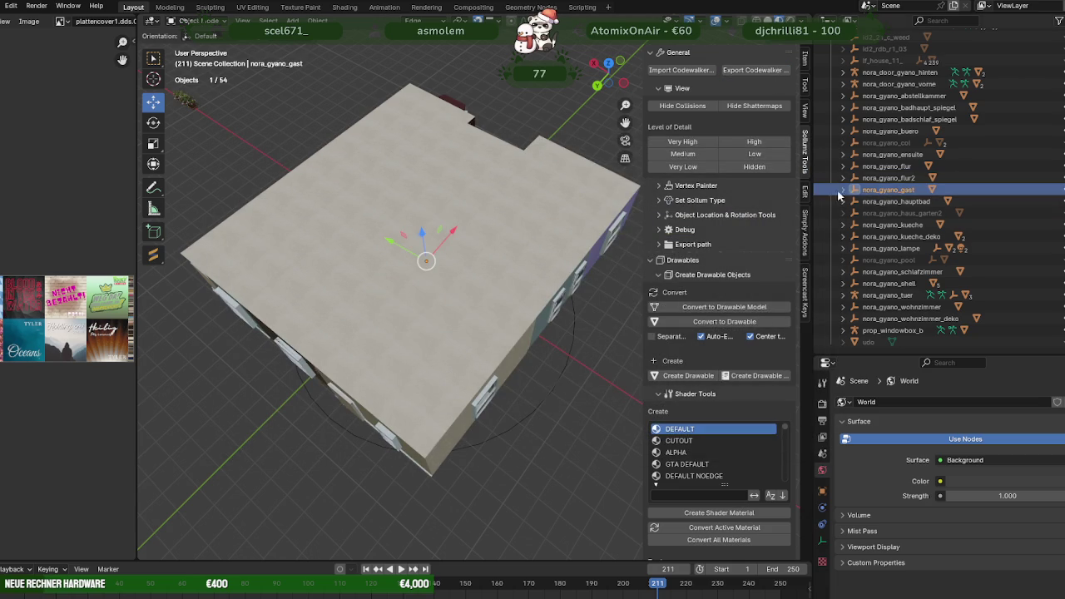
click(751, 69)
click(717, 447)
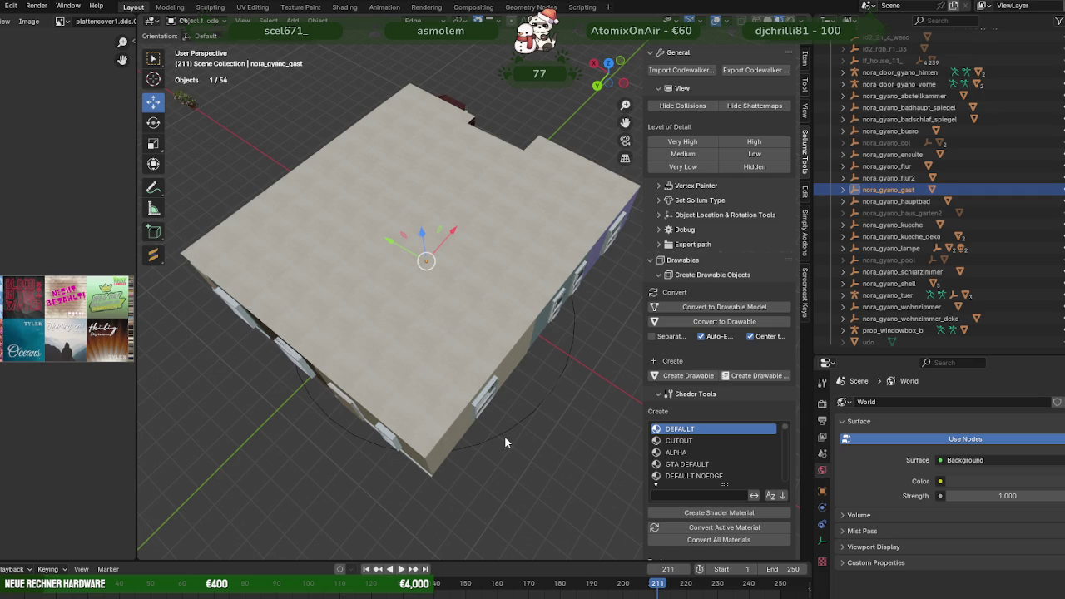
Export nora_gyano_hauptbad and nora_gyano_kueche individually into gyanohaustexdic.
click(896, 202)
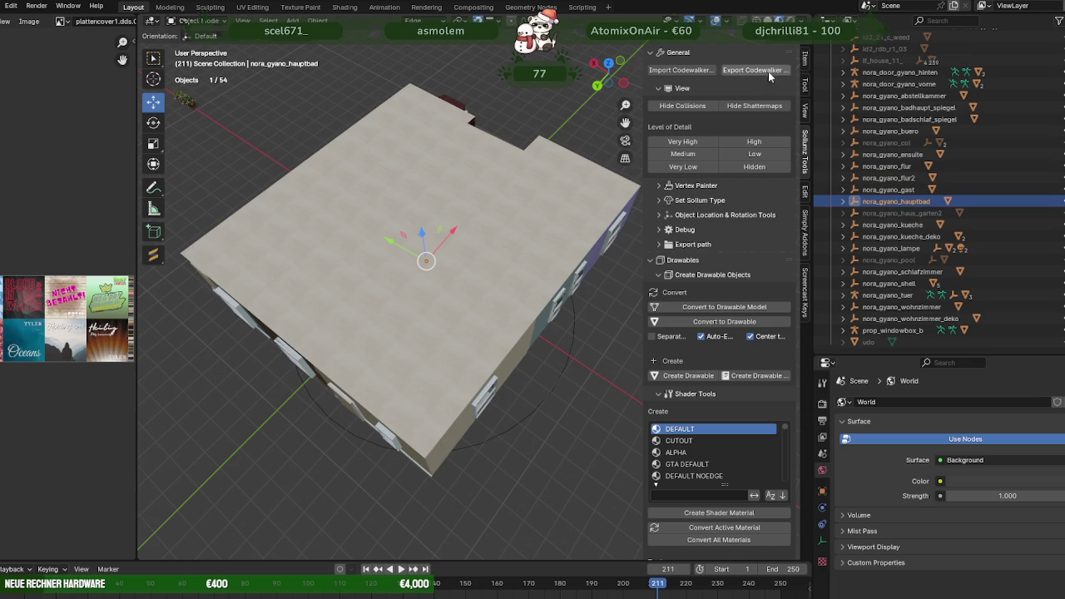
click(752, 69)
click(718, 447)
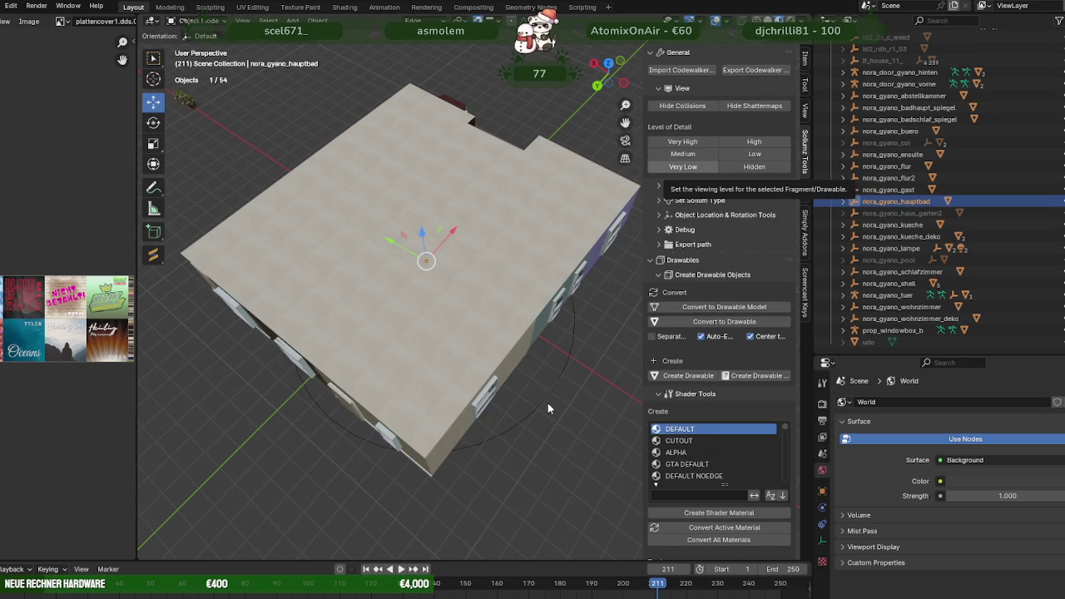
click(913, 223)
click(751, 70)
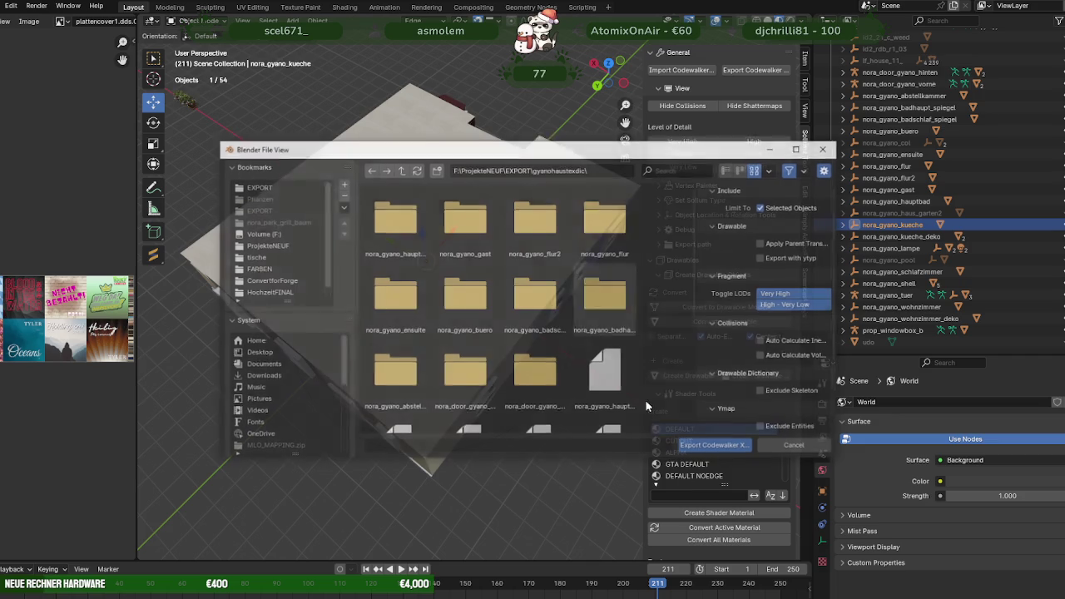
click(730, 455)
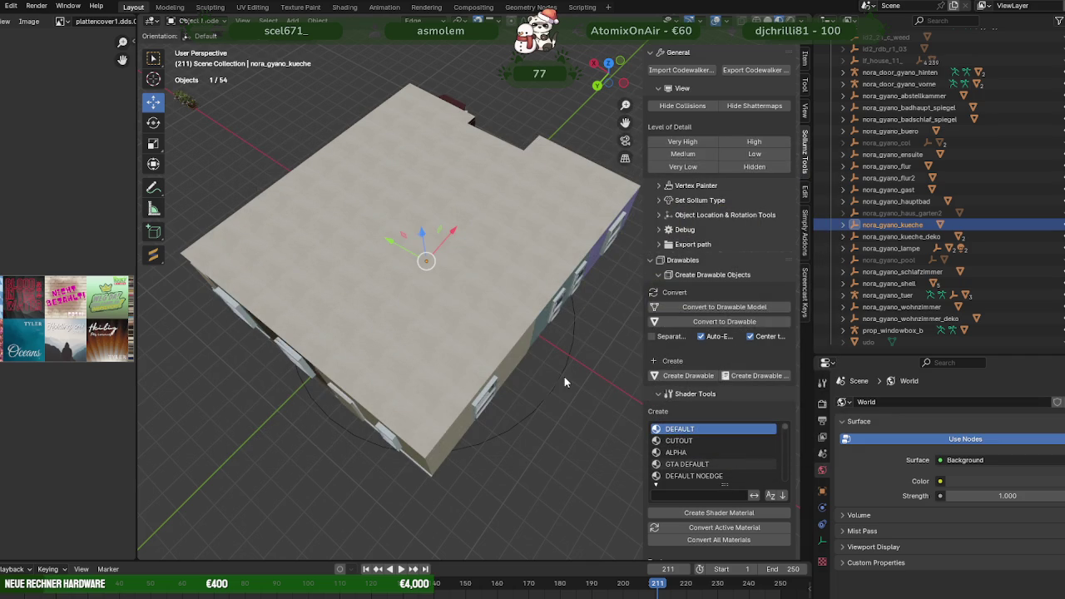
Export the kitchen deco drawable nora_gyano_kueche_deko, then run its export a second time.
click(901, 236)
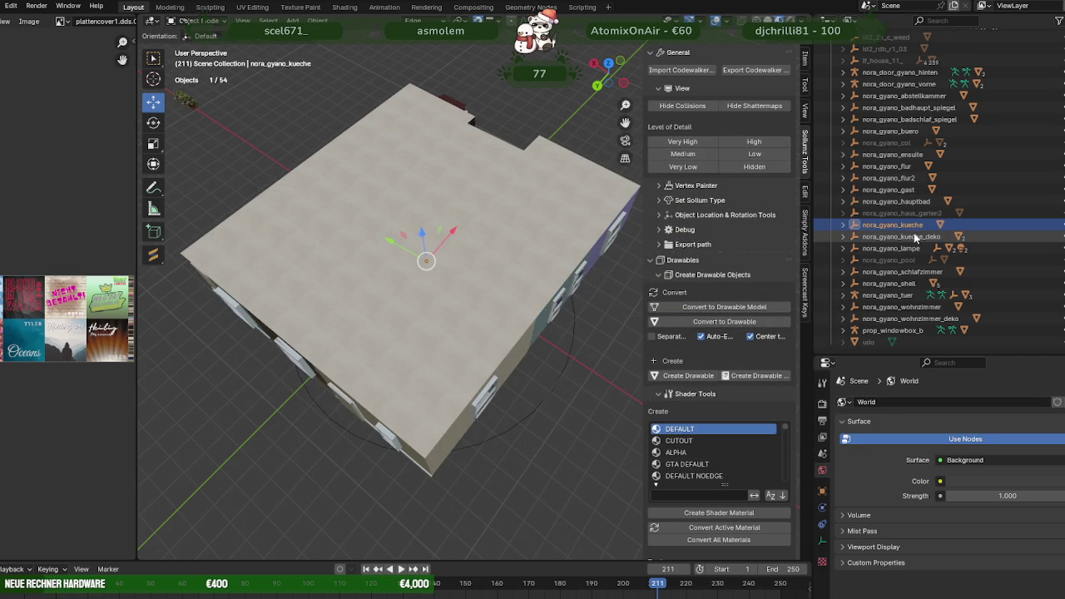
click(774, 71)
click(697, 456)
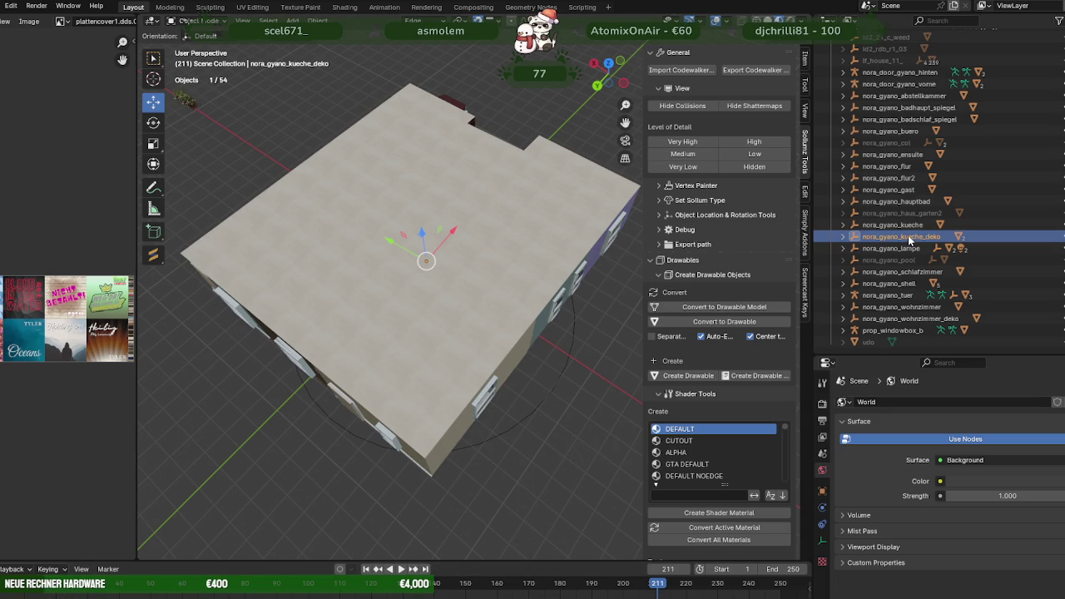
click(752, 70)
click(726, 443)
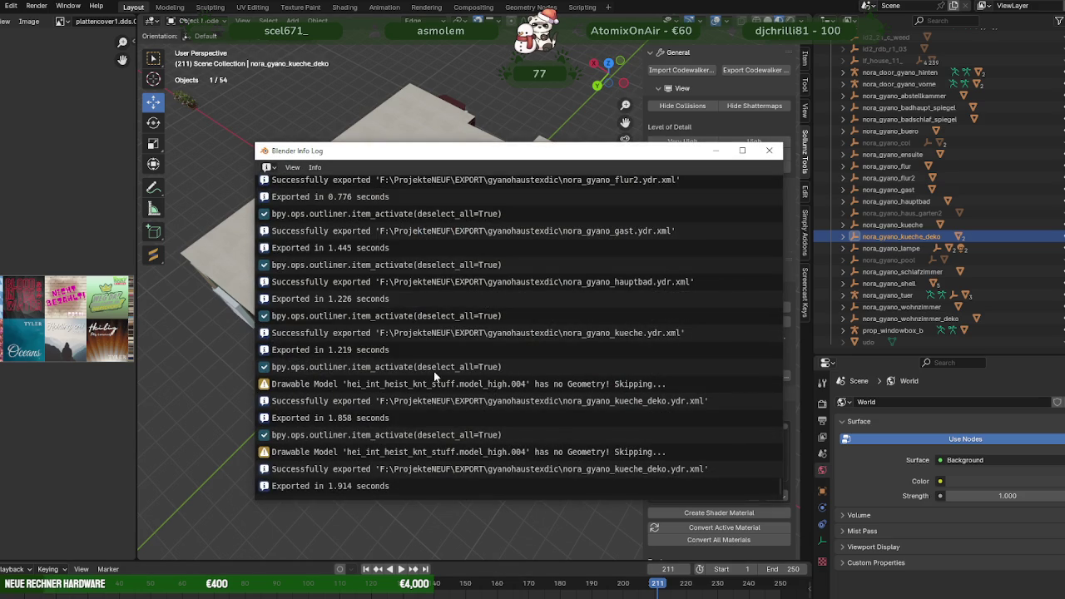
Read the kueche_deko export warnings, deselect the object and close the export log.
scroll(513, 378, up, 2)
scroll(499, 400, down, 2)
click(456, 530)
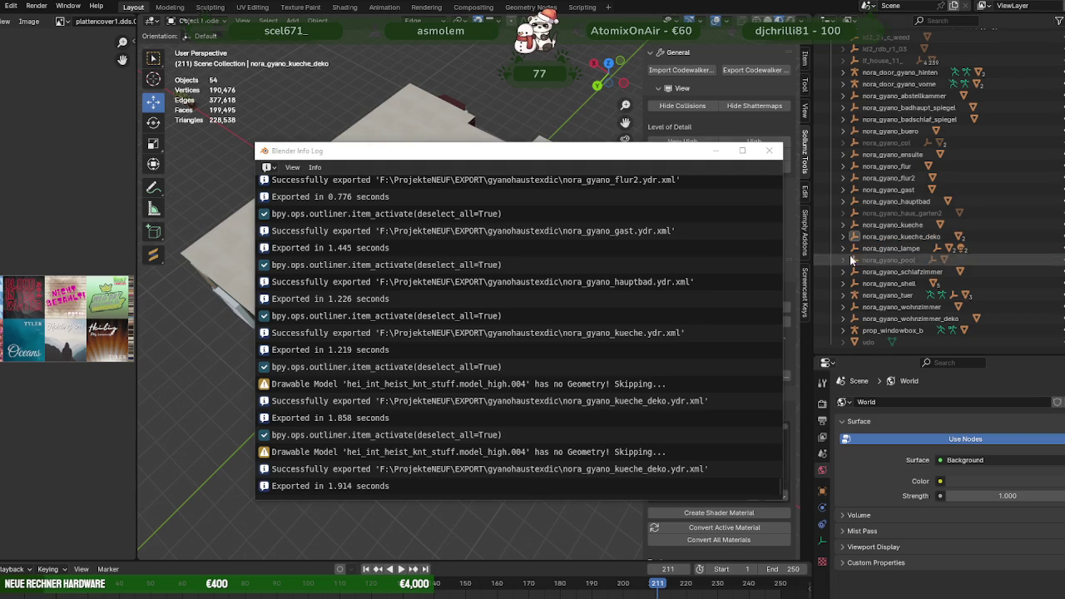
click(769, 151)
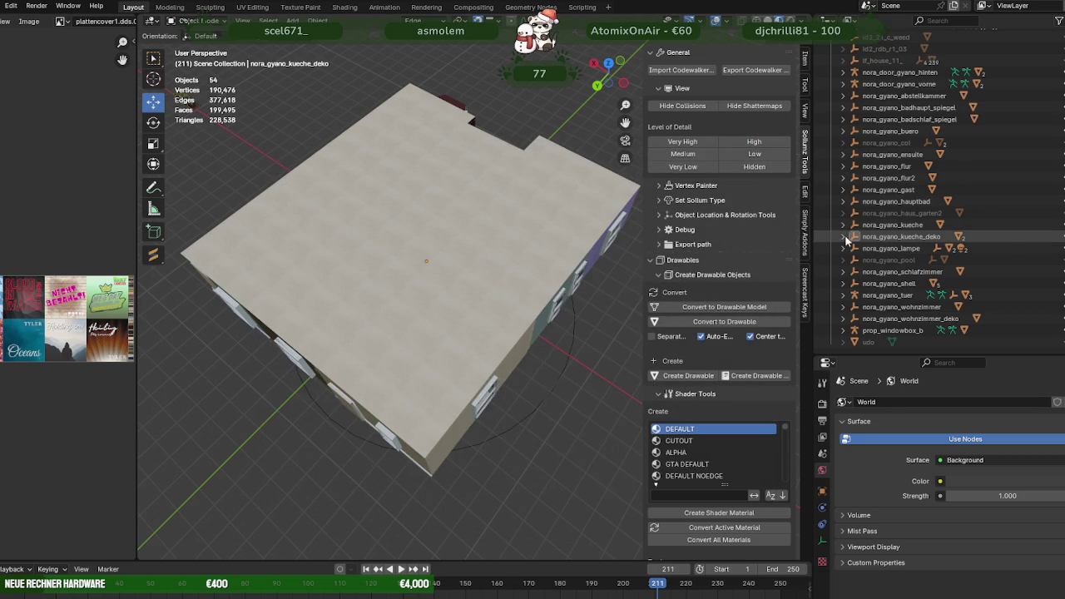
Hide hel_int_heist_knt_stuff.model.003 and inspect model.004 in Edit Mode to confirm it is empty.
click(843, 236)
click(915, 248)
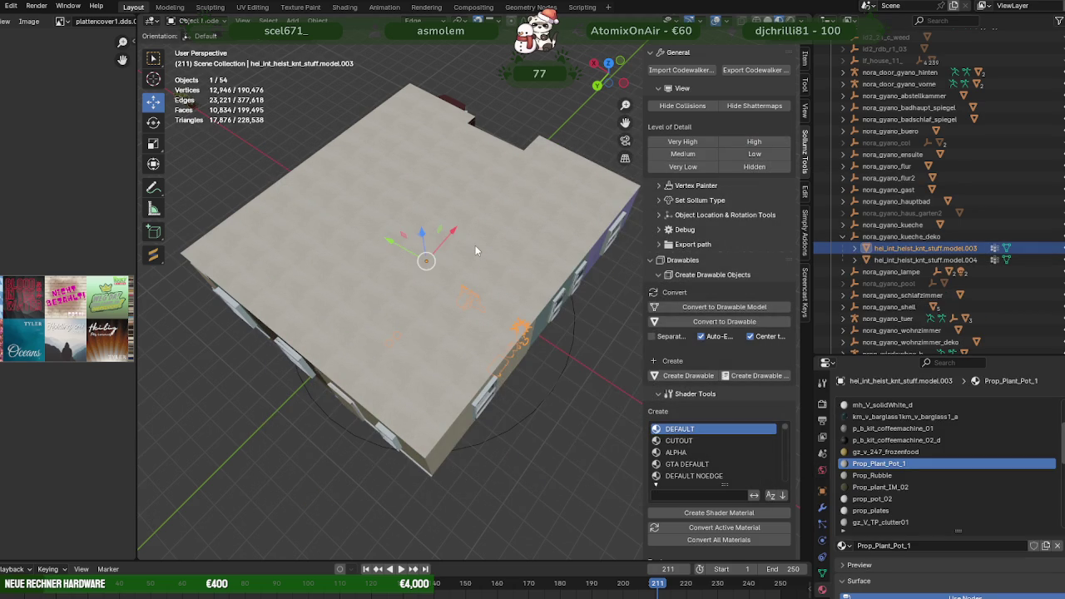
key(KP_Decimal)
scroll(475, 245, down, 5)
middle_drag(460, 248, 455, 231)
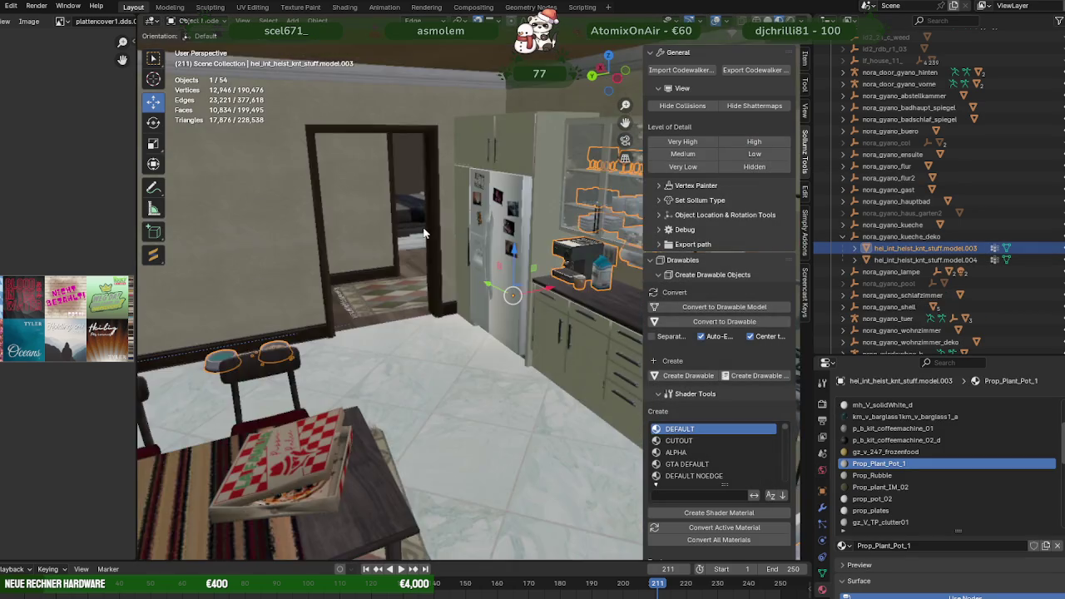
click(1060, 248)
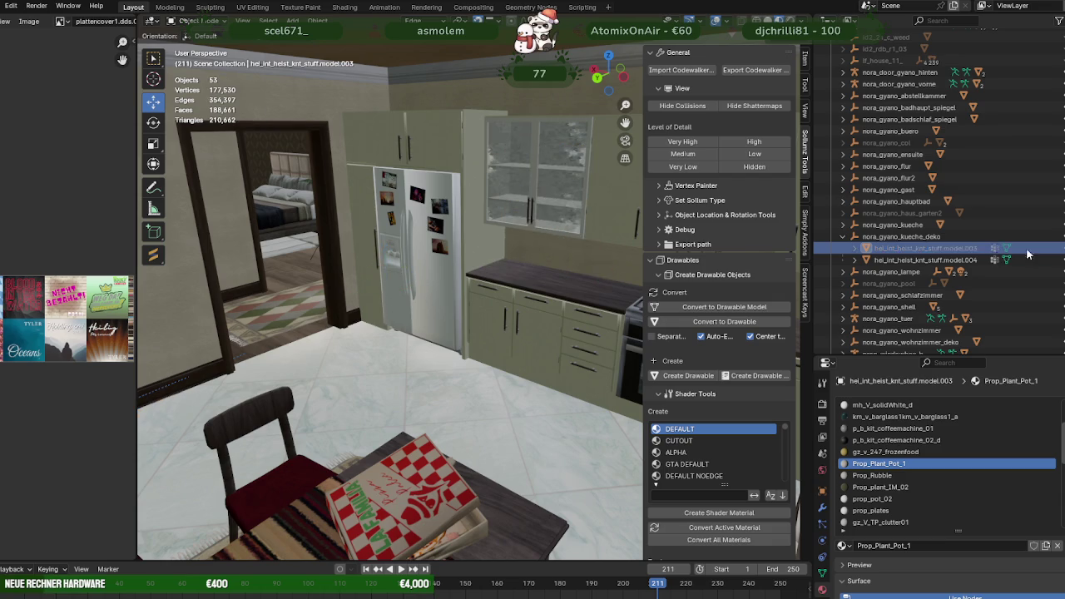
click(947, 263)
key(Tab)
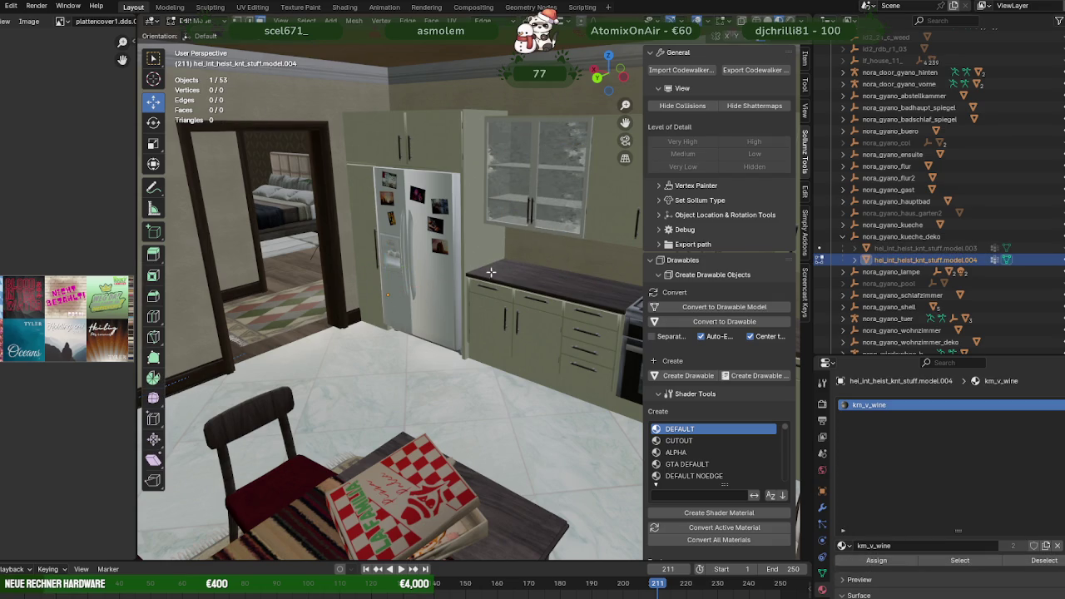
key(KP_Decimal)
key(Tab)
Delete model.004 with Delete Hierarchy and make model.003 visible again.
scroll(391, 300, down, 5)
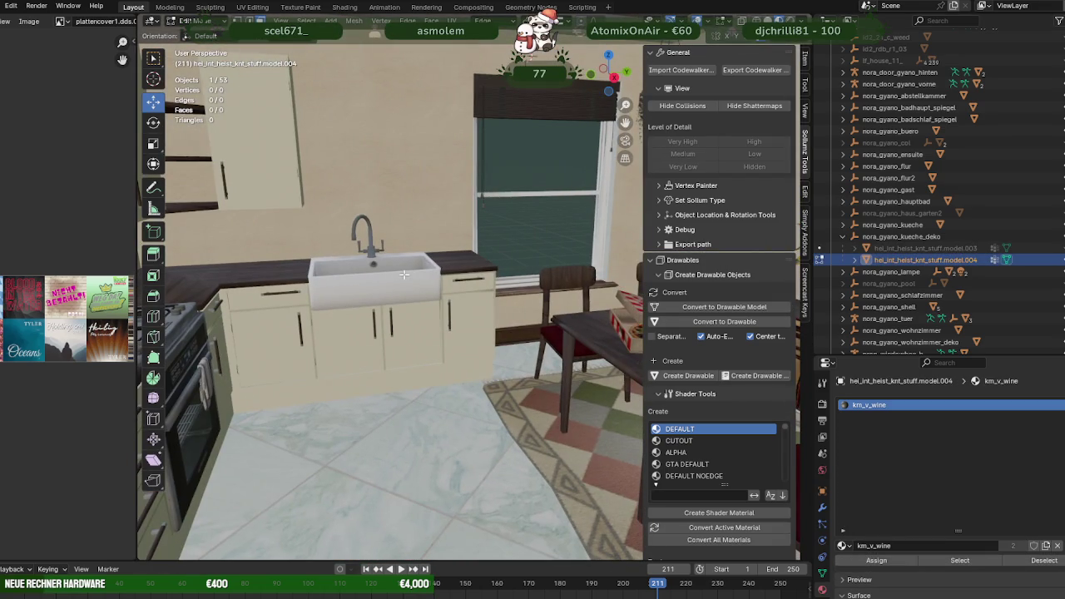
right_click(865, 259)
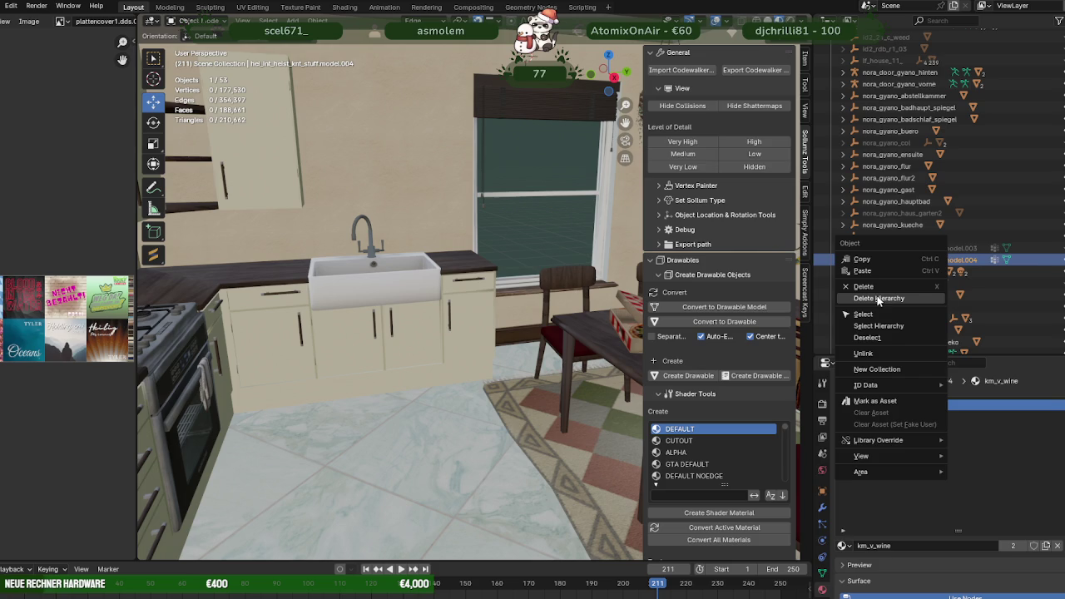
key(Return)
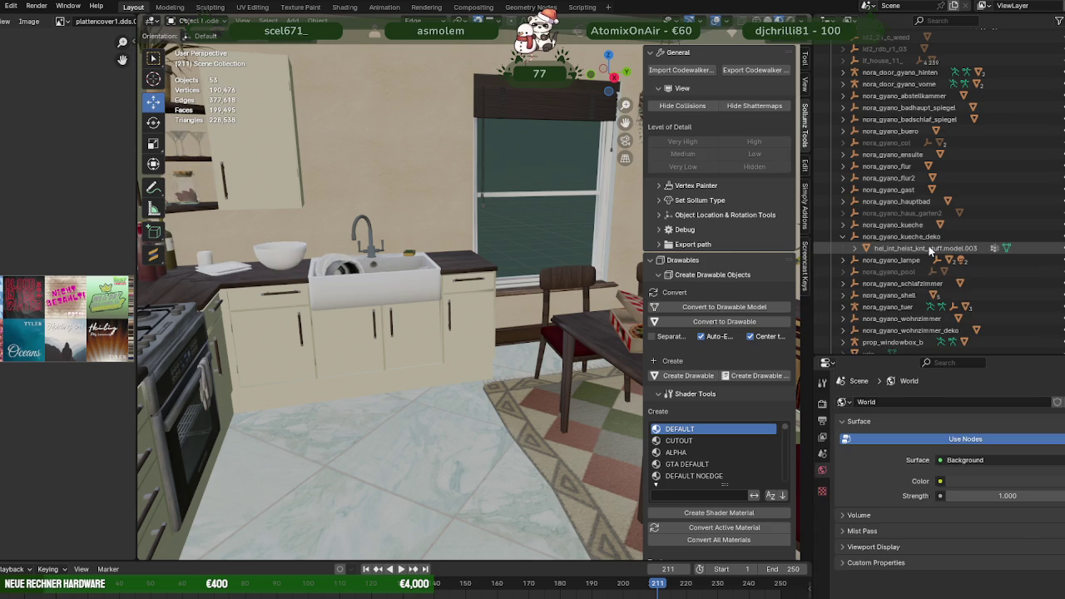
click(877, 237)
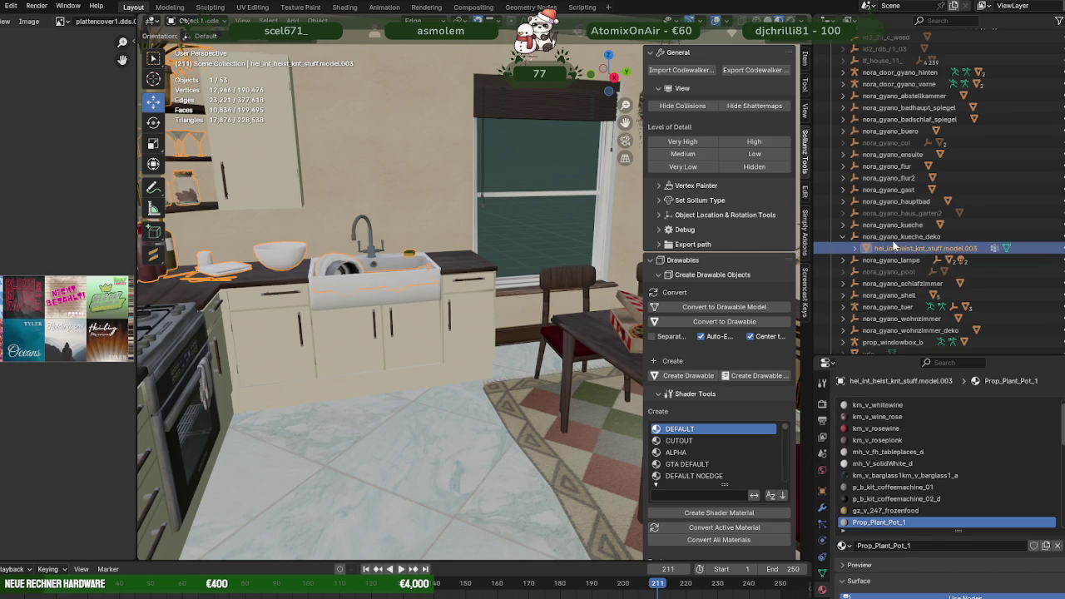
Re-export nora_gyano_kueche_deko with Export Codewalker.
click(842, 236)
click(749, 72)
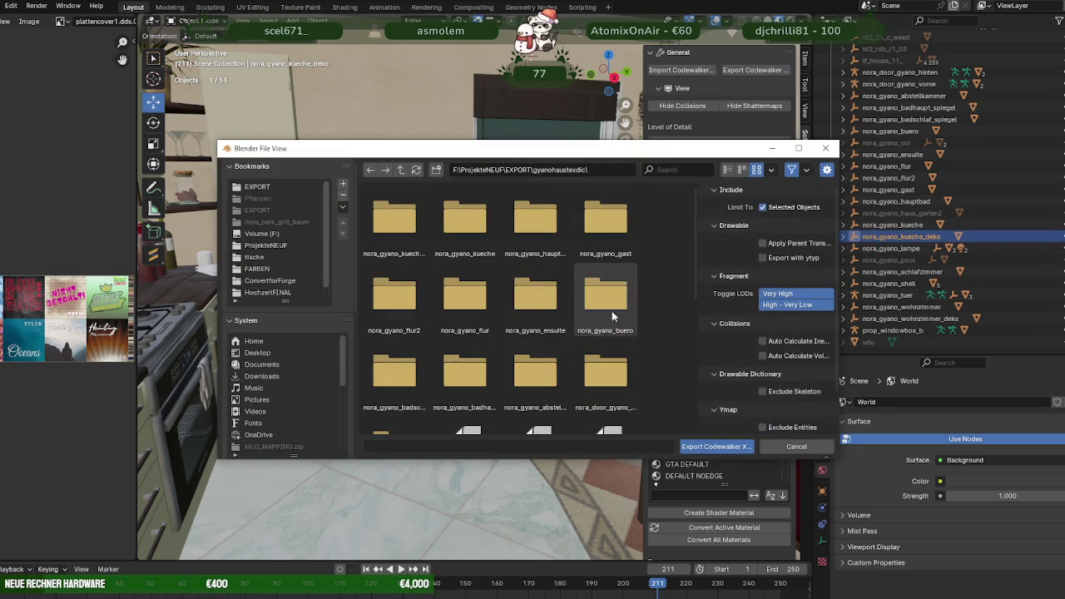
click(733, 446)
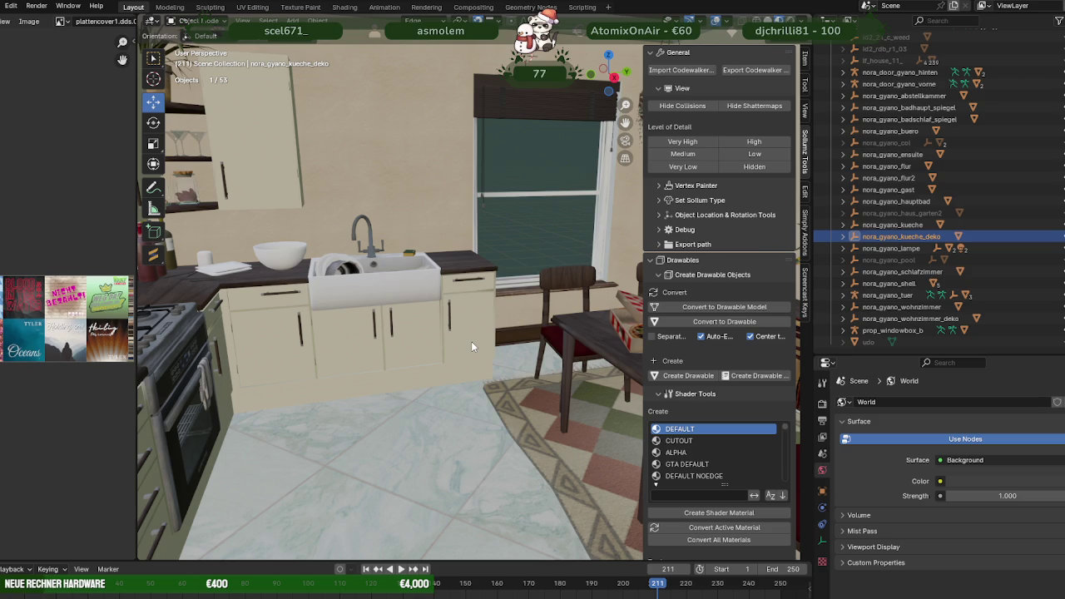
Review the export messages in the Info Log, then close it.
click(471, 564)
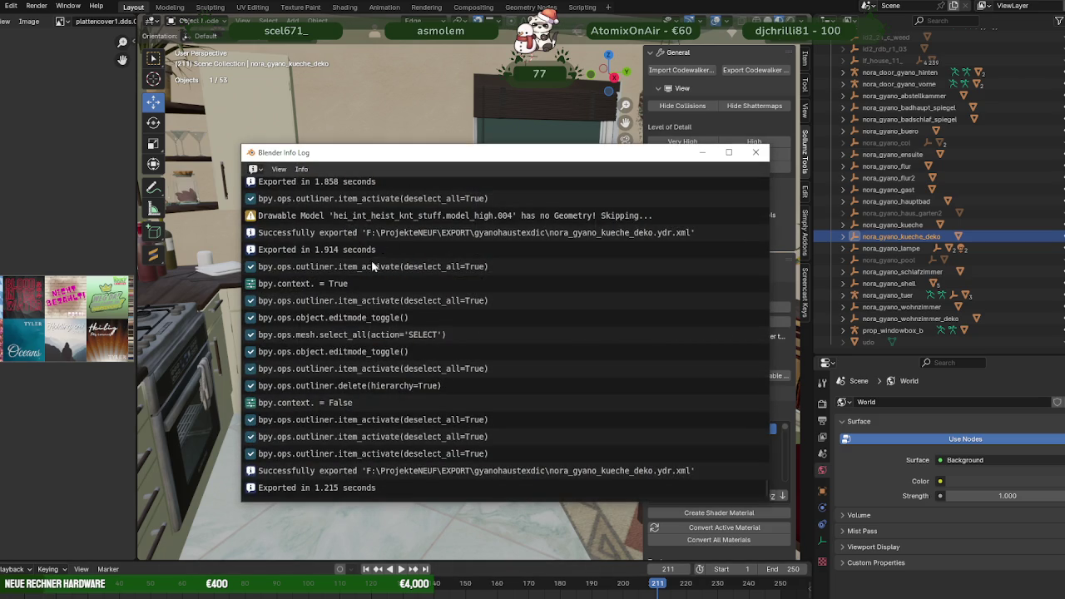
scroll(373, 282, up, 3)
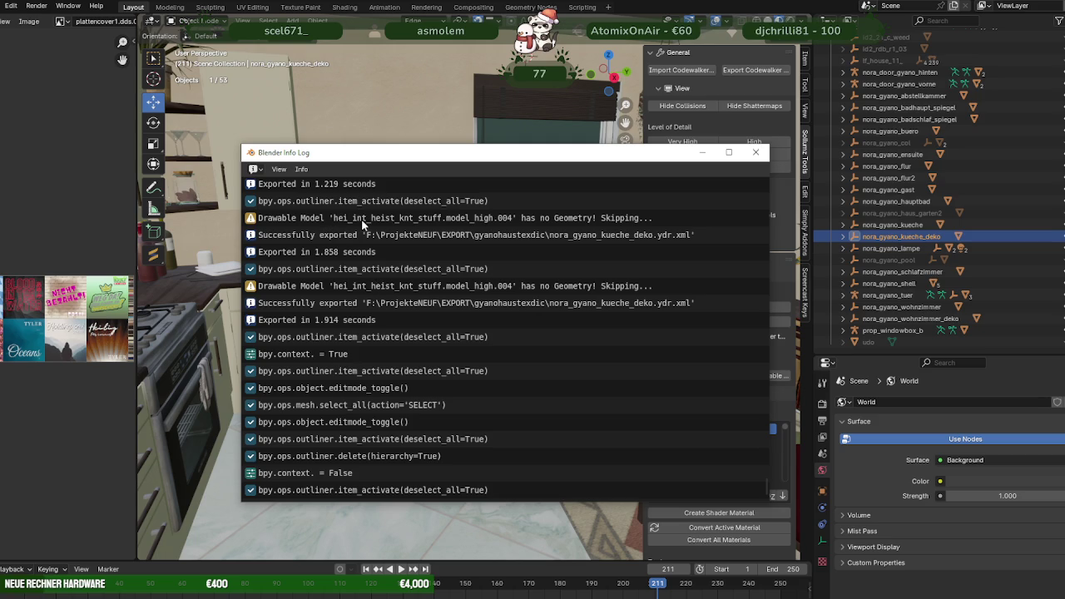
scroll(361, 219, up, 3)
scroll(375, 249, up, 6)
scroll(388, 274, up, 6)
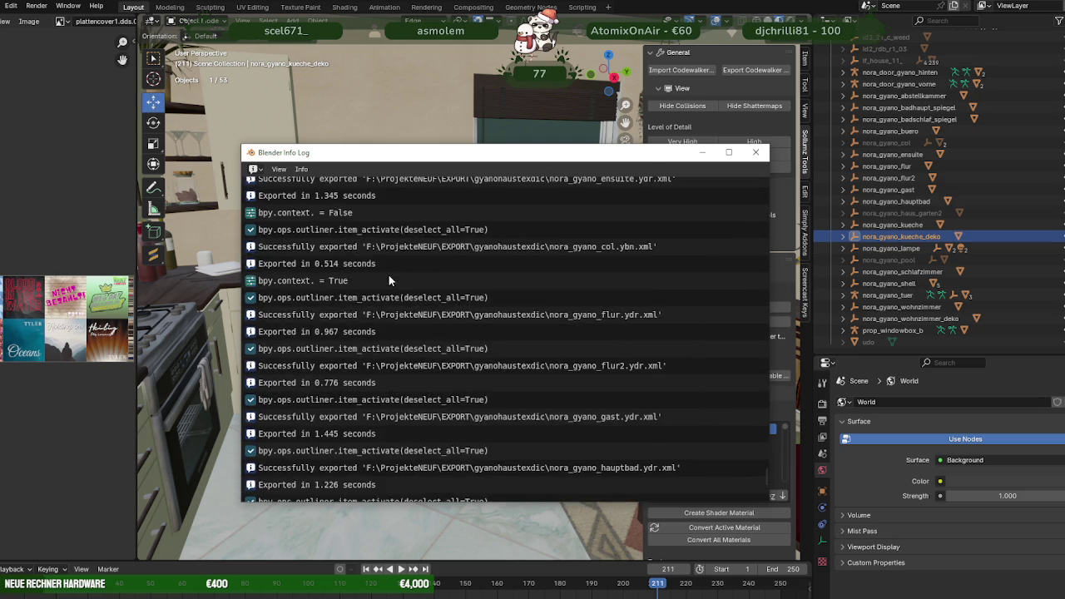
scroll(389, 280, up, 9)
click(756, 155)
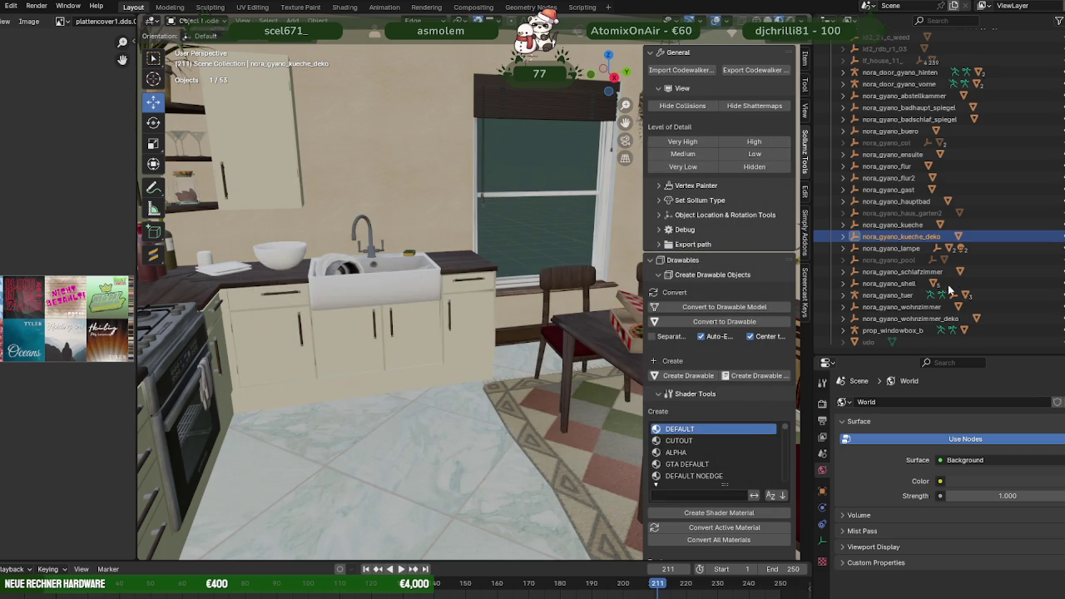
Export nora_gyano_lampe and nora_gyano_schlafzimmer as CodeWalker files.
click(903, 247)
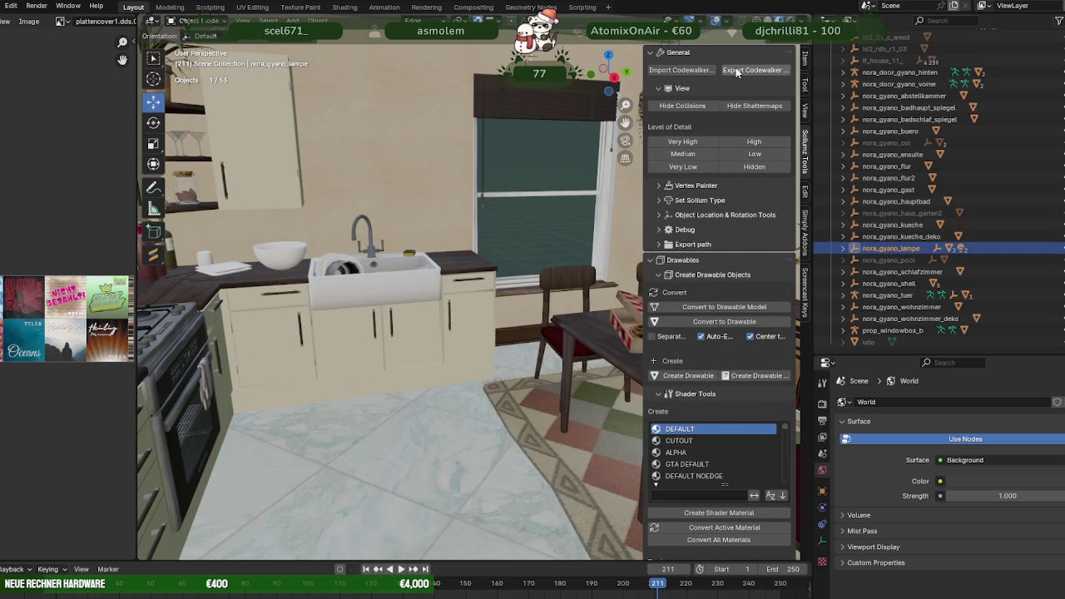
click(751, 70)
click(716, 447)
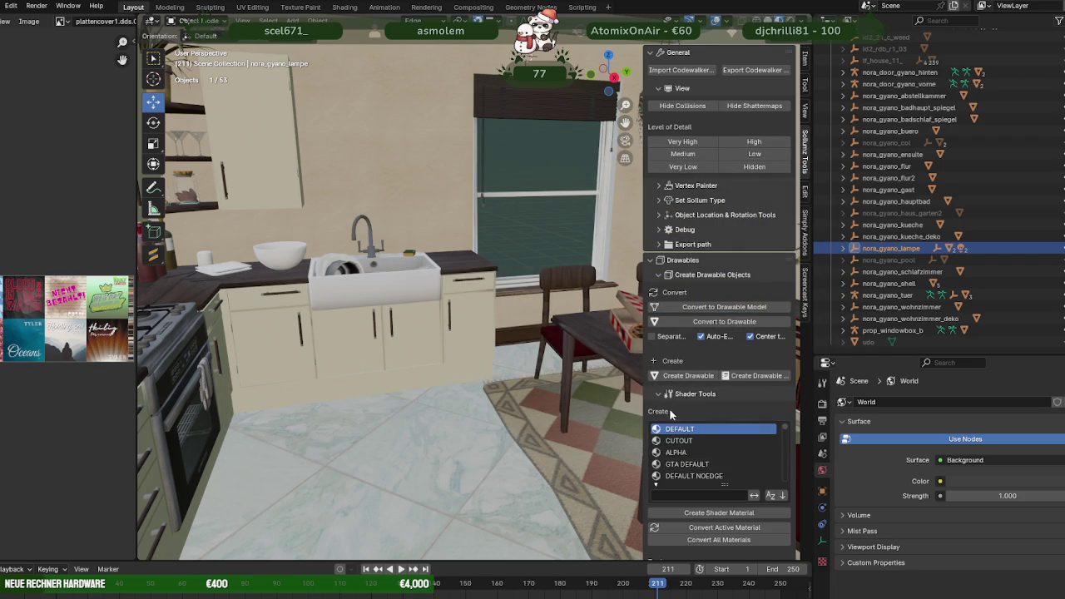
click(932, 273)
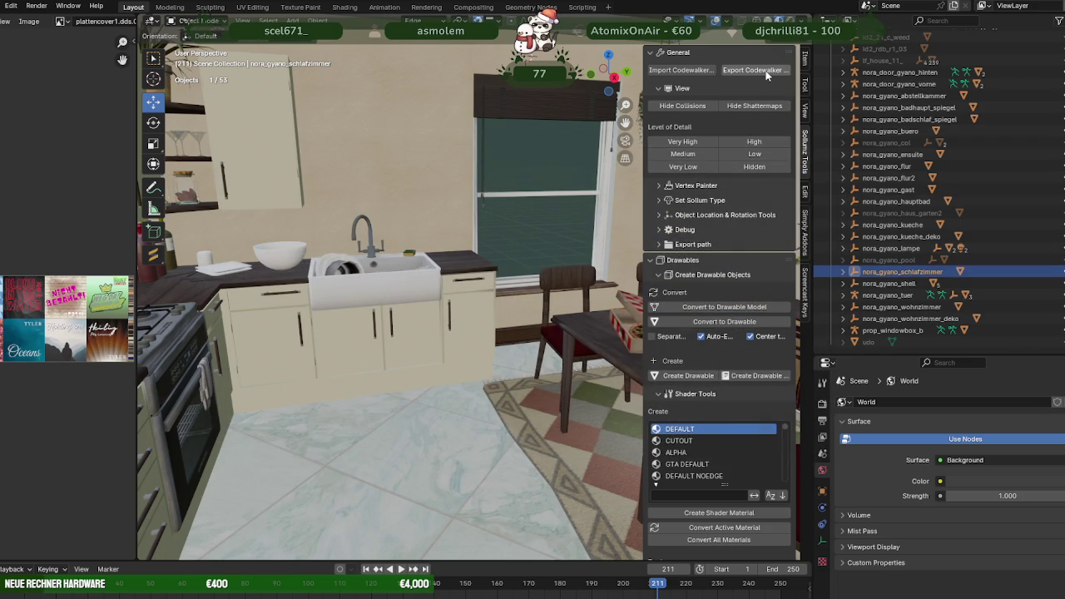
click(767, 73)
click(707, 446)
Export nora_gyano_shell and nora_gyano_tuer as CodeWalker files.
click(883, 284)
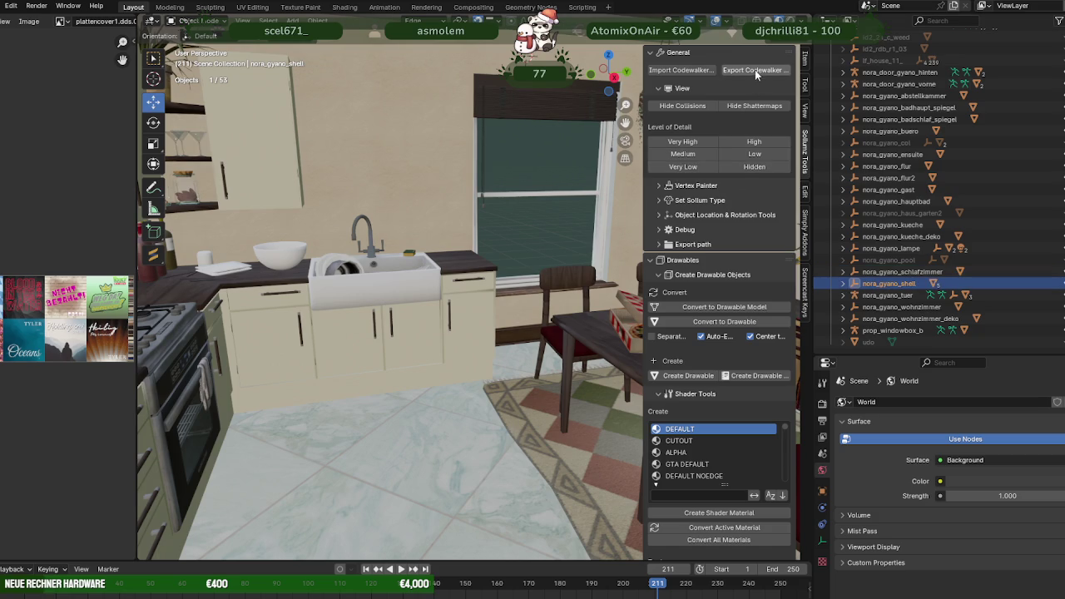
click(754, 70)
click(709, 445)
click(887, 295)
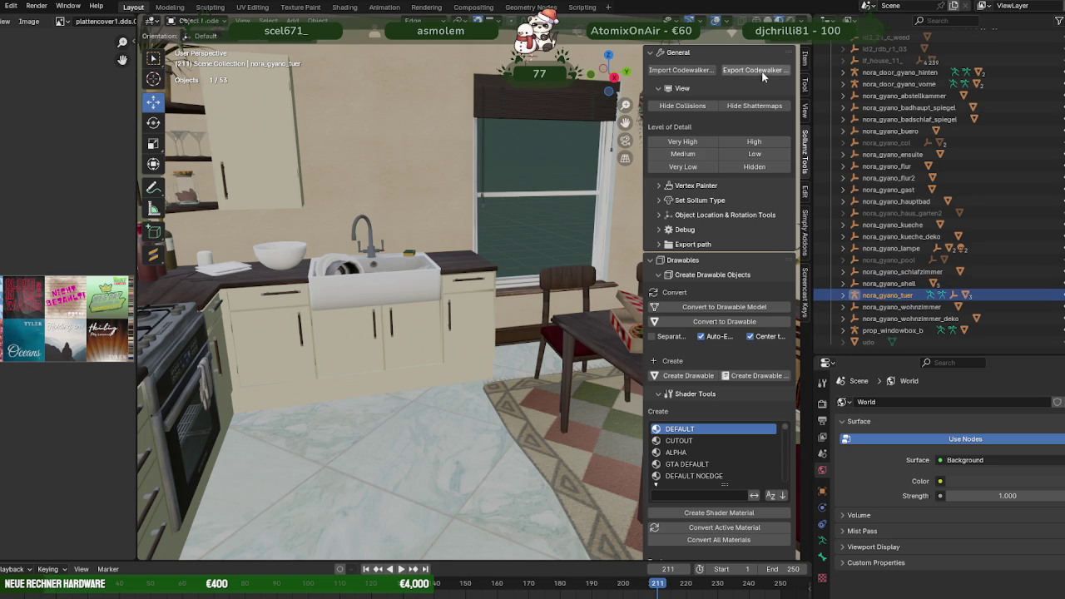
click(761, 71)
click(732, 446)
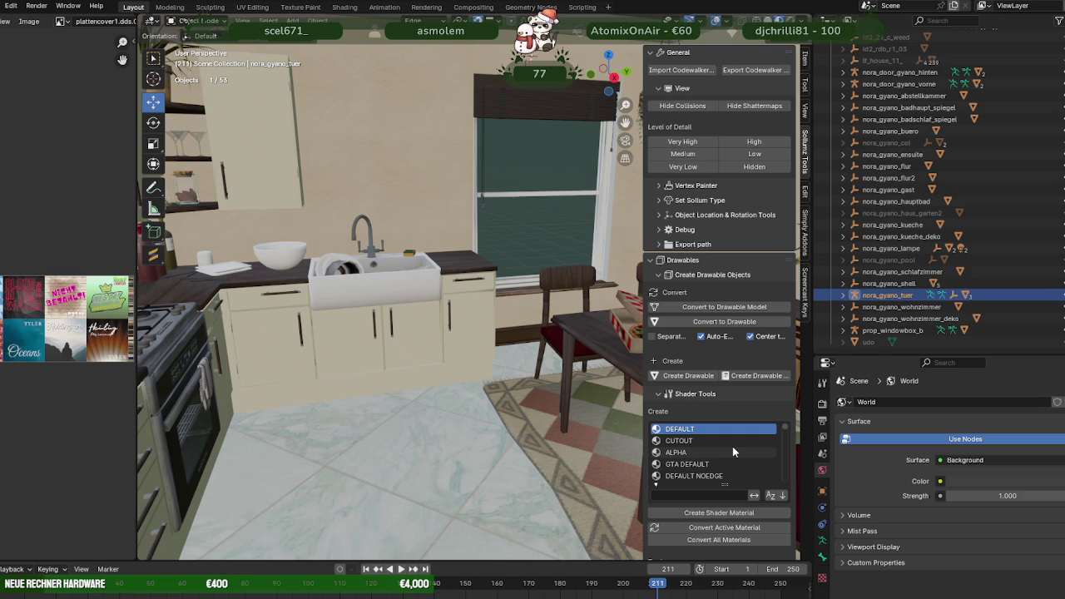
Export nora_gyano_wohnzimmer and start exporting nora_gyano_wohnzimmer_deko.
click(901, 306)
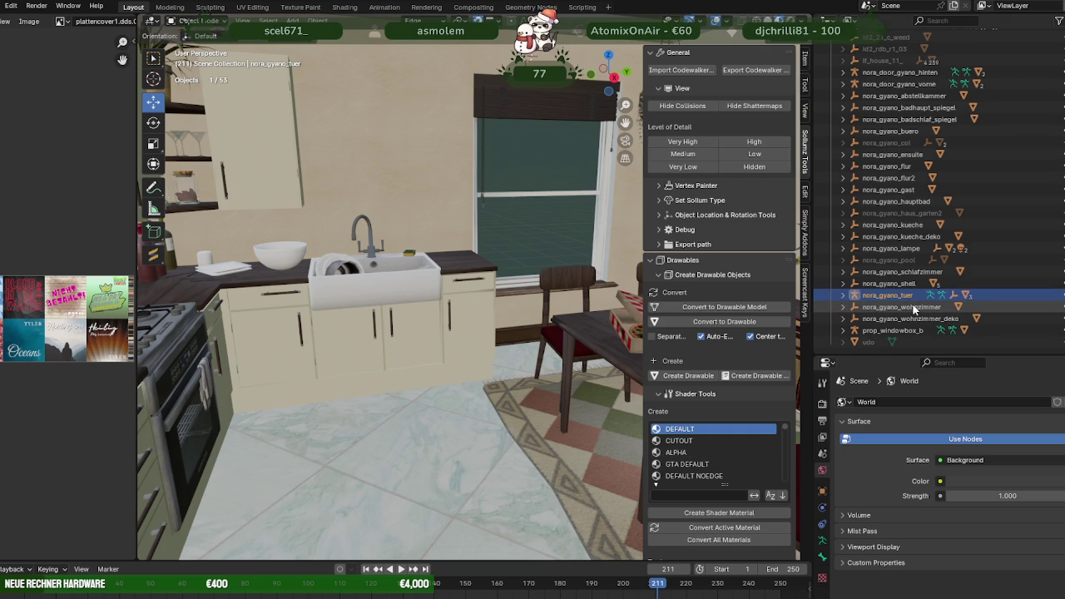
click(773, 69)
click(717, 447)
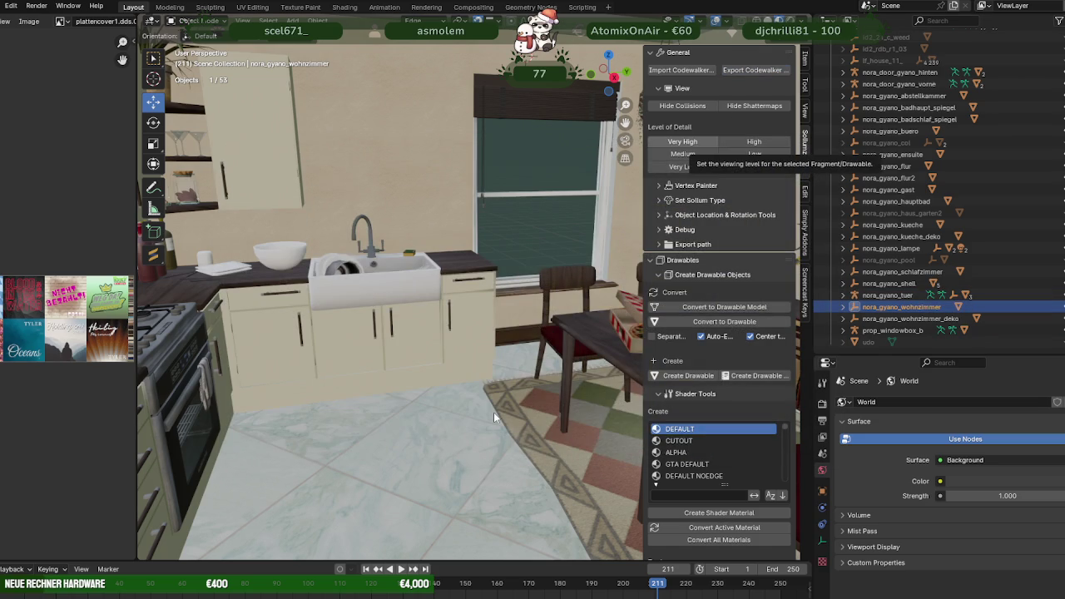
click(909, 318)
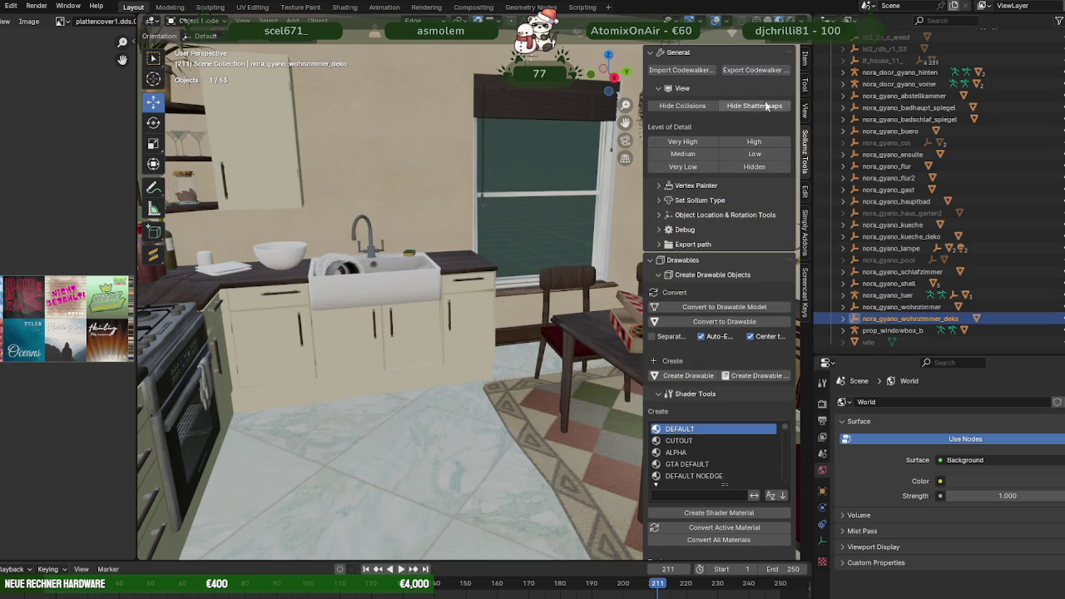
click(752, 70)
click(715, 447)
Browse the archetypes, flags and MLO rooms in Archetype Definition, then minimize Blender with Win+D.
scroll(715, 477, down, 2)
scroll(712, 532, down, 3)
scroll(721, 499, down, 3)
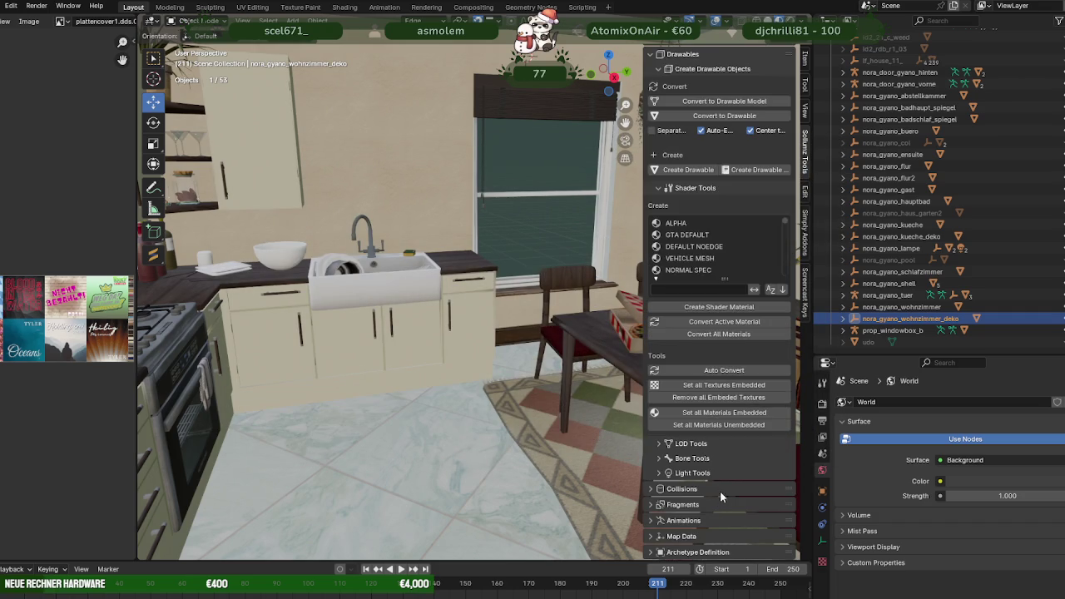
click(653, 552)
scroll(700, 505, down, 3)
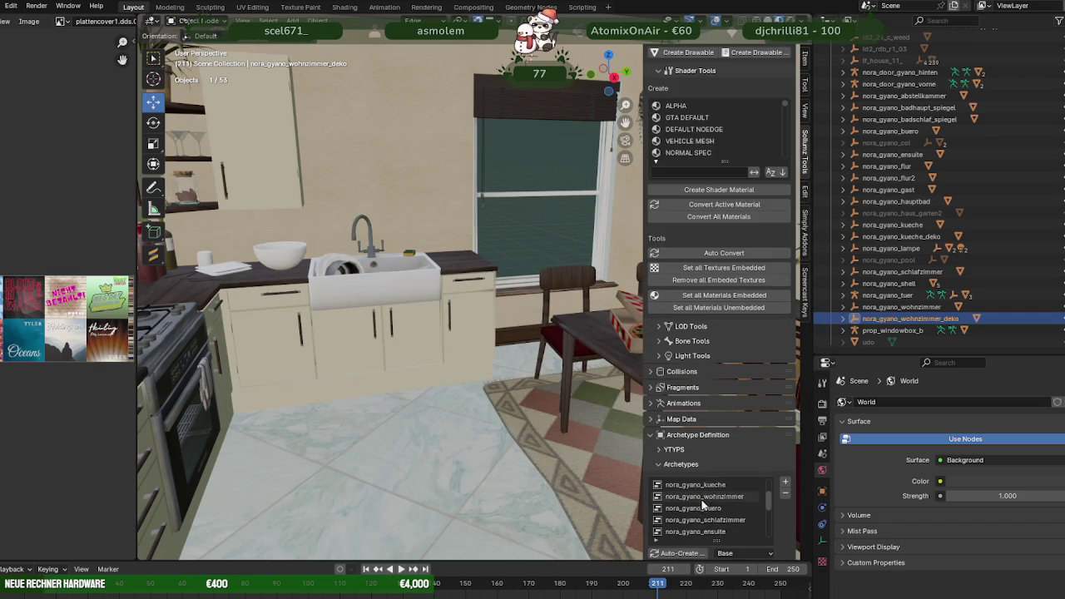
scroll(787, 515, down, 3)
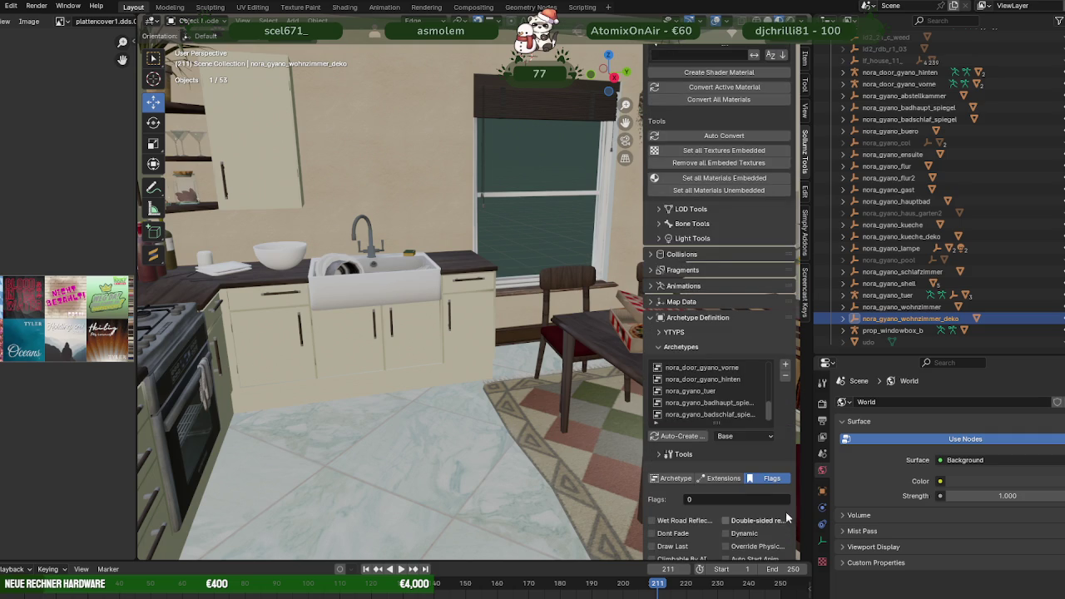
scroll(764, 414, up, 2)
scroll(732, 401, up, 2)
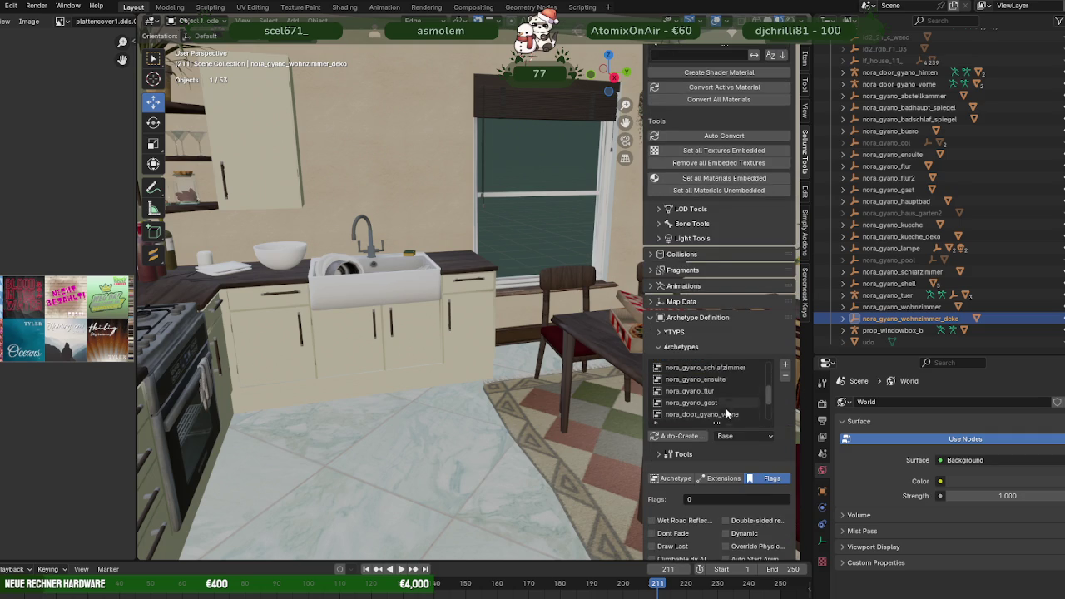
scroll(698, 452, down, 4)
scroll(692, 451, down, 3)
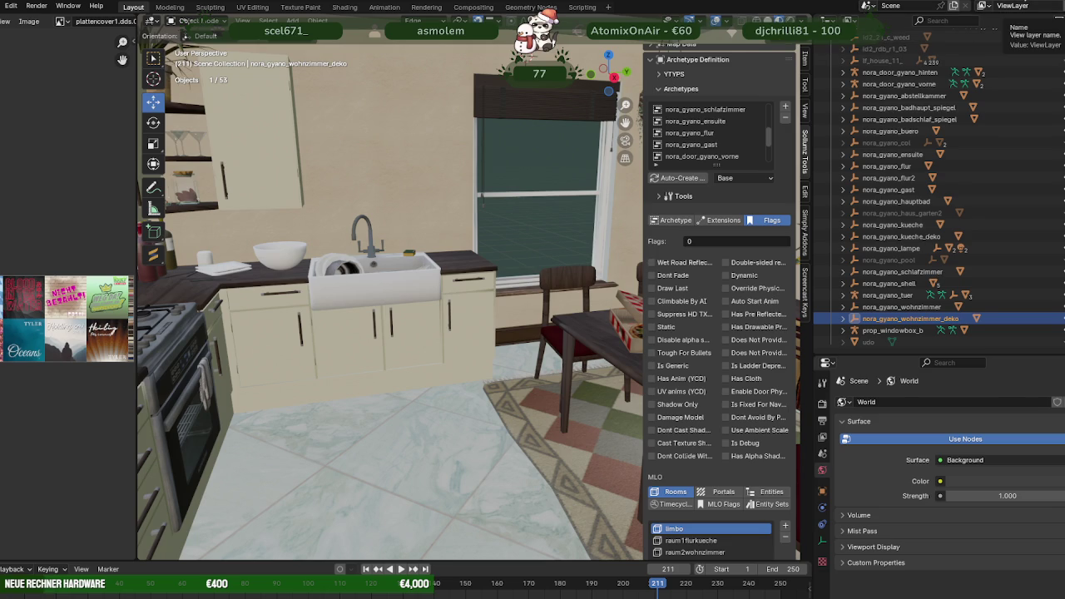
key(super+d)
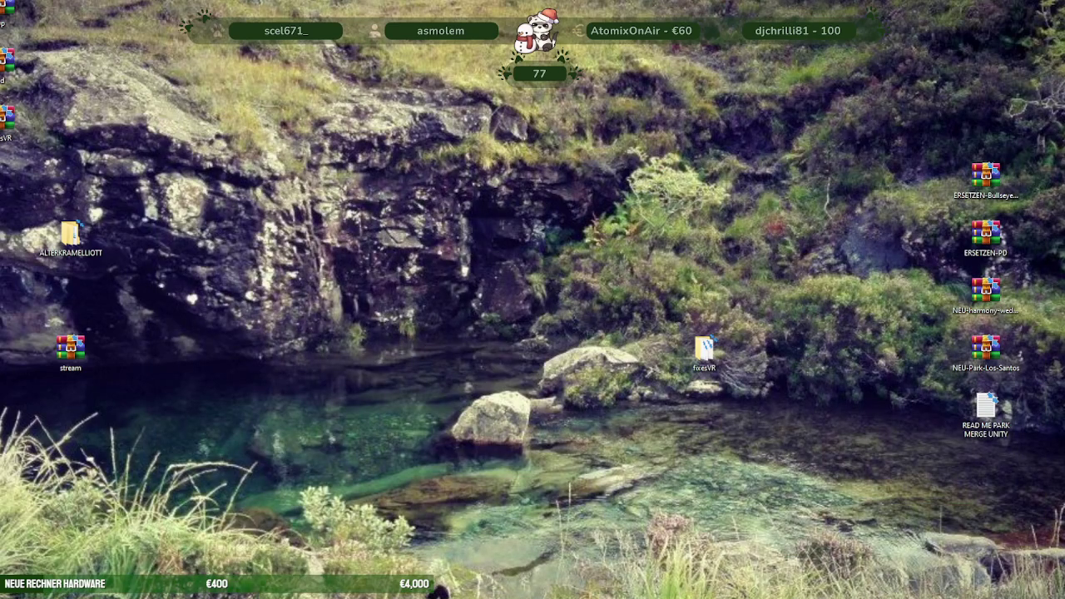
Create a new folder named nora-gyano-texture inside gyanohaustexdic.
click(441, 592)
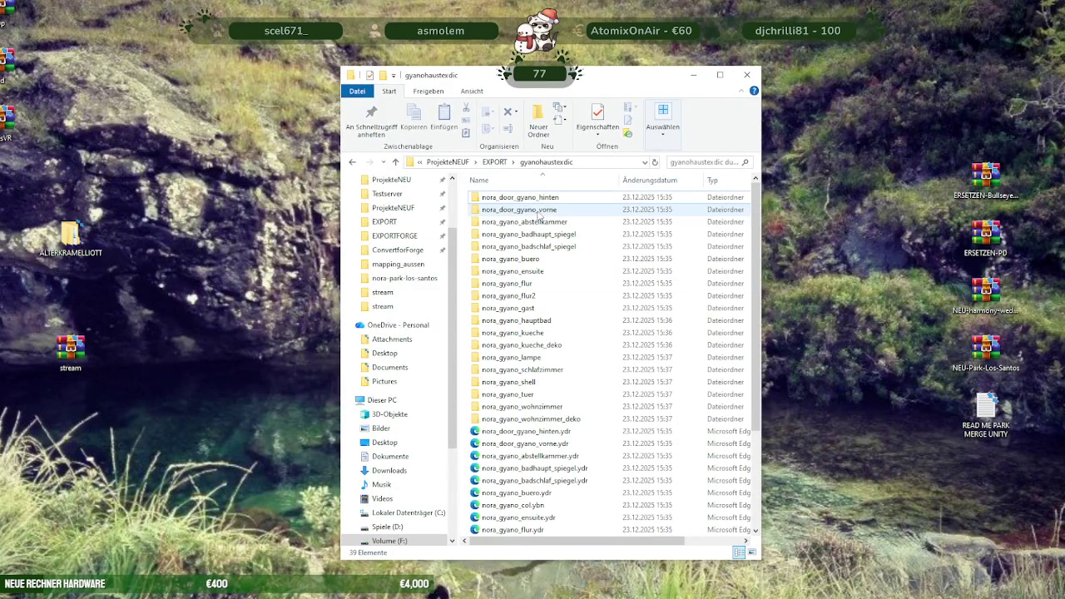
right_click(465, 383)
mouse_move(500, 549)
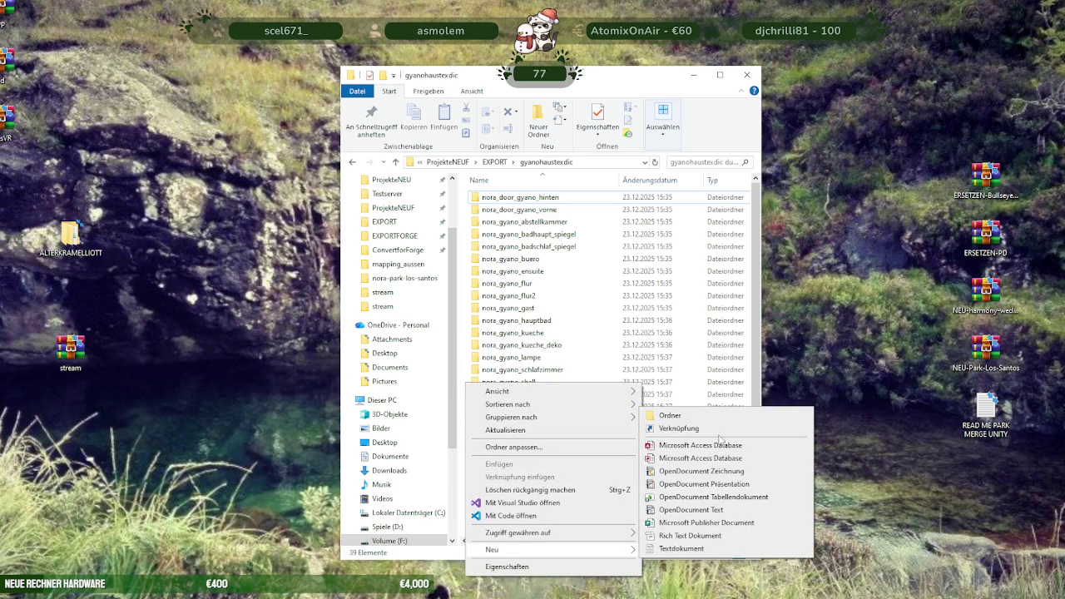
click(707, 416)
text(nora-gyano-texture)
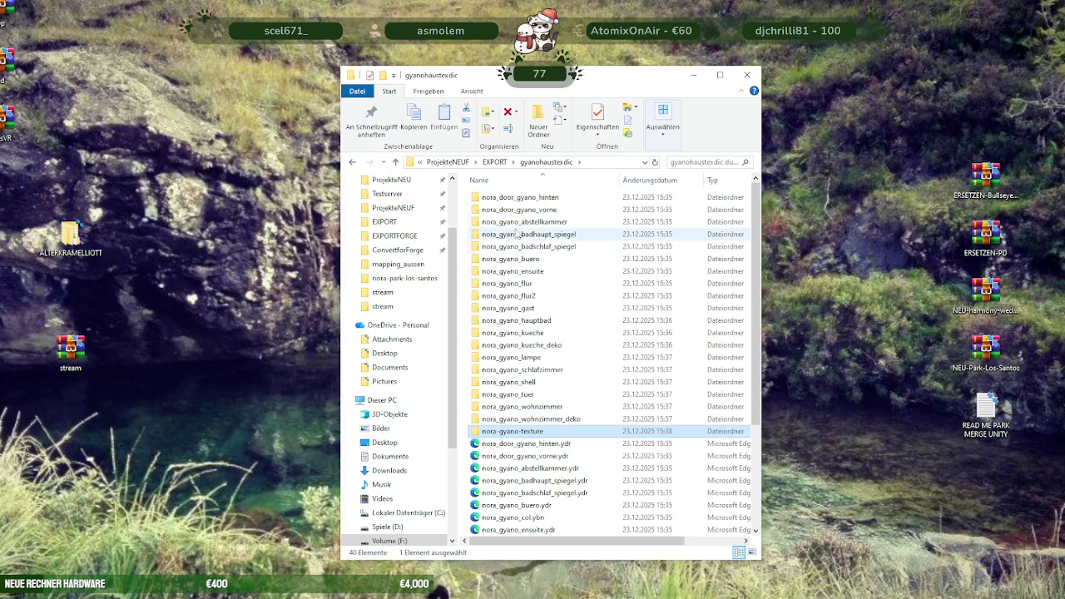
Open nora-gyano-texture in a separate Explorer window placed on the left.
right_click(516, 432)
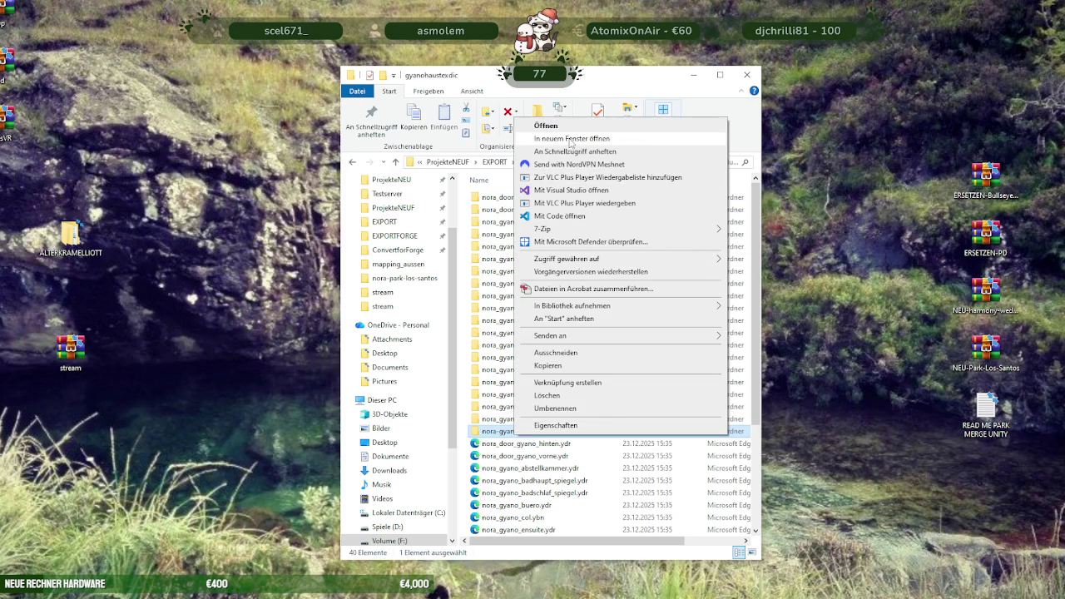
click(571, 138)
drag(591, 98, 345, 82)
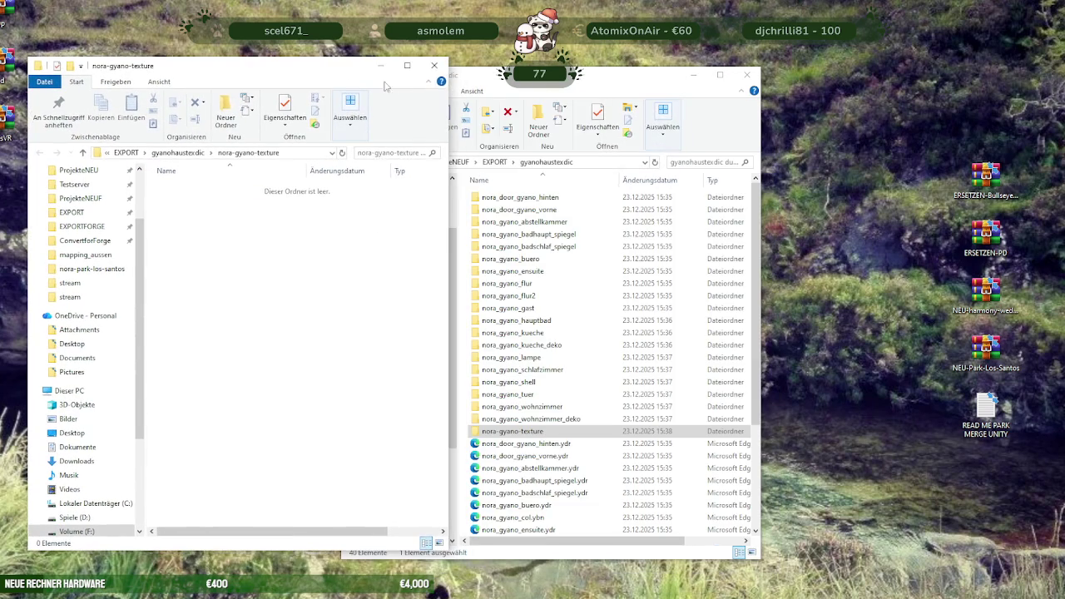
Copy the nora_door_gyano_hinten and nora_door_gyano_vorne textures into nora-gyano-texture, resolving the name conflict.
drag(522, 83, 717, 60)
double_click(692, 172)
key(ctrl+a)
click(224, 282)
key(ctrl+v)
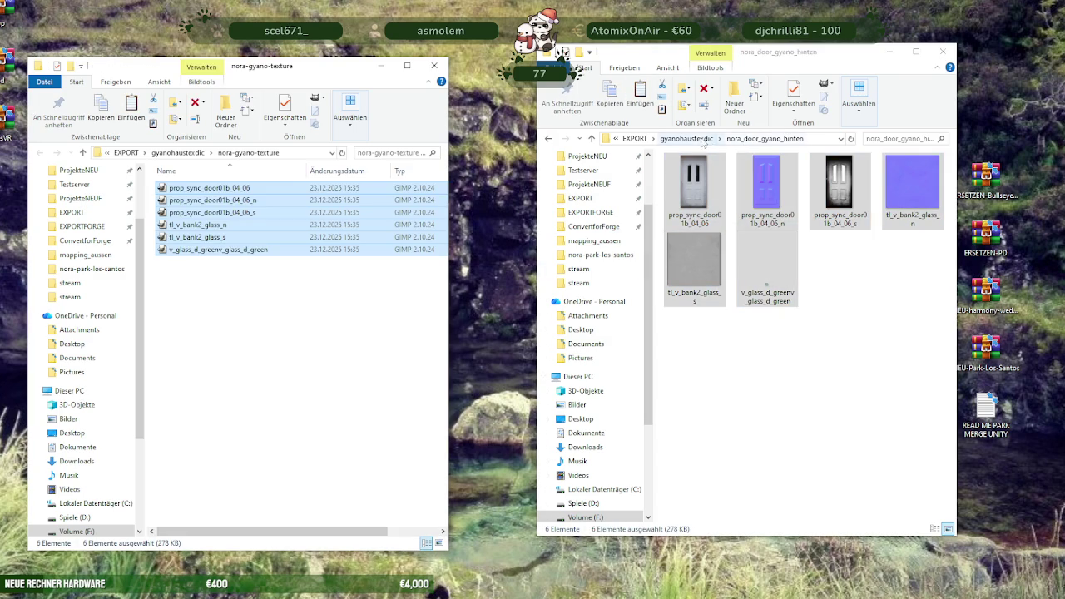
click(687, 138)
drag(691, 192, 693, 188)
double_click(703, 186)
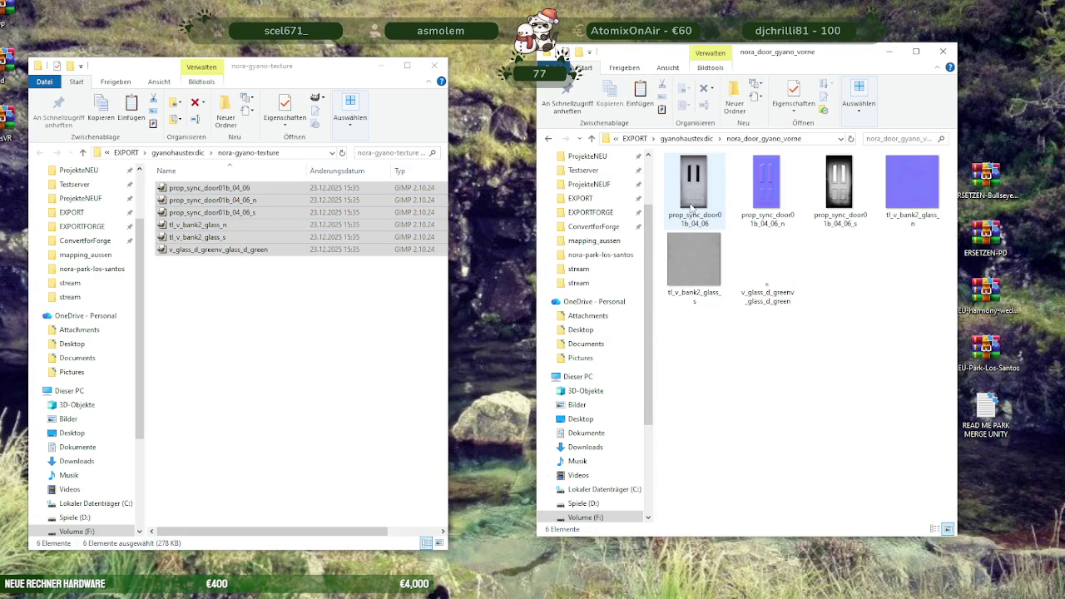
drag(269, 283, 264, 295)
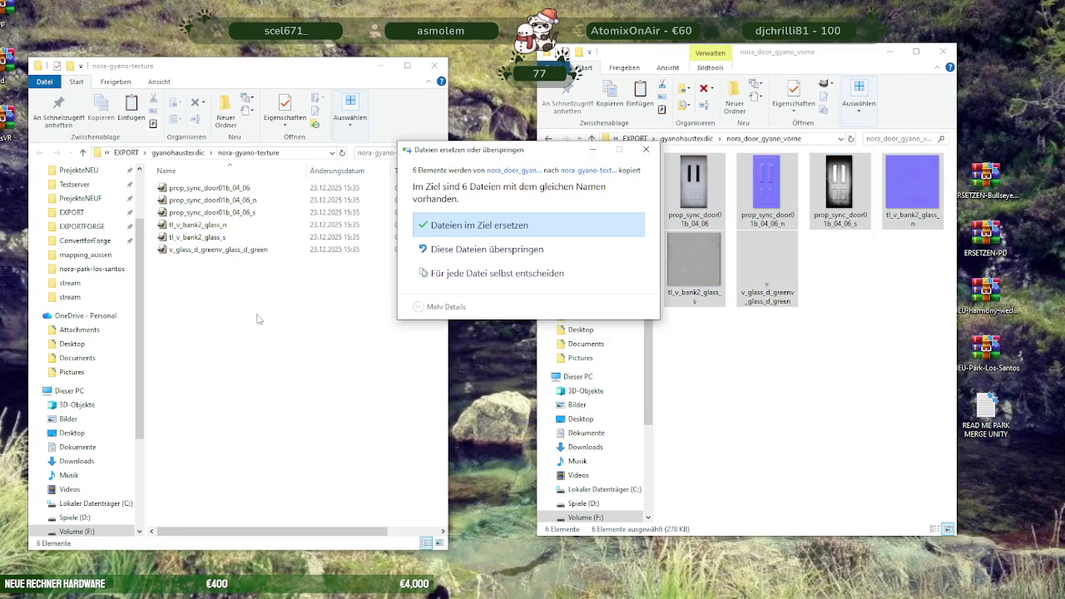
click(541, 242)
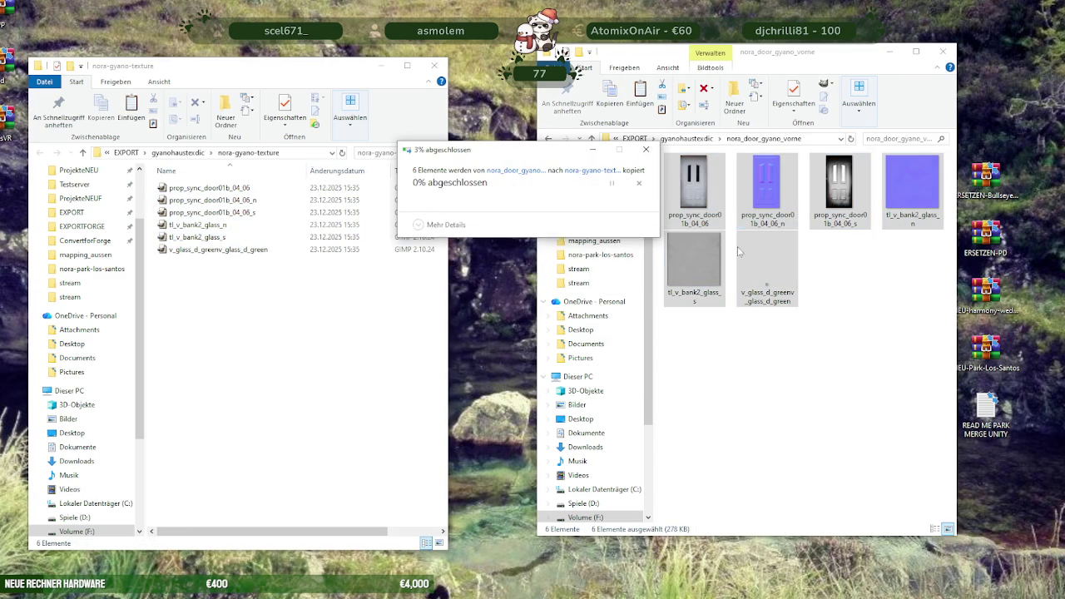
click(687, 138)
Add the 47 abstellkammer and three badhaupt_spiegel textures, sorting the folder by name descending.
double_click(693, 200)
key(ctrl+a)
click(276, 388)
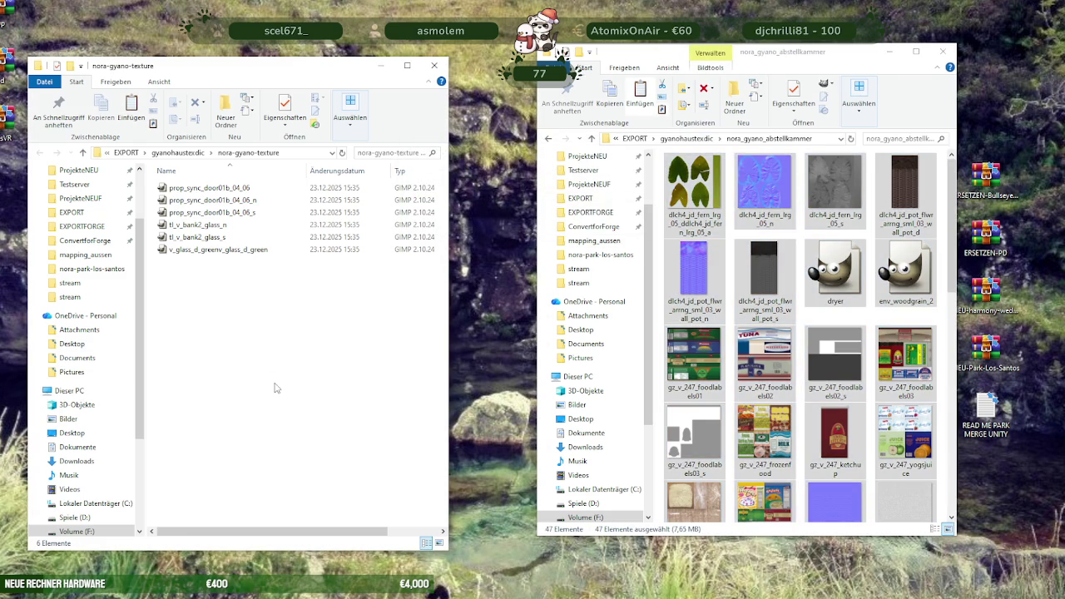
key(ctrl+v)
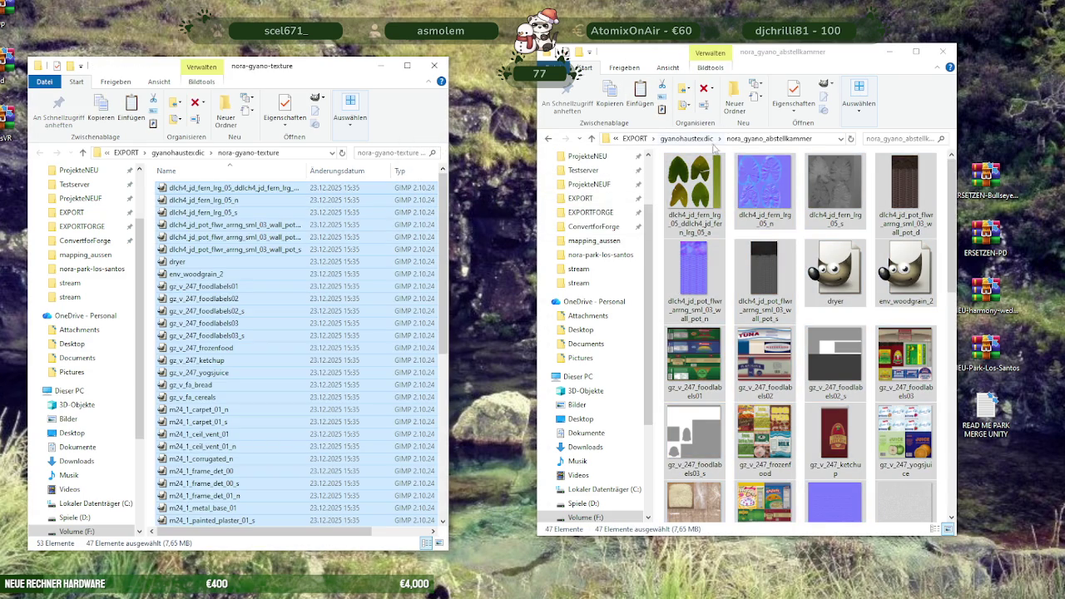
click(712, 145)
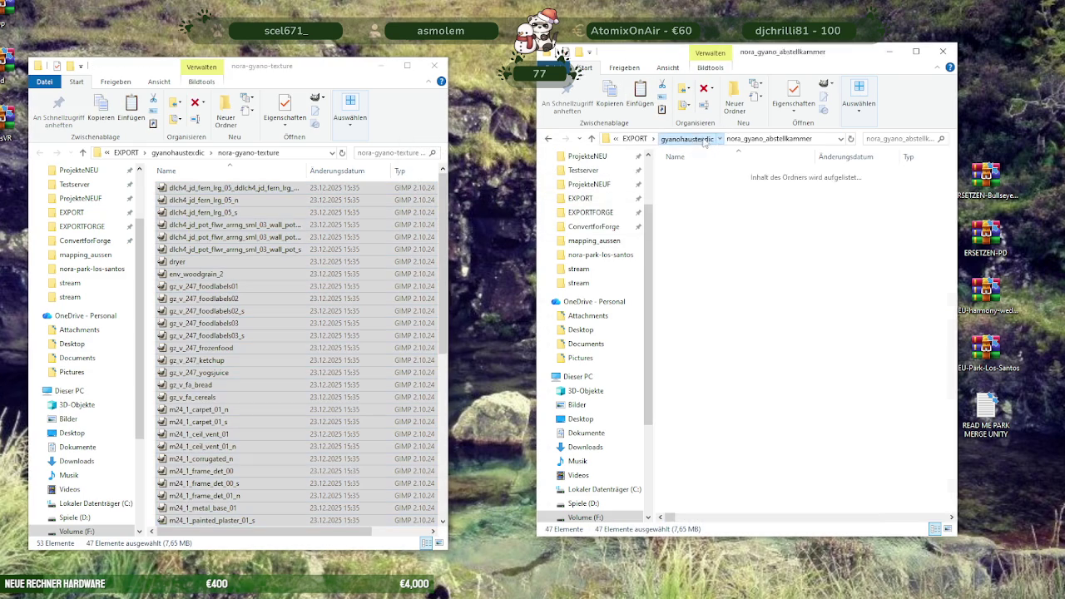
double_click(711, 215)
click(311, 286)
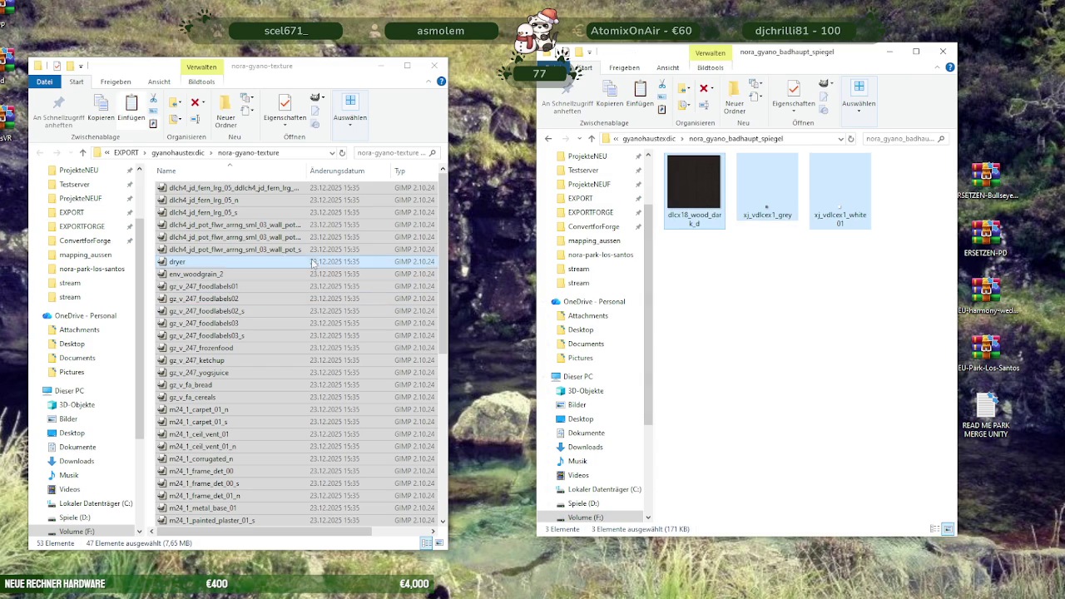
click(208, 171)
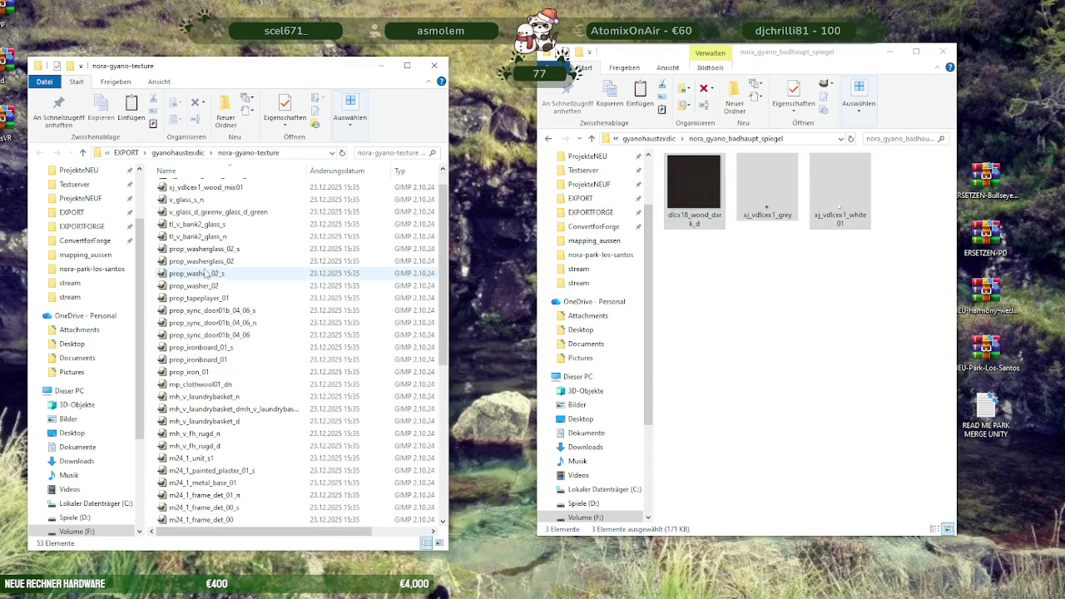
drag(448, 236, 496, 239)
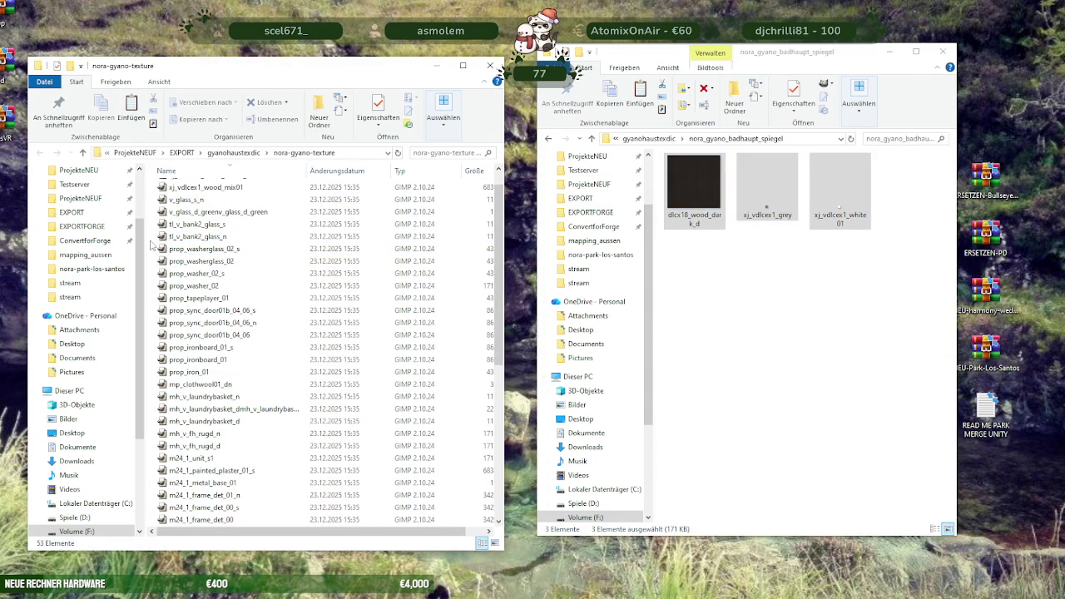
key(ctrl+v)
click(658, 138)
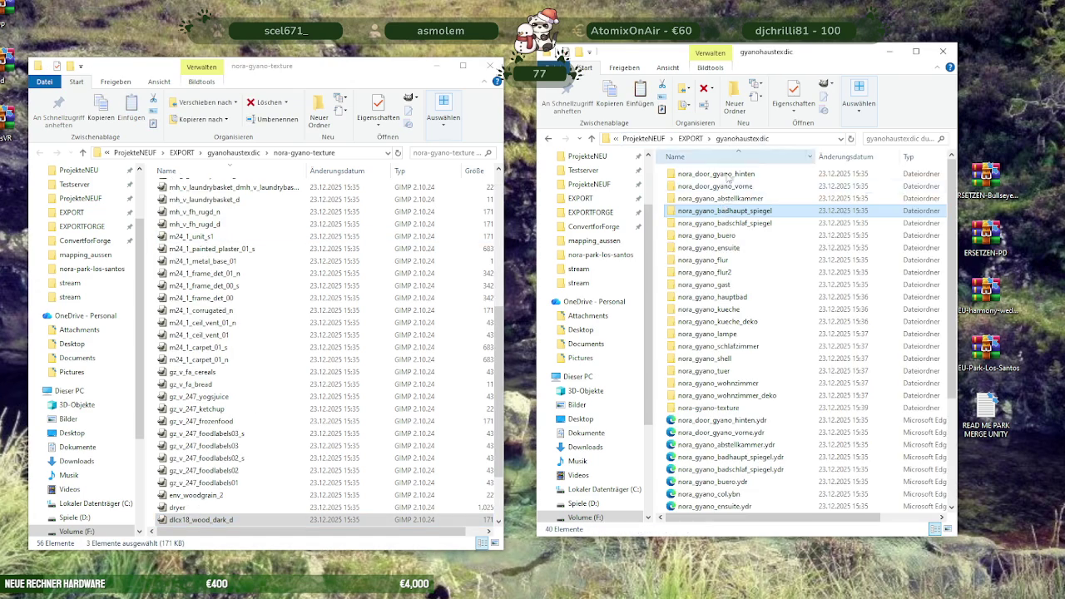
Copy the three nora_gyano_badschlaf_spiegel textures into nora-gyano-texture, resolving the duplicate conflict.
double_click(706, 223)
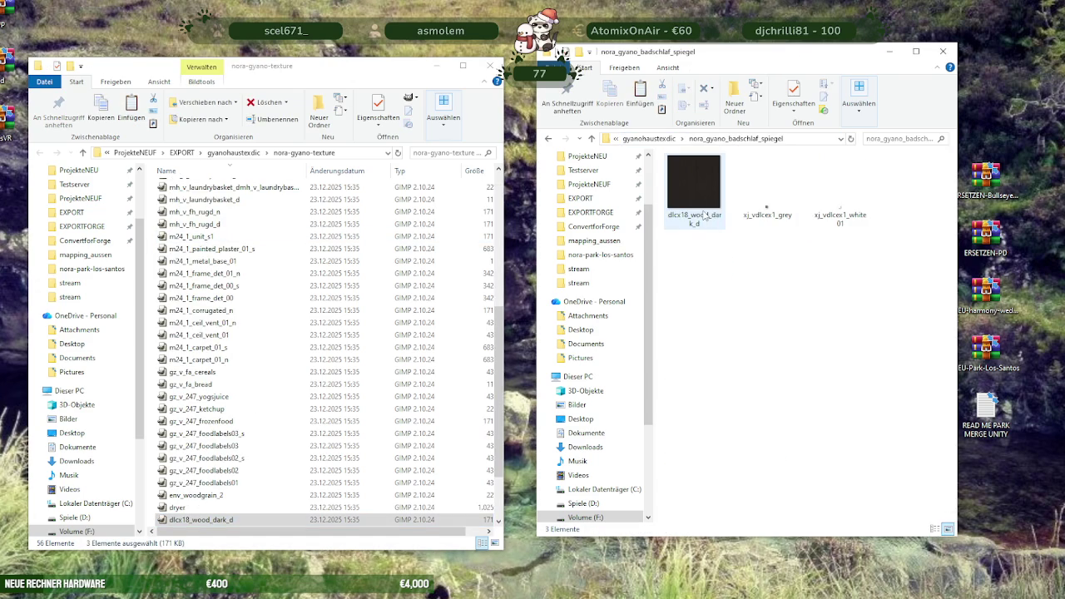
key(ctrl+a)
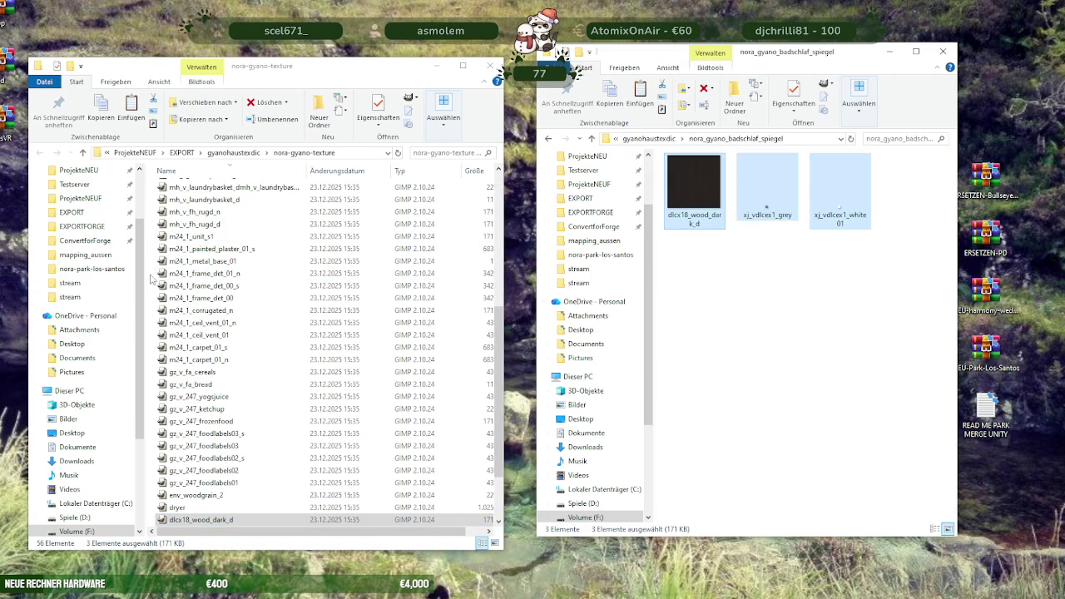
click(152, 279)
key(ctrl+v)
click(524, 220)
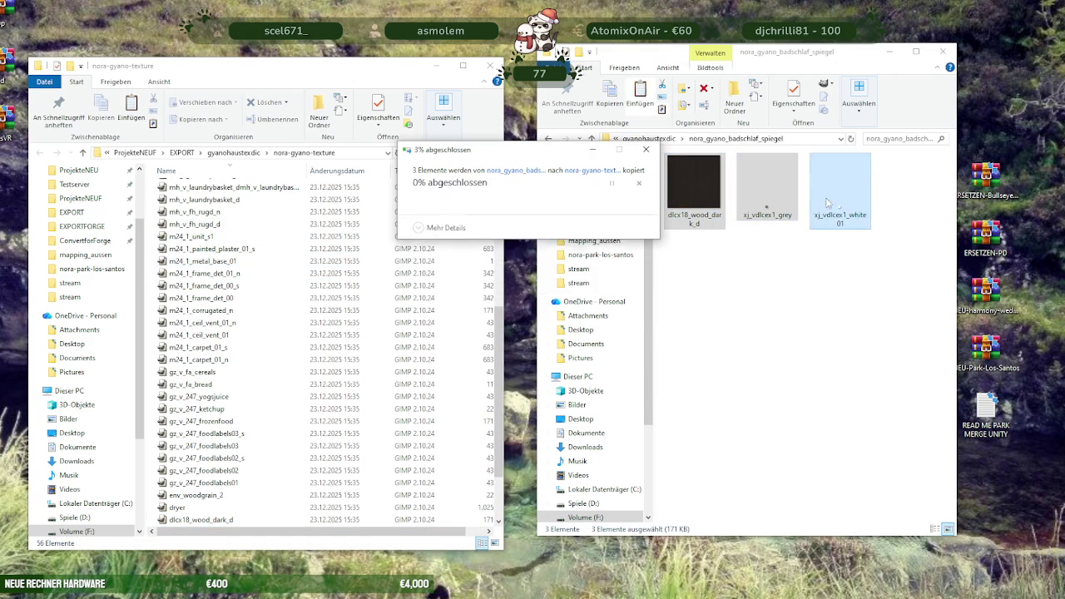
click(716, 246)
key(alt+Up)
Copy the 90 nora_gyano_buero textures in, skipping files that already exist.
double_click(711, 236)
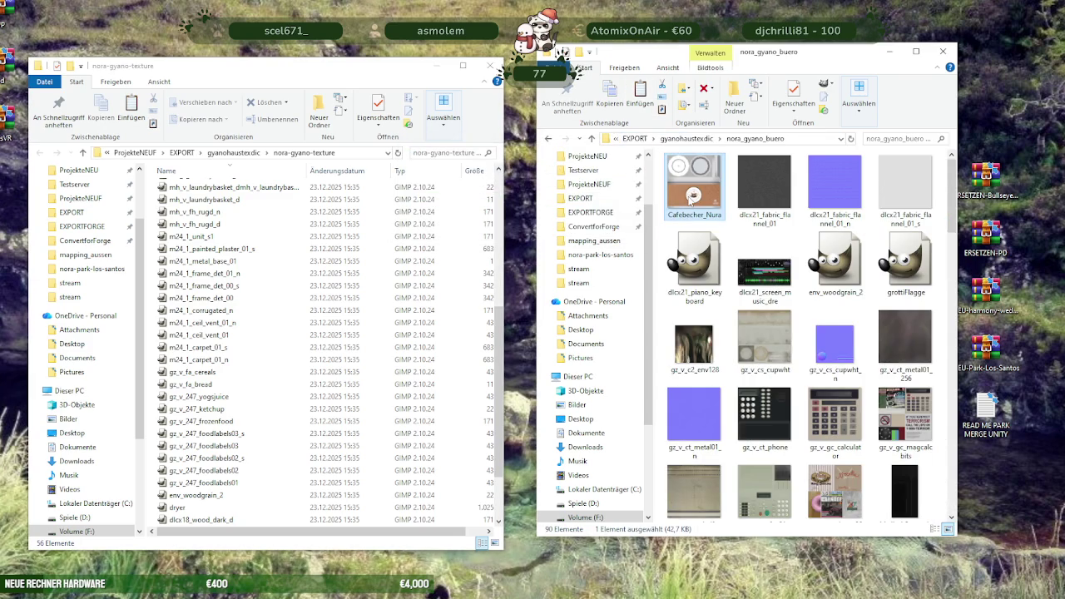
key(ctrl+a)
click(152, 266)
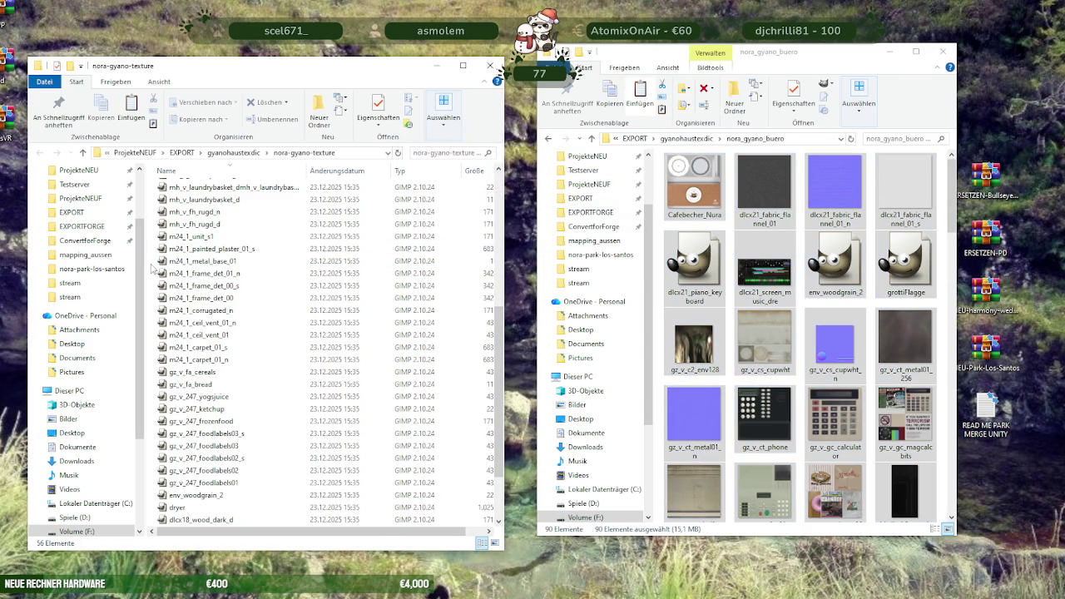
key(ctrl+v)
click(500, 245)
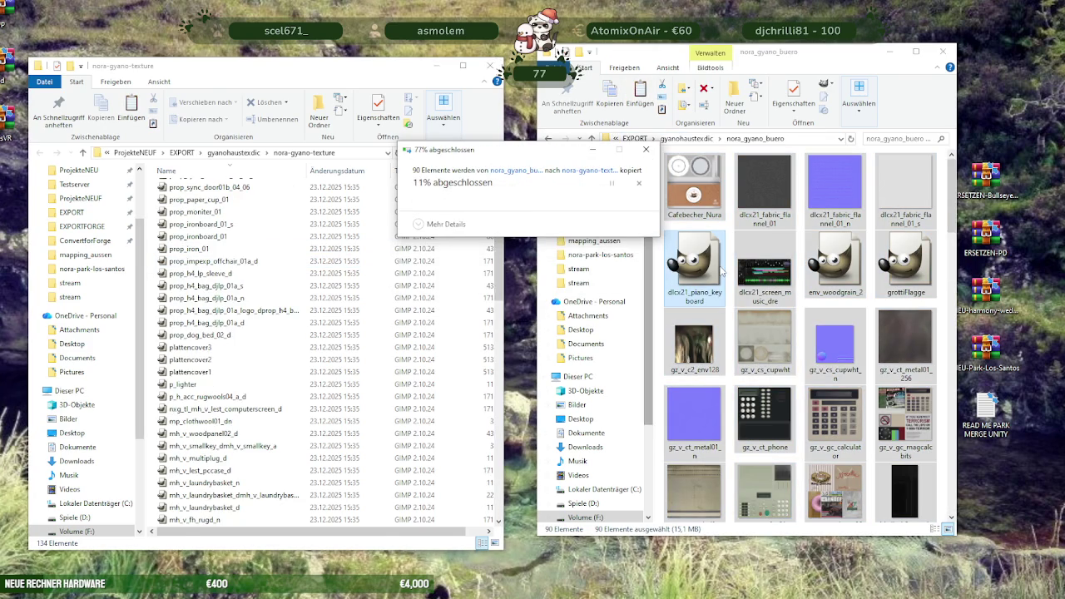
key(alt+Left)
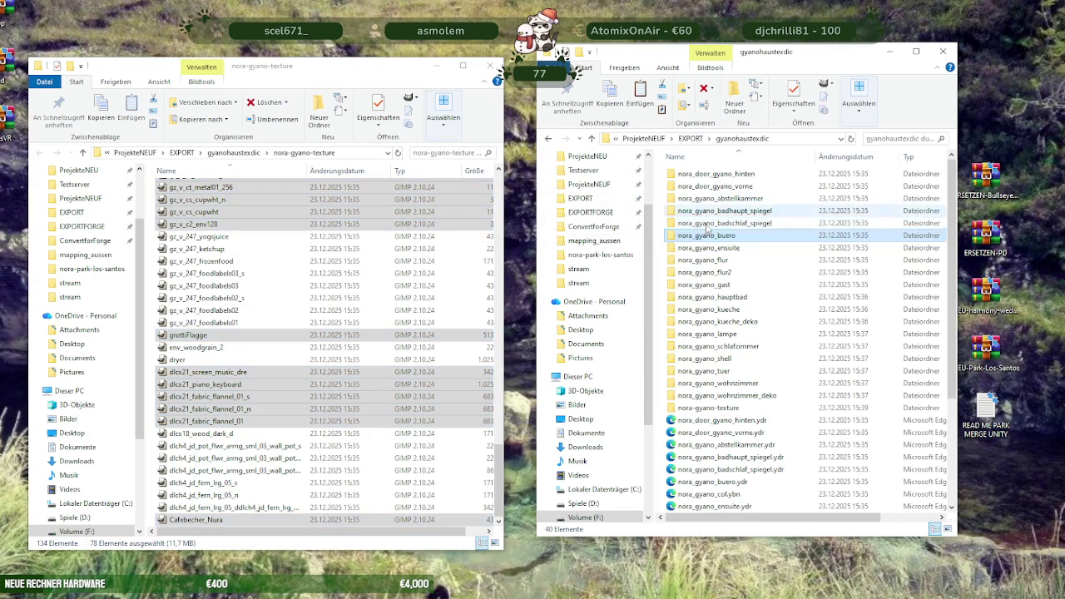
Copy the nora_gyano_ensuite textures in, skipping the 14 duplicates, and return to gyanohaustexdic.
double_click(708, 247)
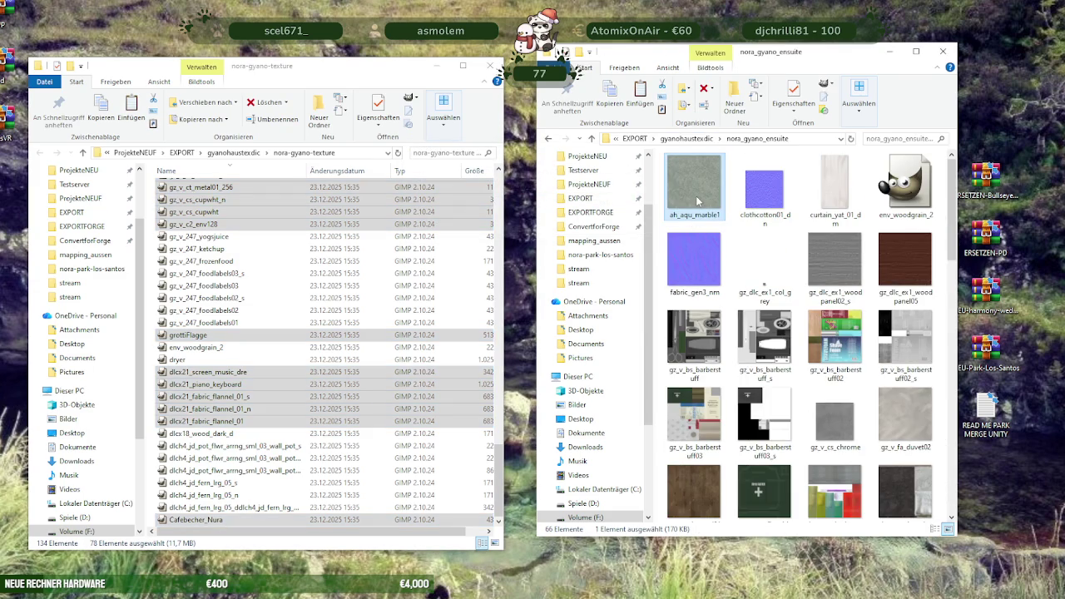
key(ctrl+a)
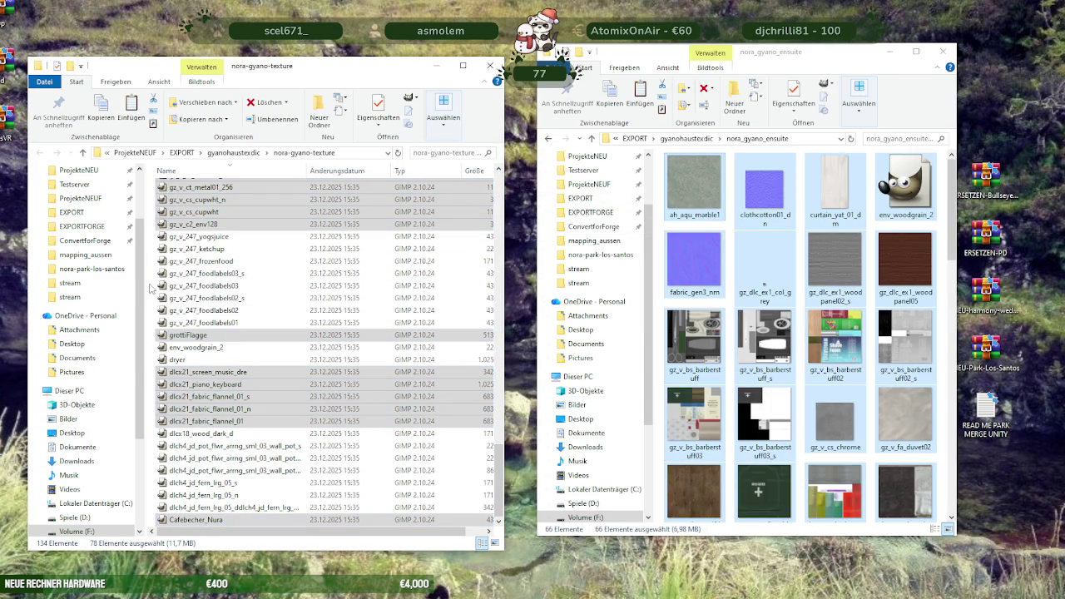
click(152, 288)
key(ctrl+v)
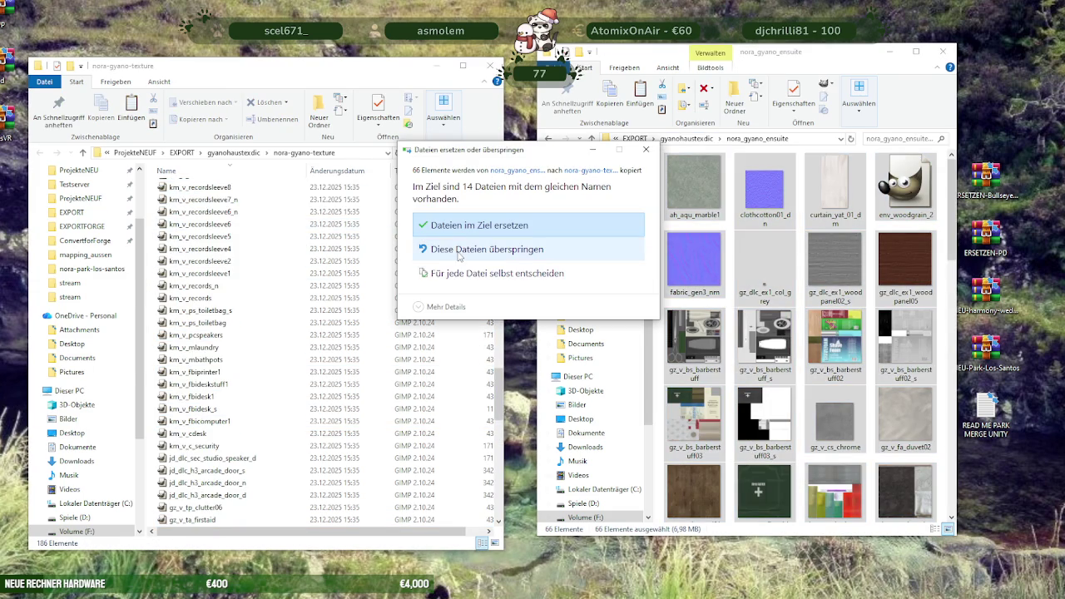
click(466, 249)
click(682, 139)
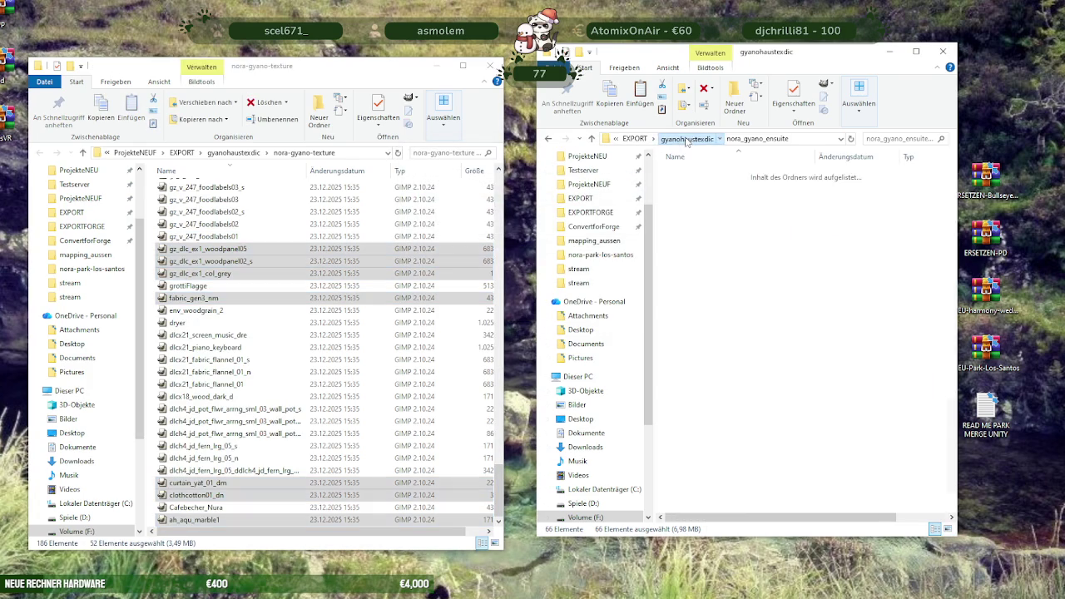
Paste the nora_gyano_flur and flur2 textures into nora-gyano-texture, skipping v_glass_s_n.dds and replacing the flur2 duplicate.
double_click(666, 232)
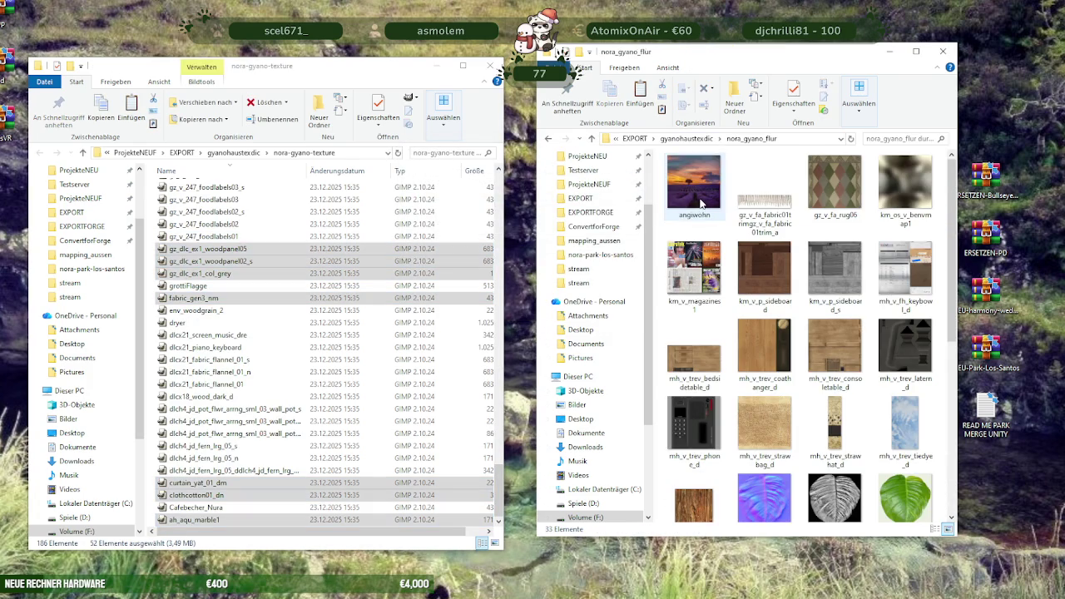
key(ctrl+a)
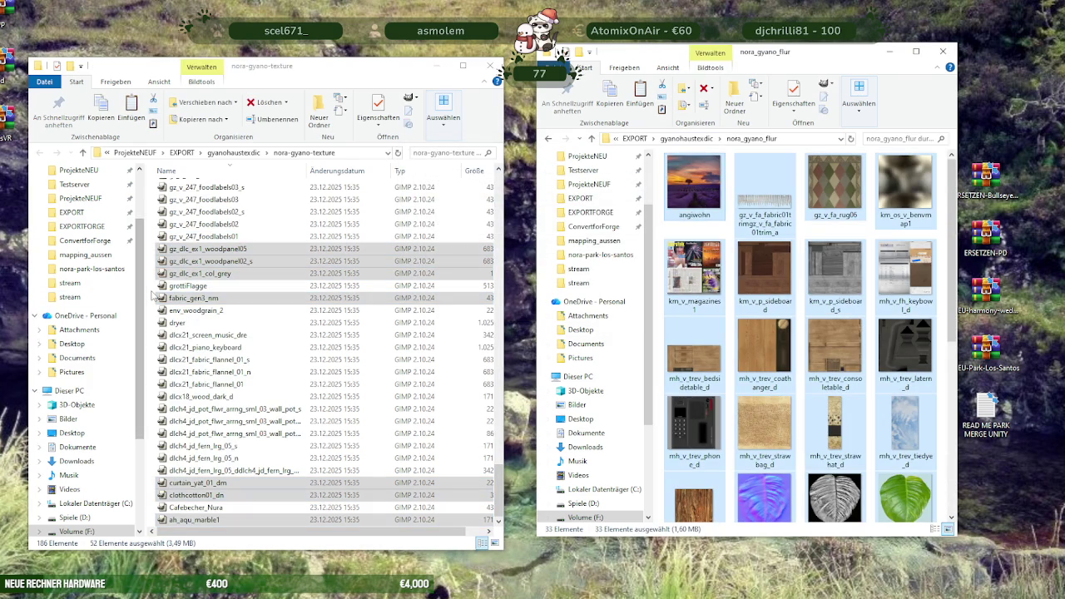
click(154, 295)
key(ctrl+v)
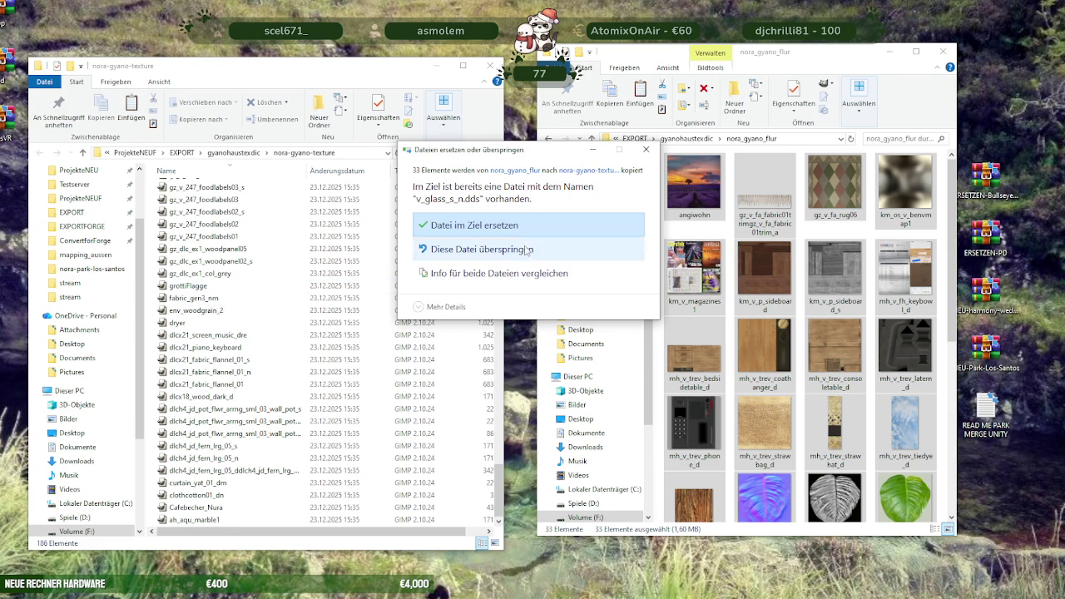
click(512, 248)
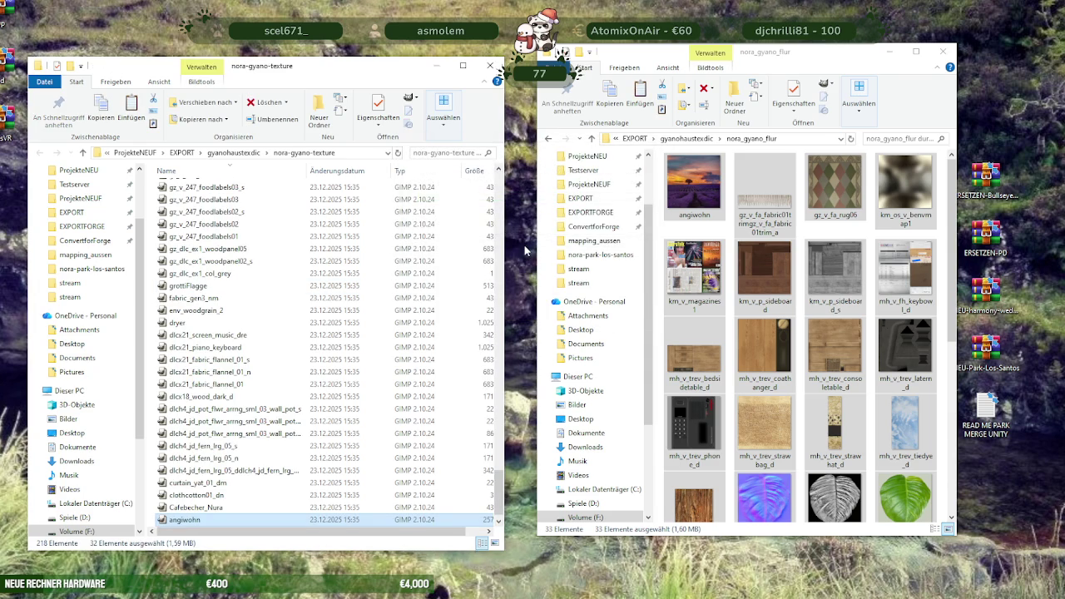
click(687, 139)
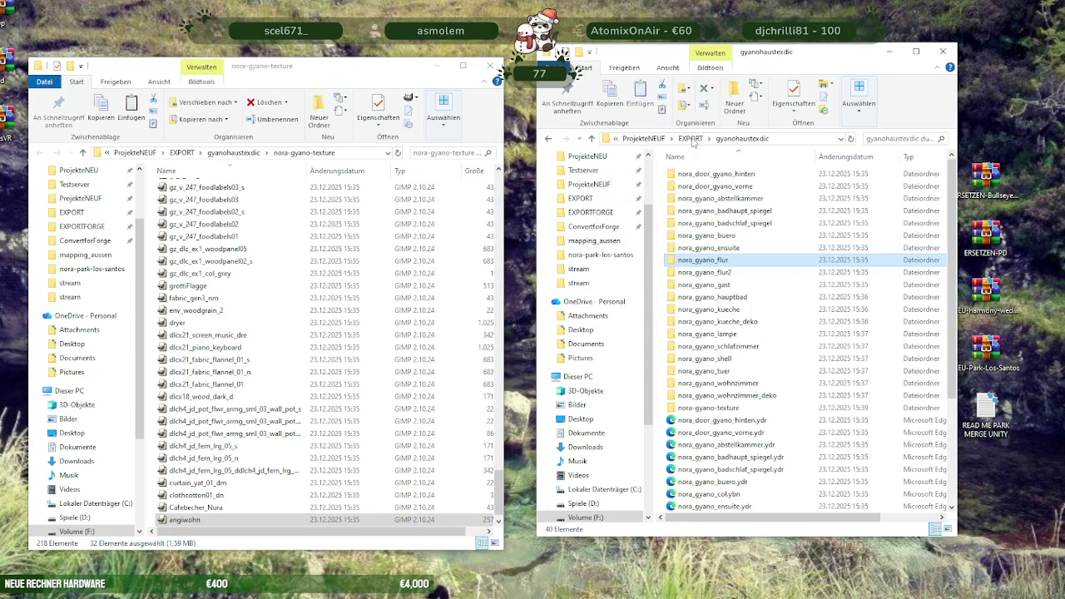
double_click(703, 191)
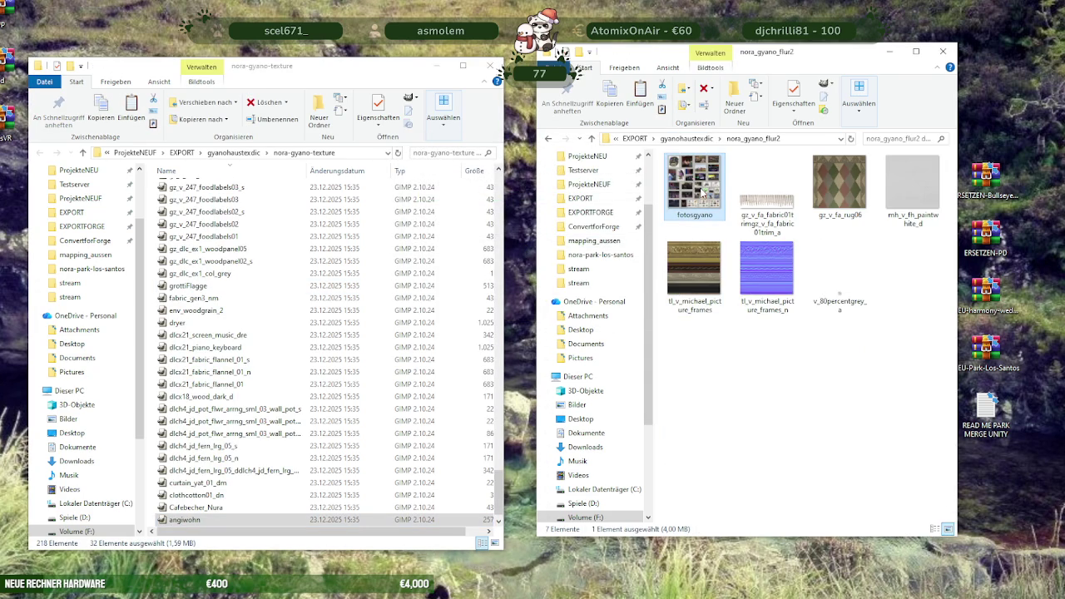
key(ctrl+a)
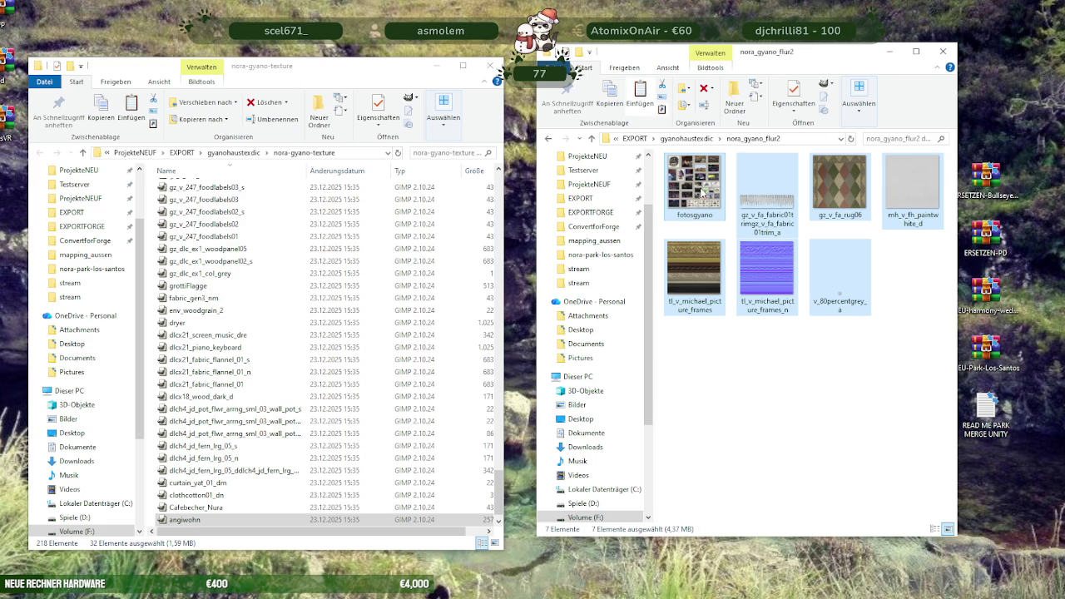
click(154, 262)
key(ctrl+v)
key(Return)
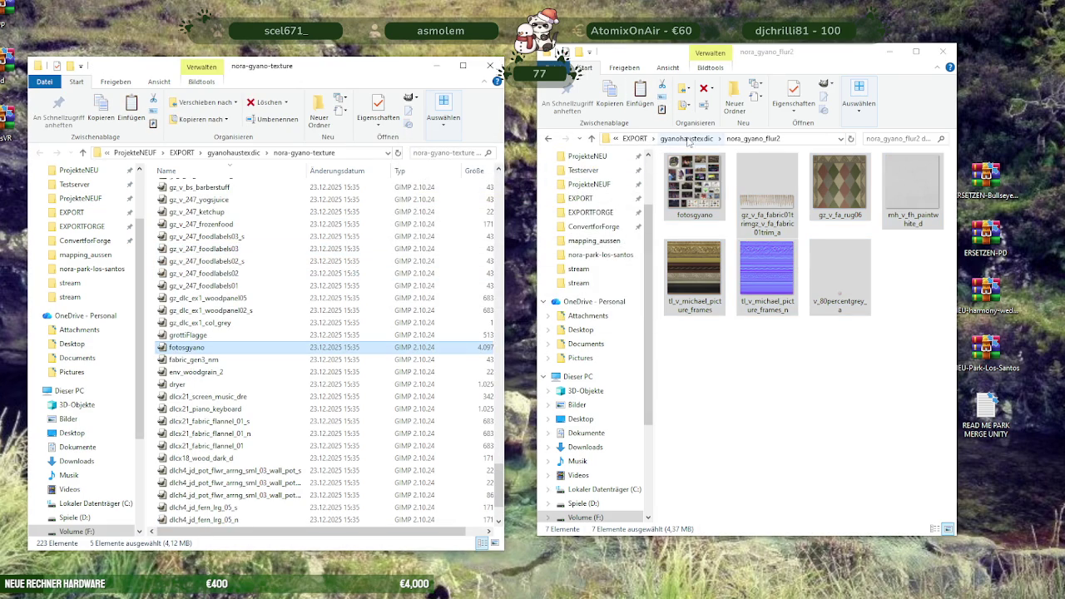
click(688, 139)
Copy the 40 nora_gyano_gast textures into nora-gyano-texture, skipping the 6 existing files.
double_click(688, 283)
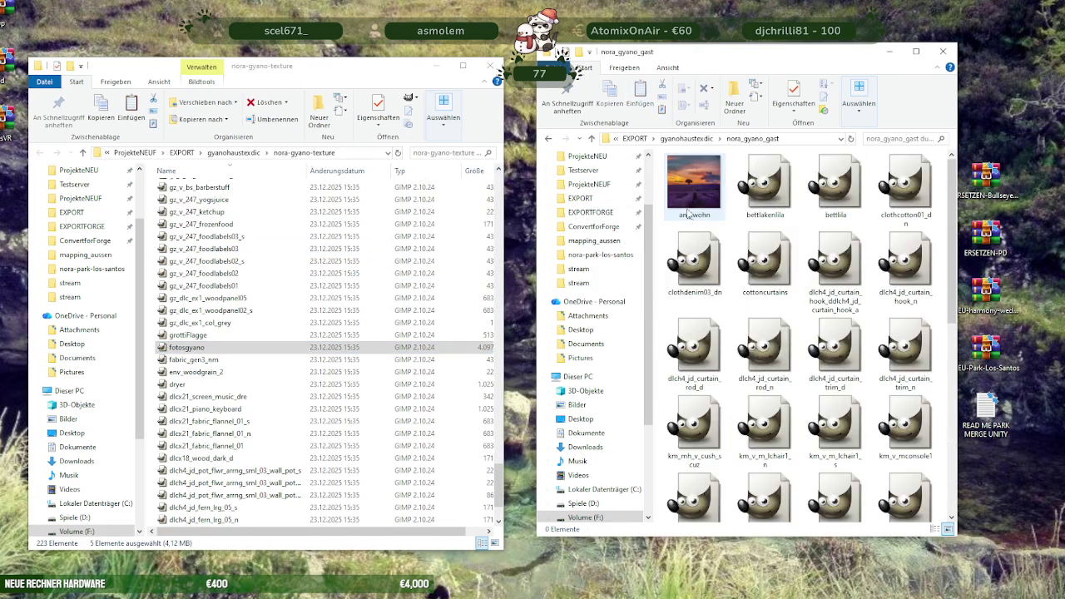
click(689, 189)
key(ctrl+a)
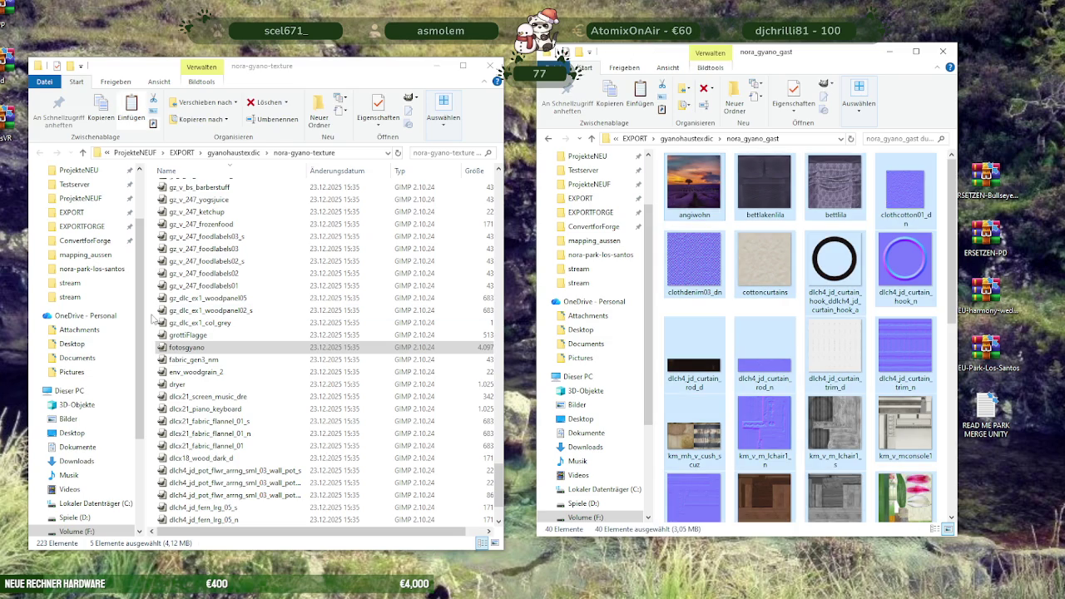
click(154, 318)
key(ctrl+v)
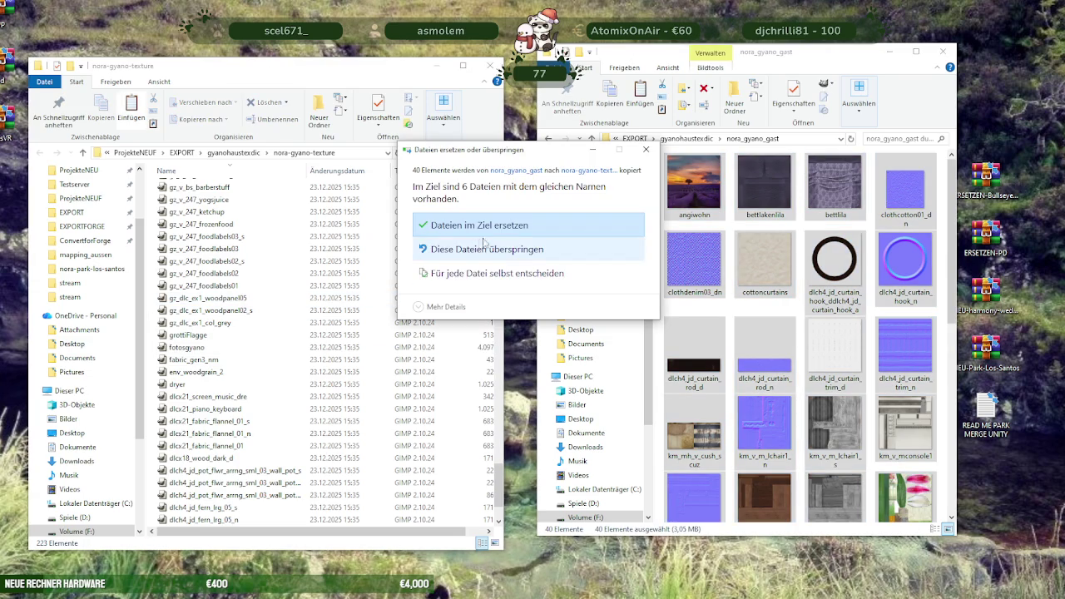
click(479, 243)
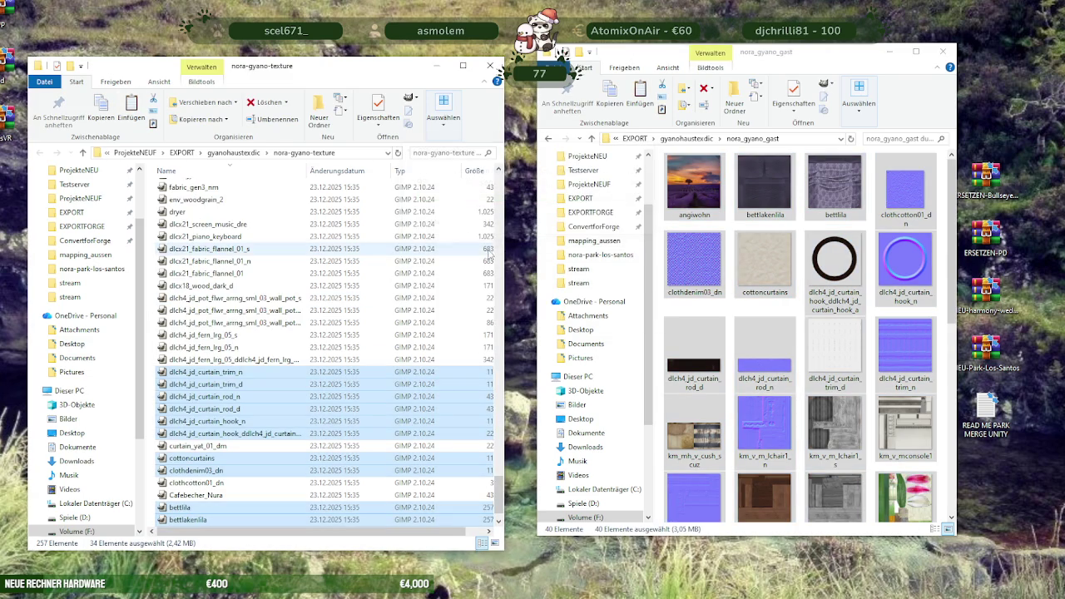
click(687, 138)
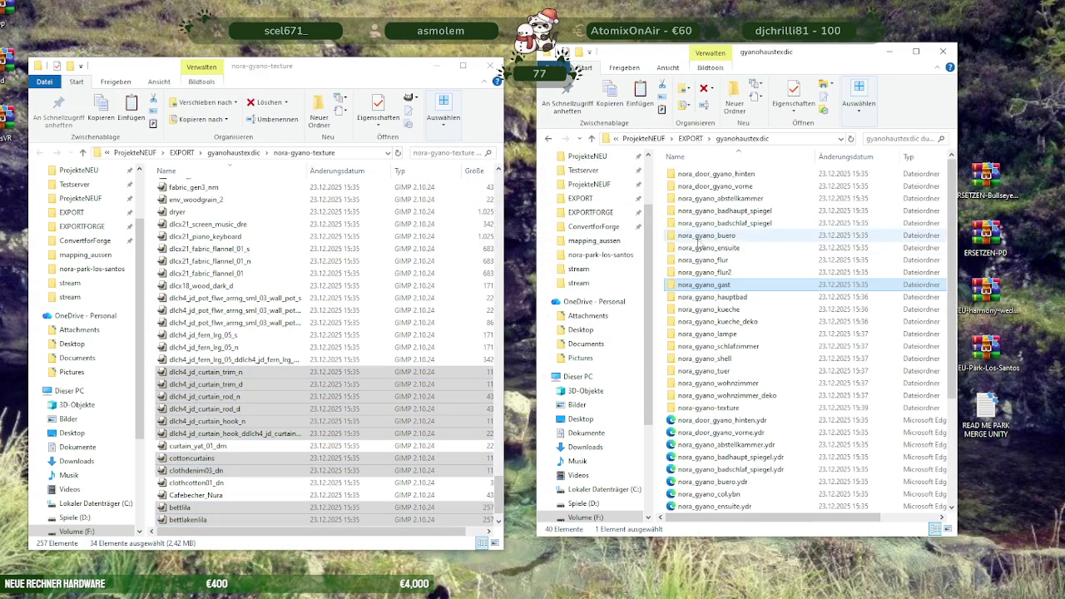
Copy the 60 nora_gyano_hauptbad textures into nora-gyano-texture, skipping the 59 existing files.
double_click(704, 291)
click(695, 200)
key(ctrl+a)
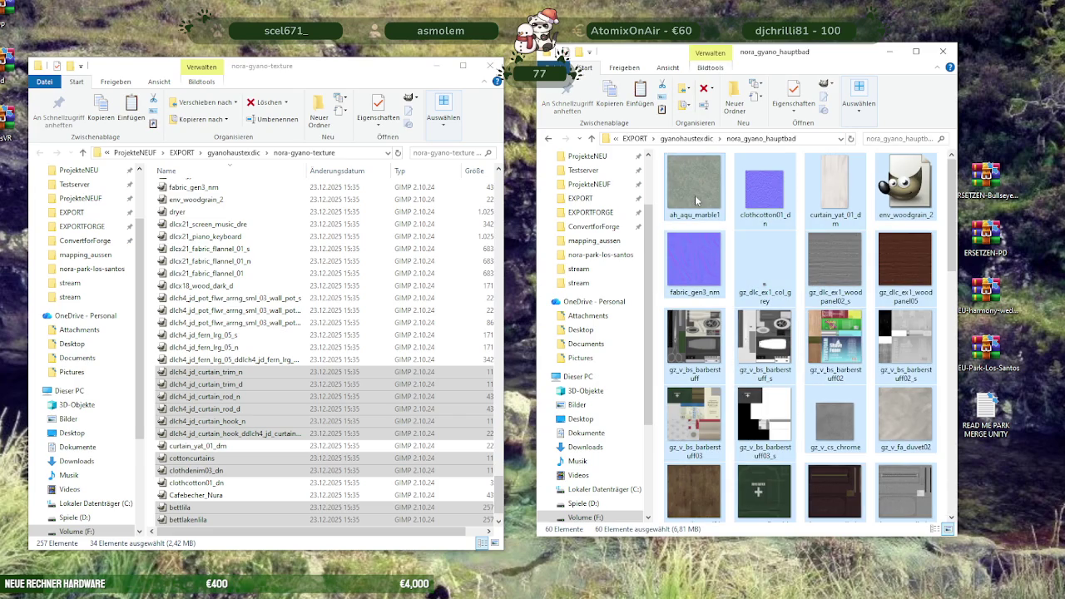
click(150, 349)
key(ctrl+v)
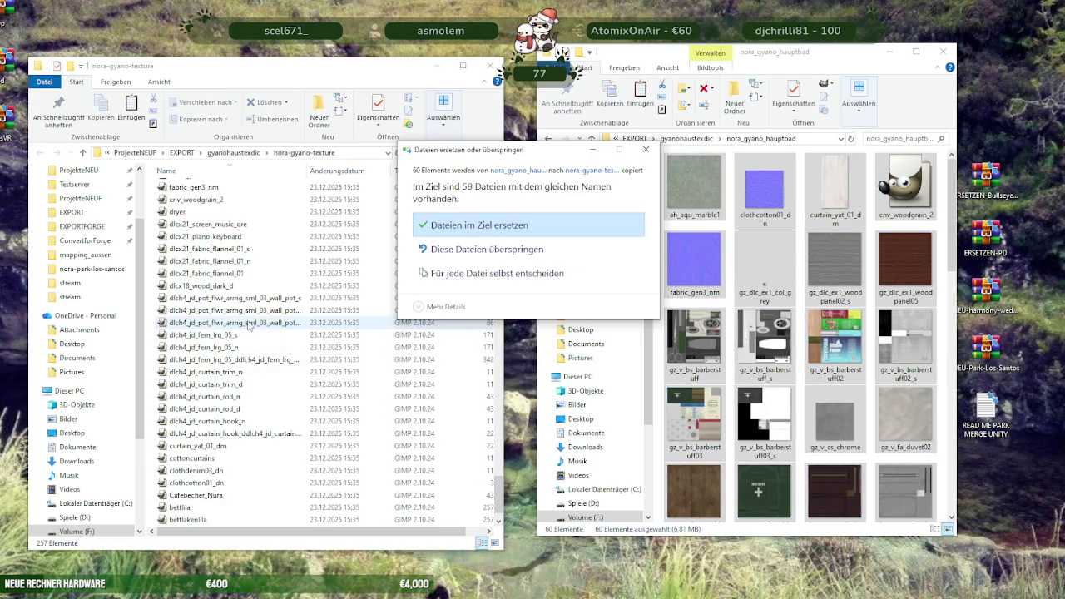
click(494, 259)
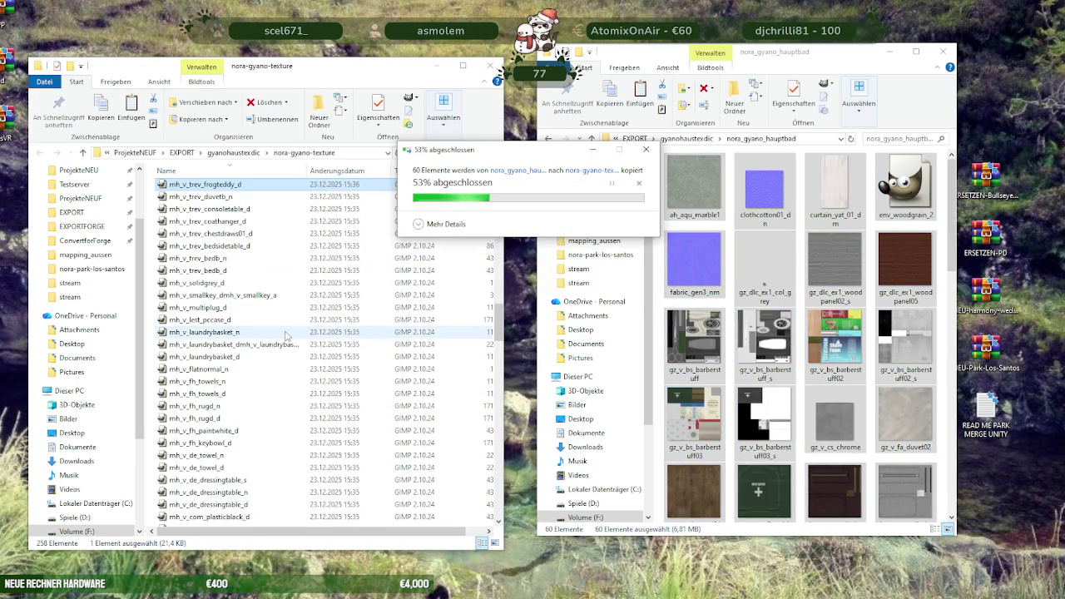
click(696, 140)
Copy the kueche (69) and kueche_deko (53) textures into nora-gyano-texture, skipping existing duplicates.
double_click(701, 311)
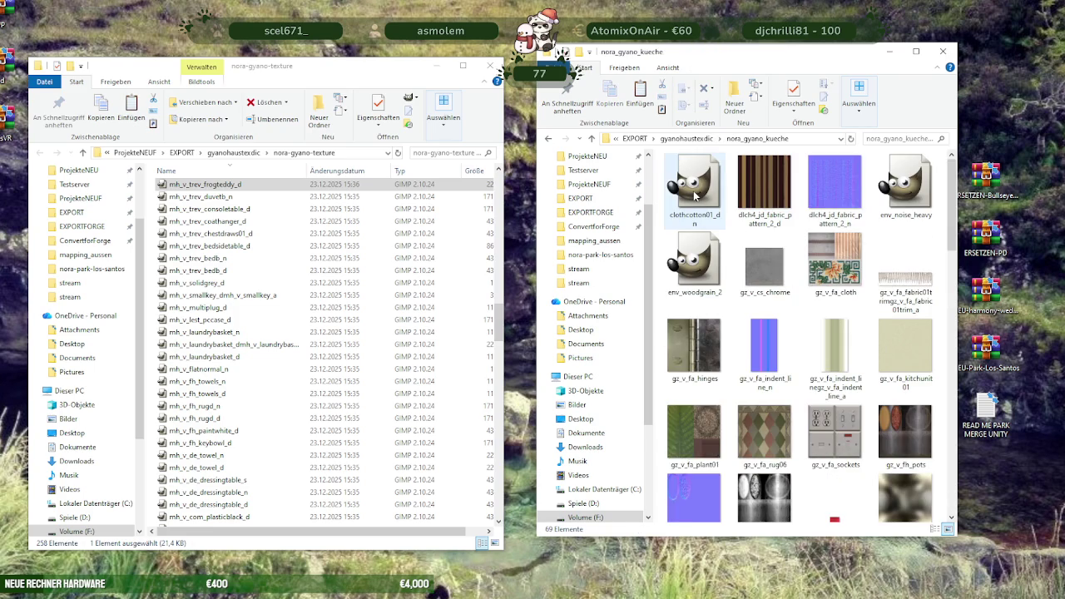
key(ctrl+a)
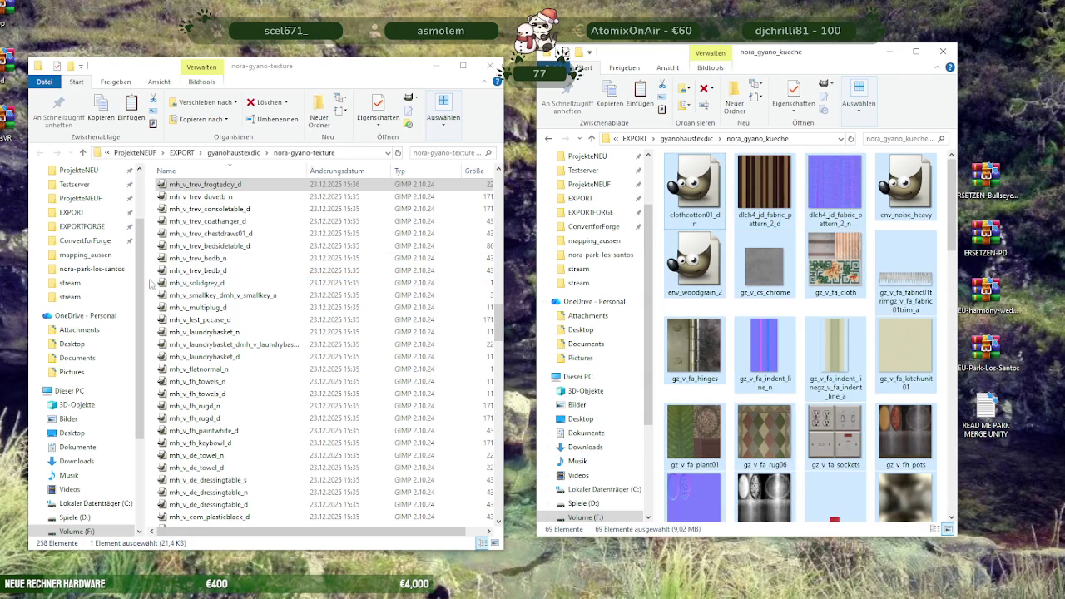
click(153, 284)
key(ctrl+v)
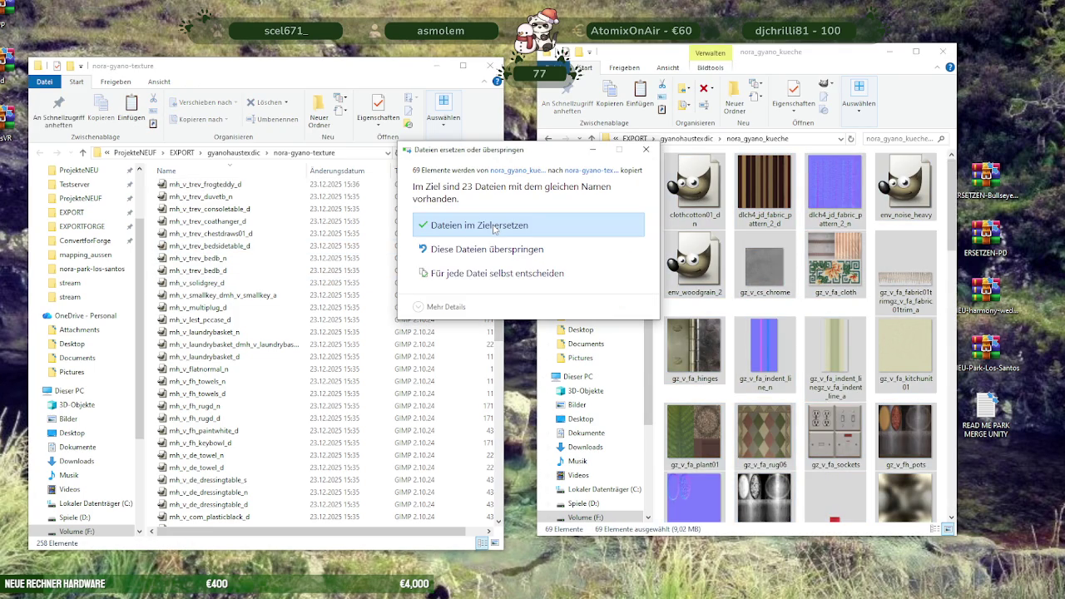
click(485, 254)
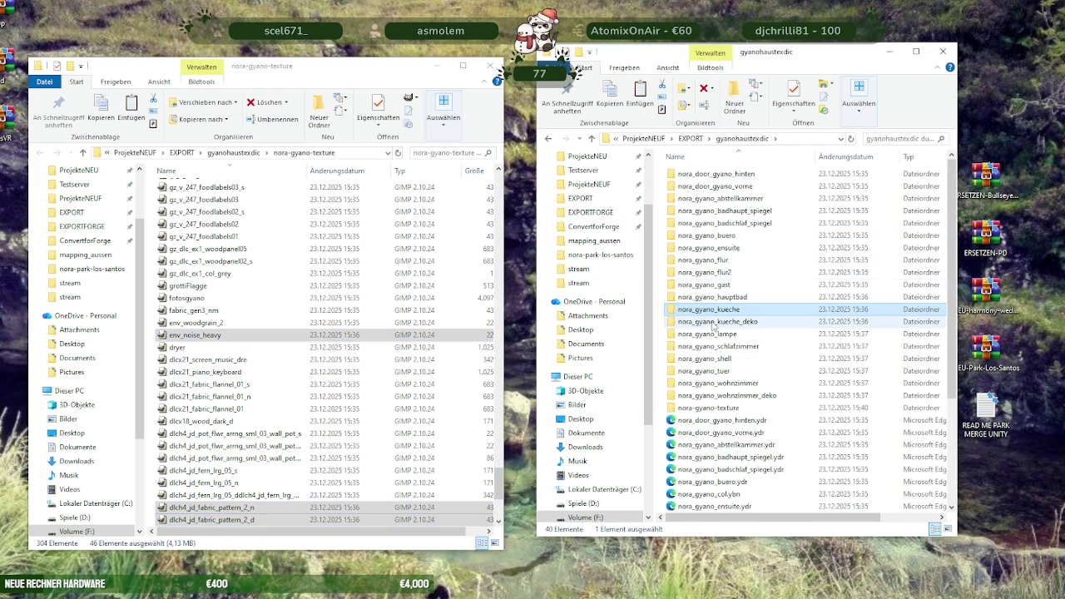
double_click(714, 321)
key(ctrl+a)
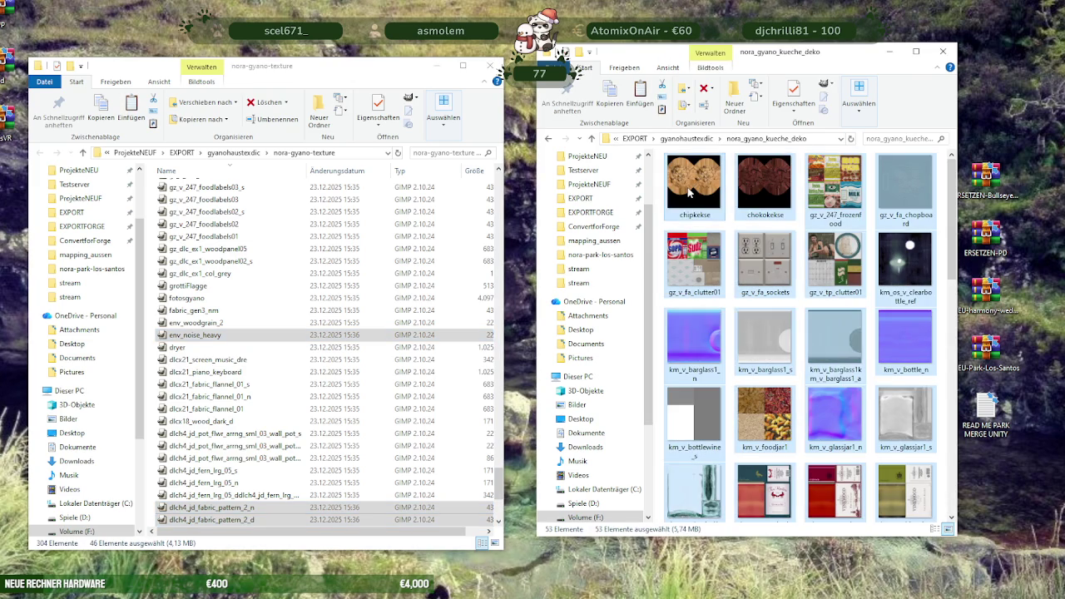
click(151, 350)
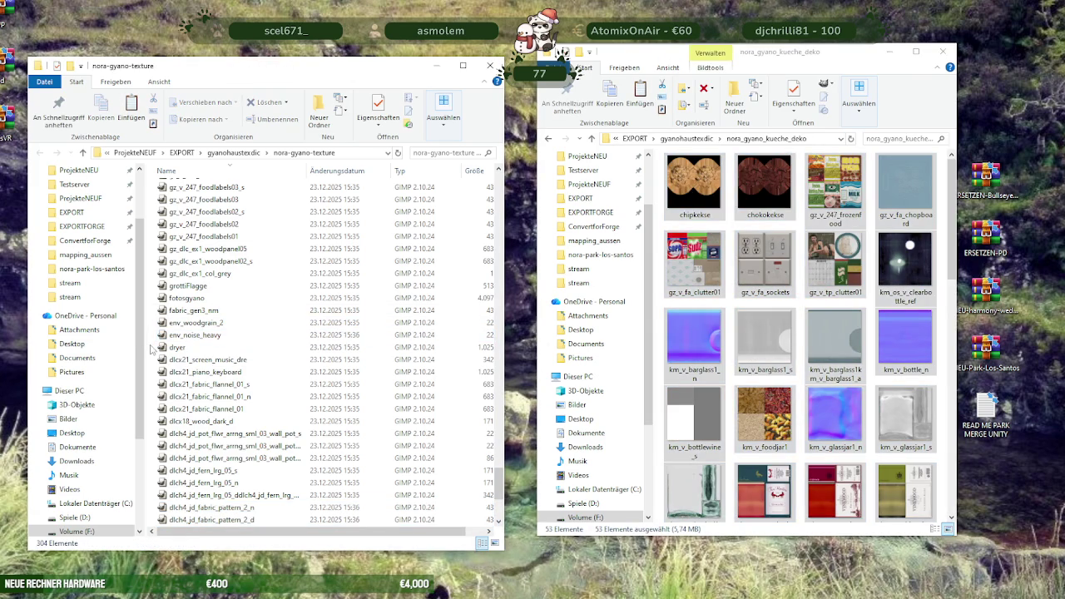
key(ctrl+v)
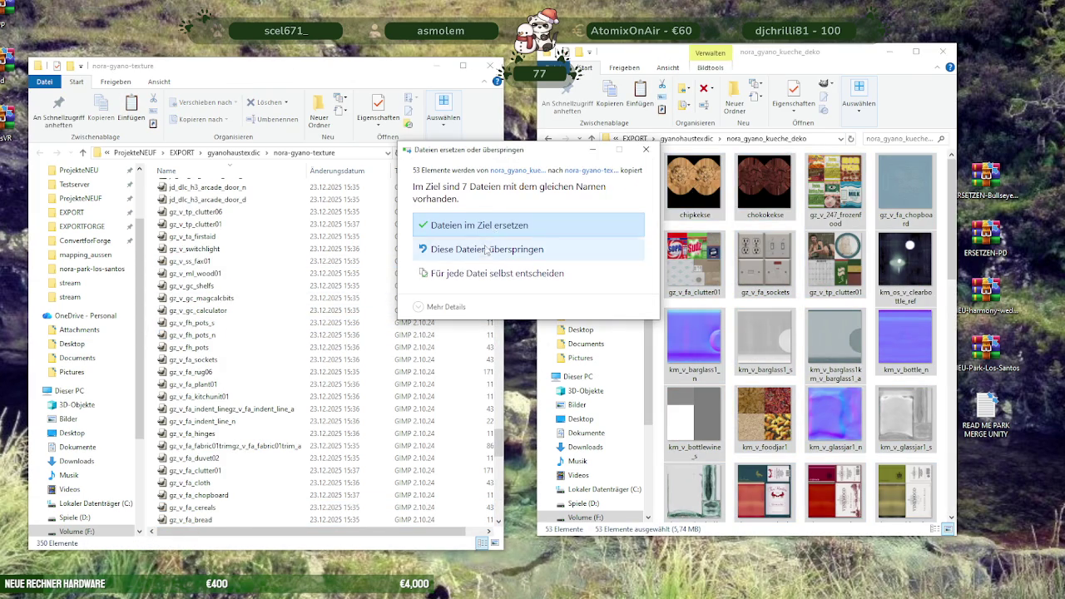
click(485, 250)
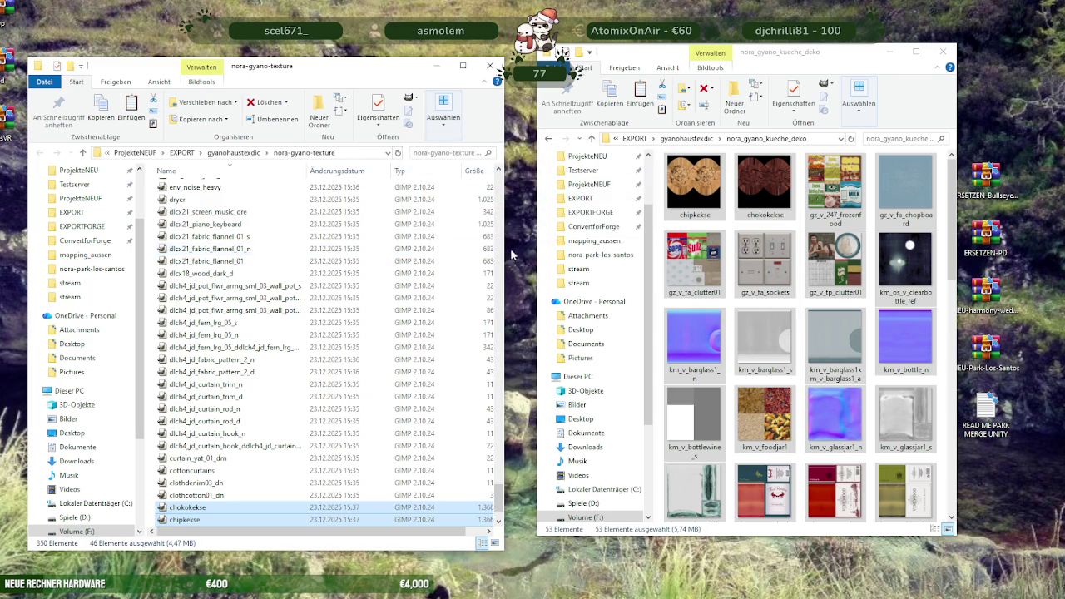
click(712, 139)
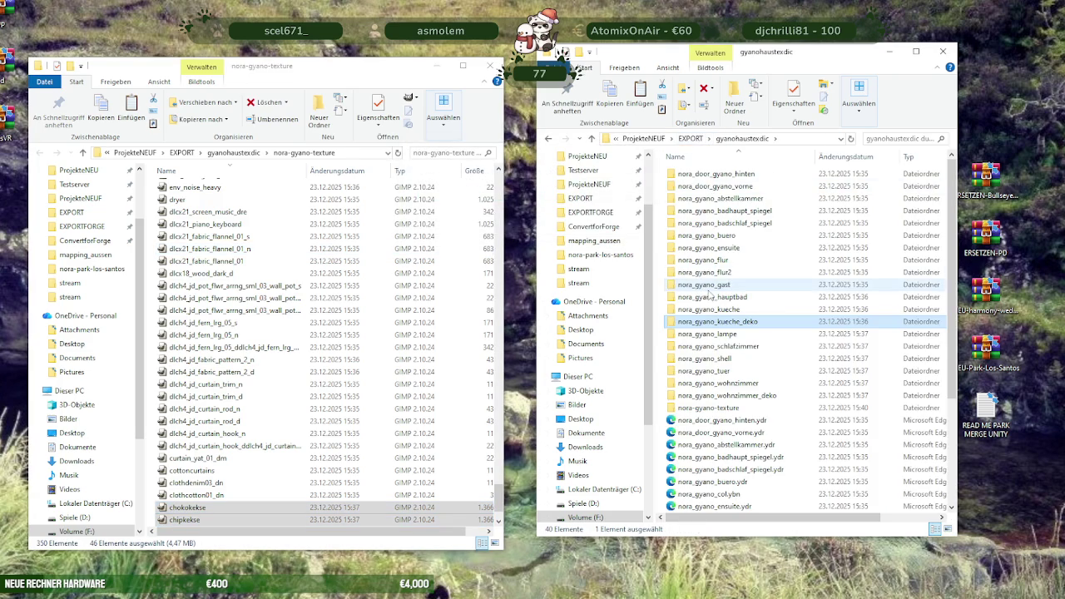
Copy the ten nora_gyano_lampe textures into nora-gyano-texture.
double_click(721, 335)
key(ctrl+a)
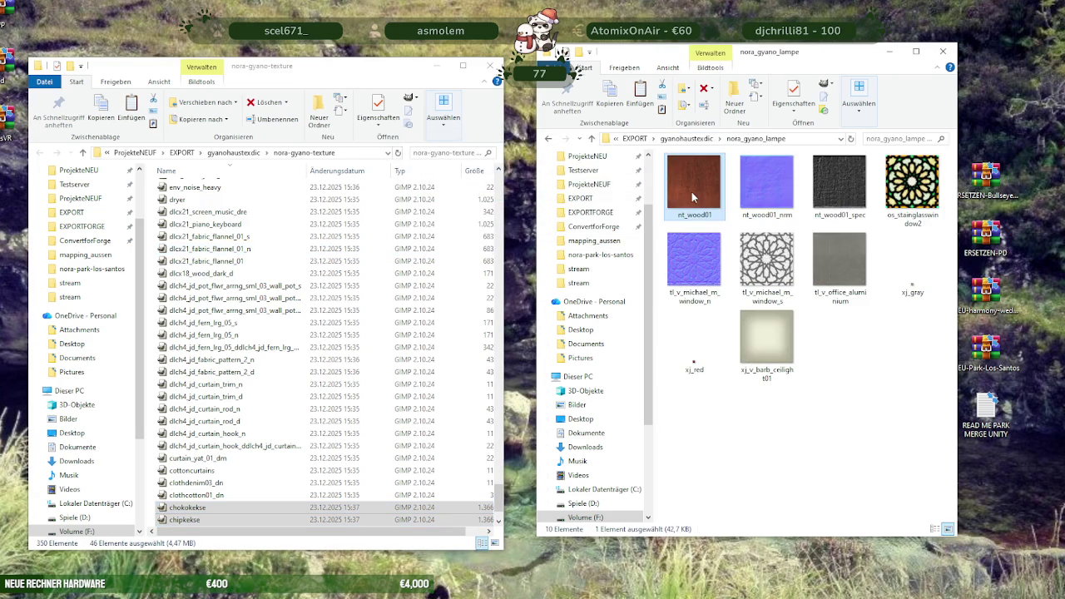
click(148, 379)
key(ctrl+v)
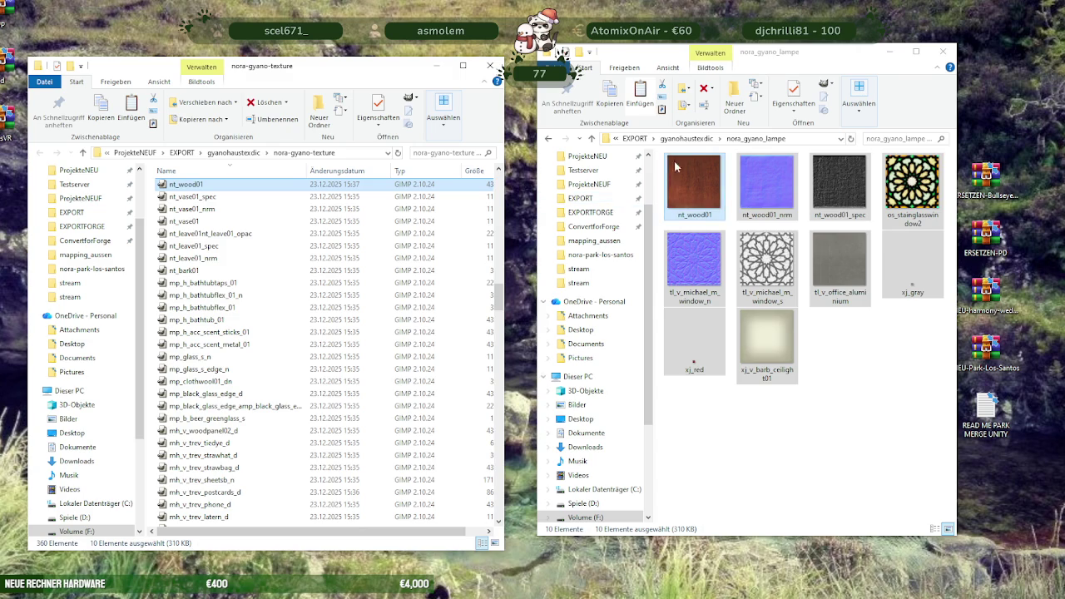
click(701, 143)
Copy the 63 schlafzimmer textures into nora-gyano-texture, then select all 39 nora_gyano_shell textures.
double_click(709, 340)
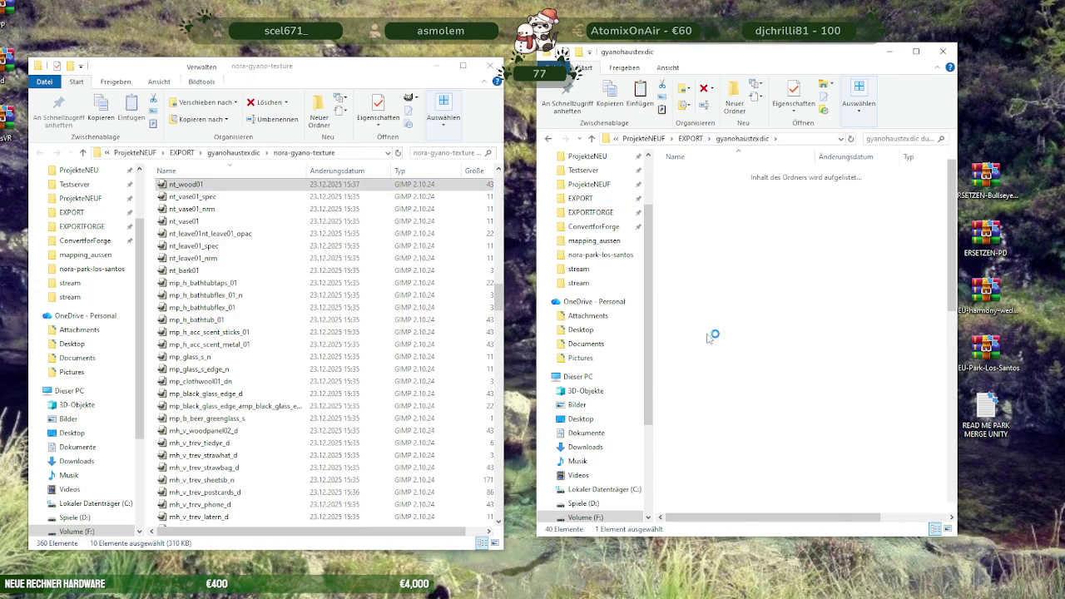
click(689, 197)
key(ctrl+a)
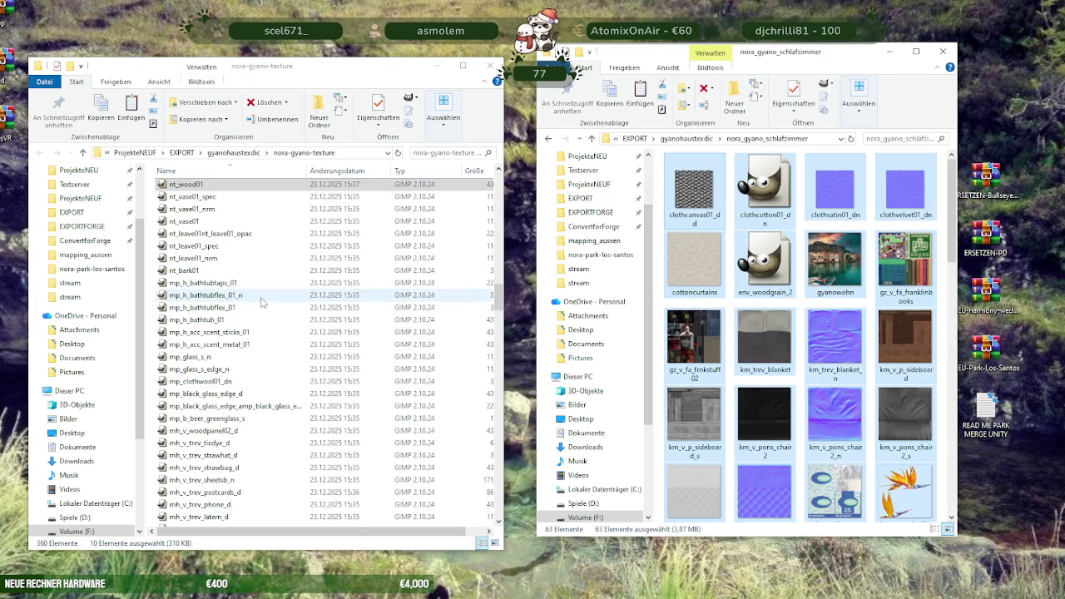
click(160, 296)
key(ctrl+v)
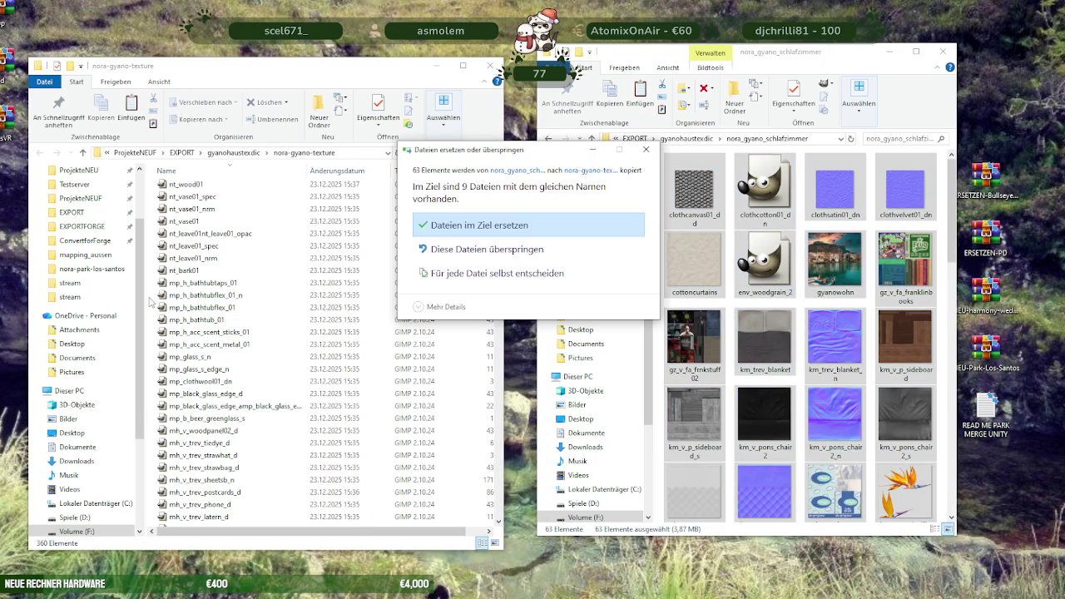
click(509, 250)
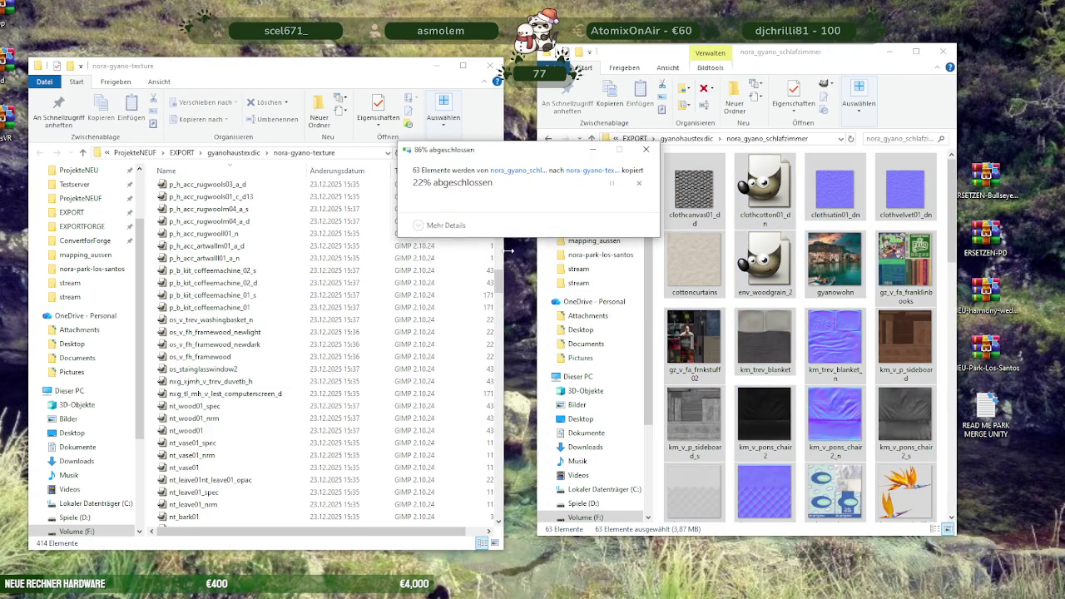
click(687, 138)
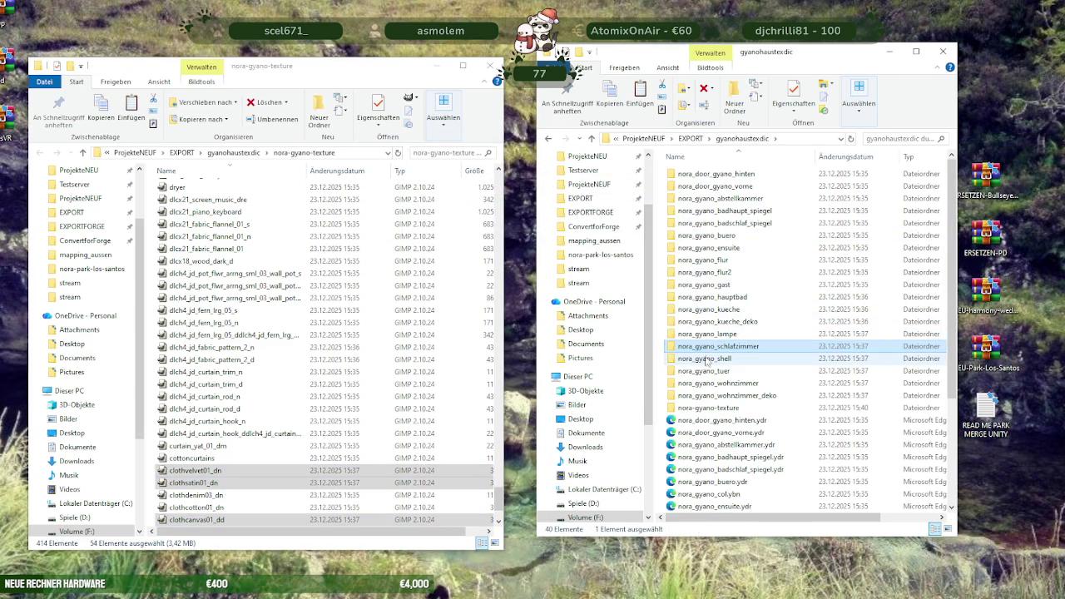
double_click(706, 358)
key(ctrl+a)
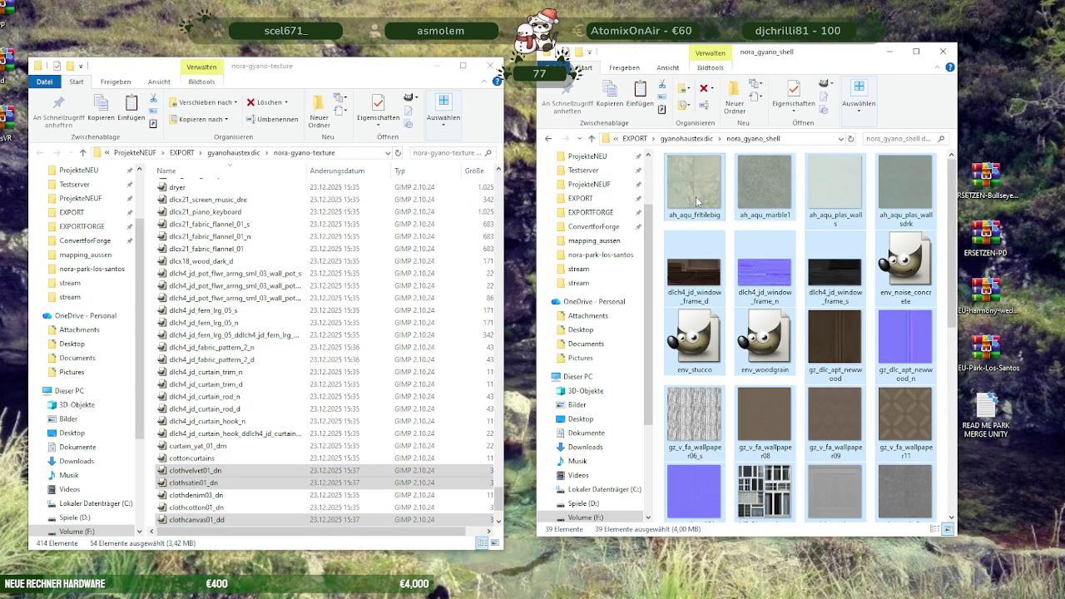
Paste the shell textures and the four tuer textures into nora-gyano-texture, settling duplicates.
click(152, 283)
key(ctrl+v)
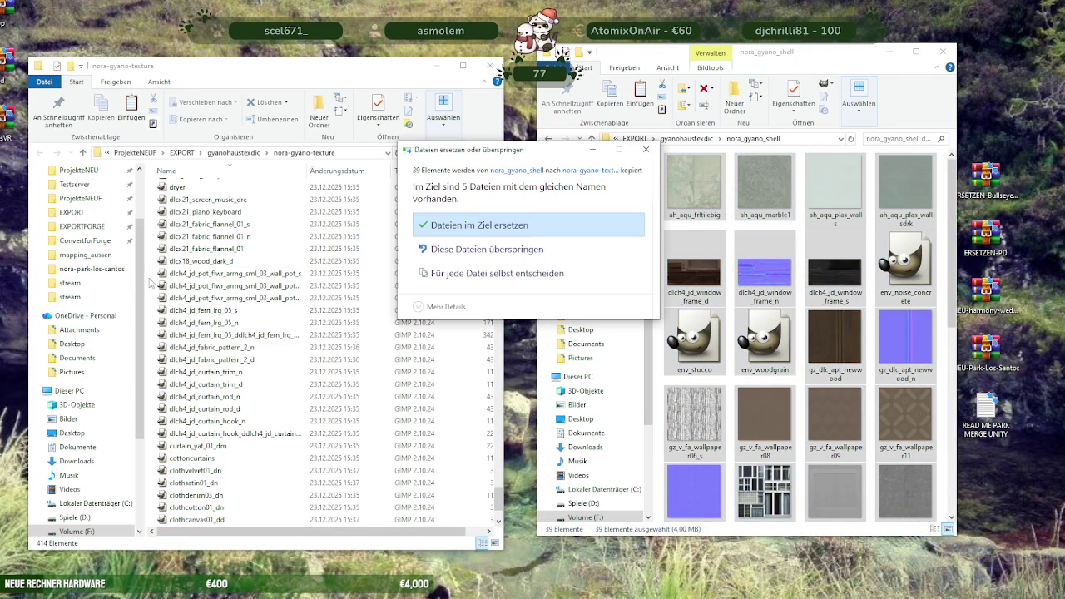
click(466, 246)
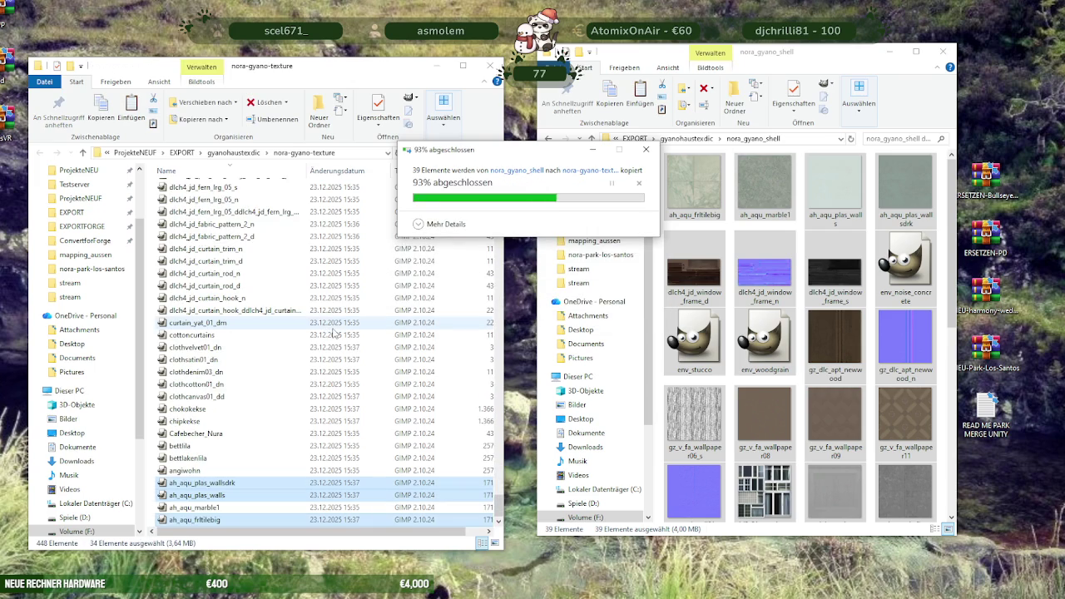
click(684, 139)
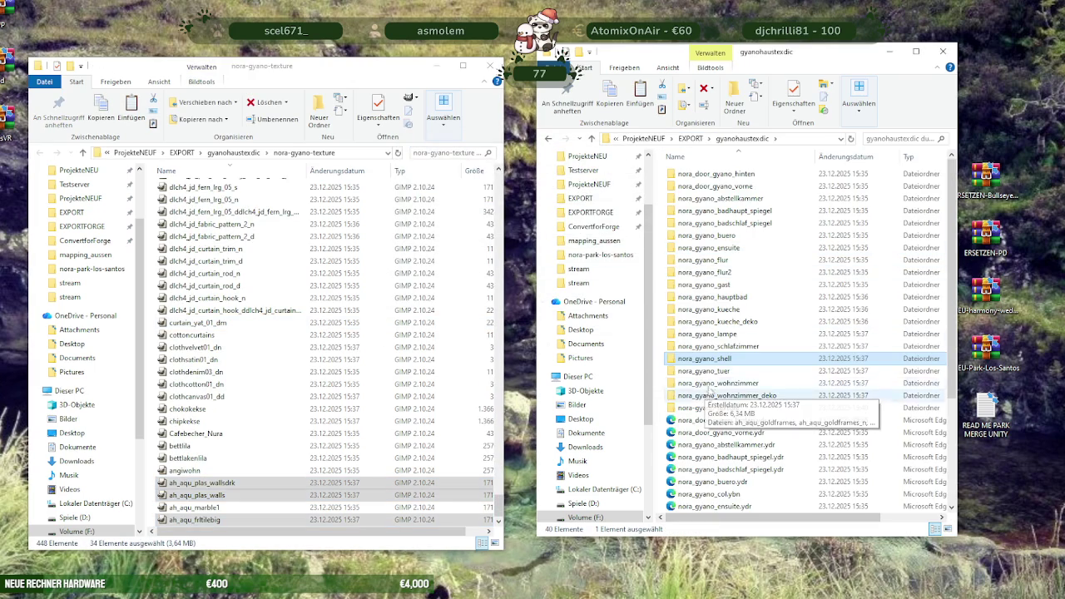
double_click(703, 371)
key(ctrl+a)
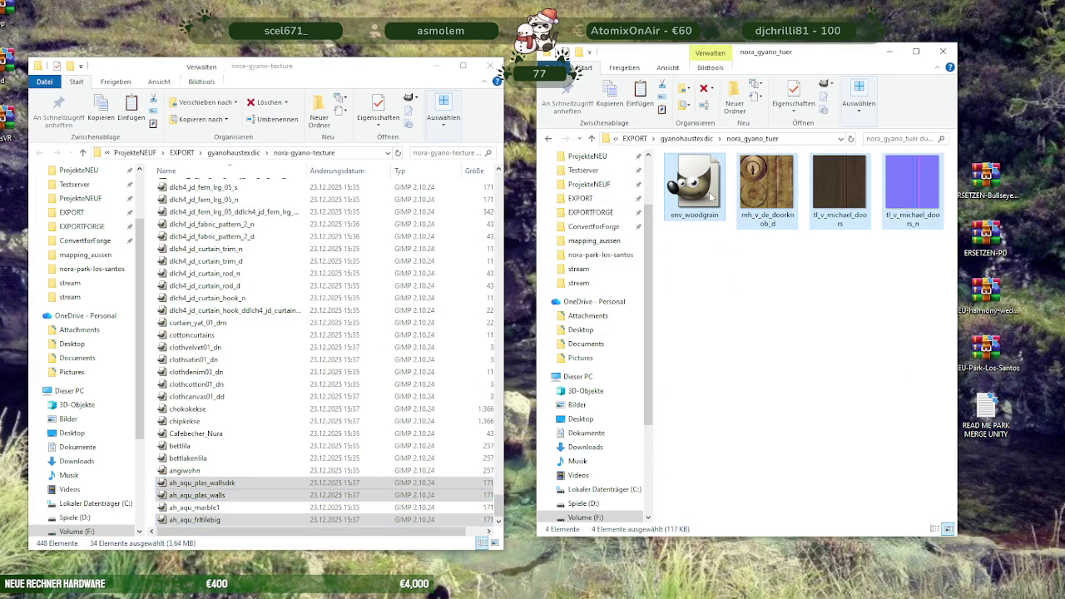
click(153, 357)
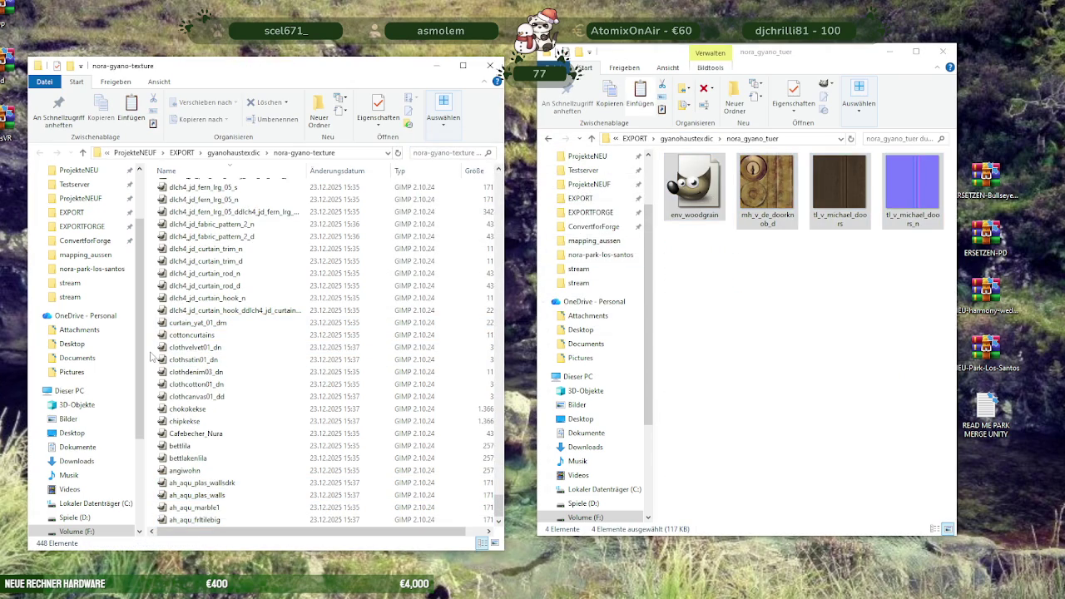
key(ctrl+v)
key(Return)
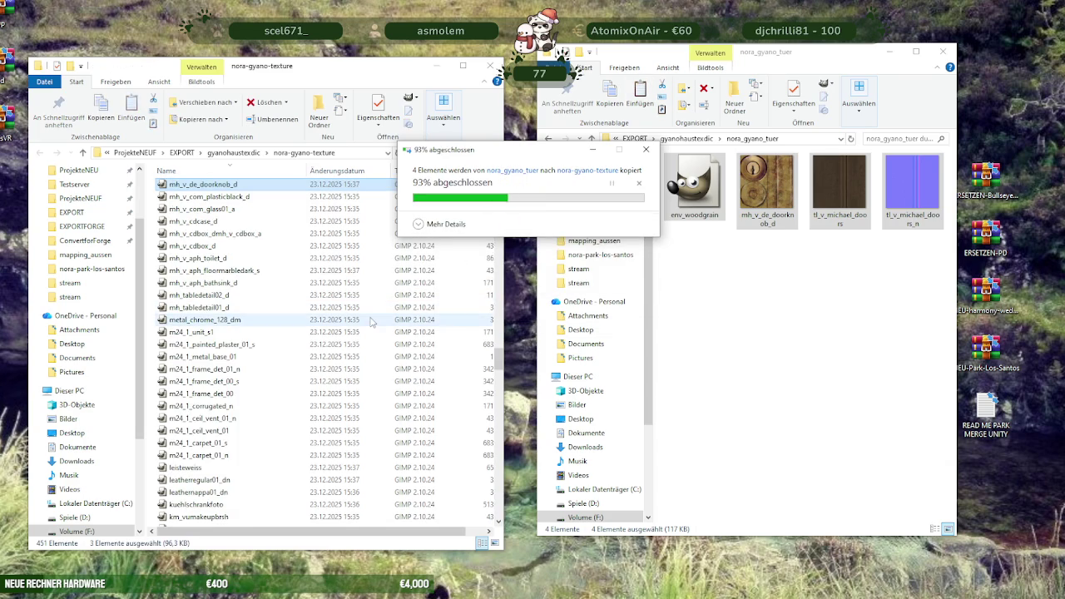
click(699, 139)
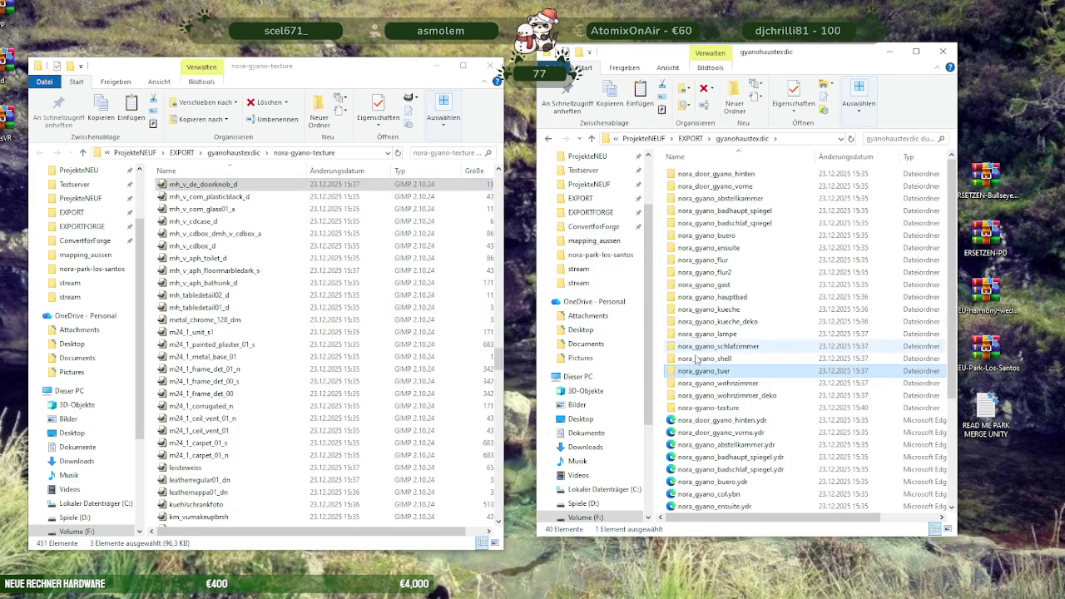
Copy the 78 nora_gyano_wohnzimmer textures into nora-gyano-texture, settling duplicate names.
double_click(732, 380)
key(ctrl+a)
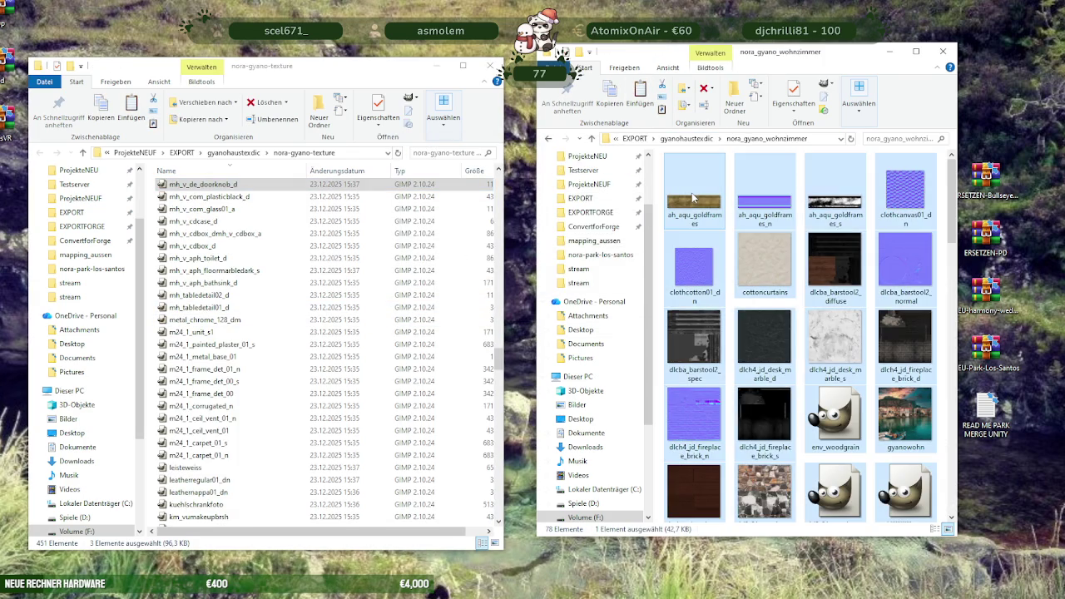
click(152, 341)
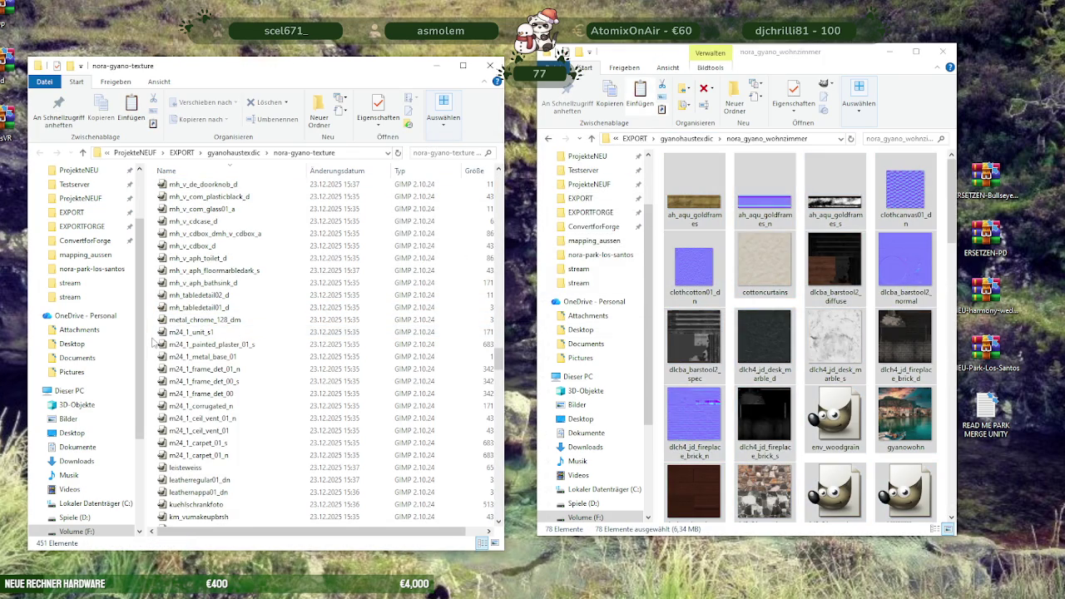
key(ctrl+v)
click(465, 249)
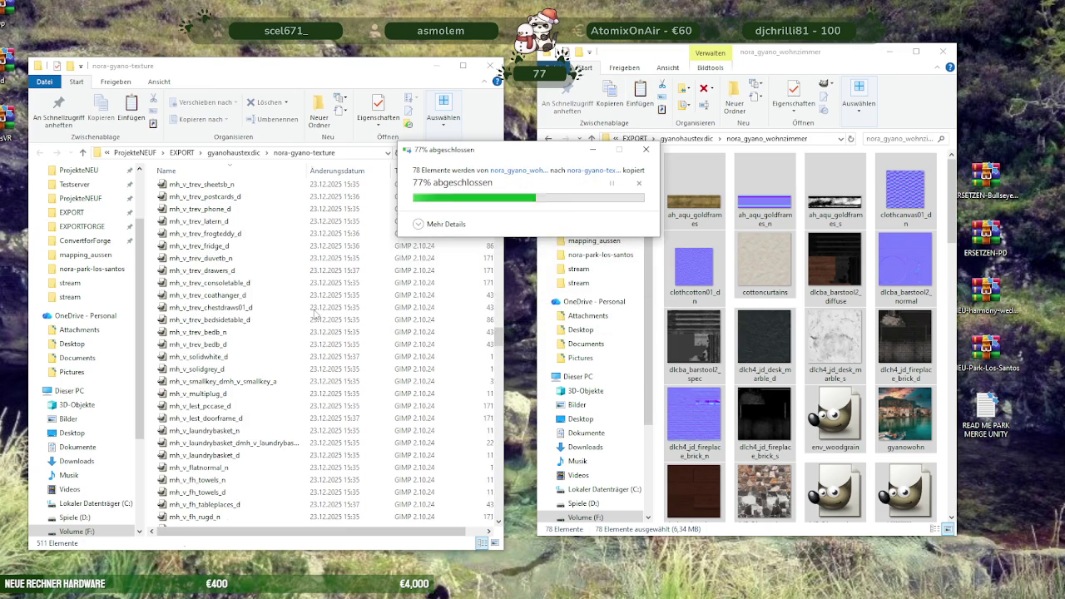
click(700, 140)
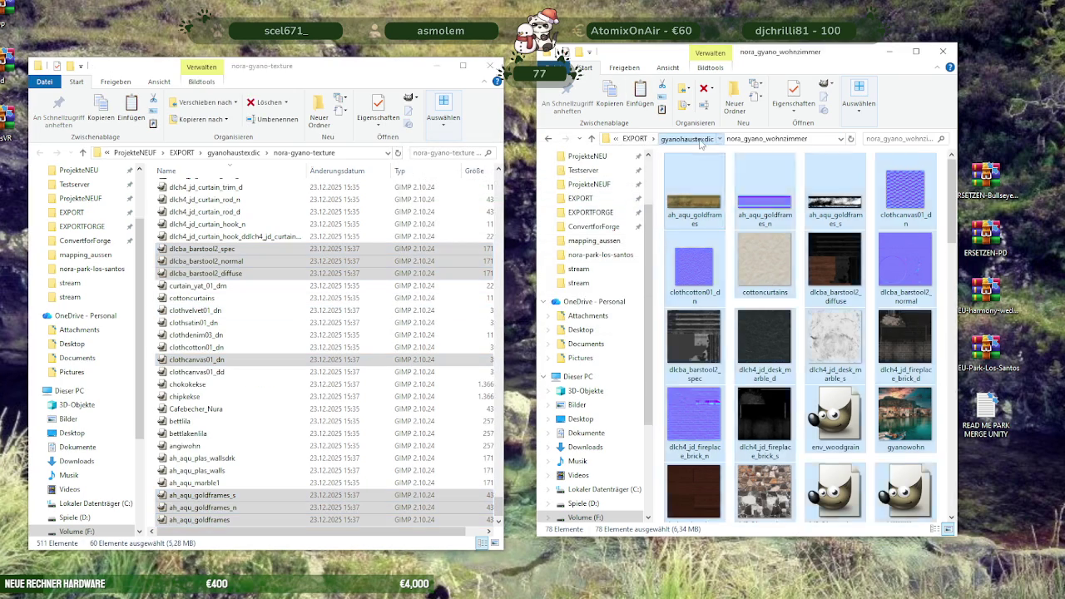
Copy the wohnzimmer_deko textures, skipping 20 existing files, then open nora-gyano-texture to check it.
key(alt+Left)
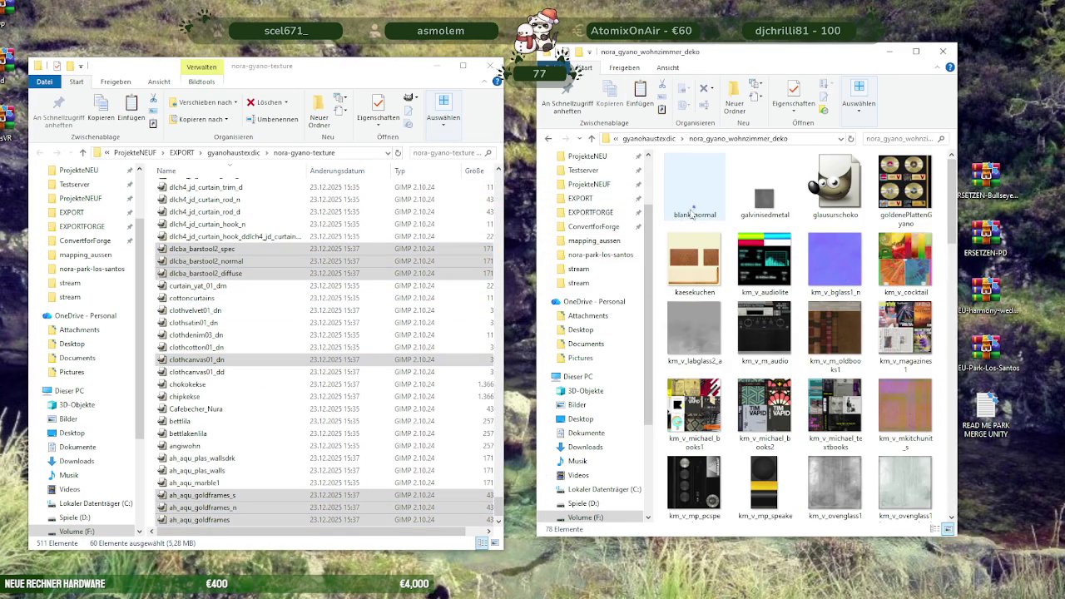
key(ctrl+a)
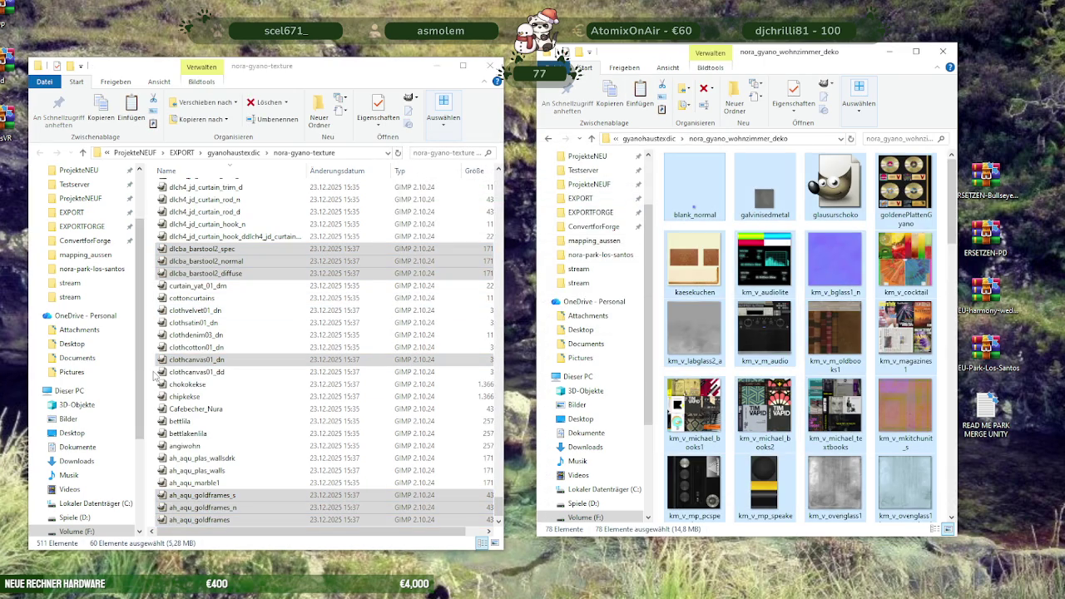
click(152, 378)
key(ctrl+v)
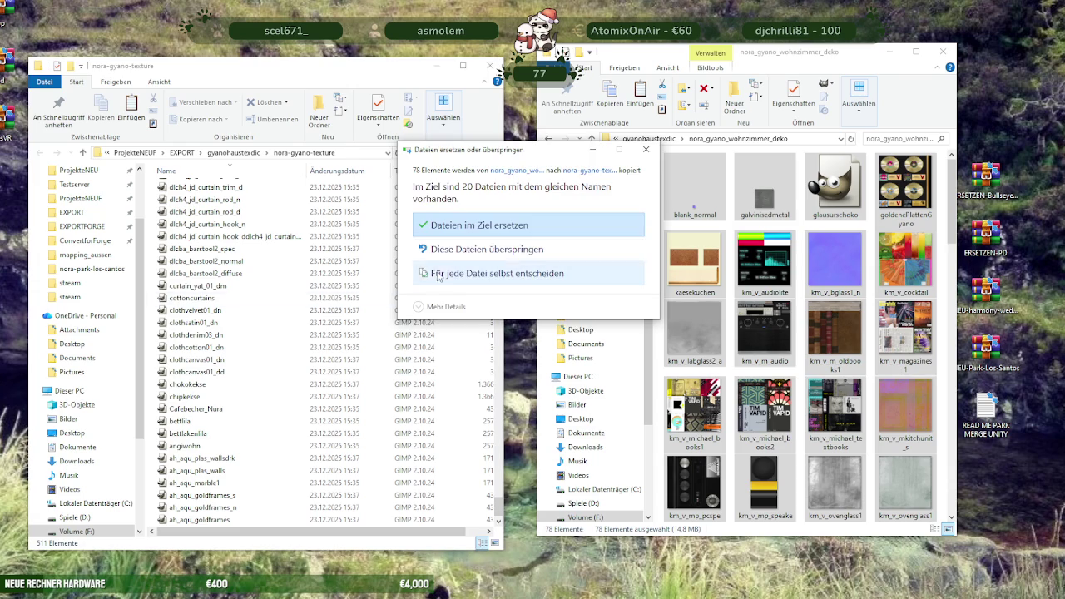
click(532, 309)
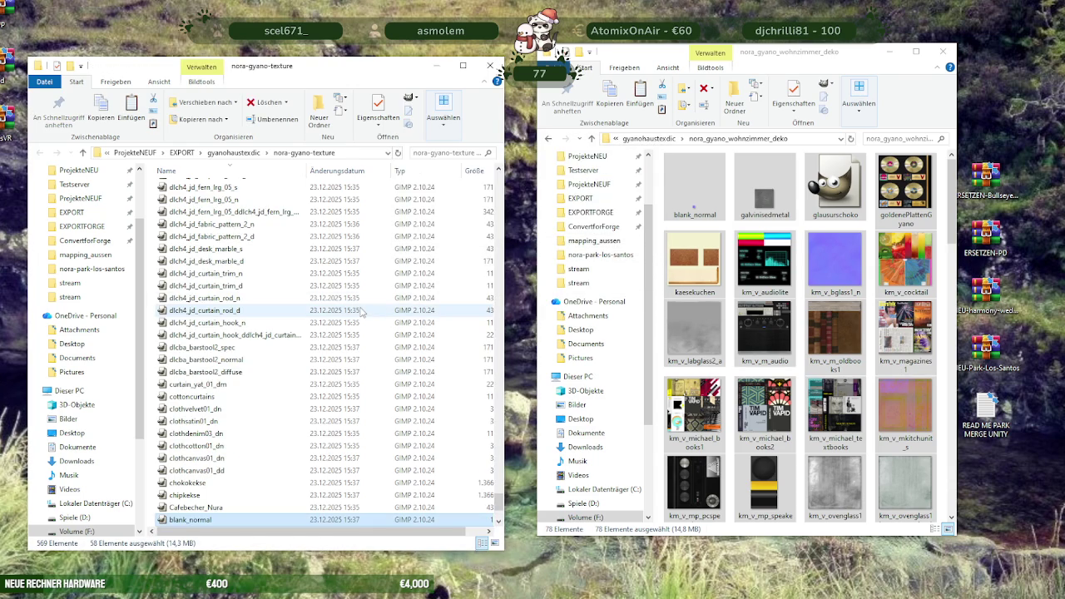
click(649, 138)
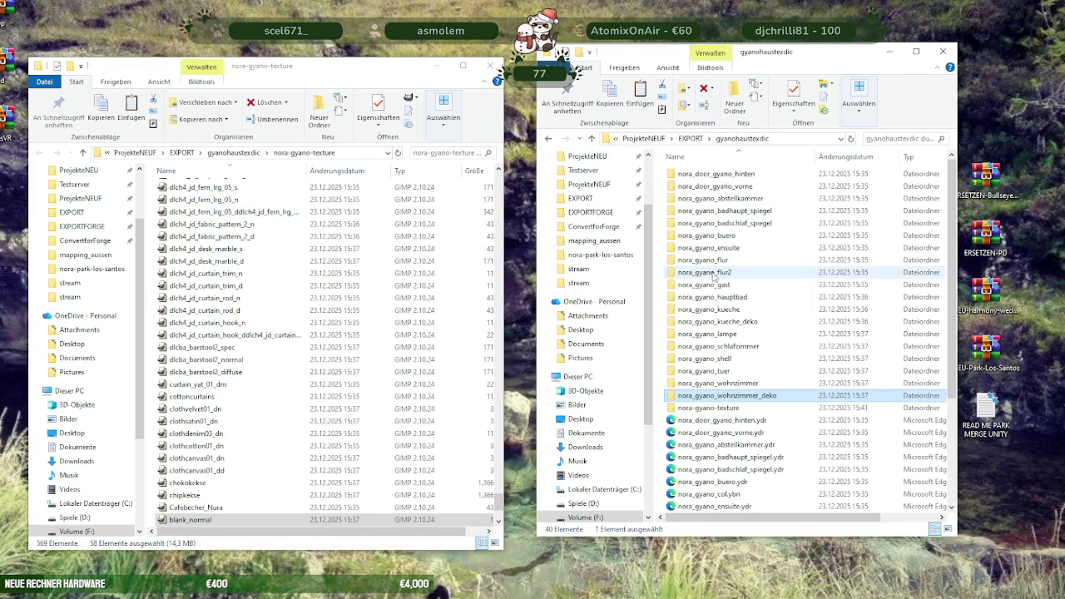
double_click(708, 408)
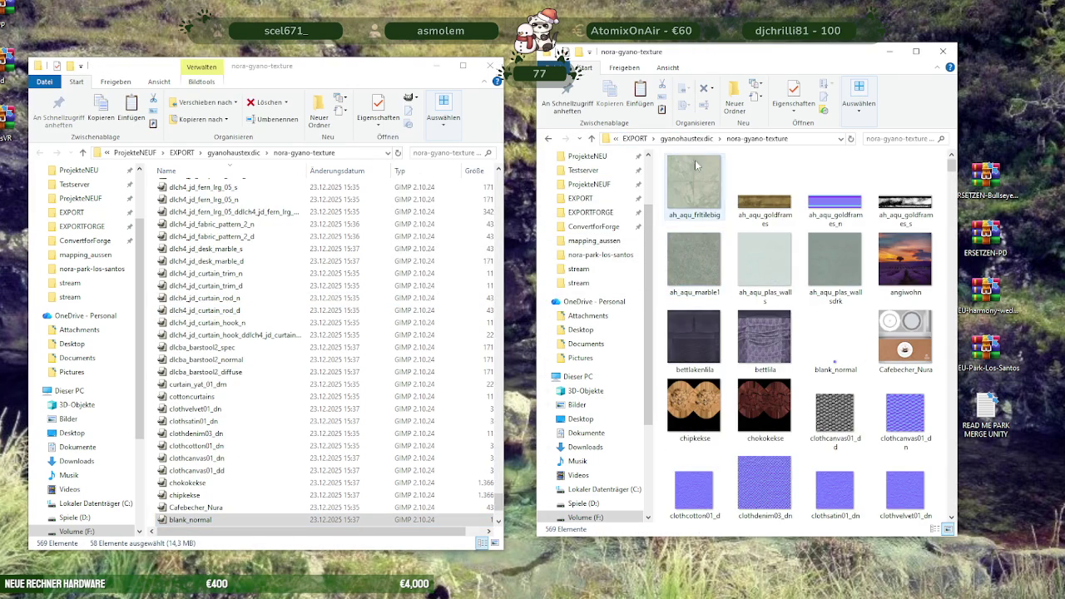
Close the second window, maximize nora-gyano-texture, sort by size largest-first, and open fotosgyano.
click(687, 138)
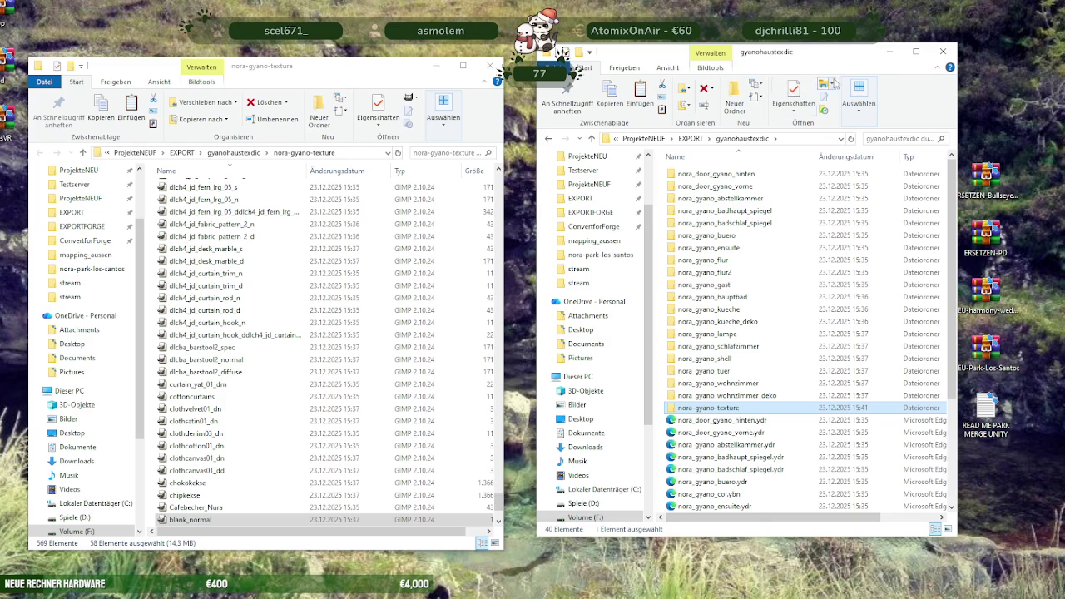
click(890, 52)
click(462, 66)
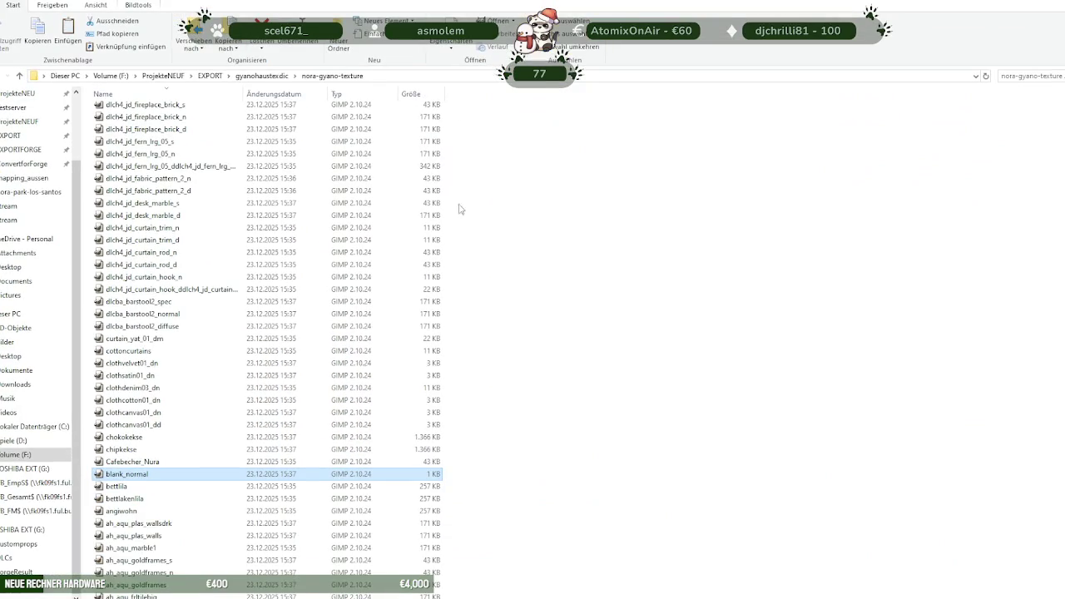
click(416, 99)
click(417, 99)
click(418, 98)
click(417, 98)
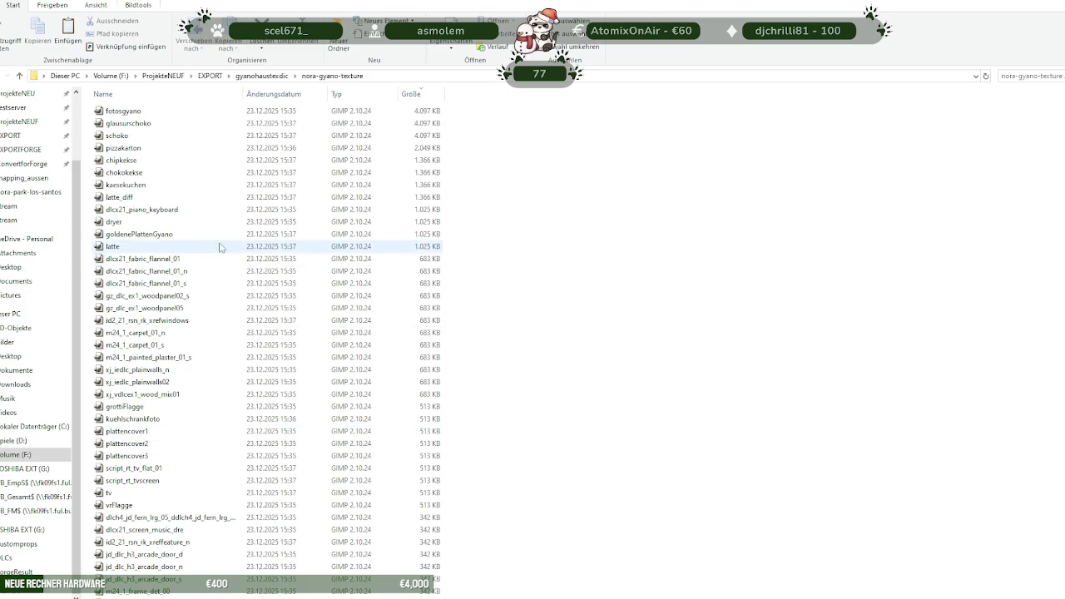
double_click(191, 112)
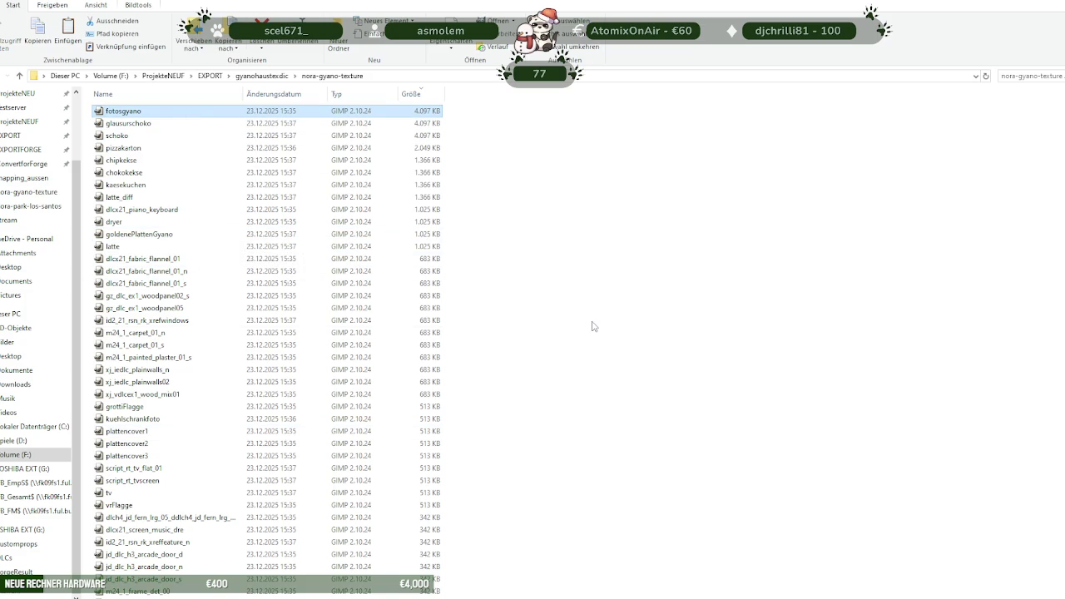
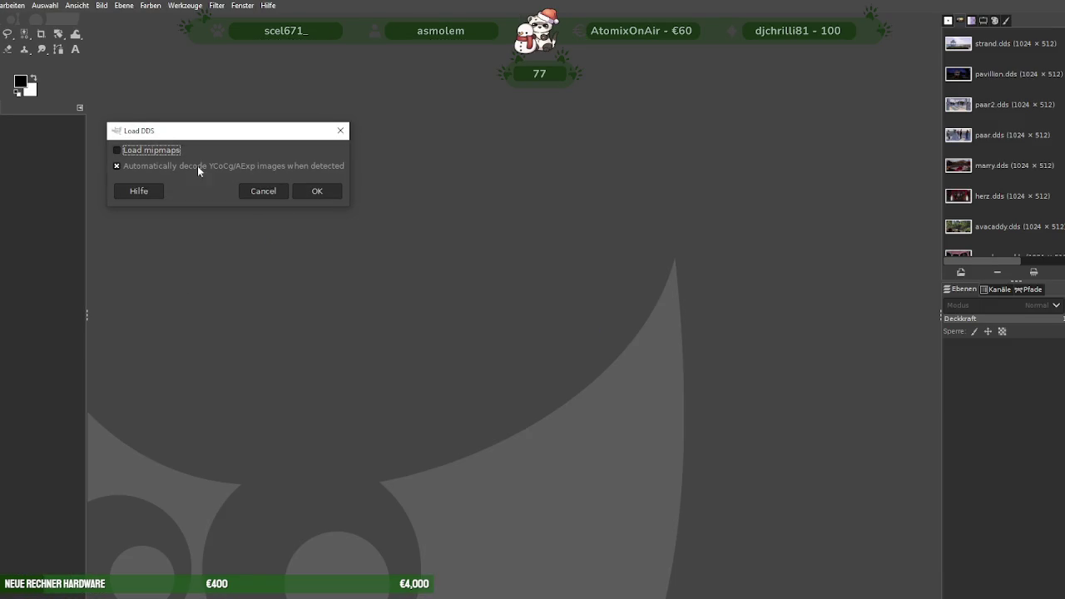
Finish loading fotosgyano.dds and restore the nora-gyano-texture folder window to a smaller size.
click(313, 191)
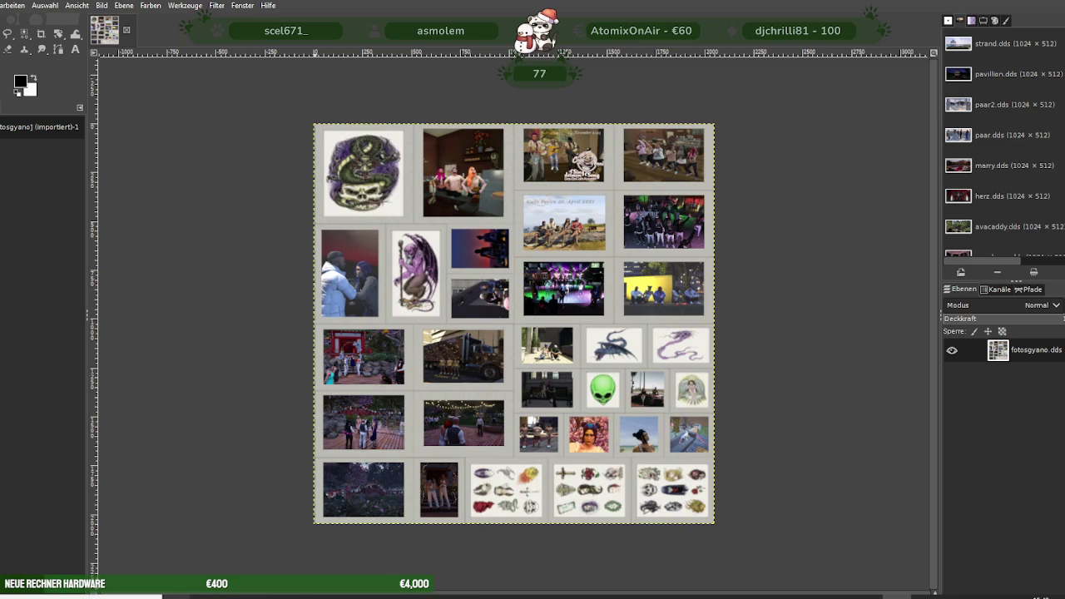
click(200, 573)
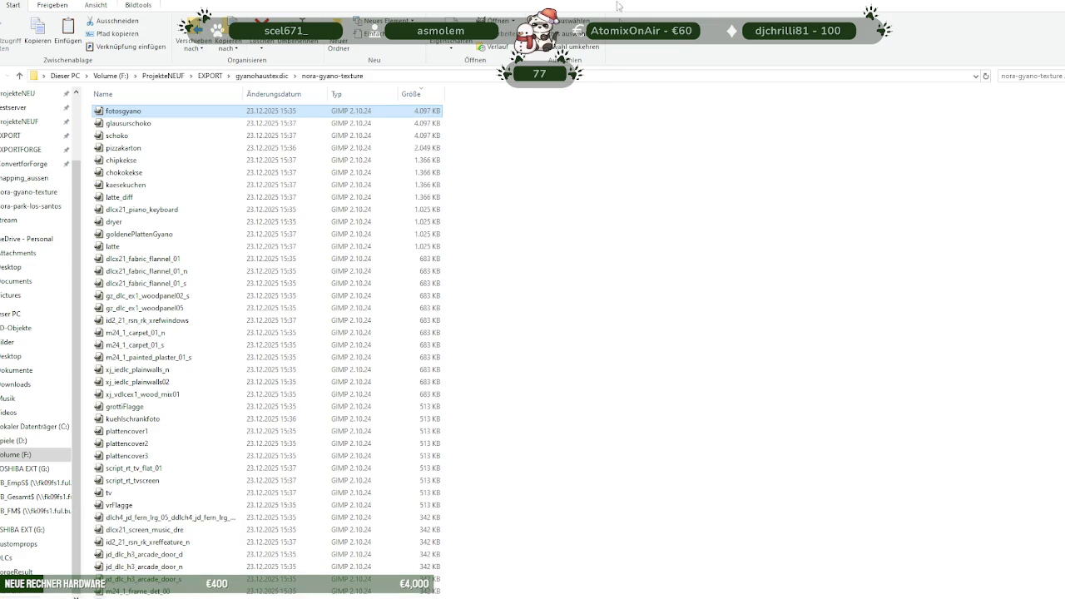
double_click(616, 3)
click(723, 75)
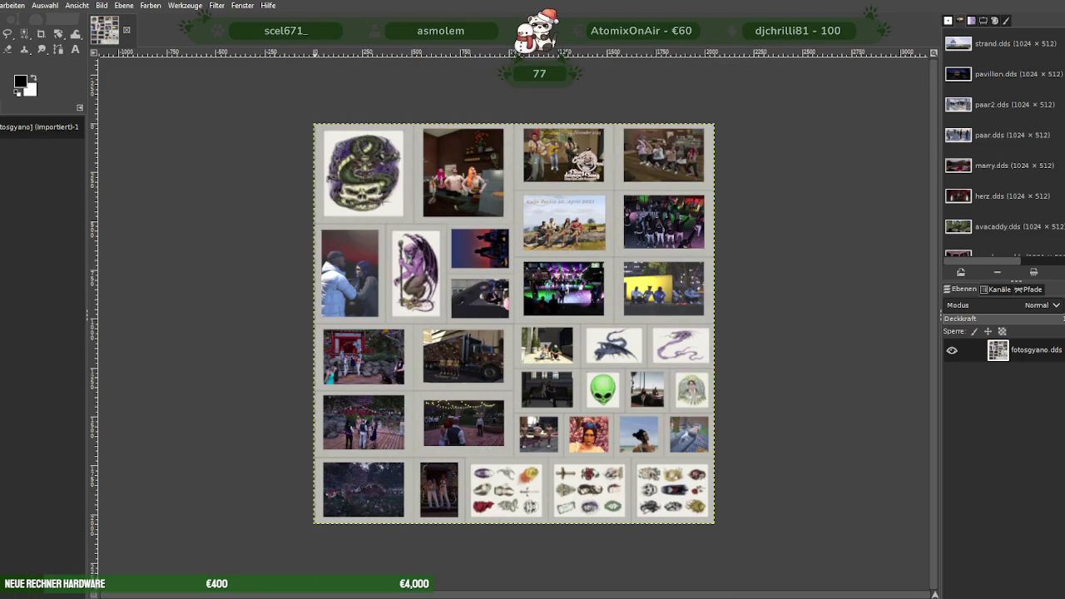
Scale the fotosgyano collage from 2048 to 512×512 and overwrite fotosgyano.dds.
right_click(476, 255)
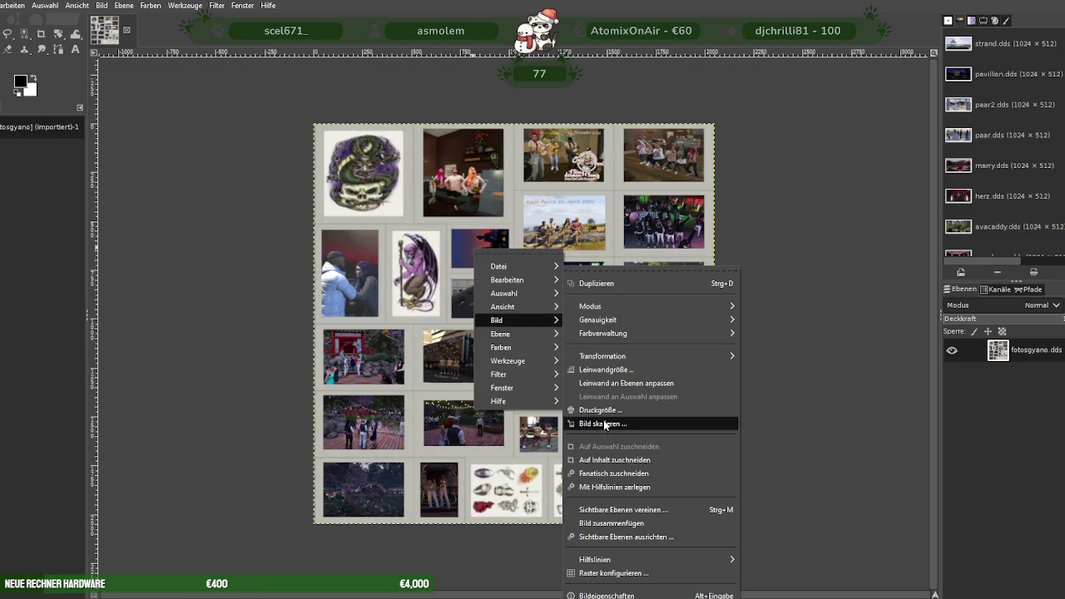
mouse_move(516, 319)
click(612, 423)
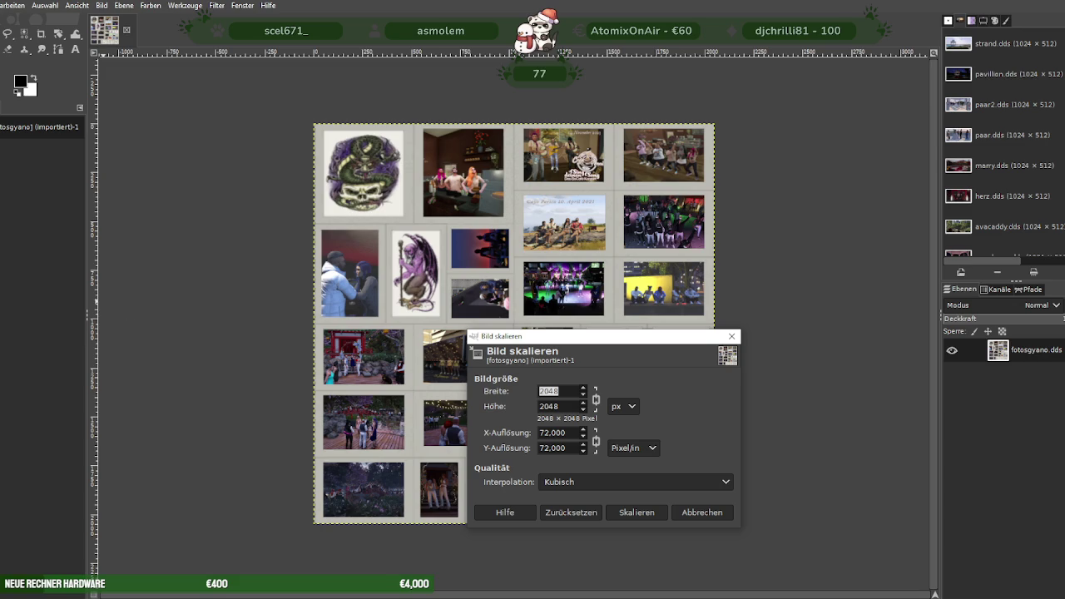
key(alt+Tab)
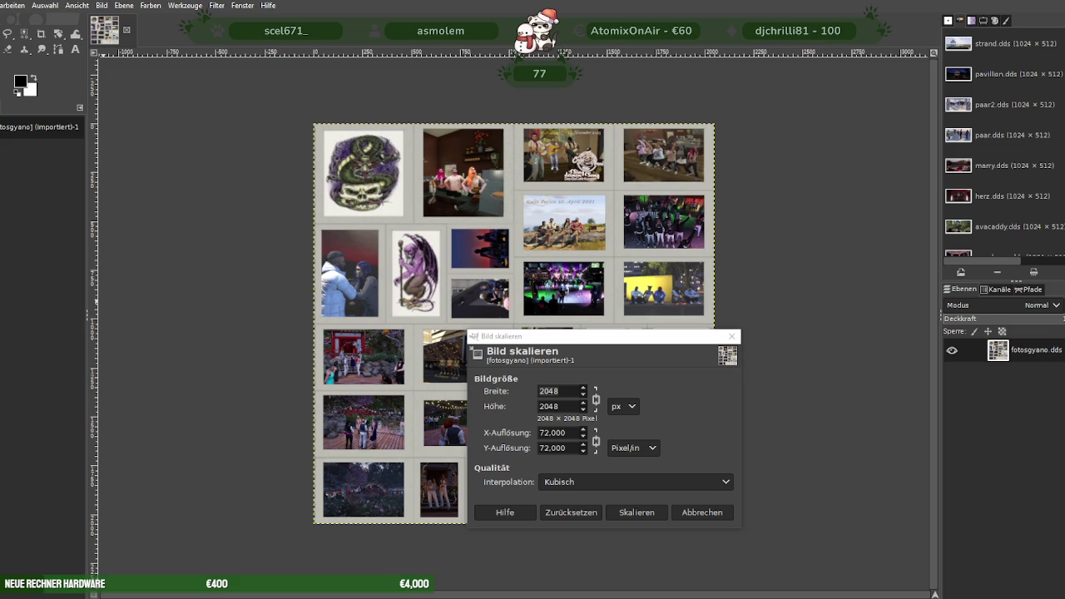
click(566, 392)
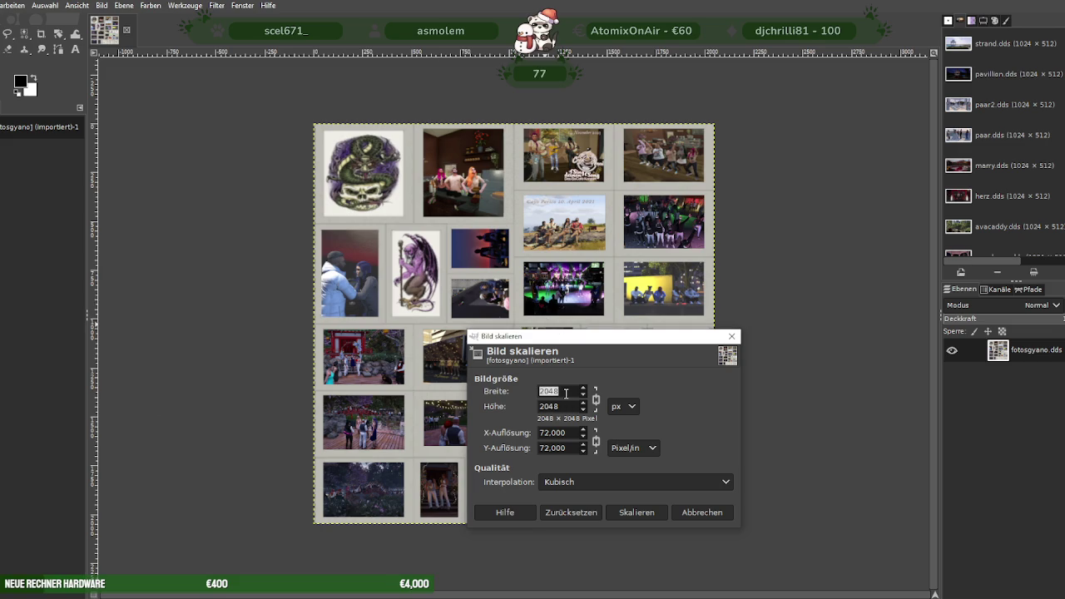
text(512)
click(558, 405)
click(630, 511)
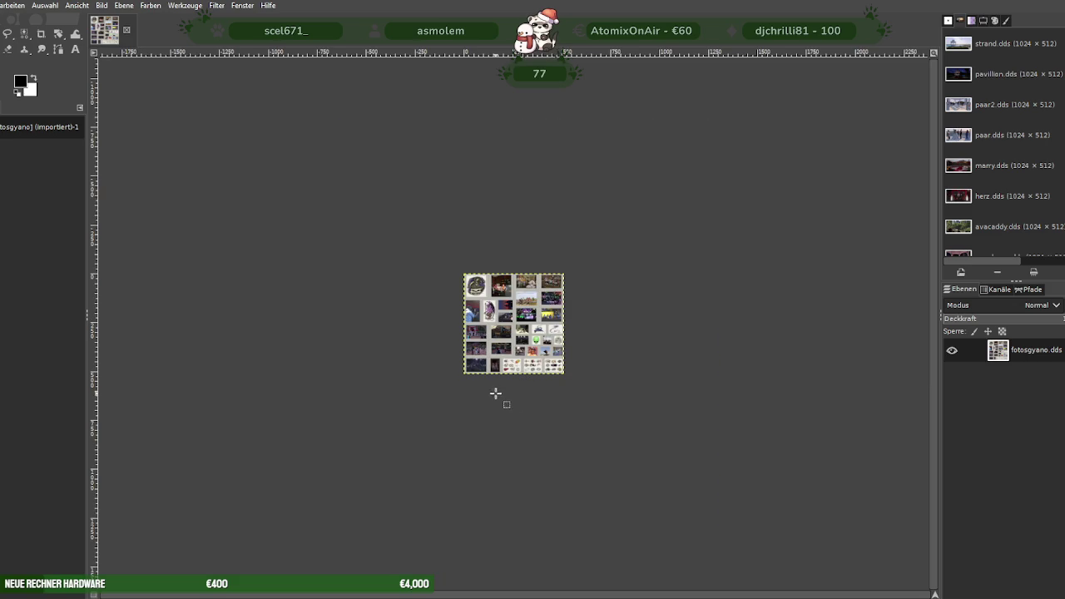
key(ctrl+e)
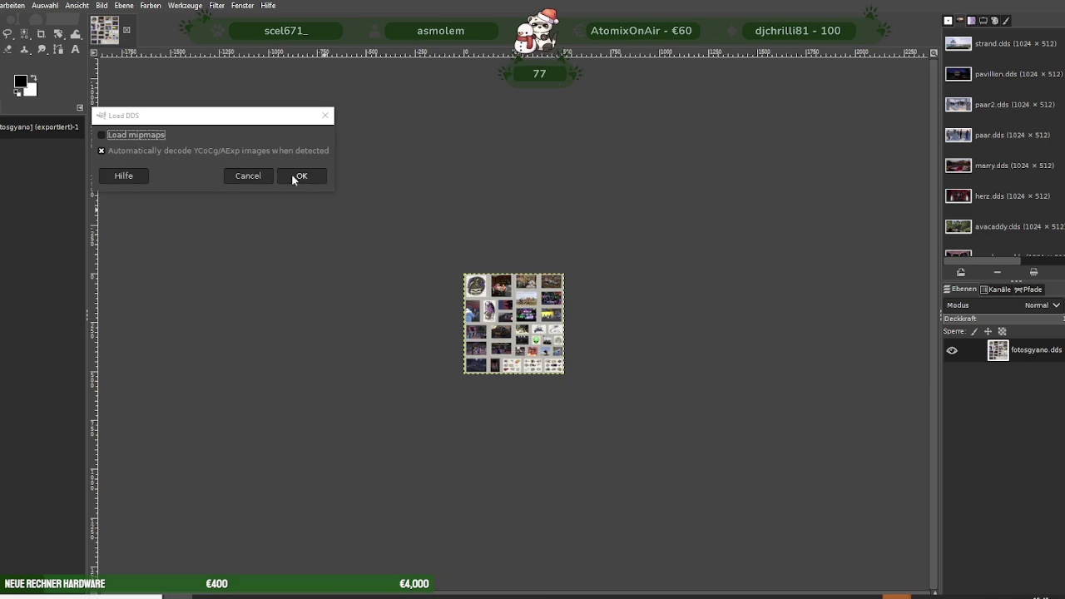
Load glausurschoko.dds and scale it down to 128×128.
click(301, 176)
right_click(460, 288)
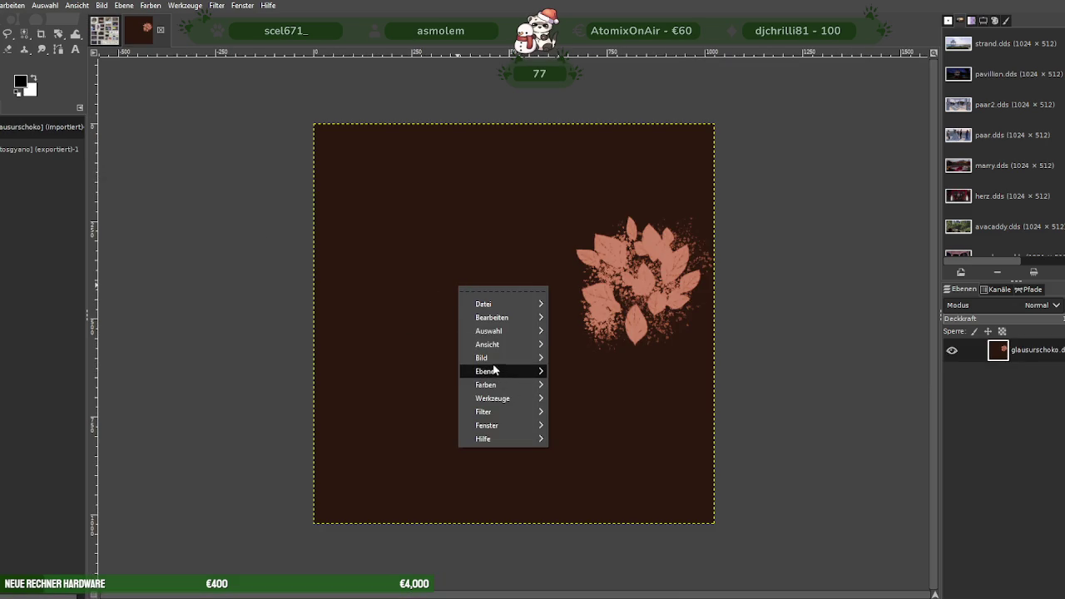
mouse_move(499, 357)
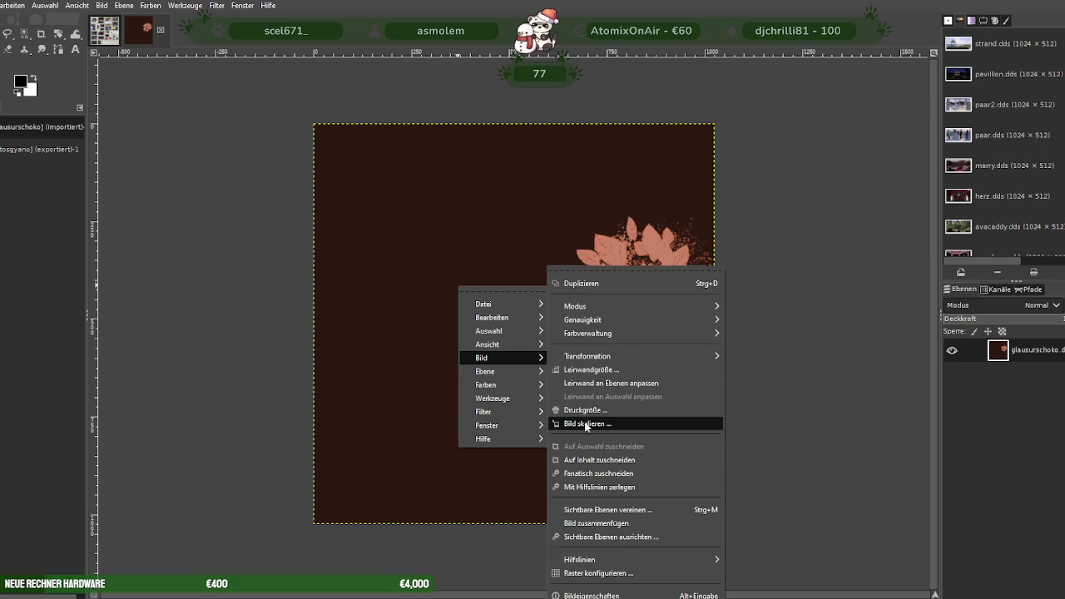
click(588, 423)
text(1)
key(Tab)
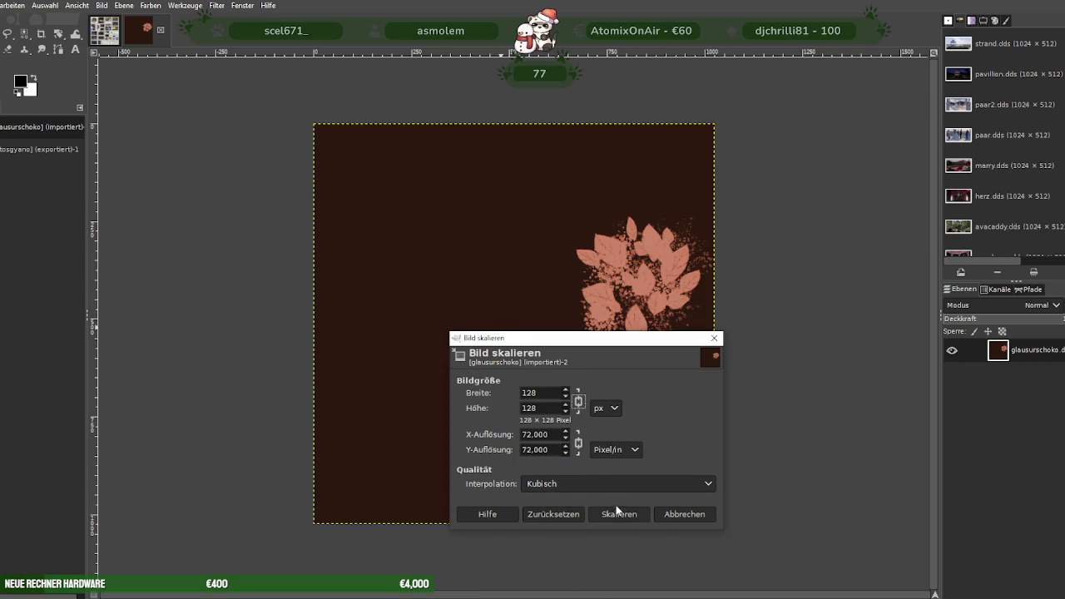
click(616, 513)
Export over glausurschoko.dds, replacing it, with BC3/DXT5 compression.
click(0, 5)
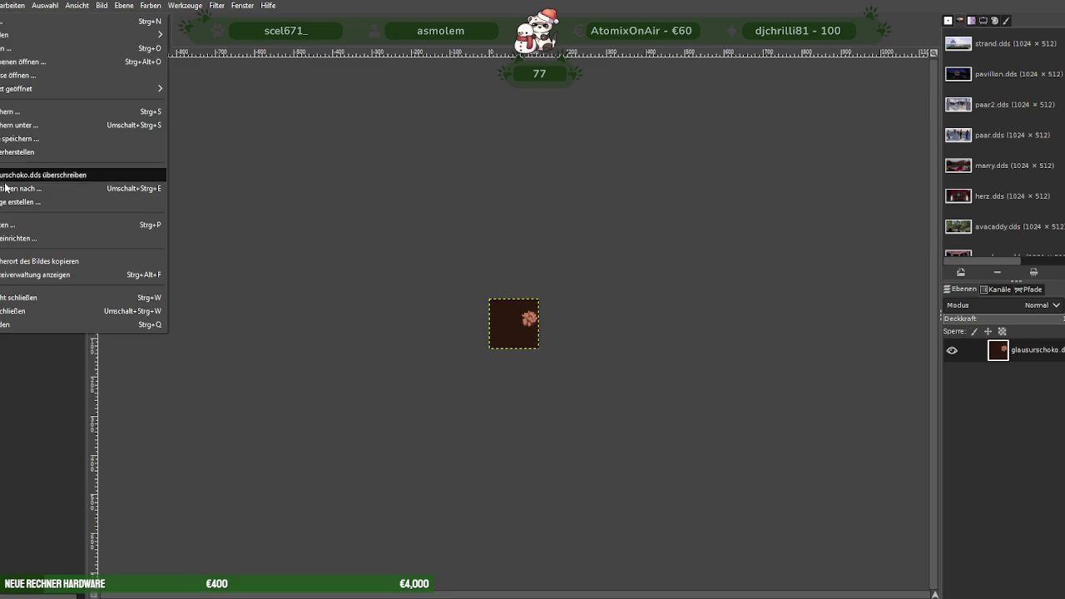
click(11, 193)
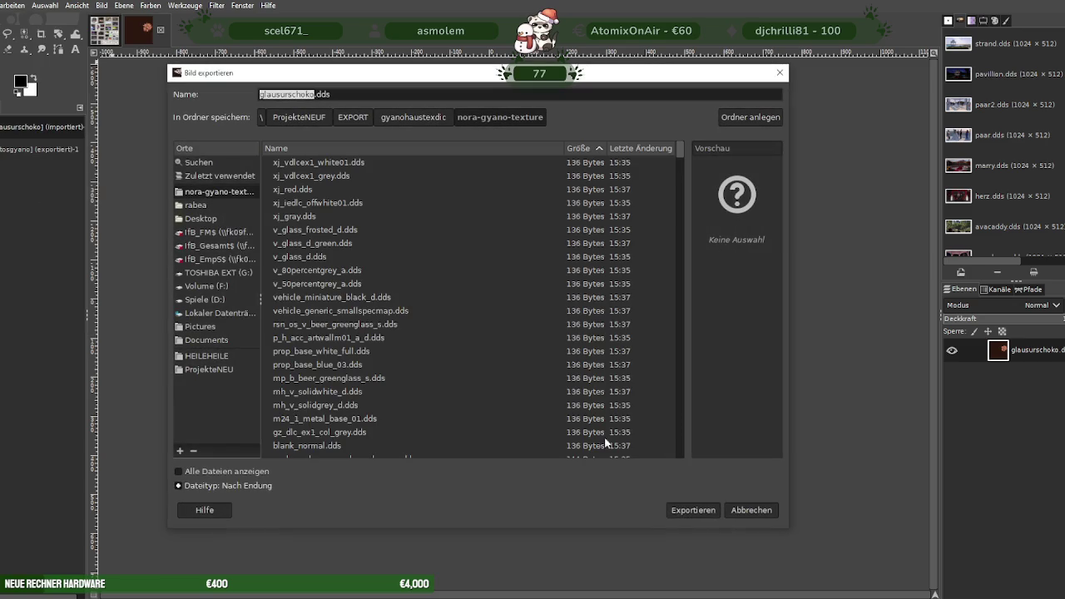
click(690, 509)
click(537, 350)
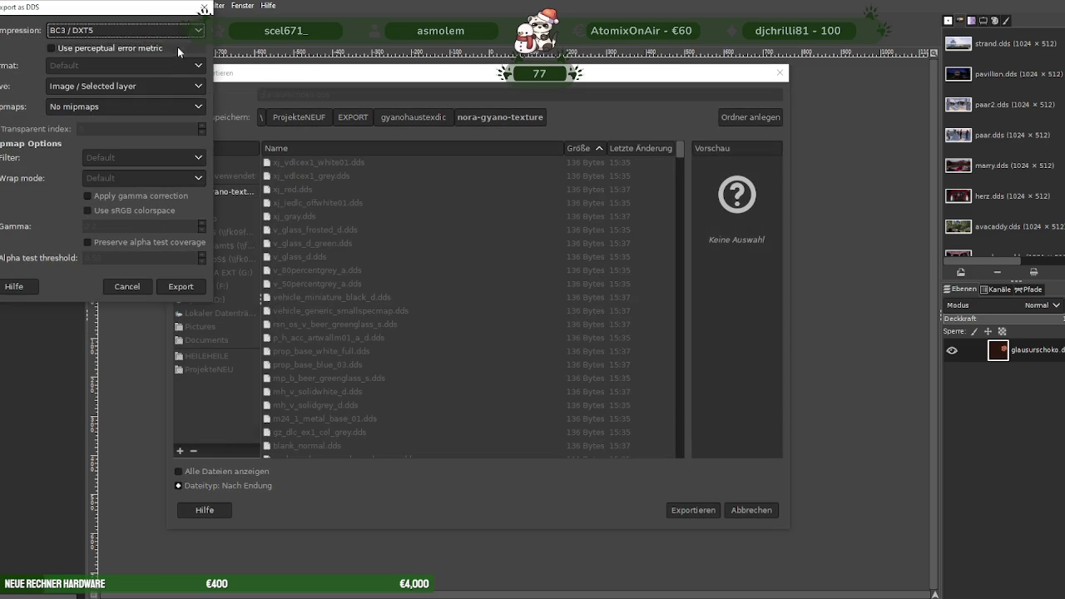
click(182, 287)
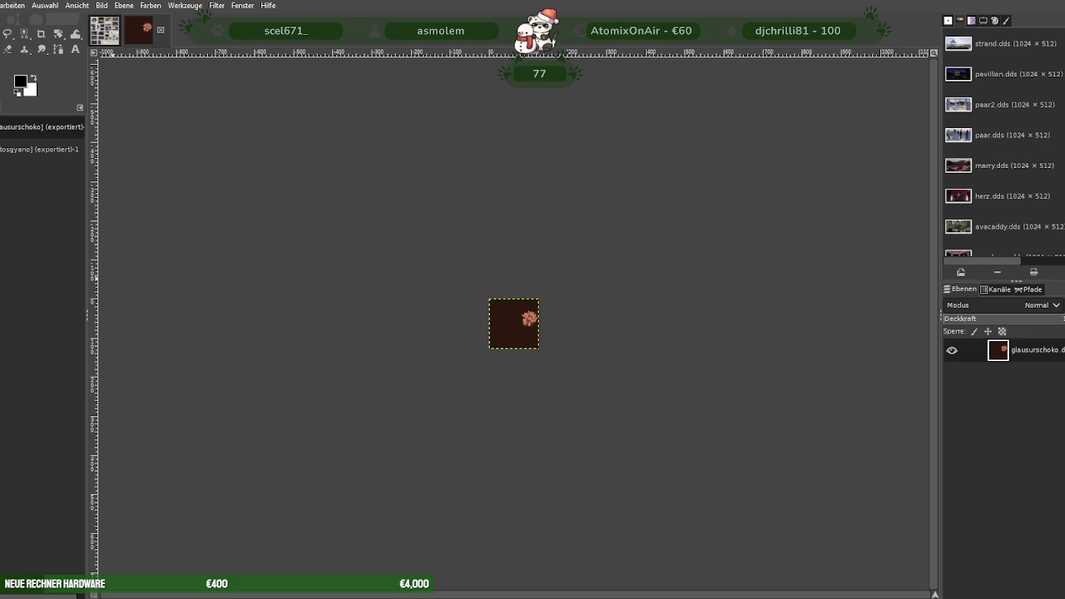
key(alt+Return)
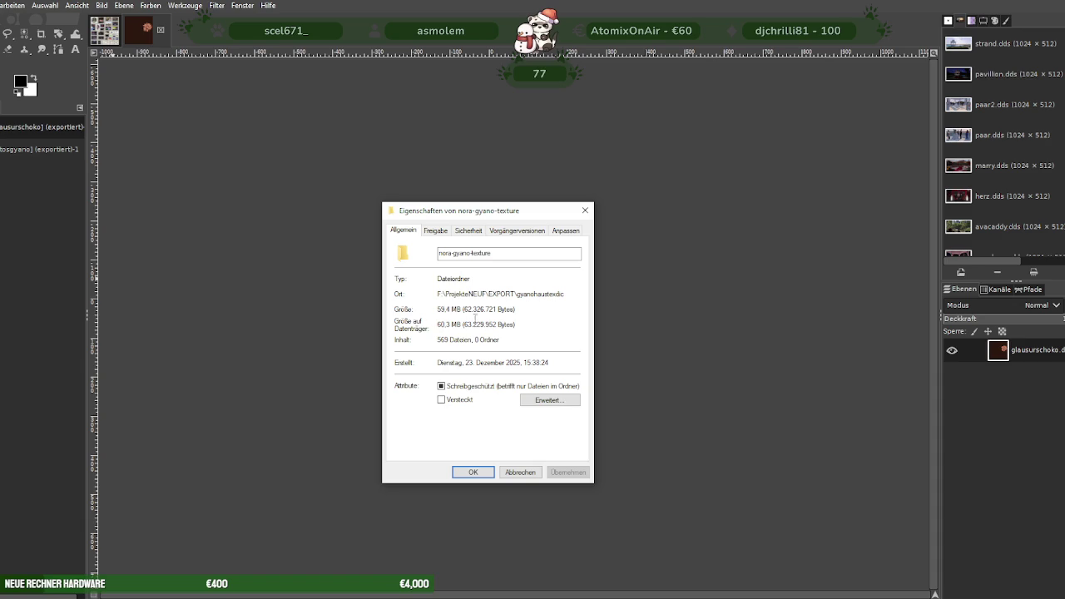
Note the folder's 569 files and 59.4 MB size, close Properties, then load schoko.dds in GIMP.
drag(458, 308, 432, 308)
click(585, 210)
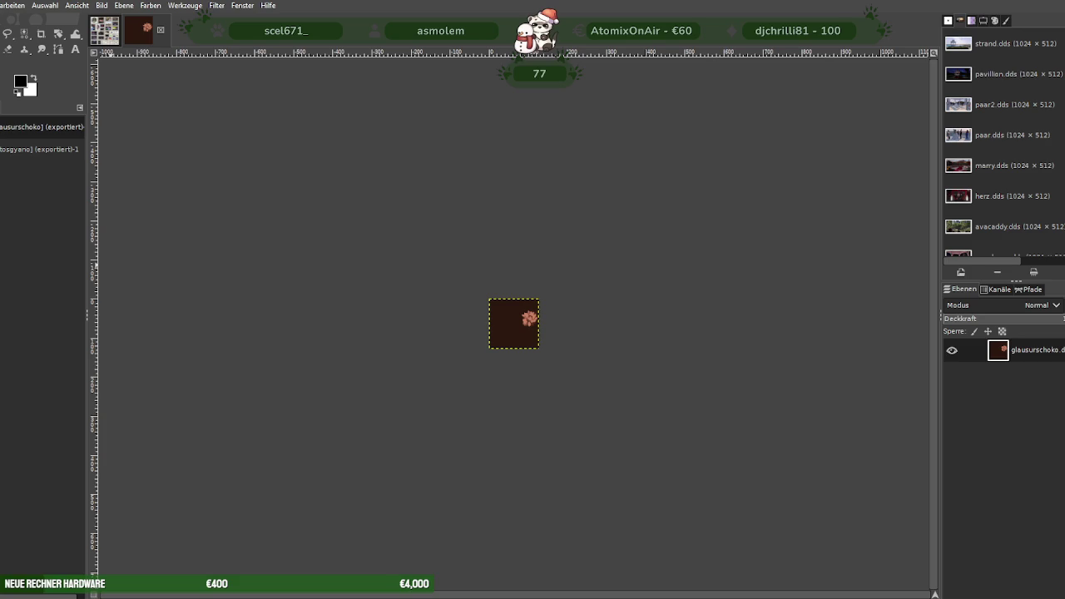
key(ctrl+Tab)
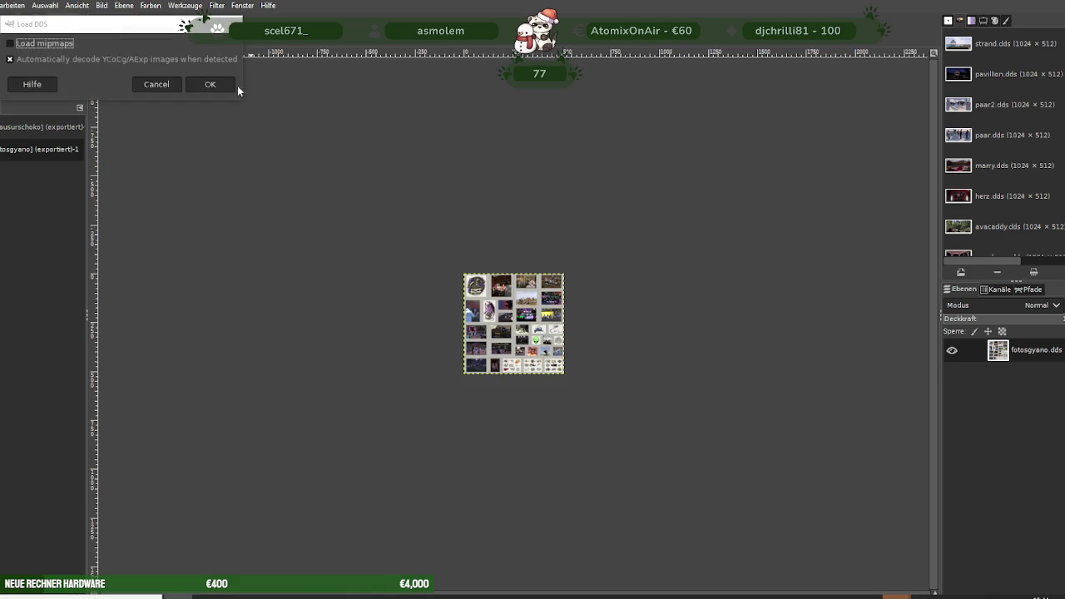
click(208, 83)
Scale the schoko texture from 1024×1024 down to 128×128.
right_click(472, 302)
mouse_move(496, 366)
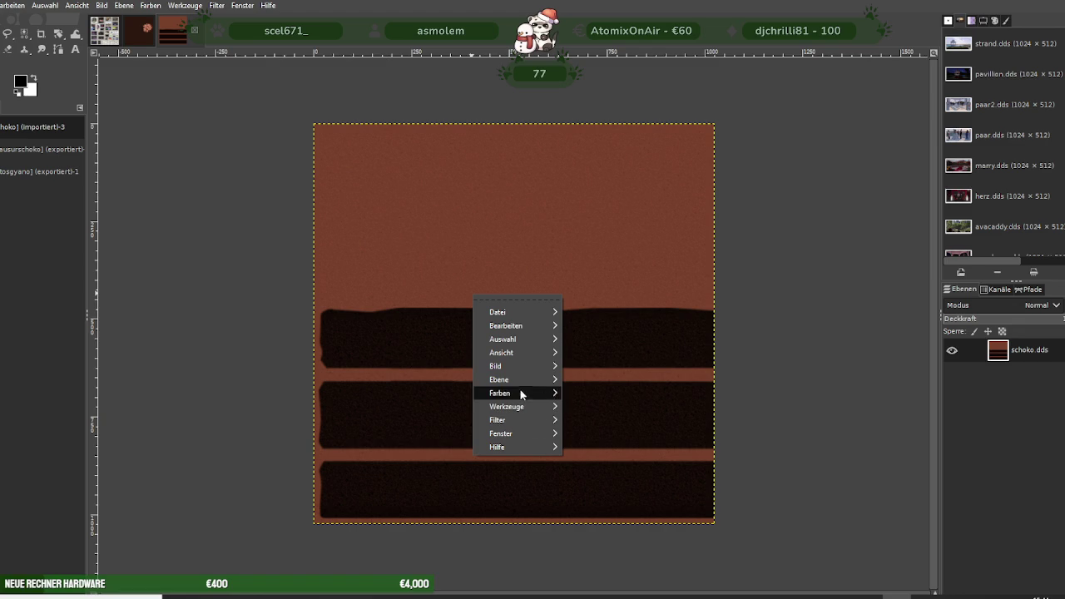
click(598, 424)
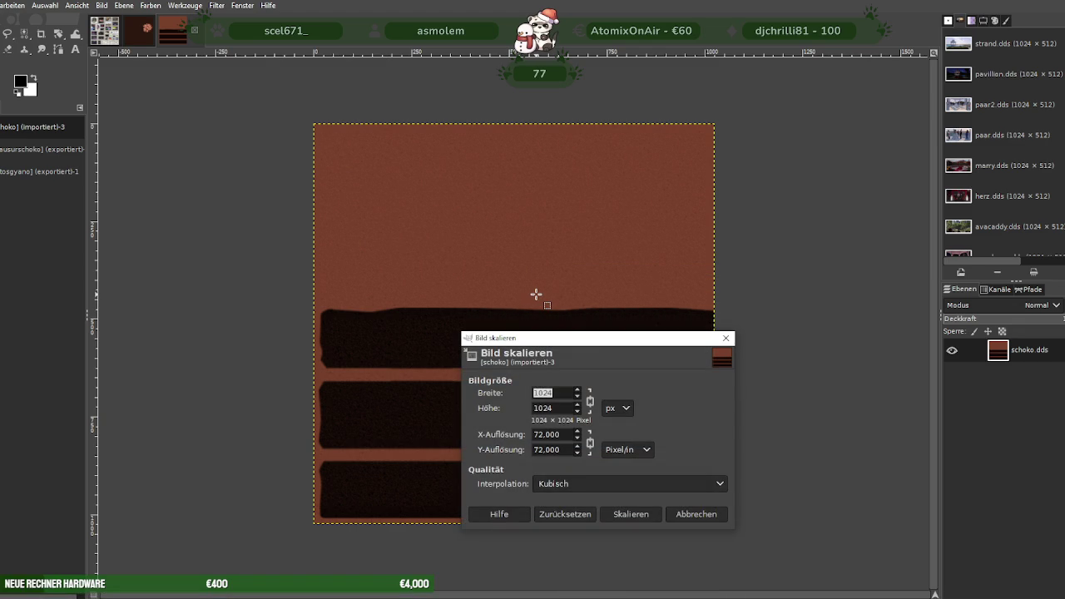
text(1)
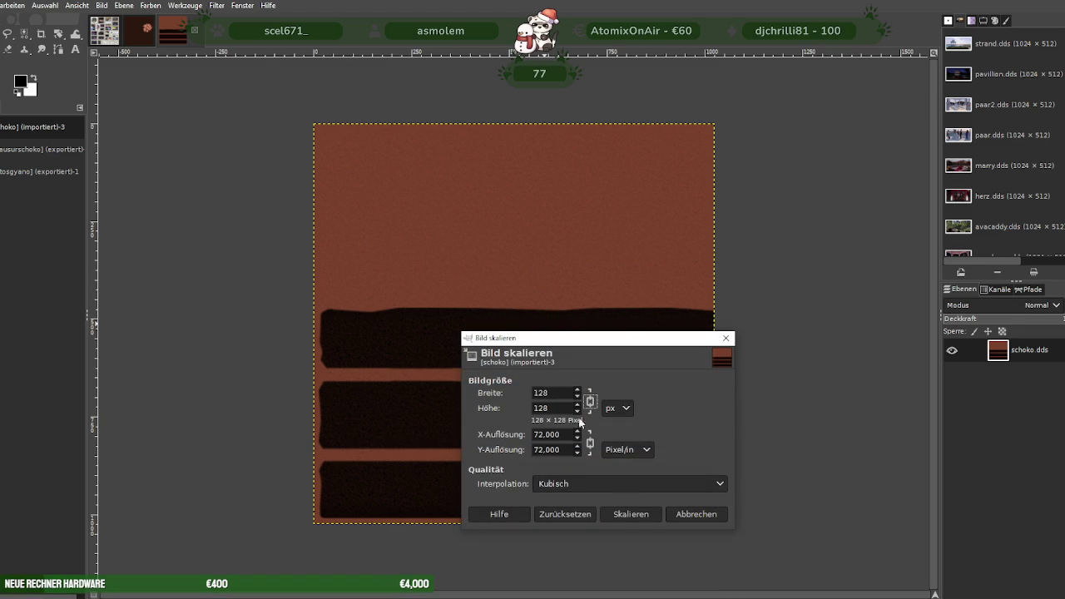
click(636, 514)
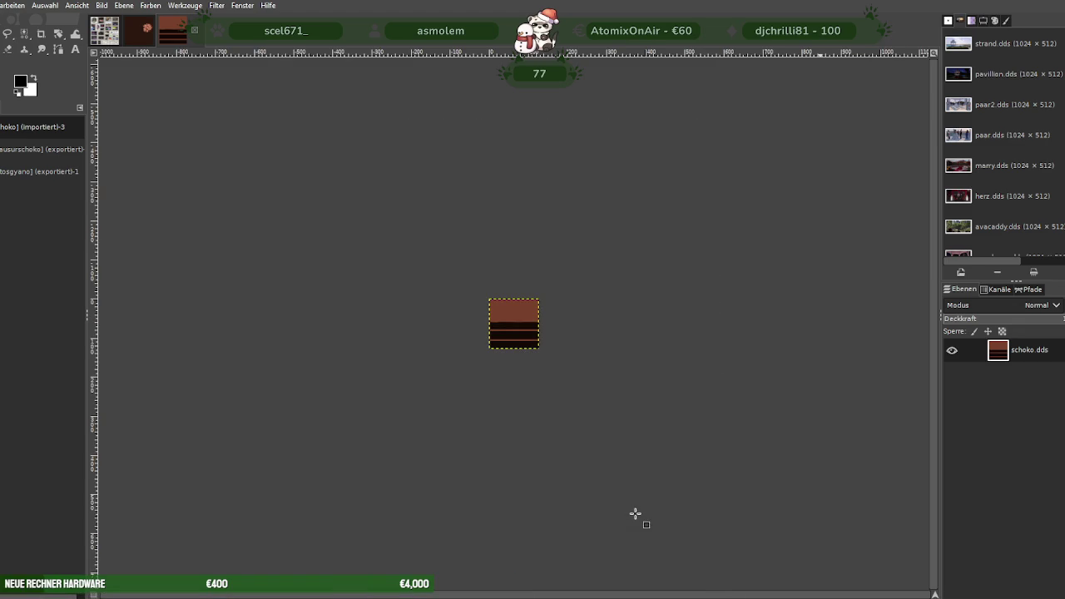
click(145, 35)
click(184, 36)
Export over schoko.dds, replacing it, with BC3/DXT5 compression.
click(1, 5)
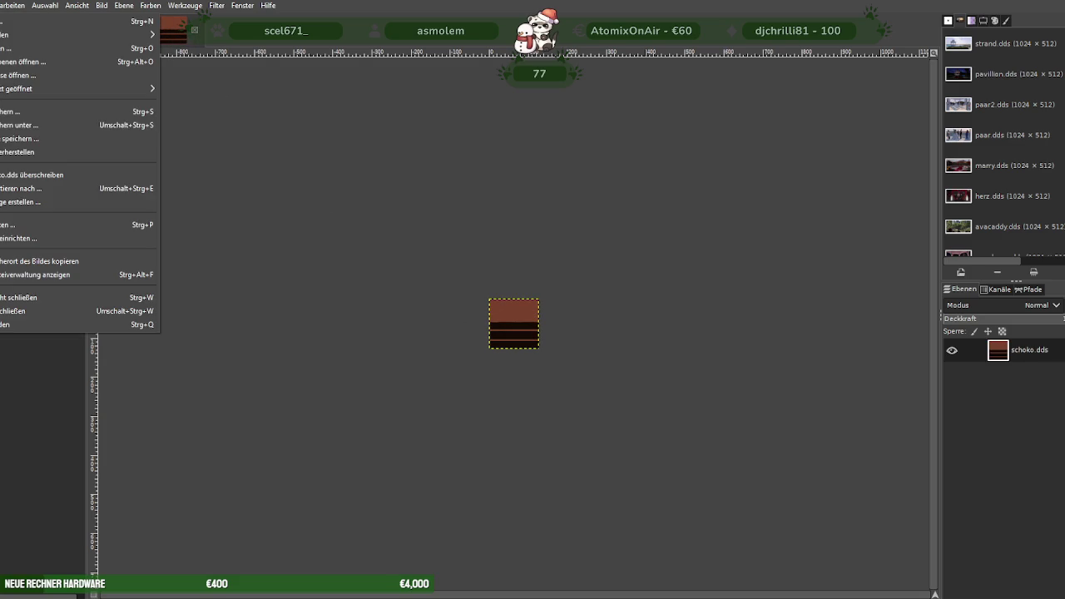
click(10, 187)
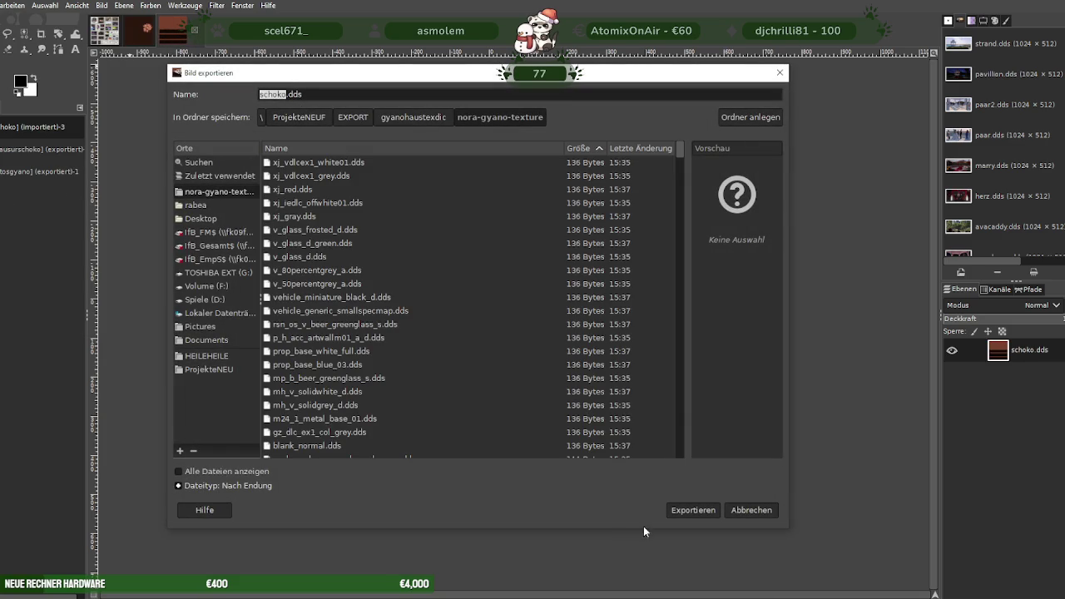
click(697, 509)
click(534, 352)
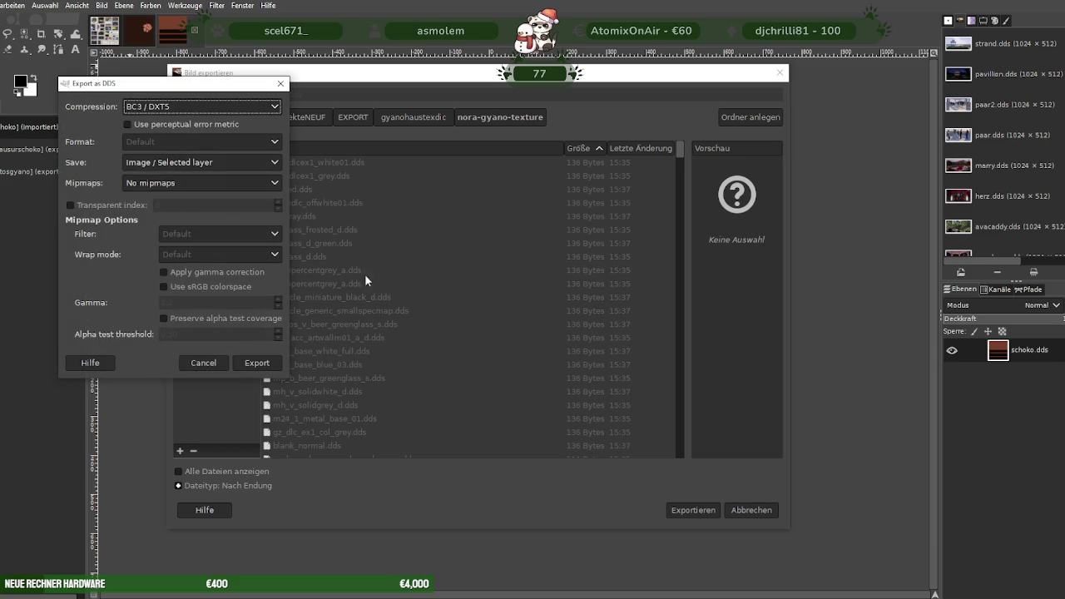
click(258, 362)
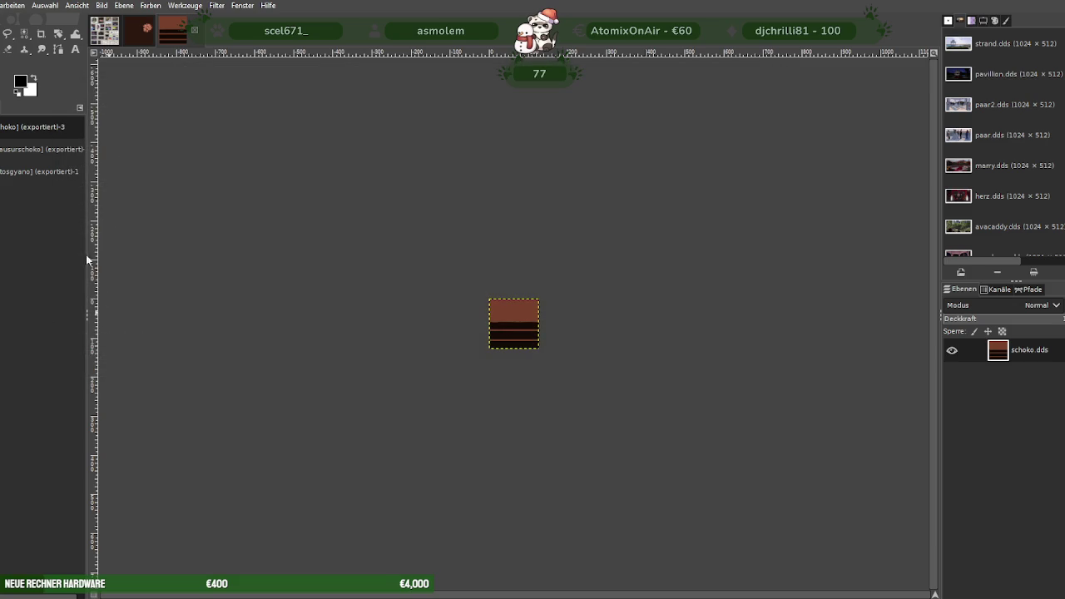
key(ctrl+Tab)
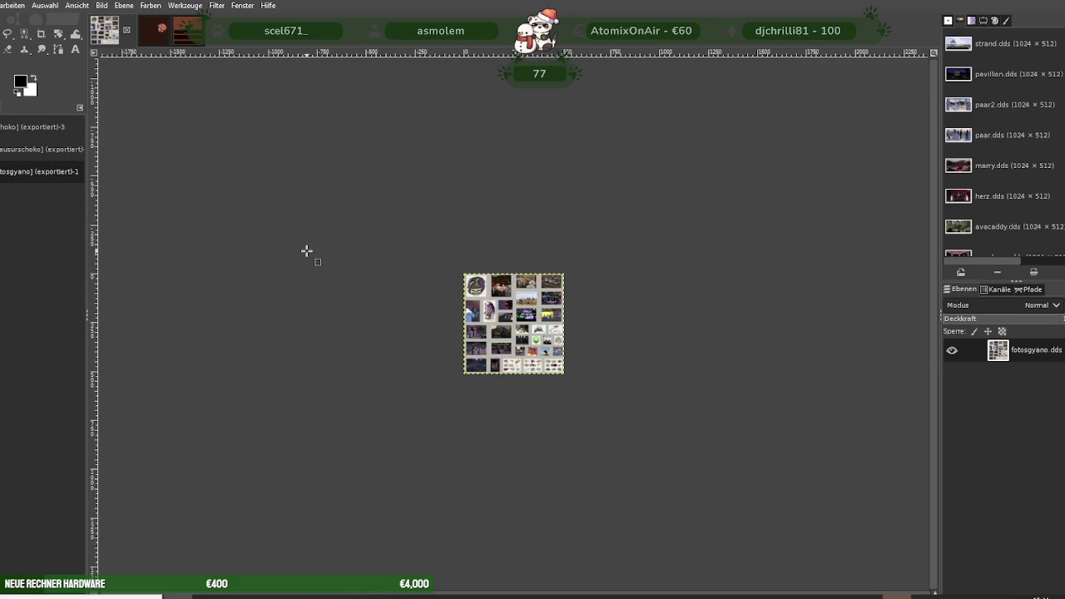
click(283, 161)
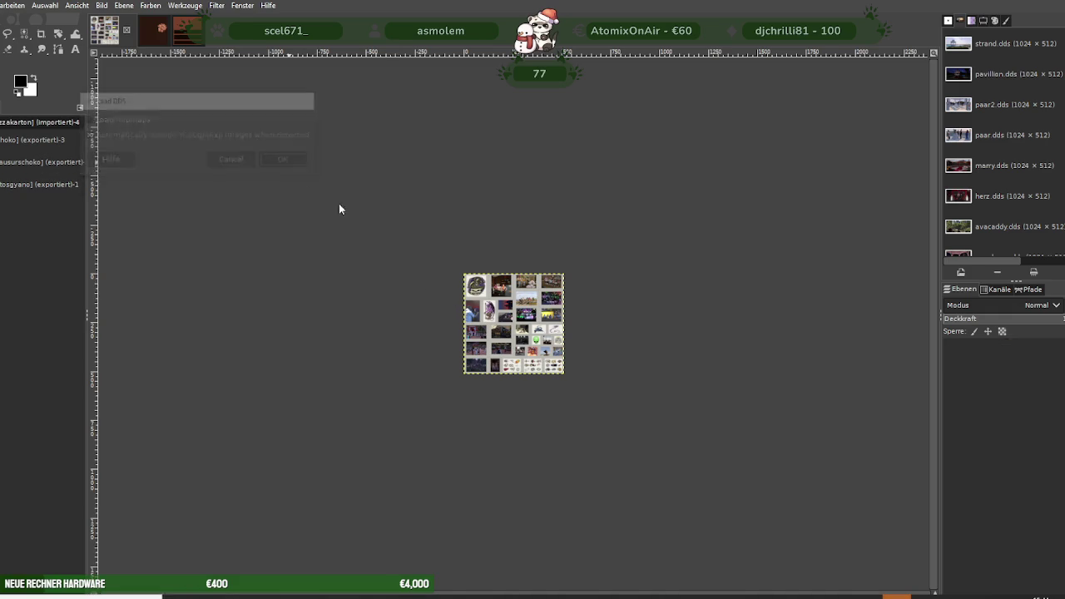
Scale the pizza box image to width 256, giving 256×128.
right_click(488, 297)
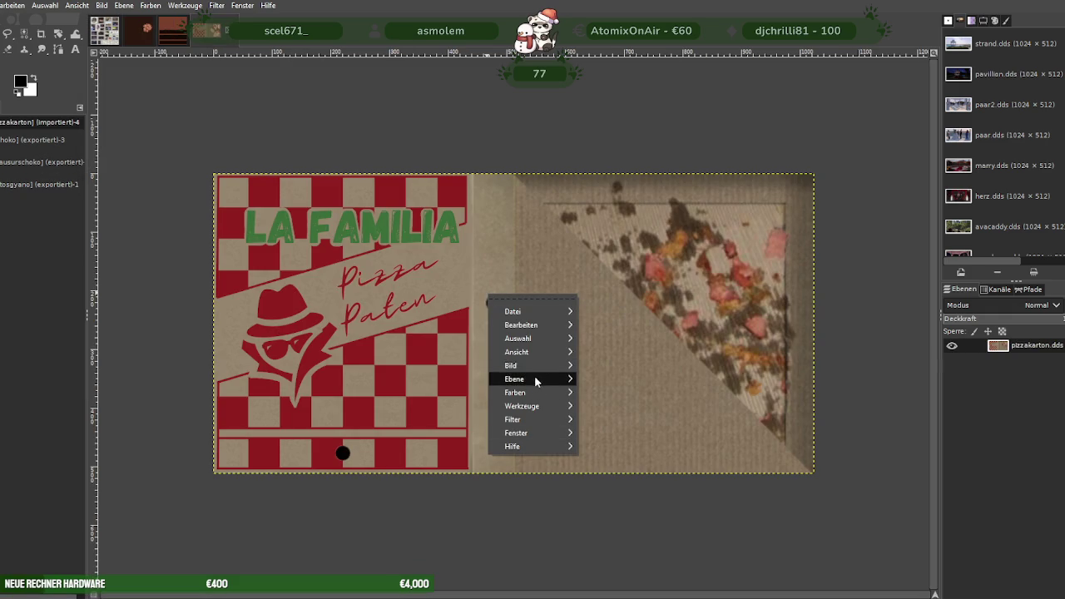
mouse_move(511, 366)
click(620, 424)
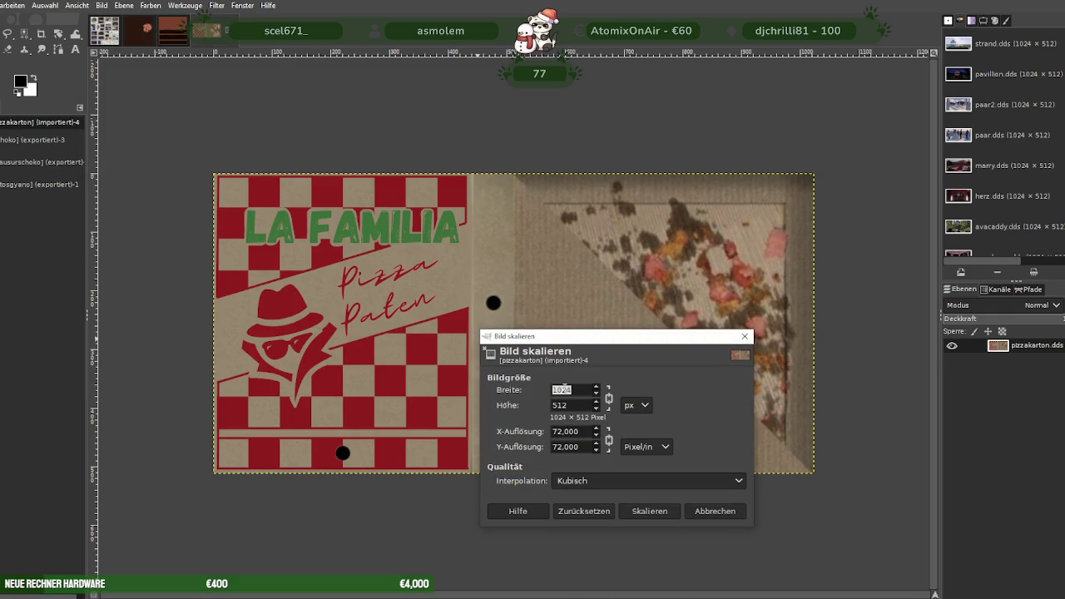
text(256)
key(Tab)
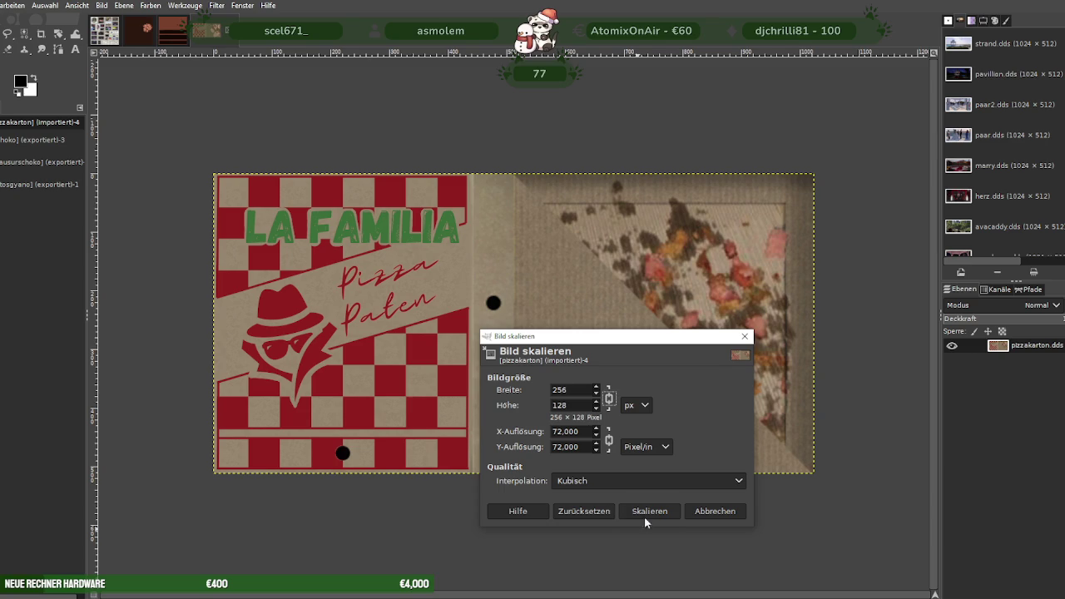
click(643, 511)
Export over pizzakarton.dds, replacing it, with BC3 / DXT5 compression.
click(4, 5)
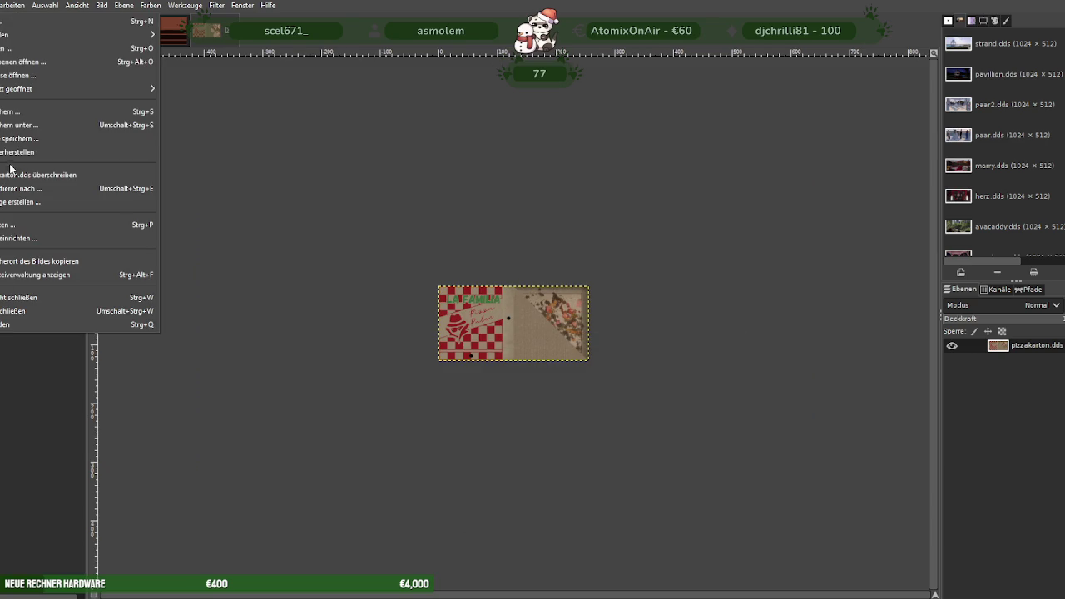
click(12, 188)
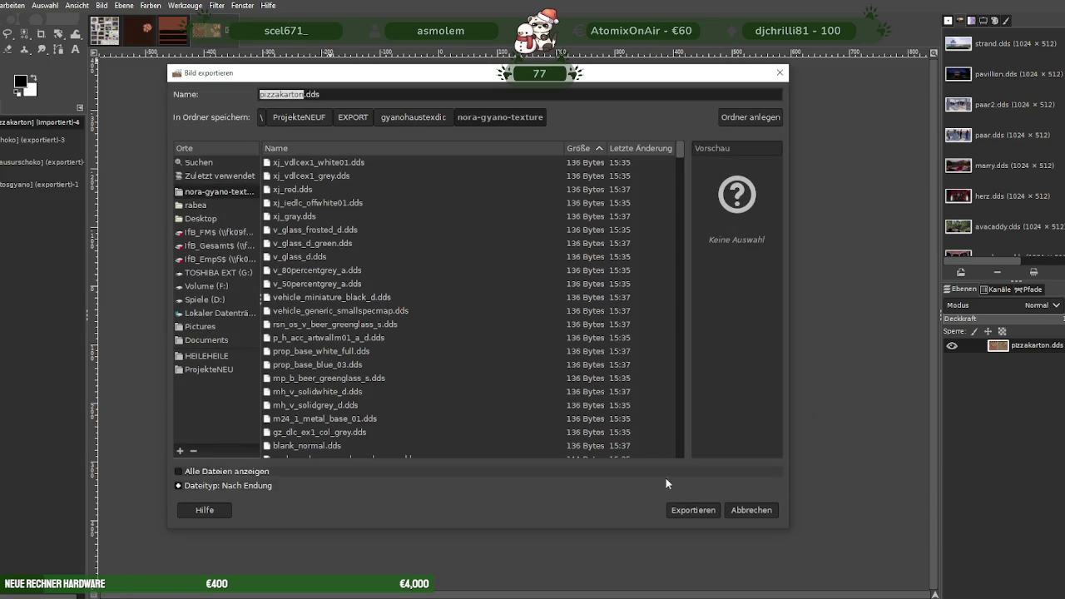
click(693, 510)
click(534, 353)
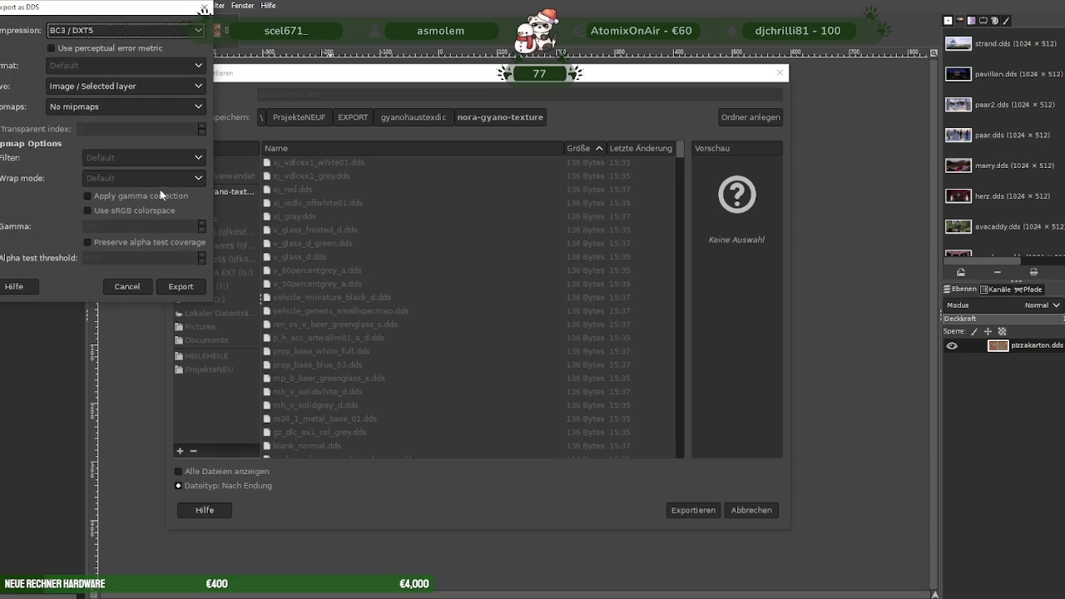
click(190, 288)
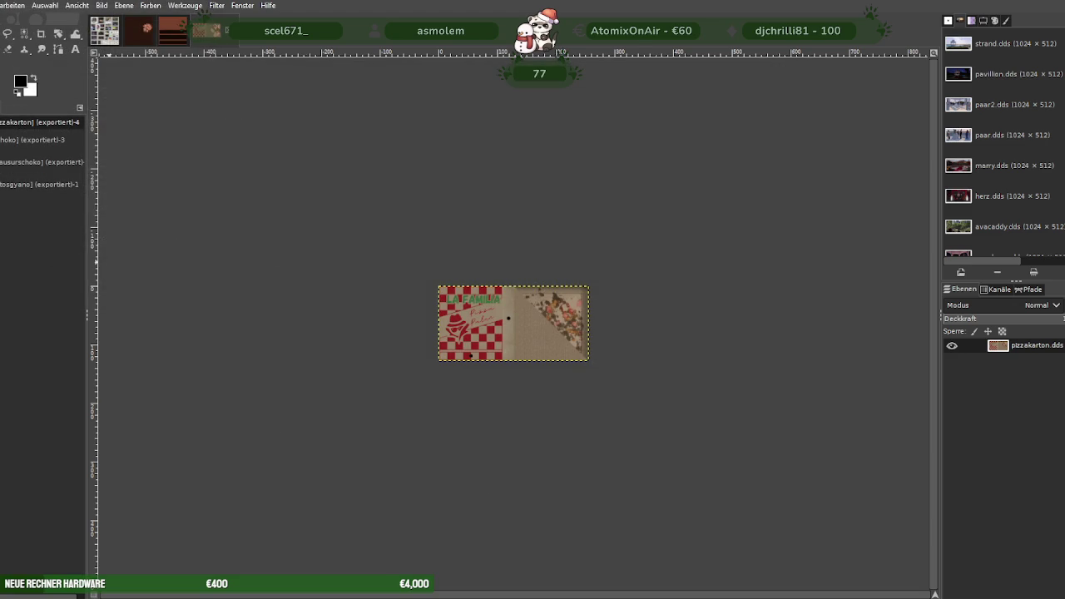
key(ctrl+Tab)
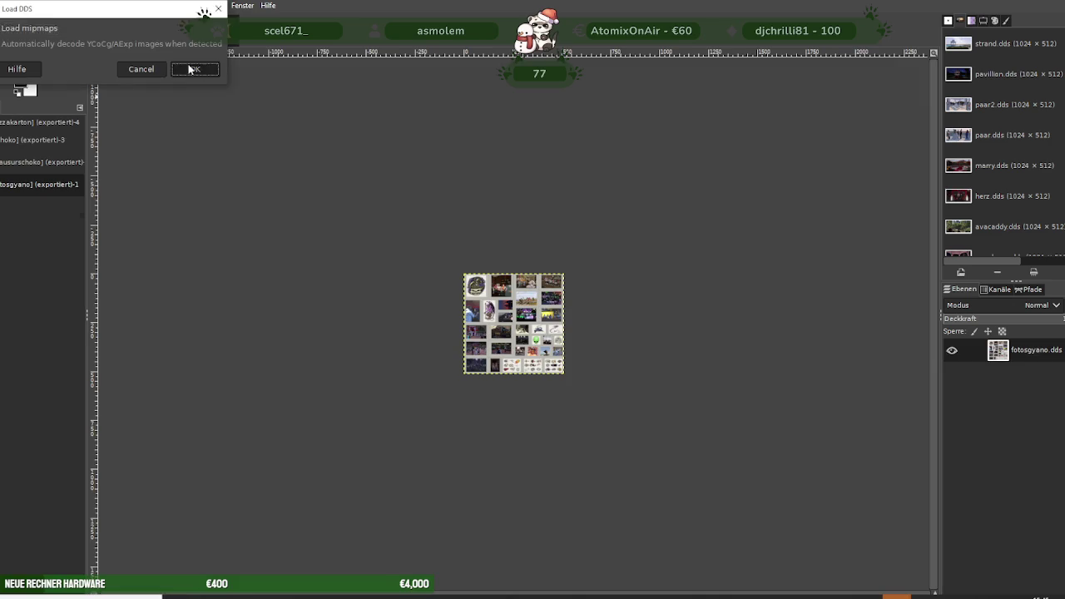
Load chipkekse.dds, scale it to 64×64, then undo that scaling.
click(200, 67)
right_click(454, 235)
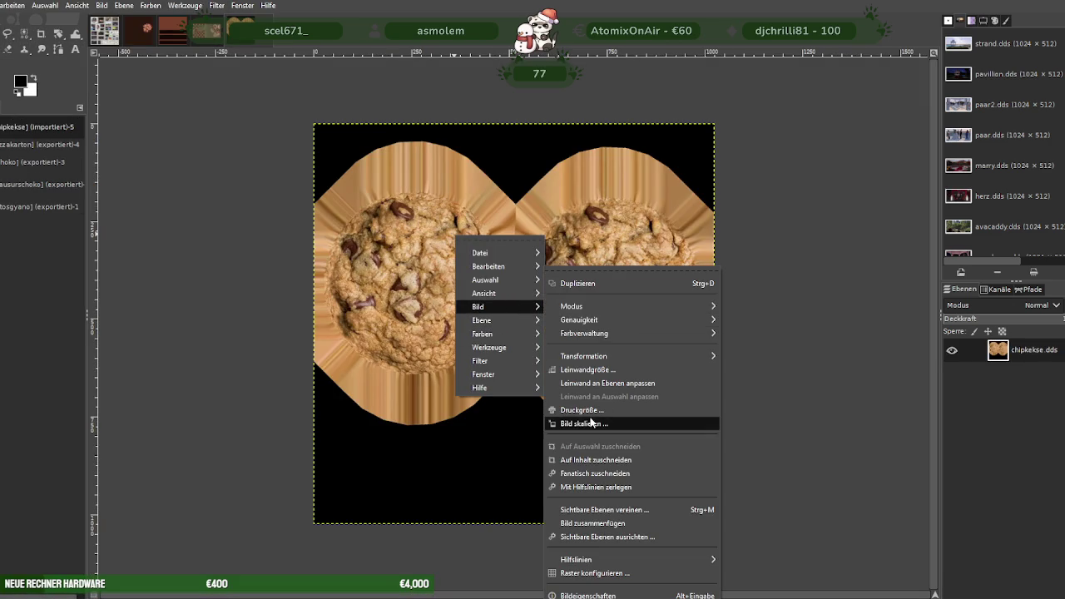
mouse_move(499, 306)
click(554, 423)
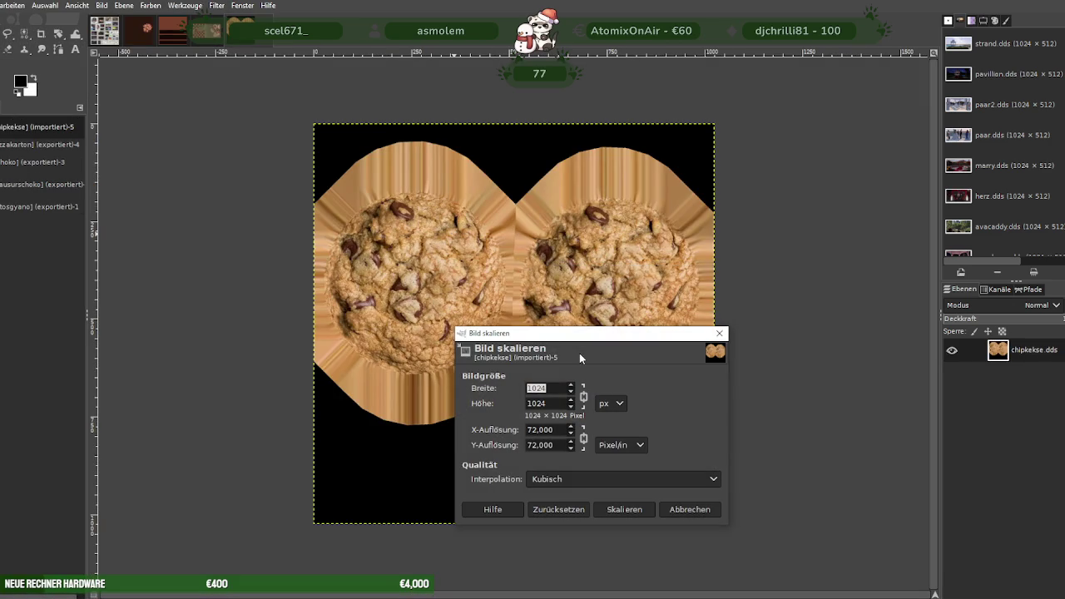
text(64)
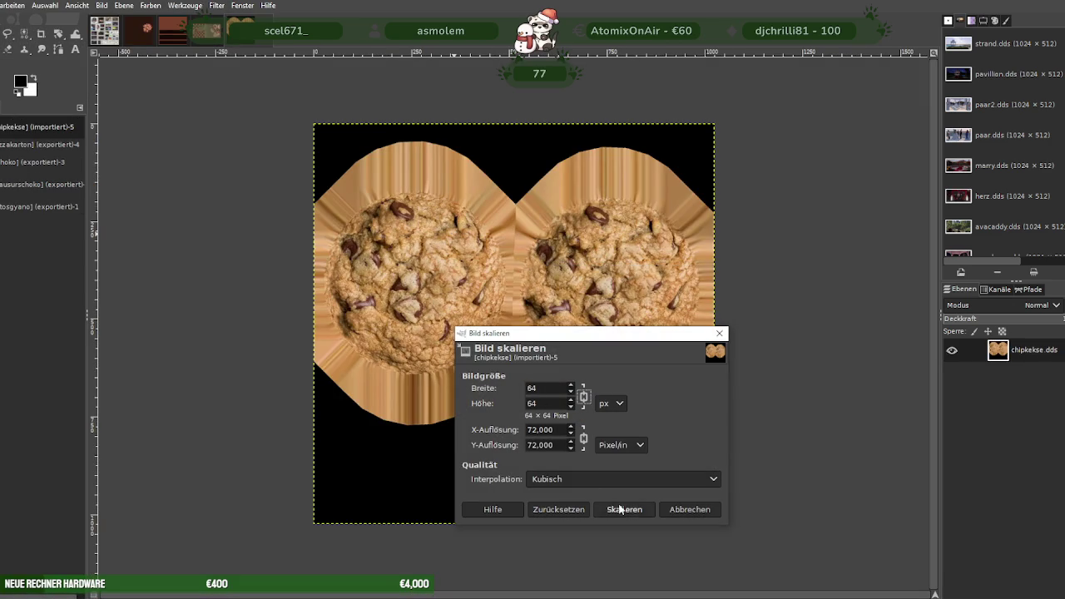
click(620, 510)
key(alt+d)
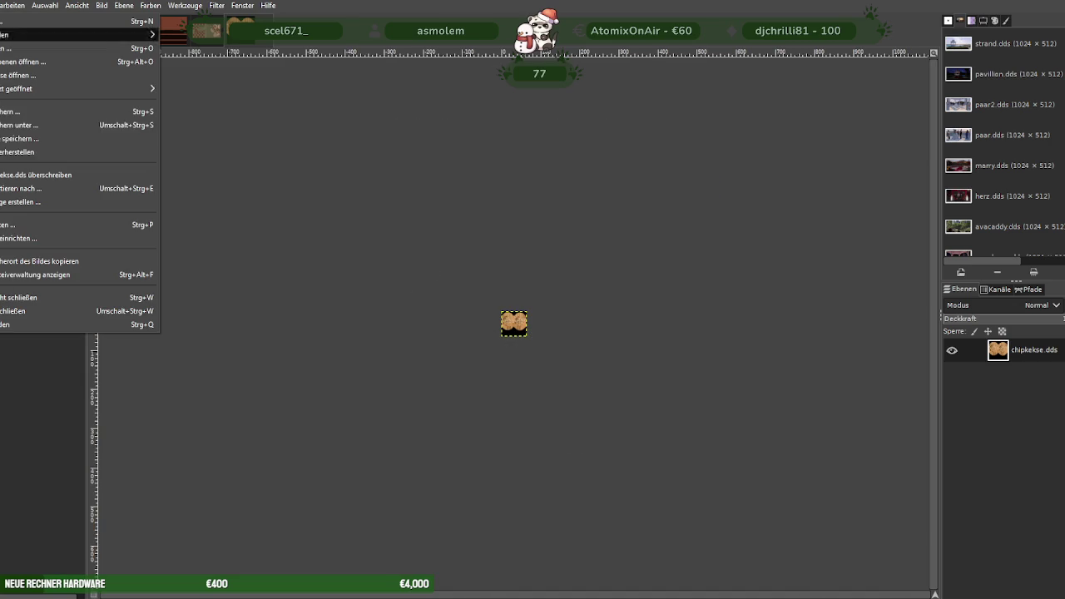
click(403, 251)
key(ctrl+z)
Scale the cookie image to 128×128 instead.
right_click(453, 271)
mouse_move(498, 344)
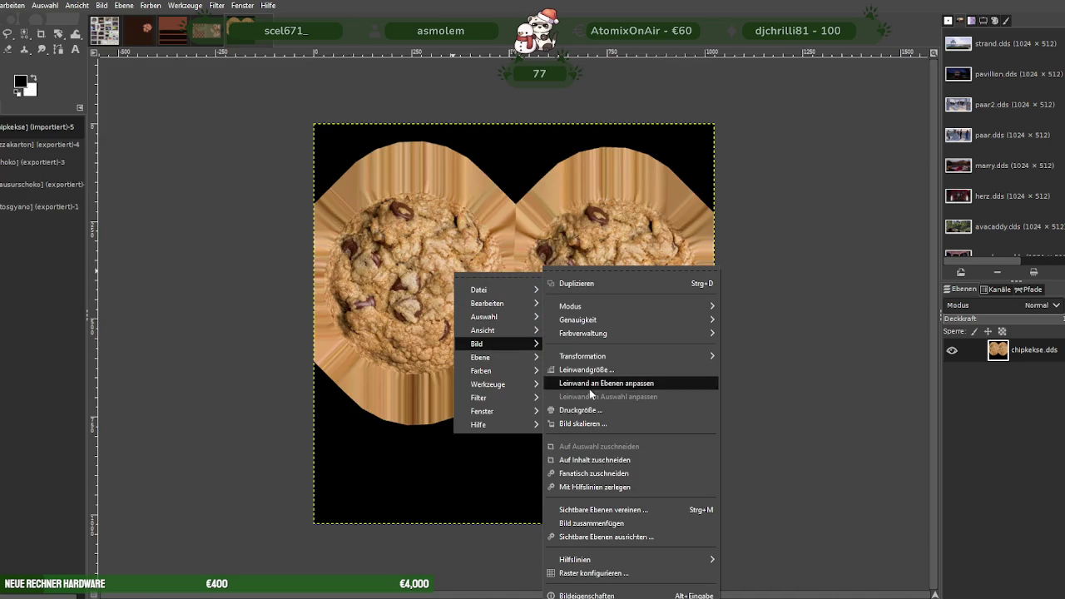
click(582, 424)
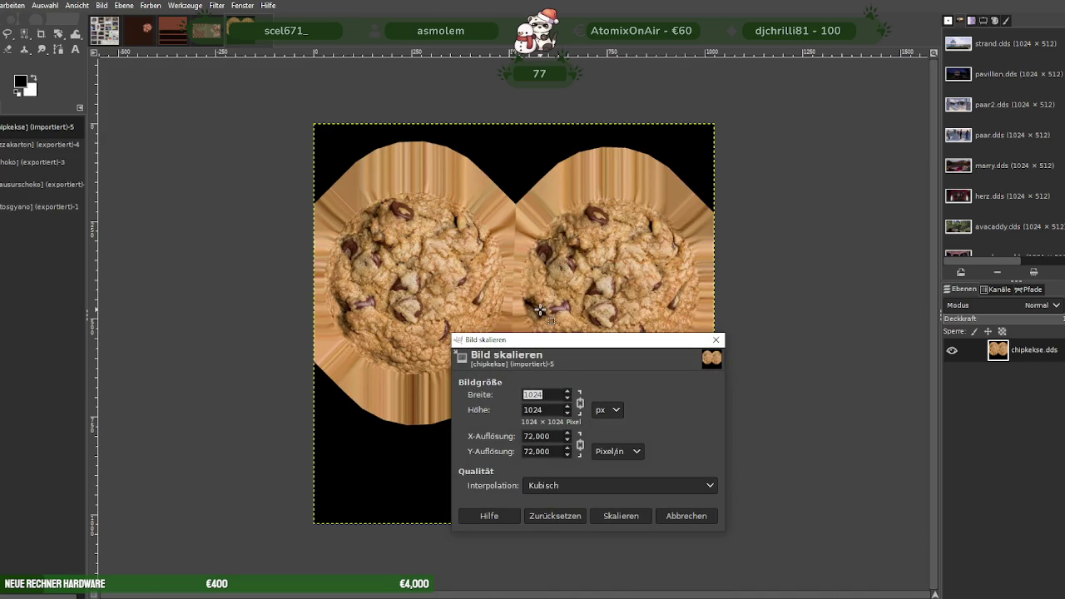
text(128)
key(Tab)
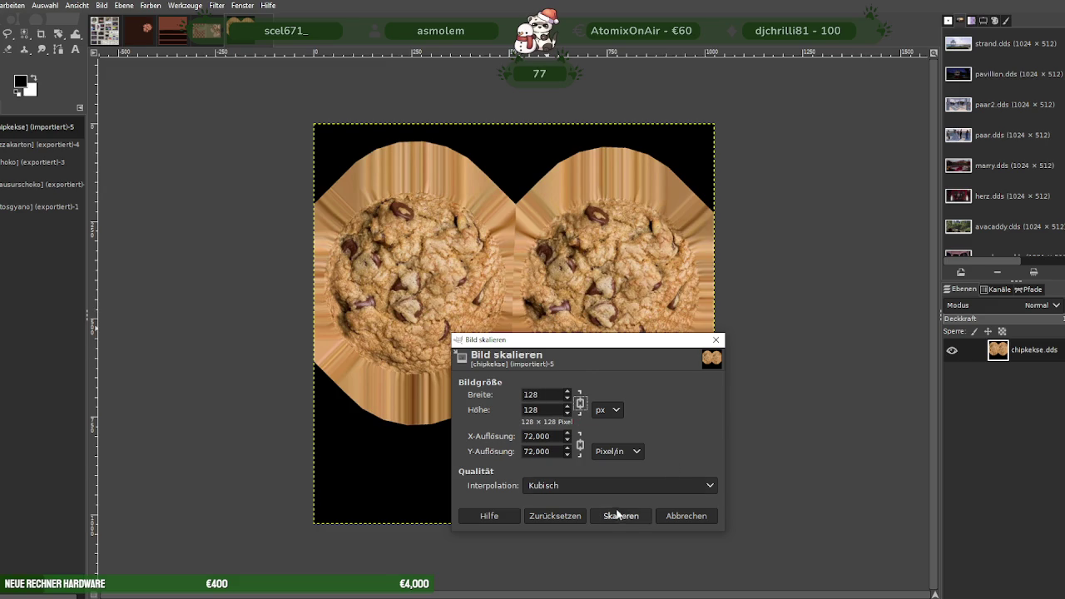
click(619, 516)
Export over chipkekse.dds, replacing it, with BC3 / DXT5 compression.
click(2, 5)
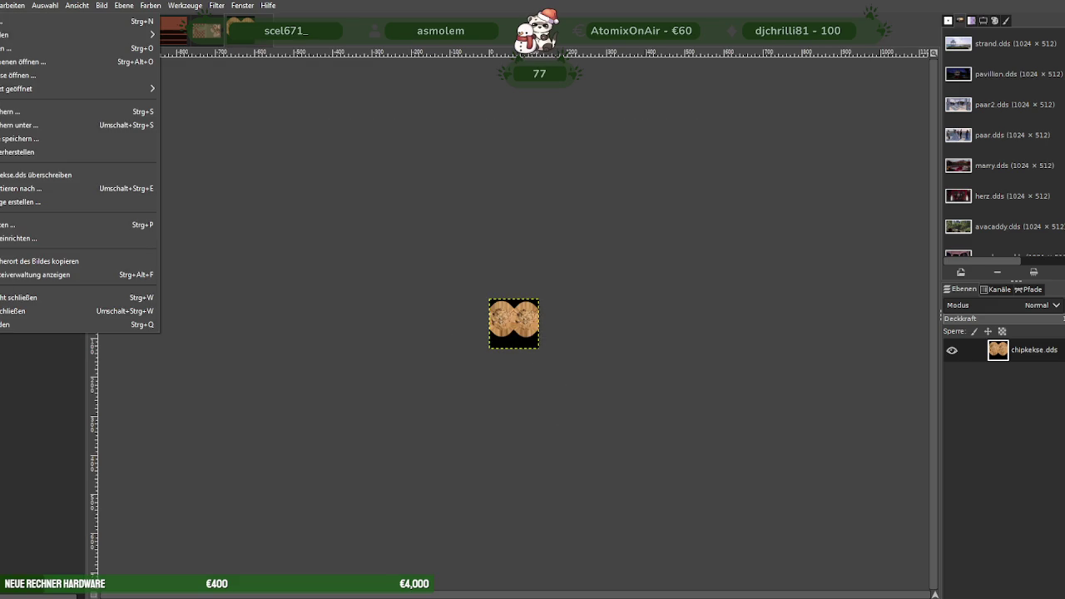
click(21, 173)
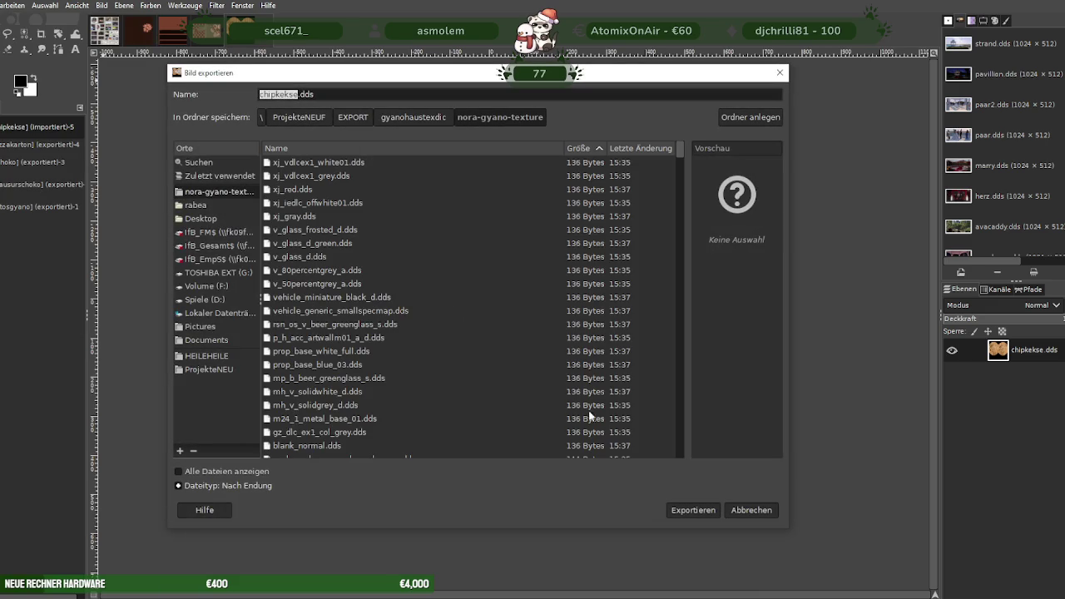
click(681, 508)
click(514, 356)
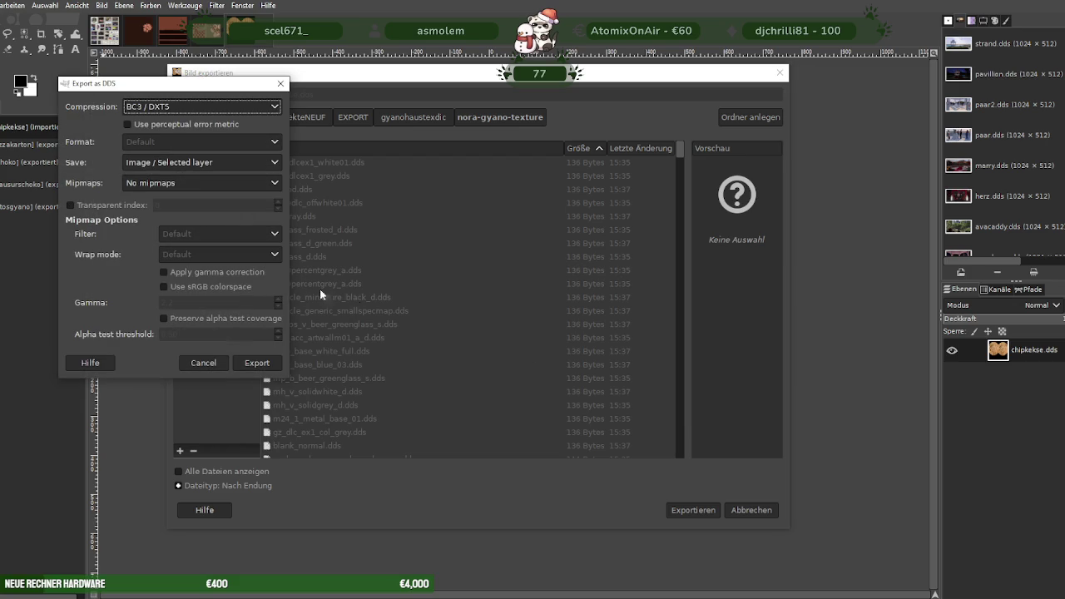
click(249, 363)
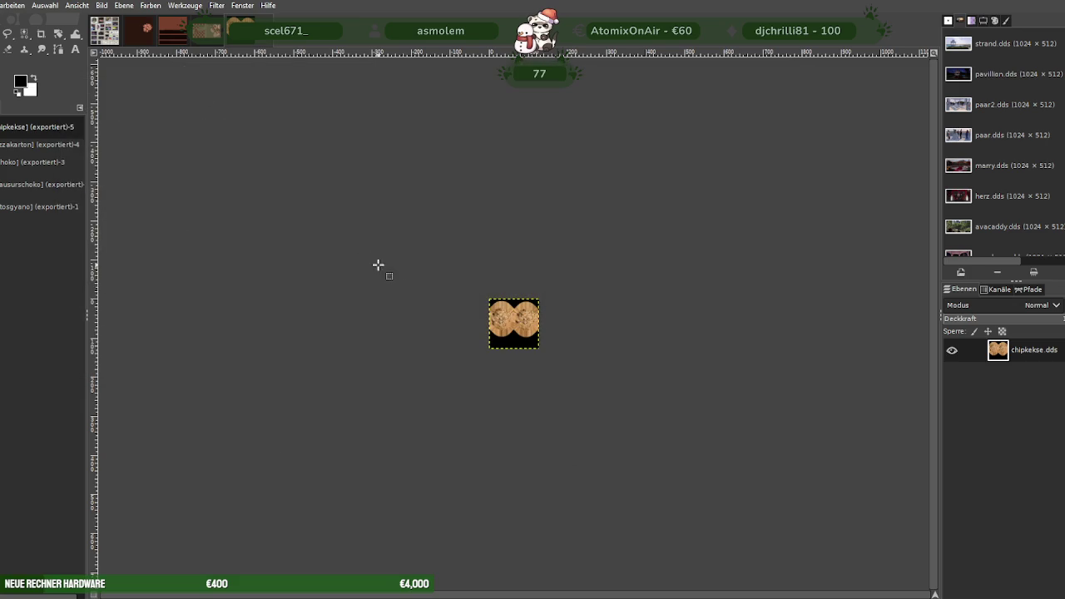
key(ctrl+Tab)
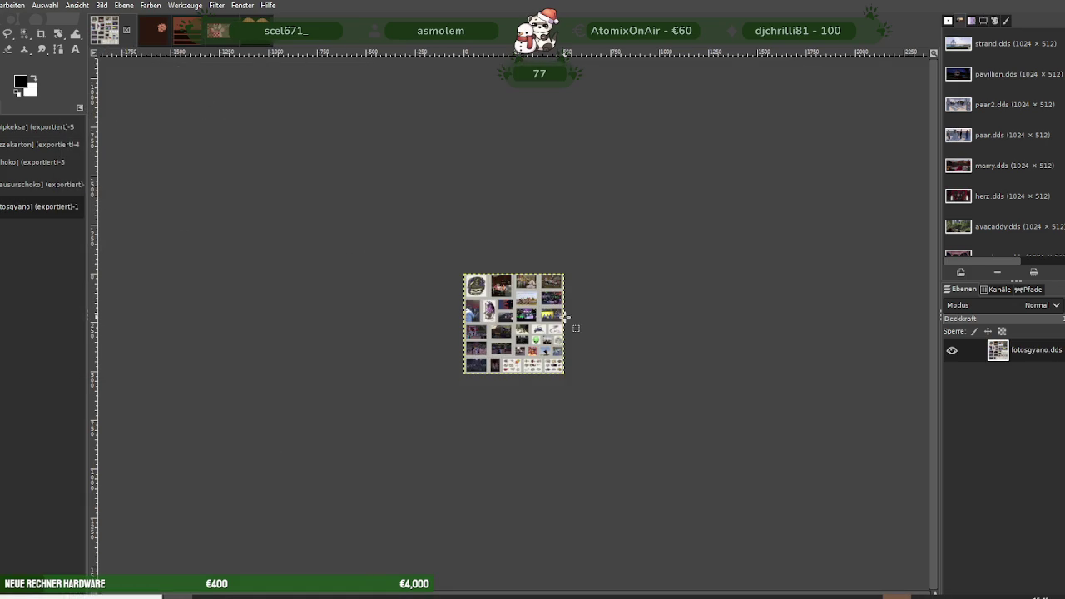
Load chokokekse.dds and scale the chocolate cookie image to 128×128.
click(285, 164)
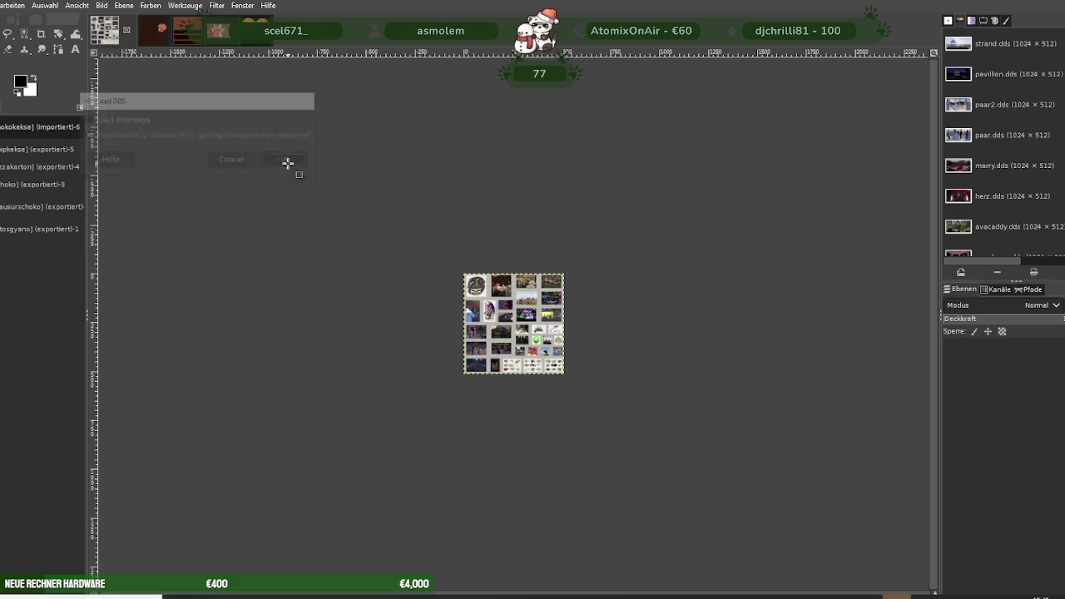
right_click(475, 264)
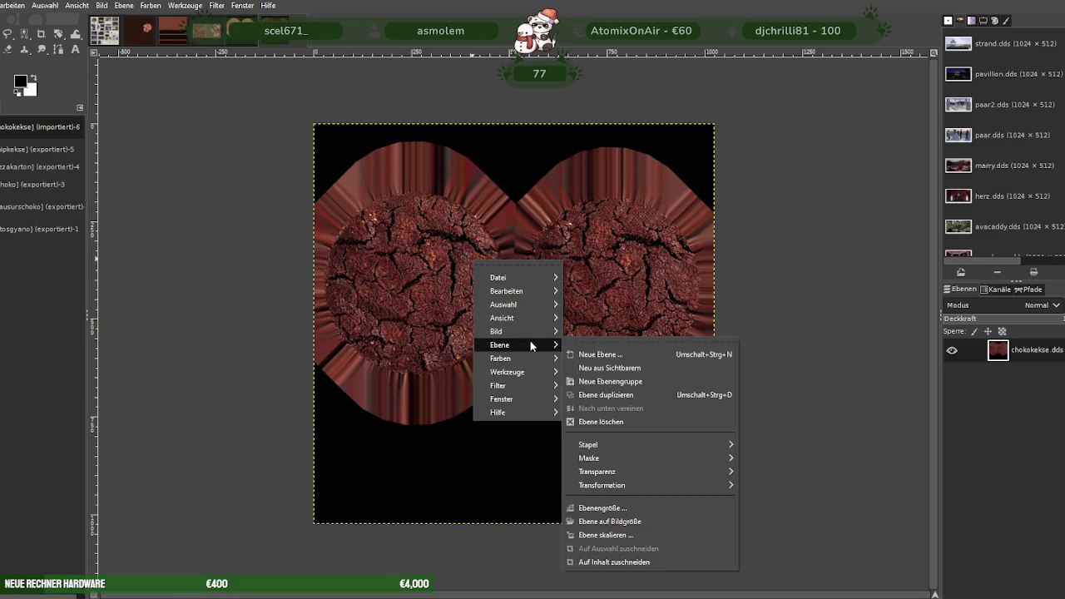
mouse_move(498, 331)
click(605, 426)
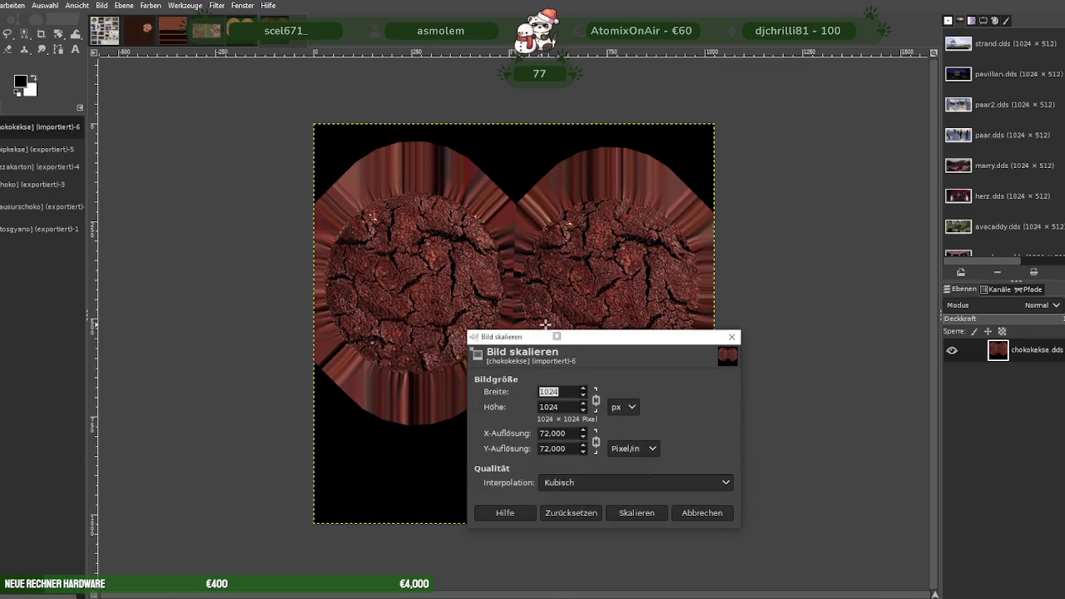
text(128)
key(Tab)
click(631, 514)
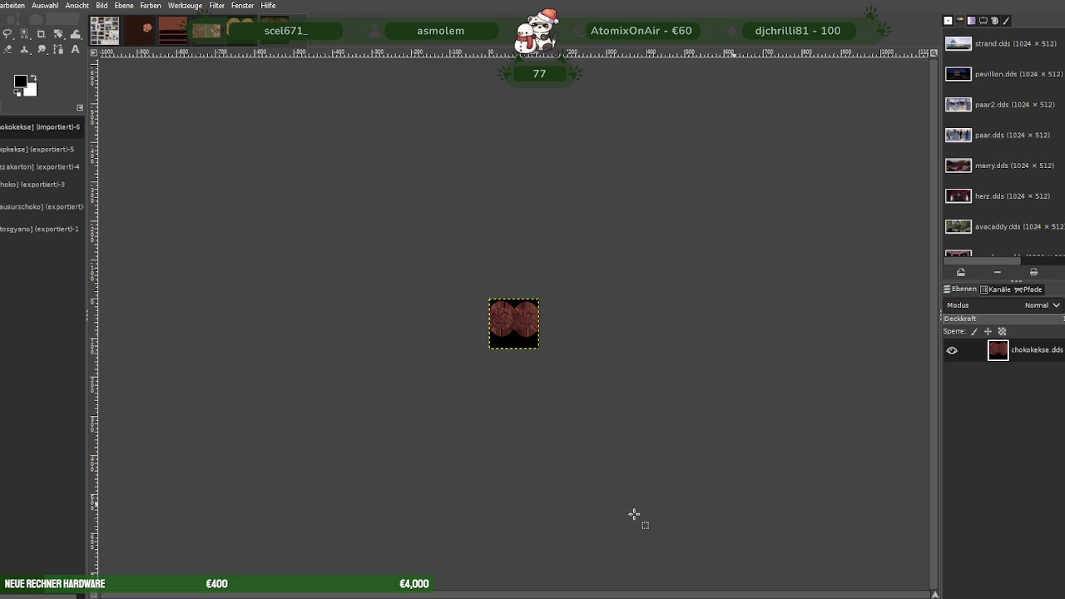
Export over chokokekse.dds, replacing it, with BC3 / DXT5 compression.
key(alt+d)
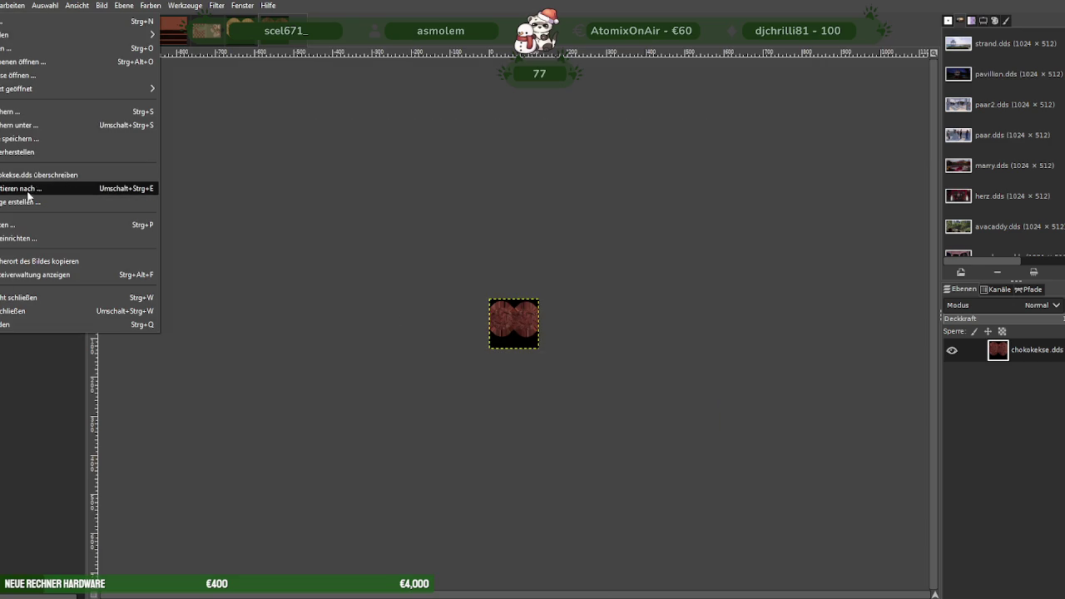
click(25, 191)
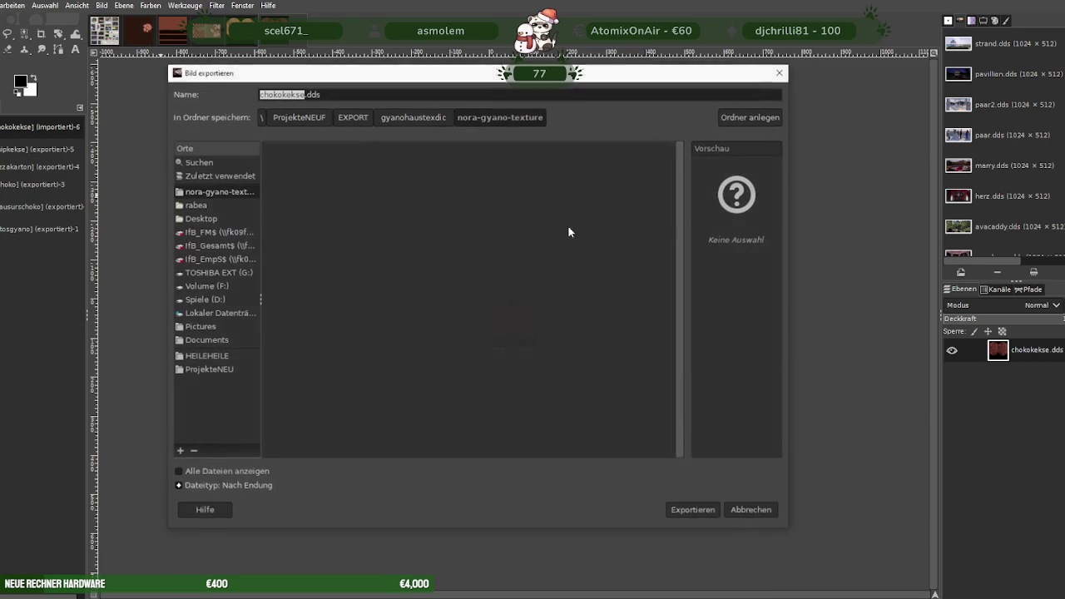
click(701, 510)
click(525, 347)
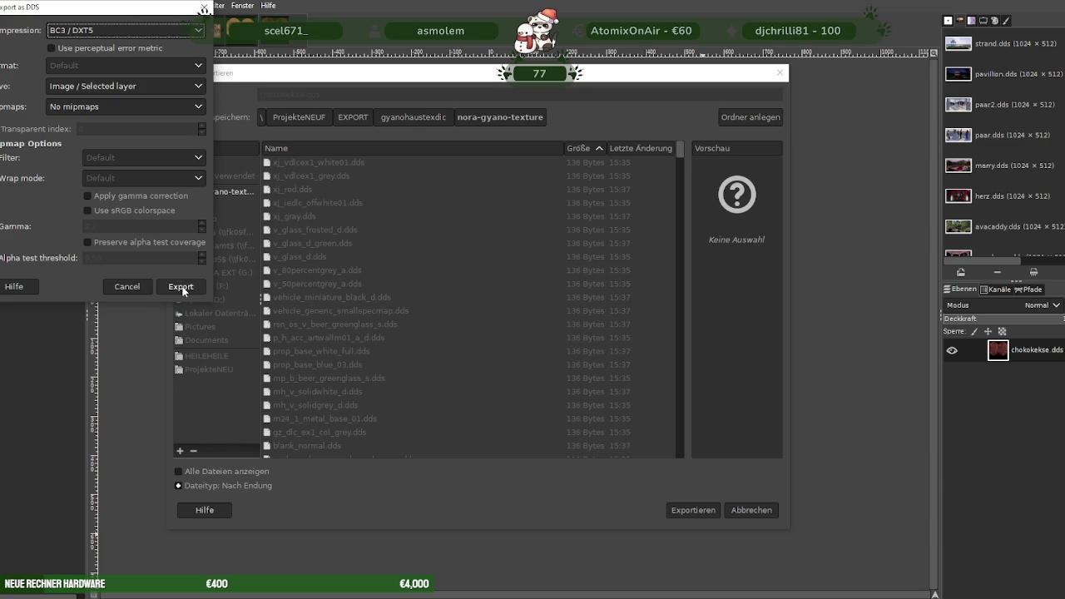
click(181, 287)
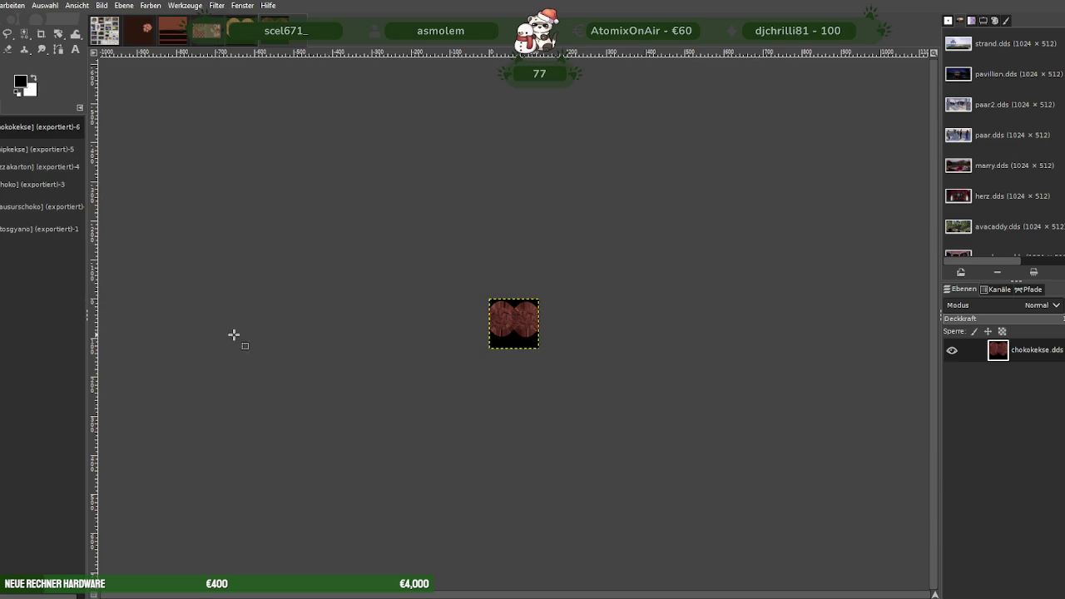
key(alt+1)
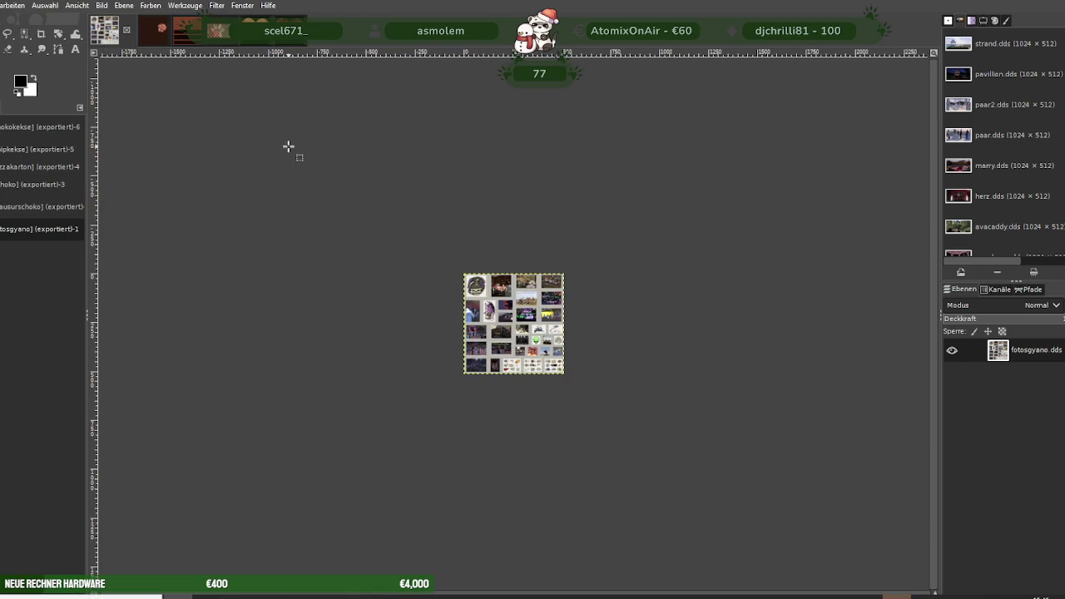
Load kaesekuchen.dds and scale the cake texture from 1024 to 128×128.
key(ctrl+1)
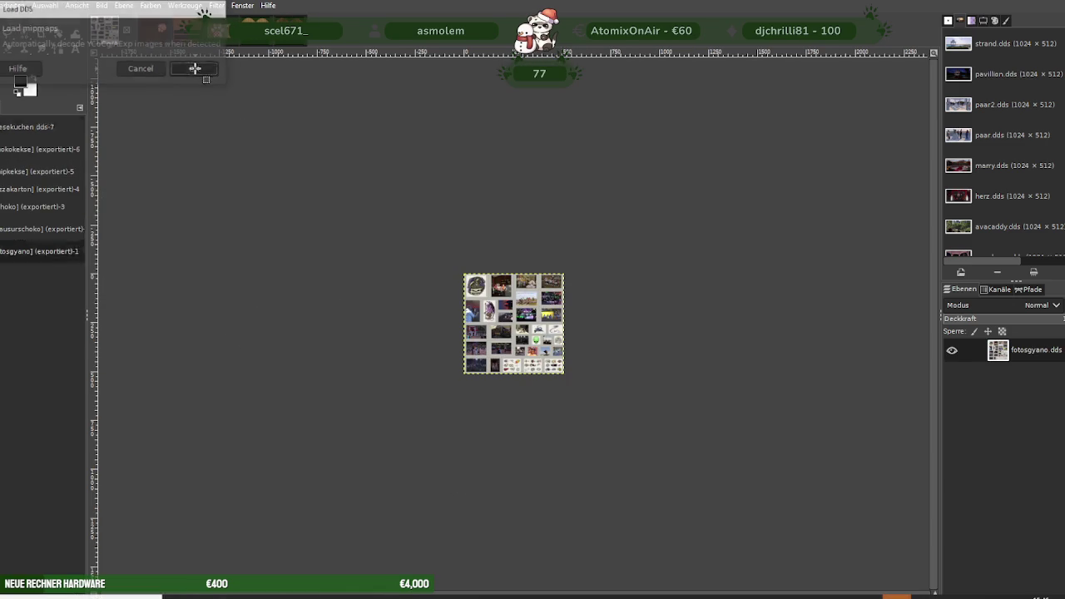
click(195, 69)
right_click(468, 261)
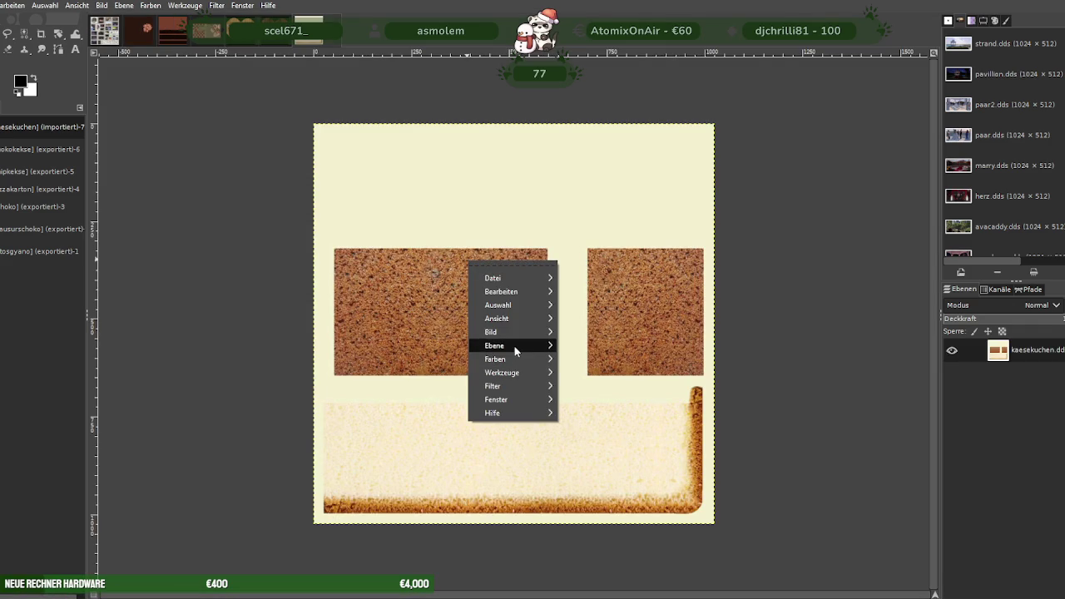
mouse_move(491, 332)
click(611, 423)
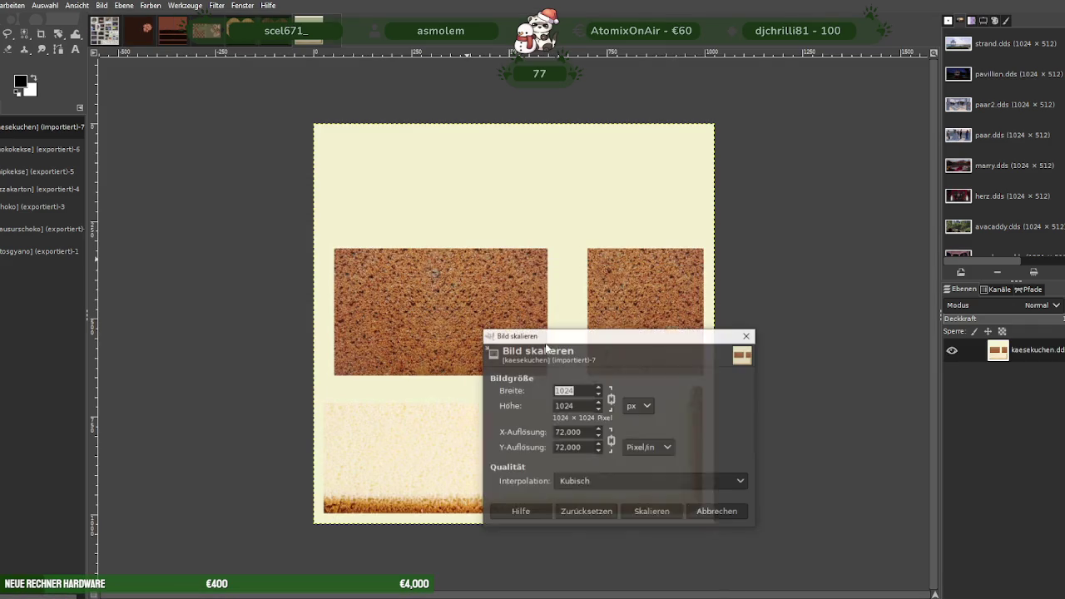
text(128)
click(646, 513)
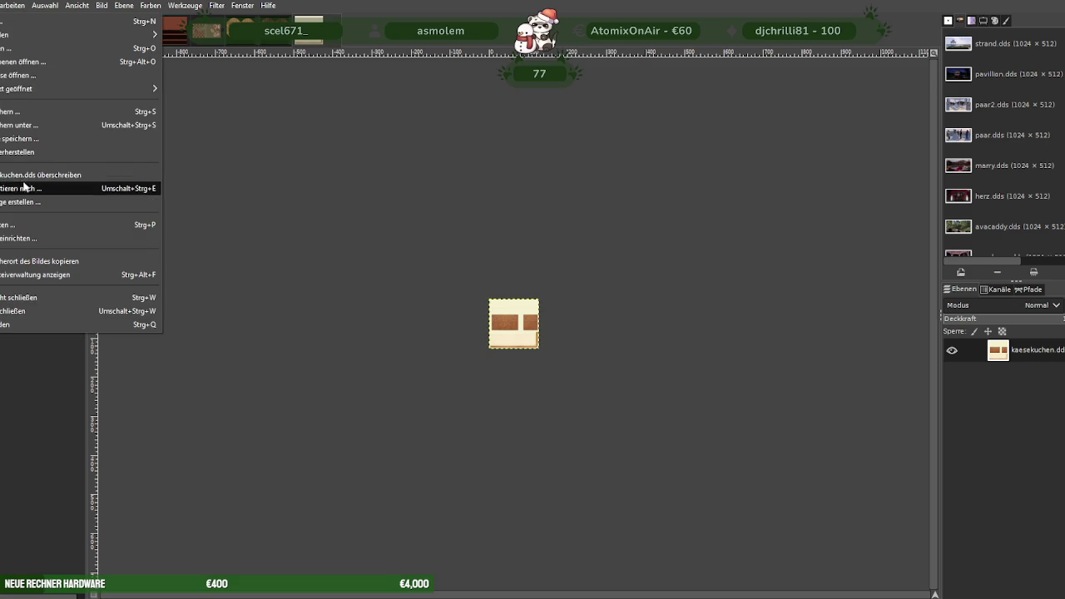
Export the scaled image over the existing kaesekuchen.dds, replacing it.
click(27, 181)
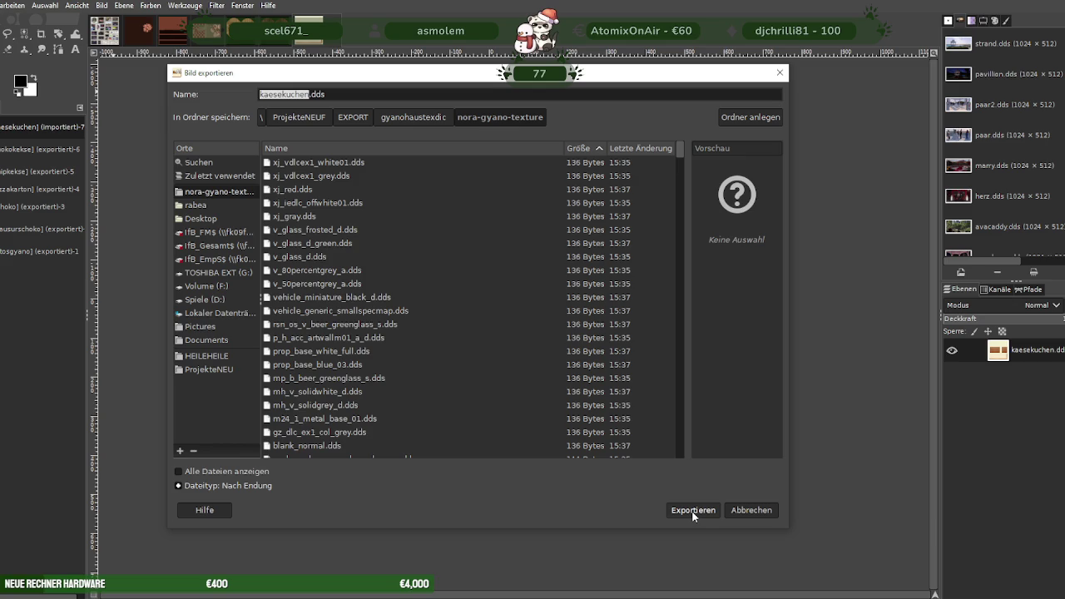
click(695, 510)
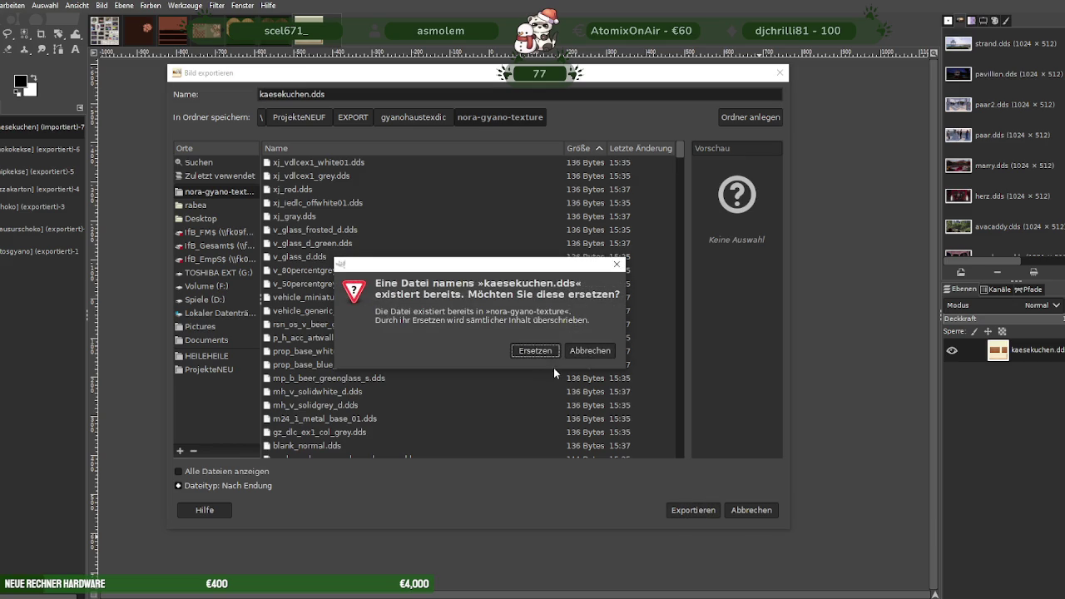
click(547, 352)
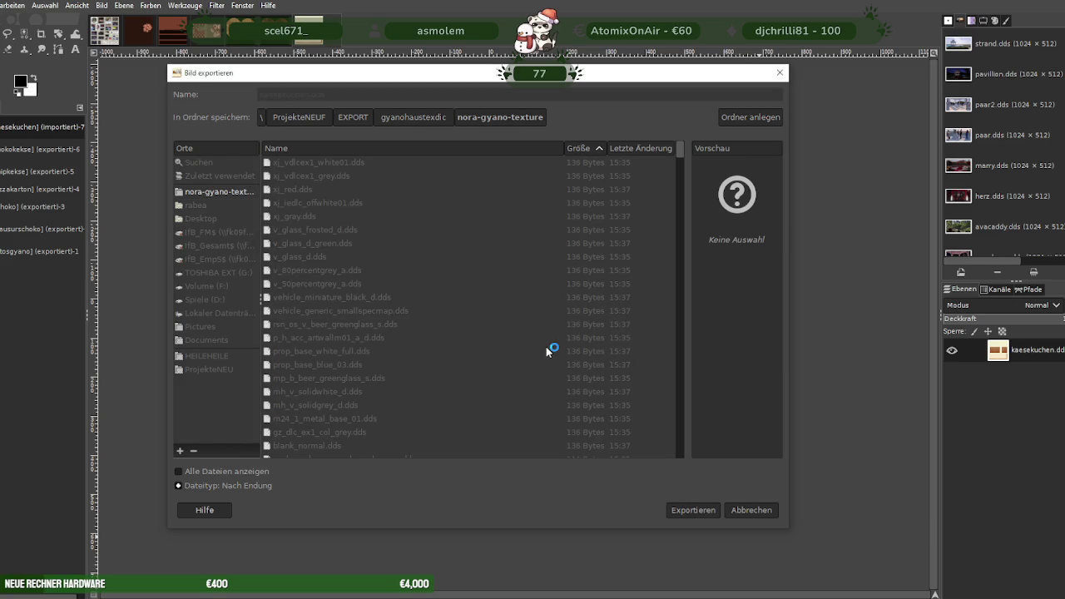
click(238, 344)
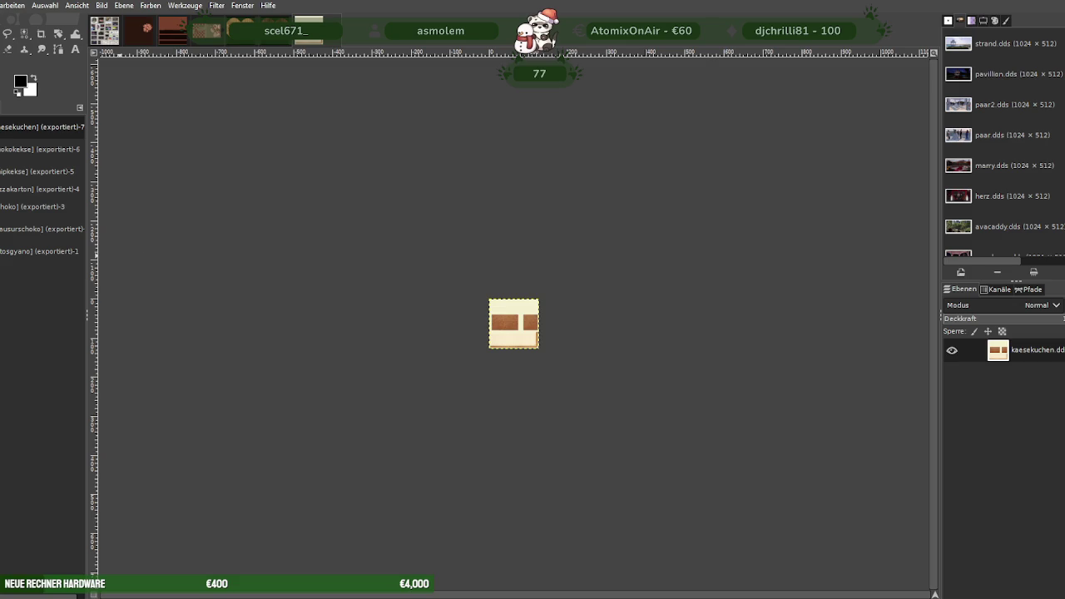
key(alt+1)
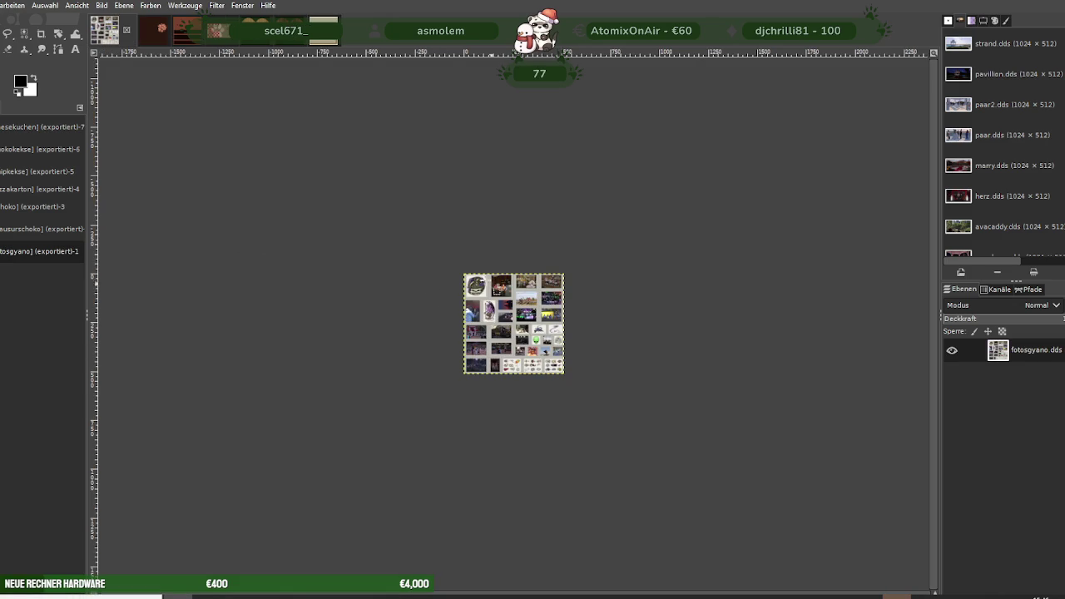
Load latte_diff.dds and scale the heart texture to 64×64.
click(274, 151)
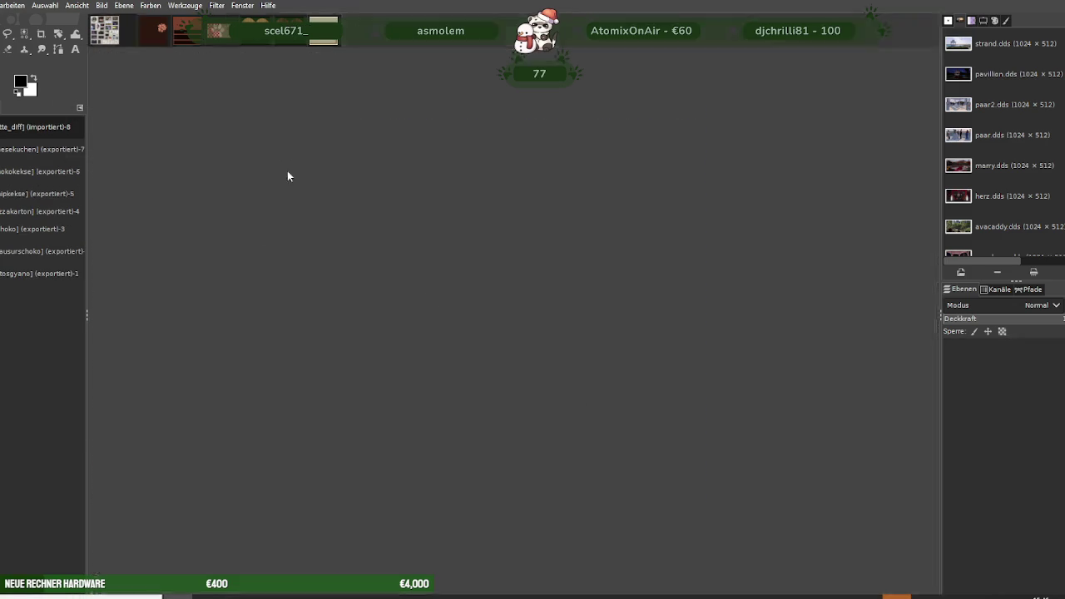
right_click(436, 256)
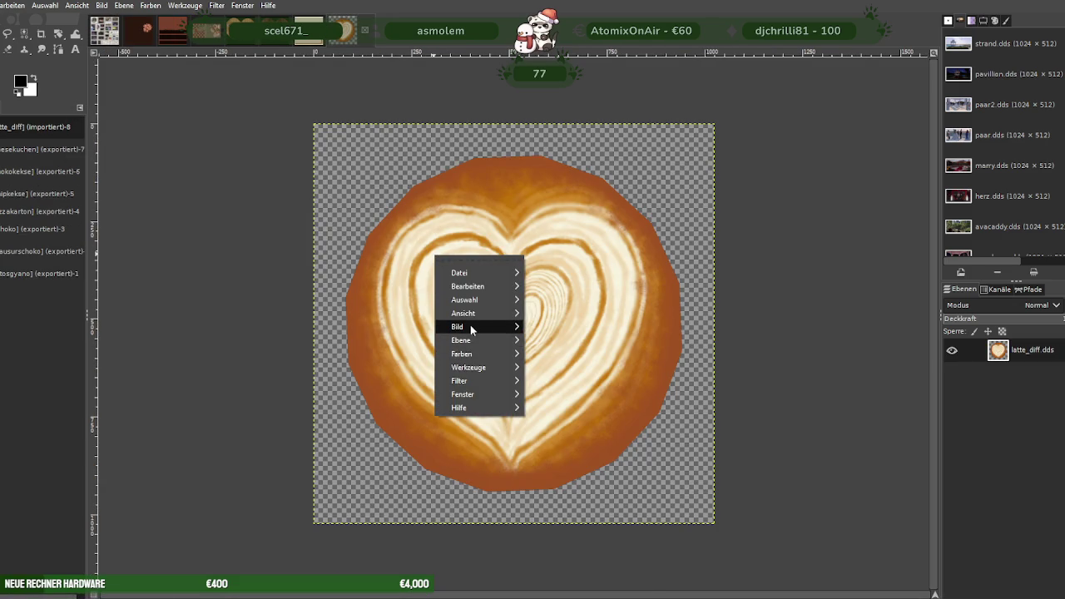
mouse_move(458, 326)
click(559, 423)
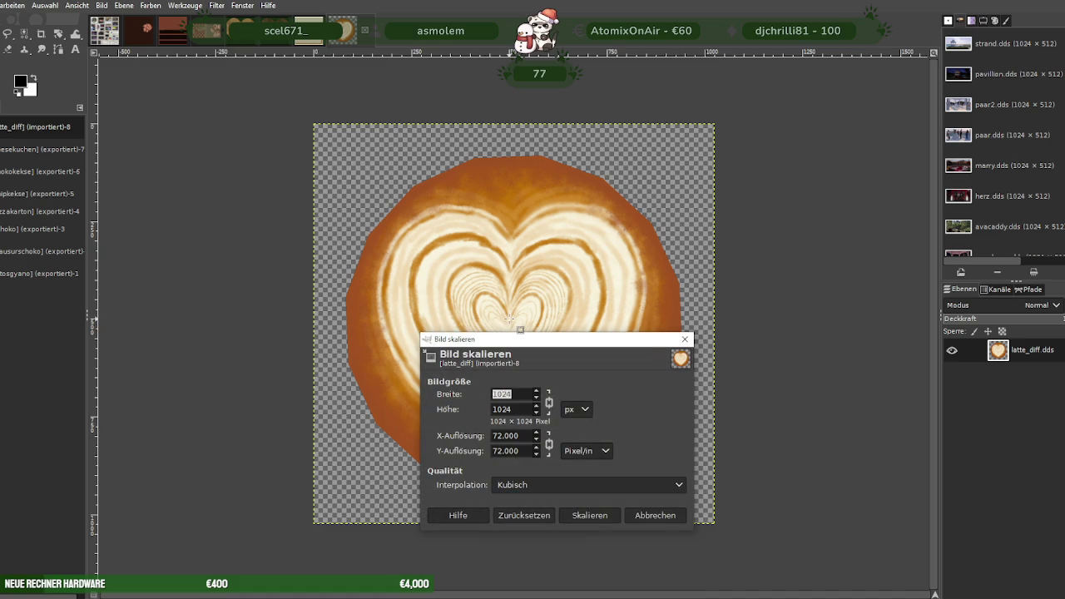
text(64)
click(593, 516)
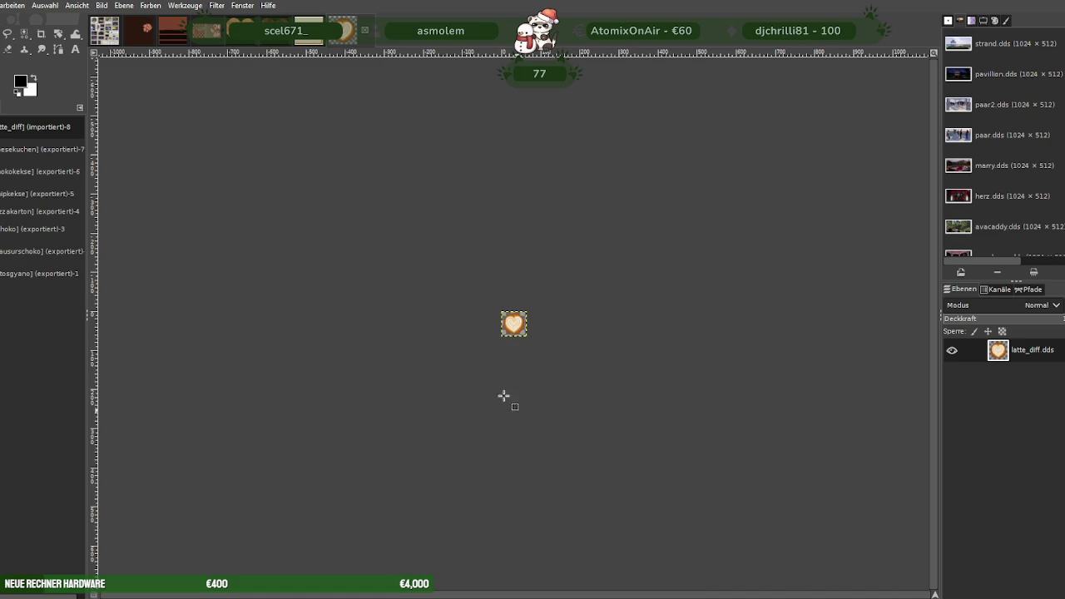
Export over latte_diff.dds, replacing it, with BC3 / DXT5 compression.
key(alt+d)
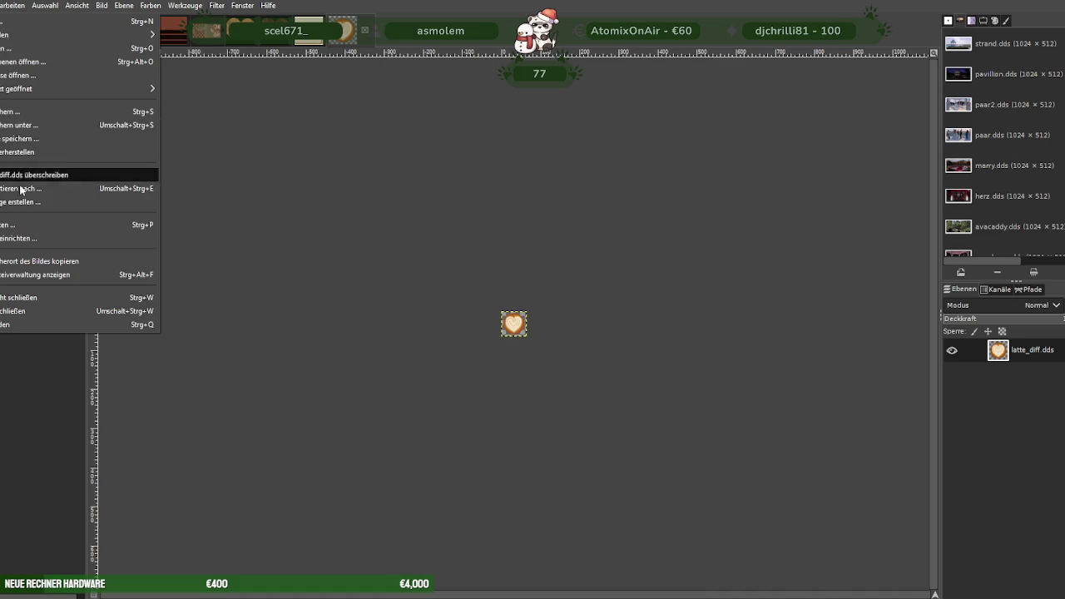
click(34, 188)
click(688, 511)
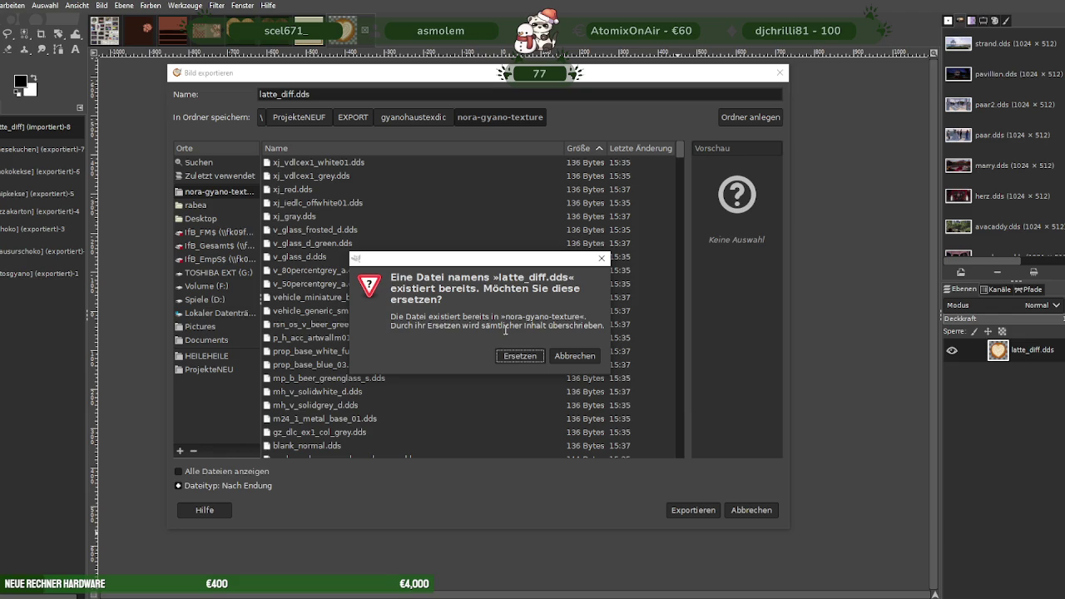
click(518, 356)
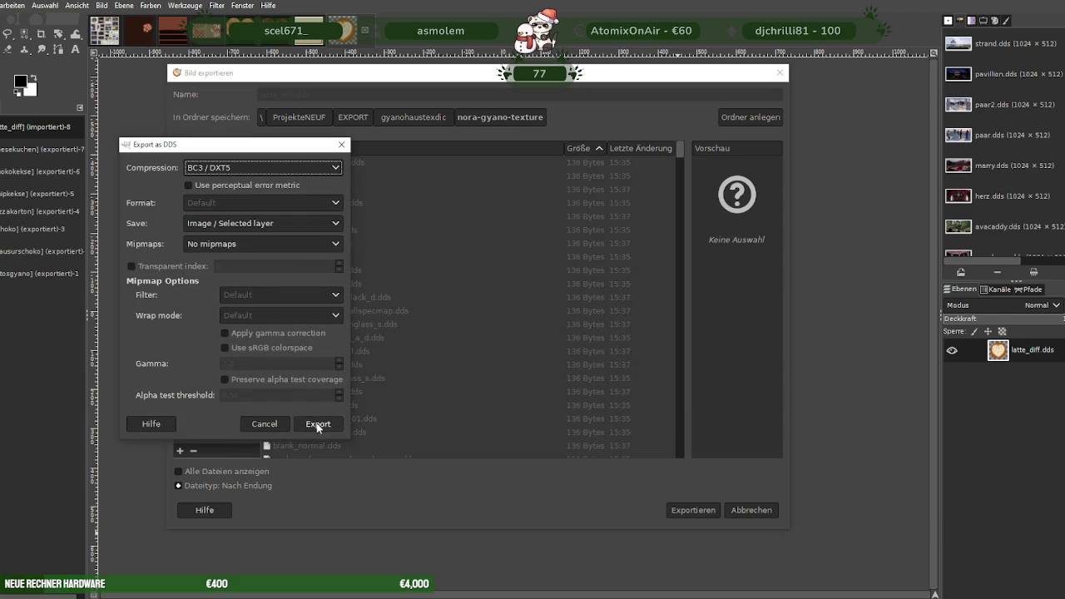
click(316, 422)
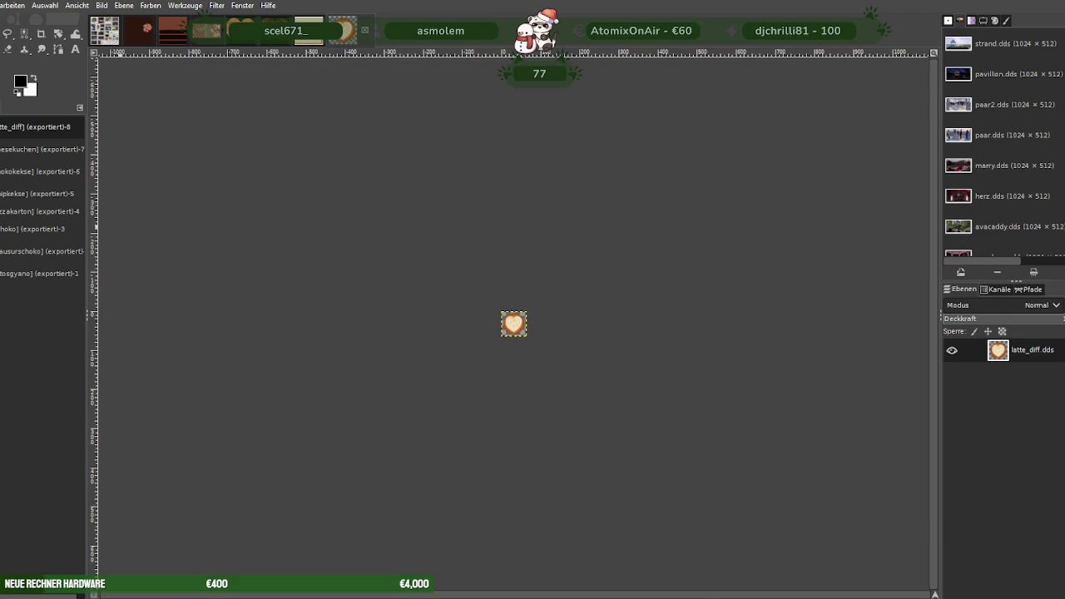
key(alt+1)
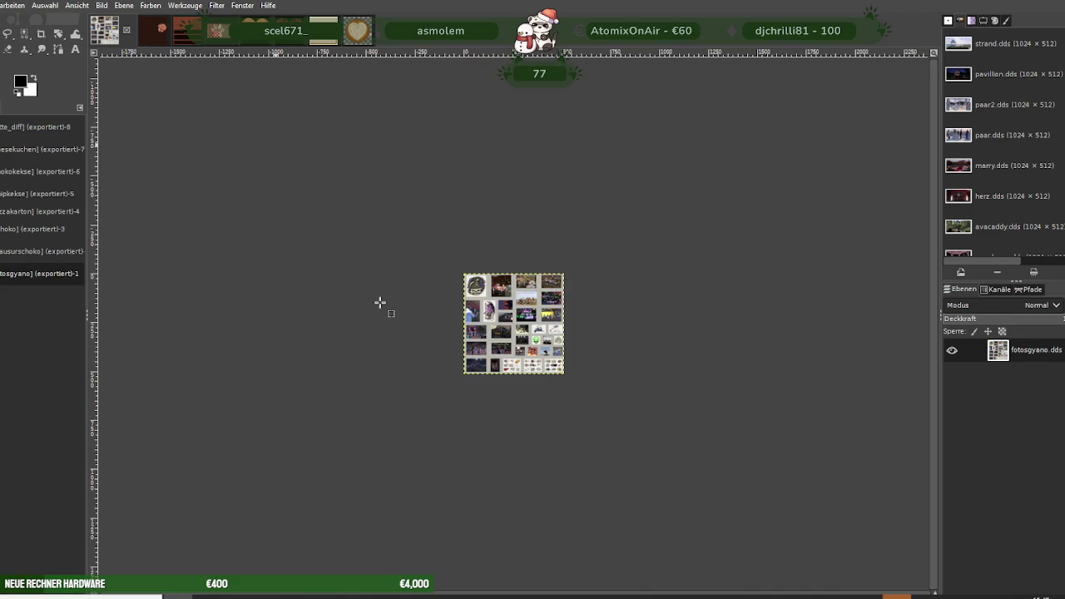
Load dlcx21_piano_keyboard.dds and scale it from 512 to 128×128.
key(ctrl+1)
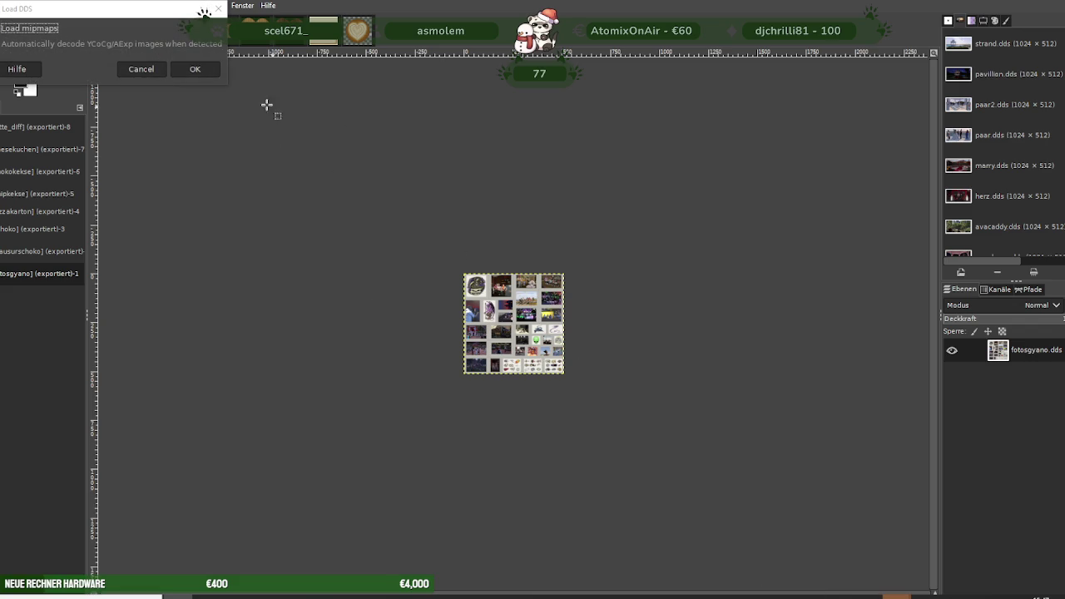
click(207, 70)
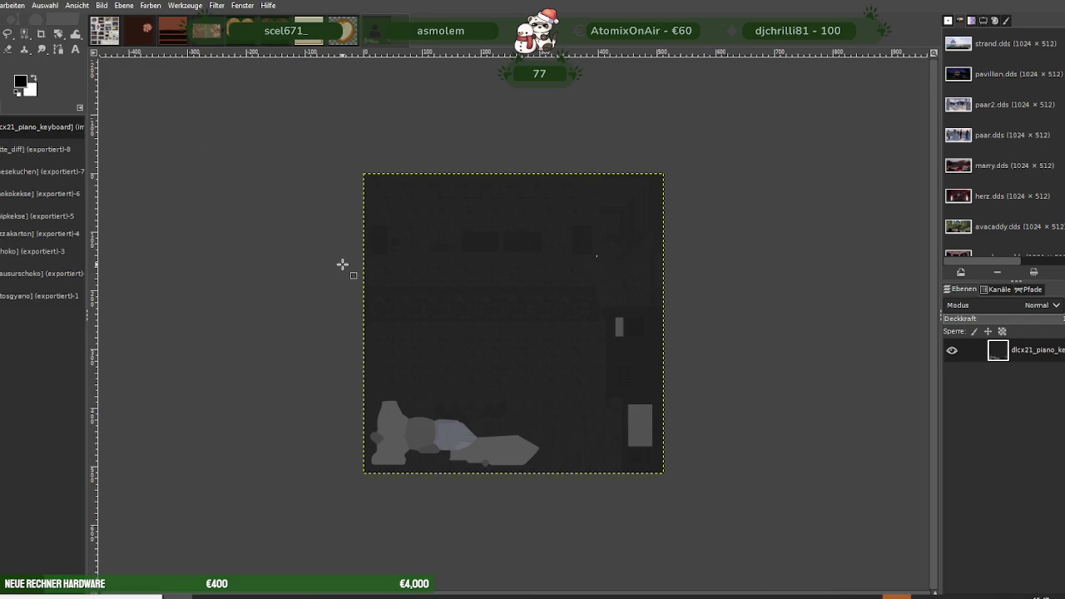
right_click(434, 280)
mouse_move(466, 351)
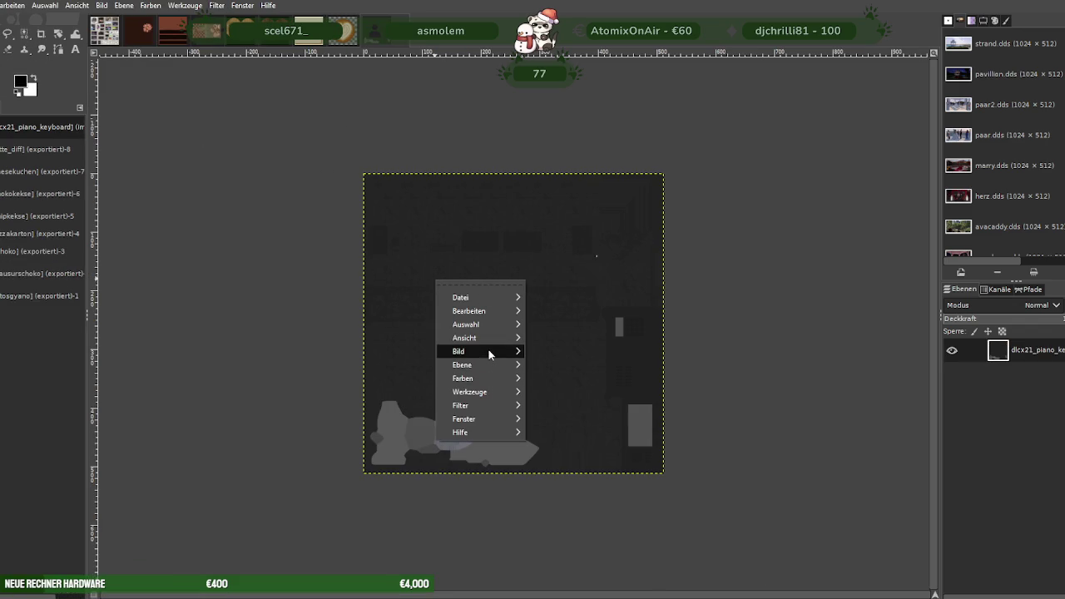
click(557, 424)
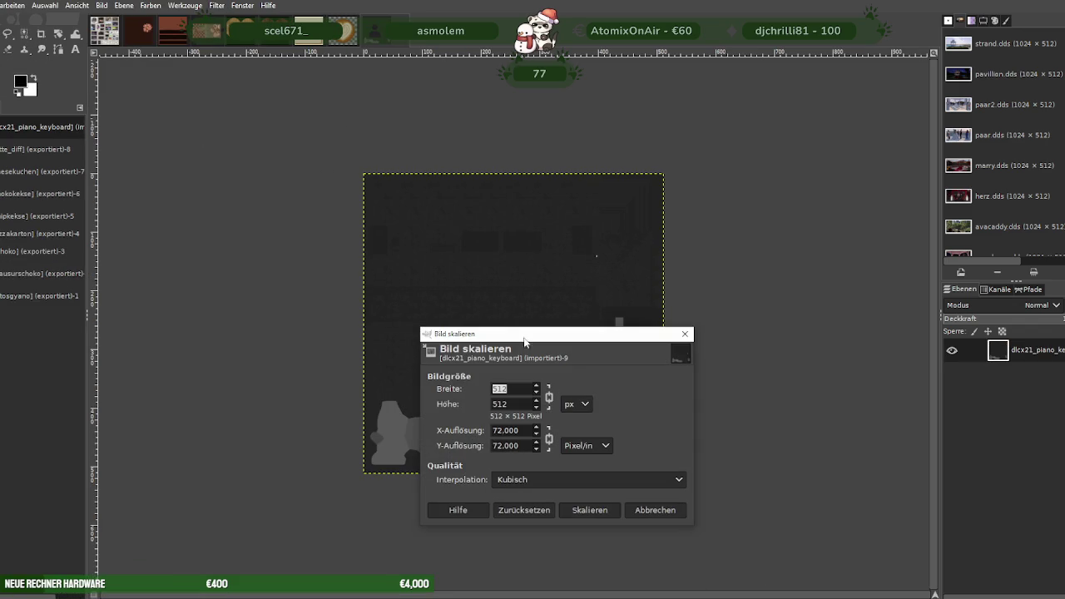
key(BackSpace)
text(128)
key(Tab)
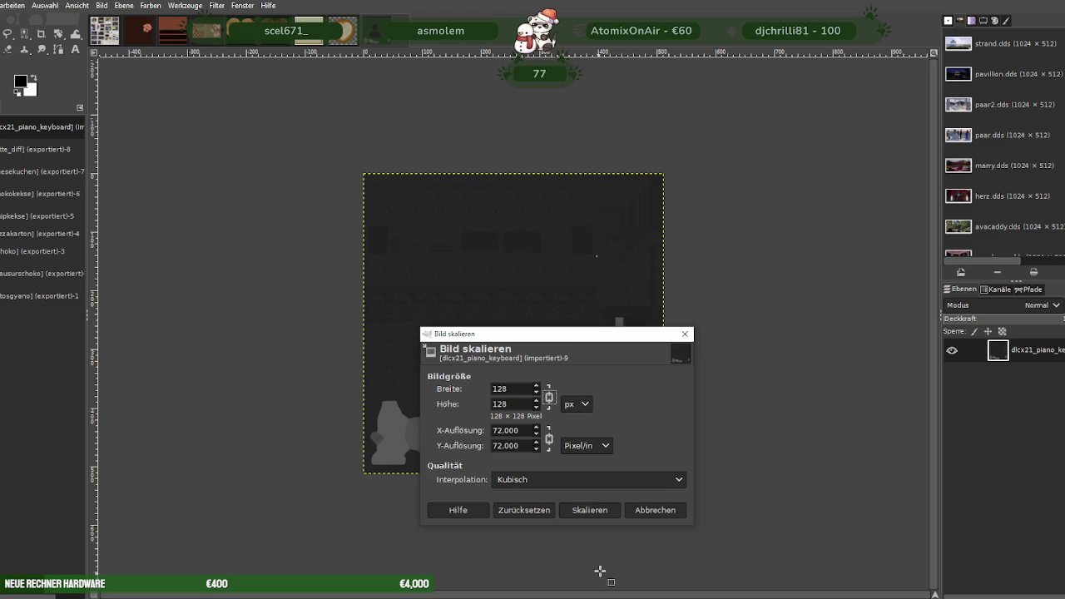
click(590, 510)
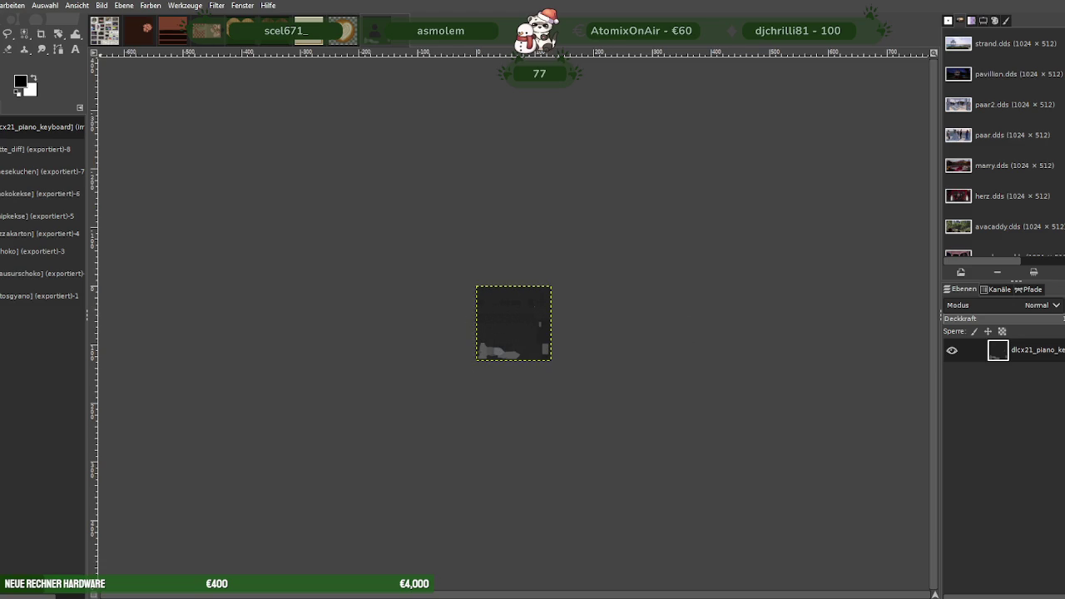
Export over dlcx21_piano_keyboard.dds as BC3 / DXT5, then load dryer.dds.
click(2, 5)
click(17, 188)
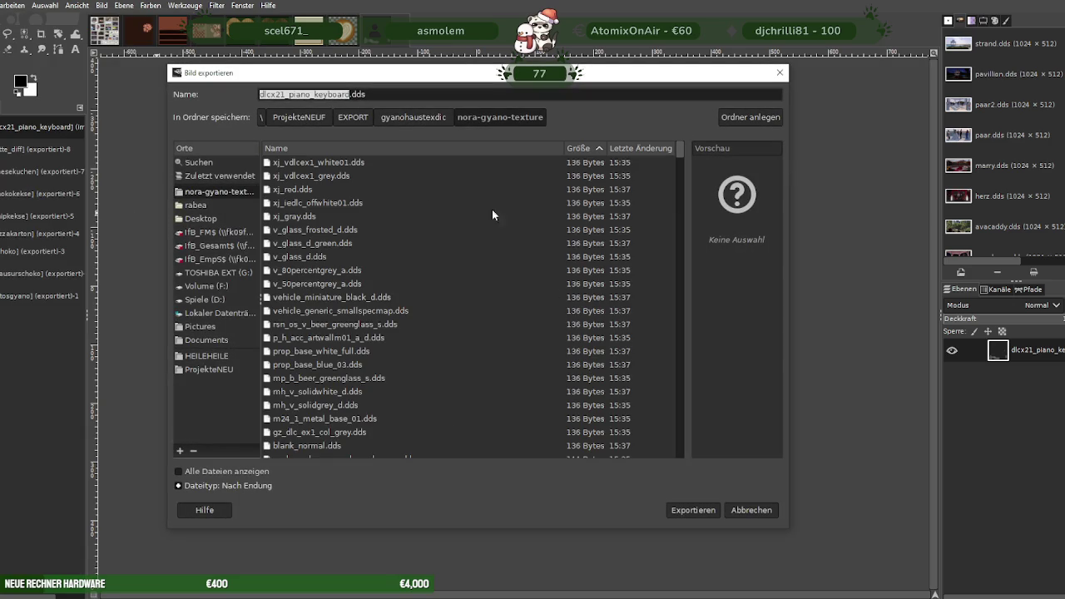
click(690, 510)
click(532, 355)
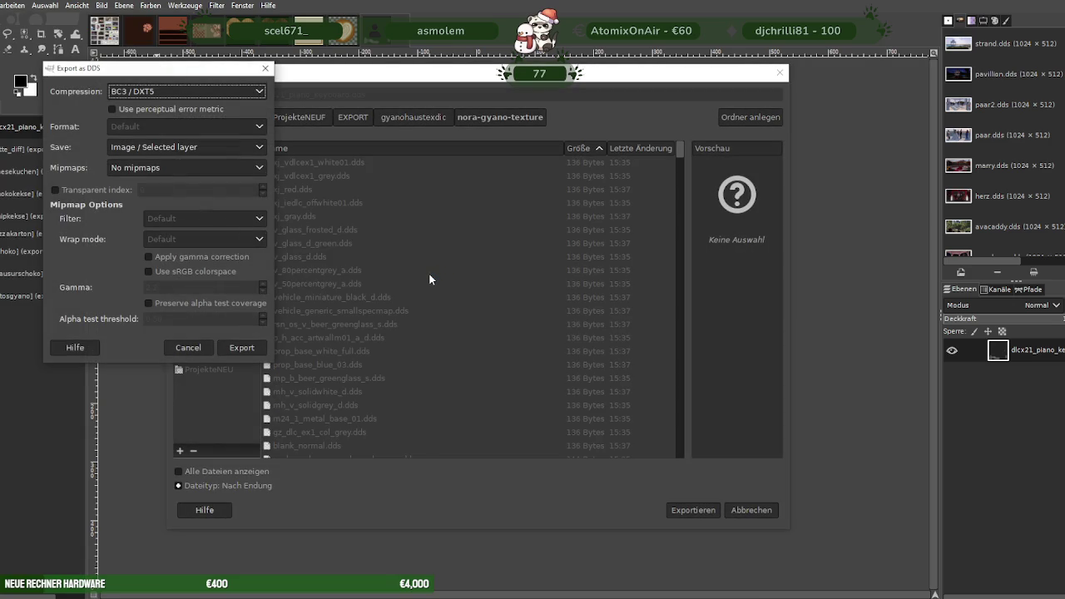
click(248, 347)
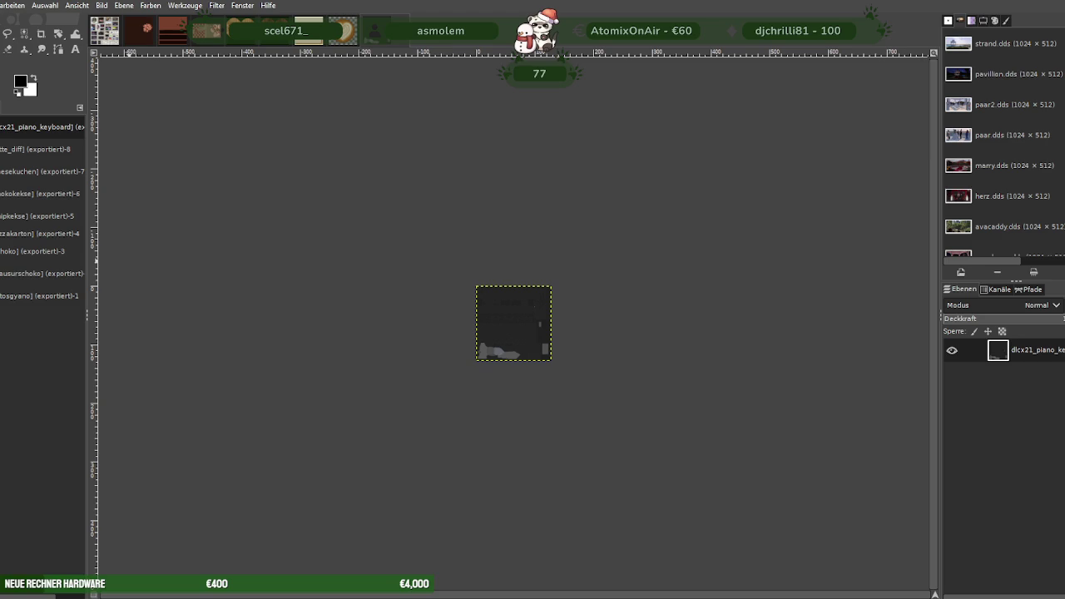
key(alt+1)
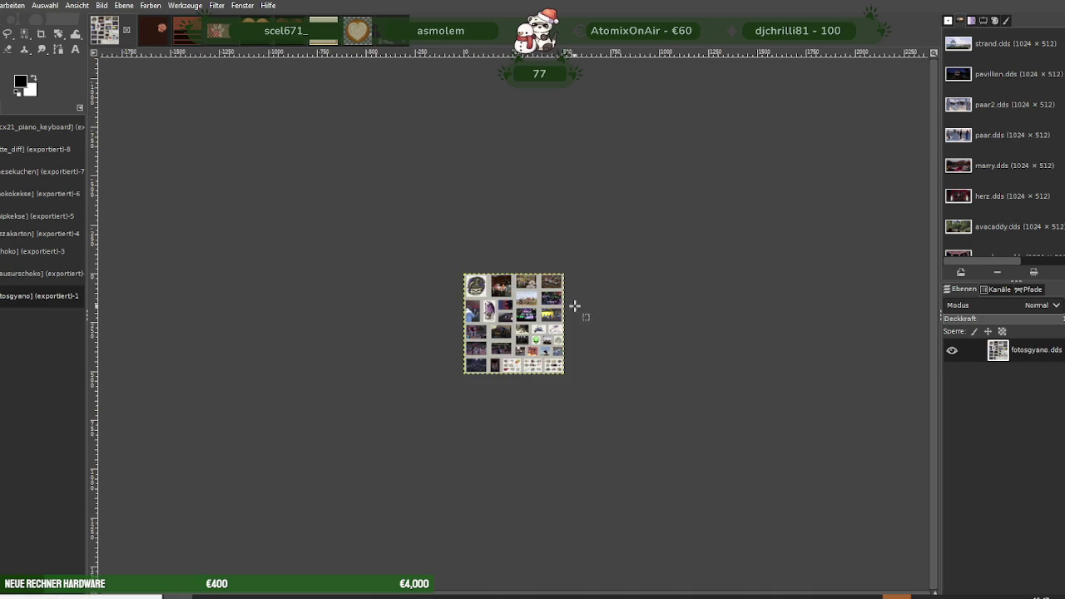
click(267, 143)
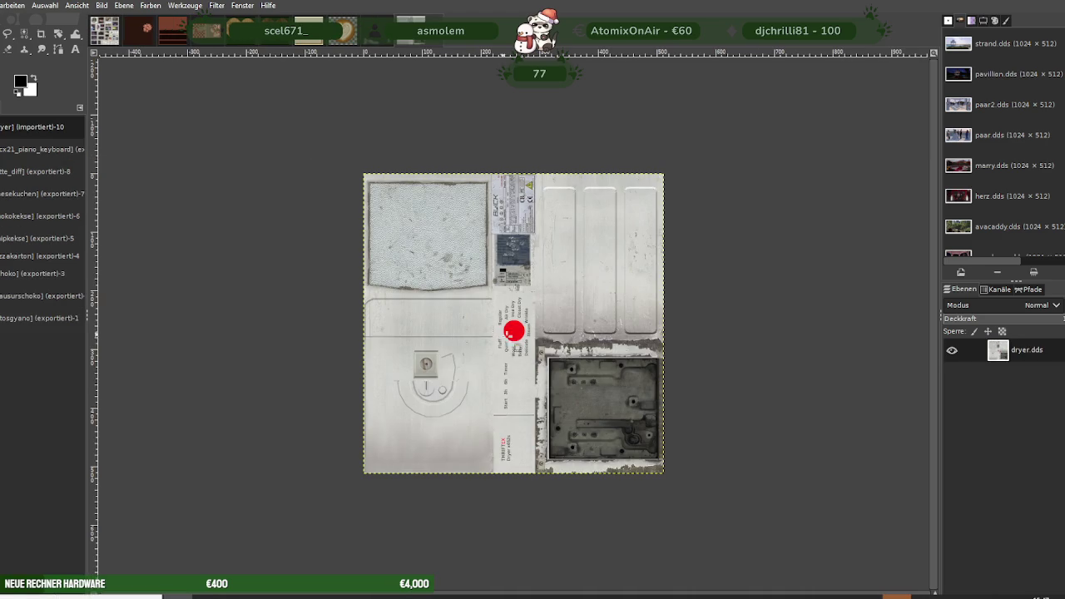
Scale the dryer texture down from 512 to 256×256.
right_click(476, 266)
mouse_move(511, 335)
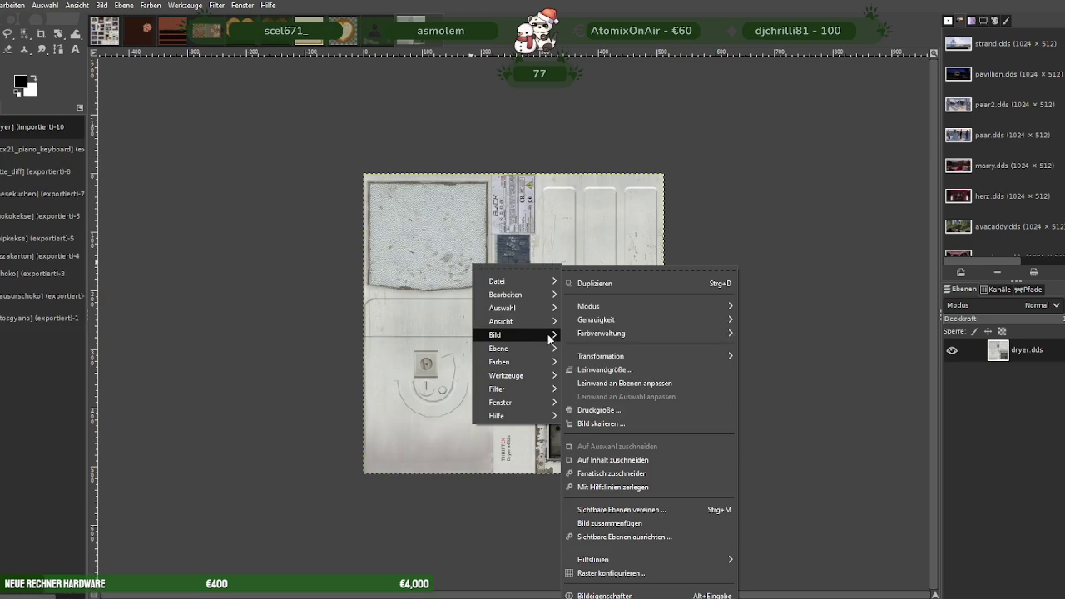
click(604, 423)
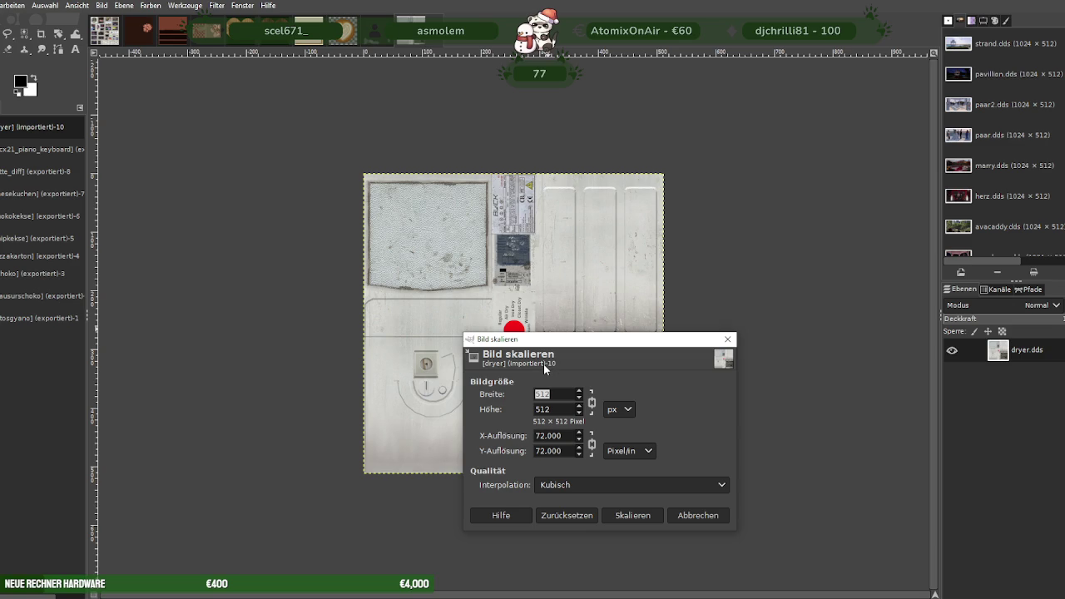
text(12)
text(56)
key(Tab)
click(633, 515)
Export the dryer texture over dryer.dds with BC3/DXT5 compression.
click(2, 5)
click(28, 193)
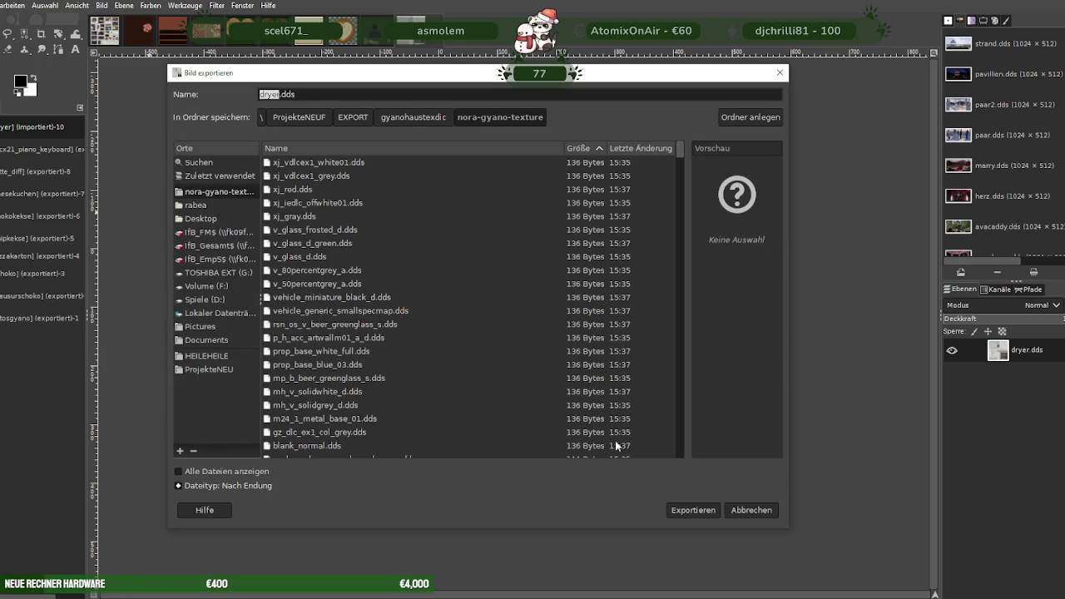
click(695, 510)
click(507, 348)
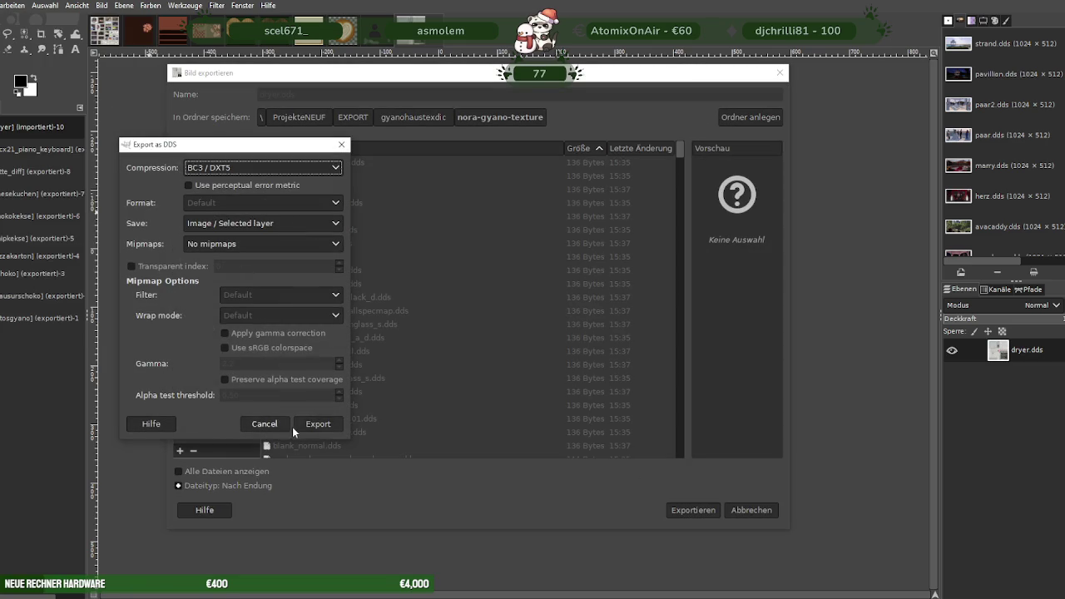
click(317, 424)
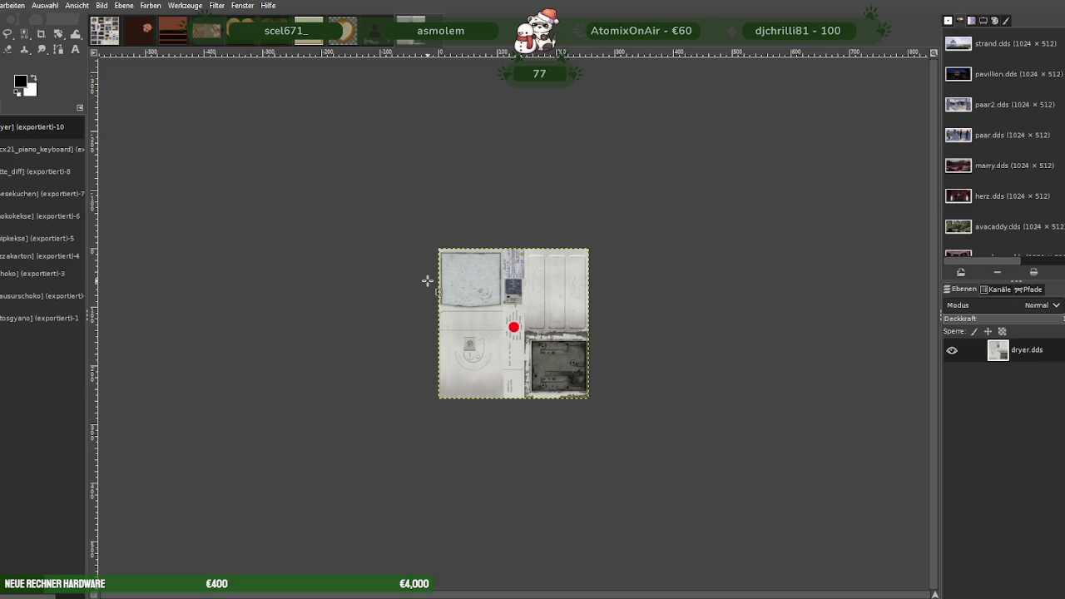
key(ctrl+Tab)
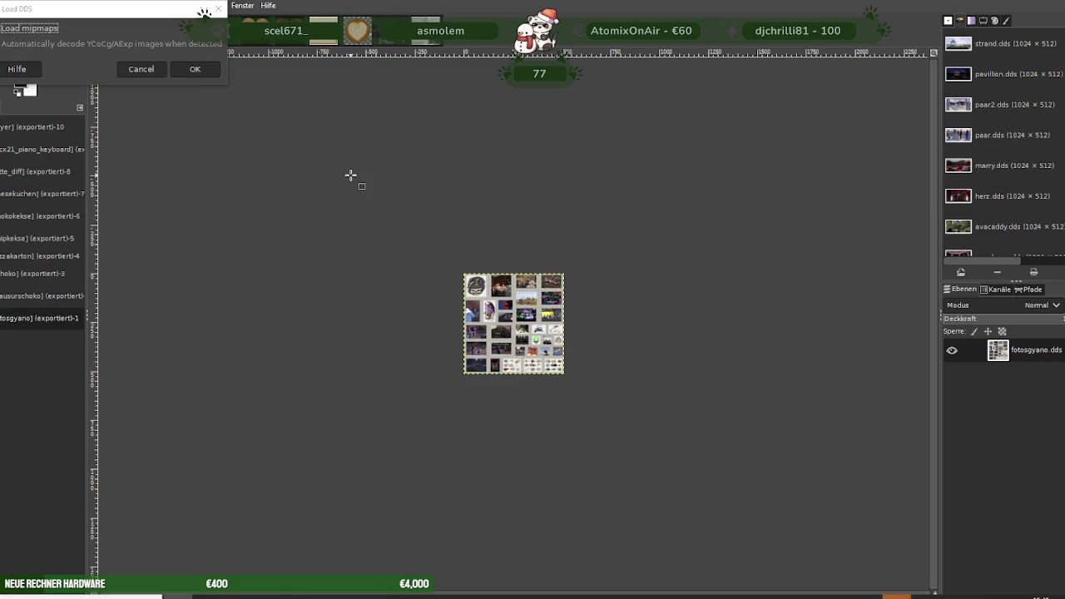
Load goldenePlattenGyano.dds, scale it to 256×256, then undo that scaling.
click(191, 69)
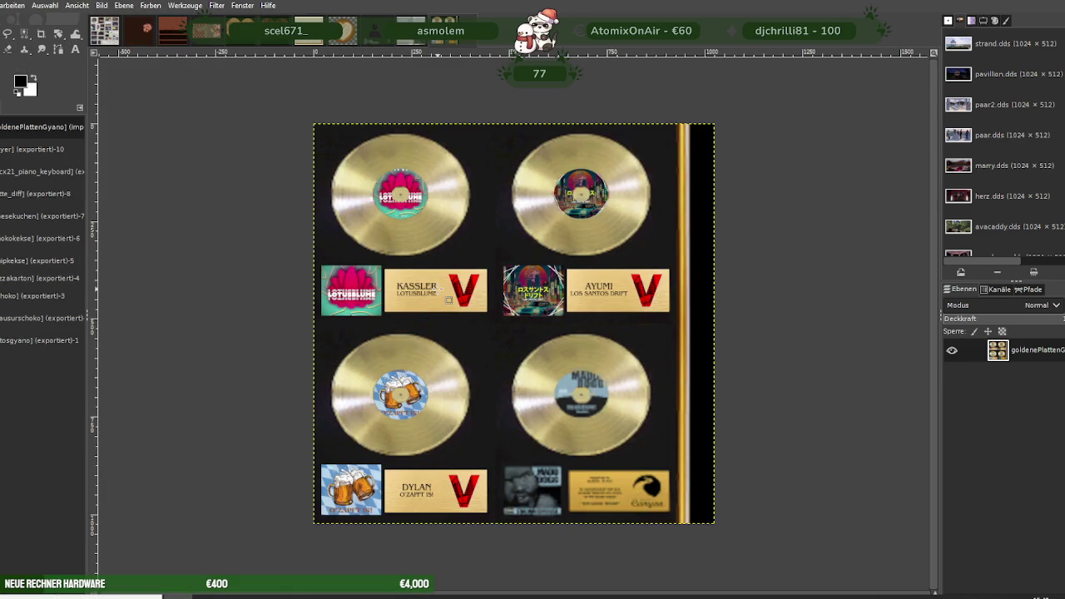
right_click(441, 293)
mouse_move(462, 362)
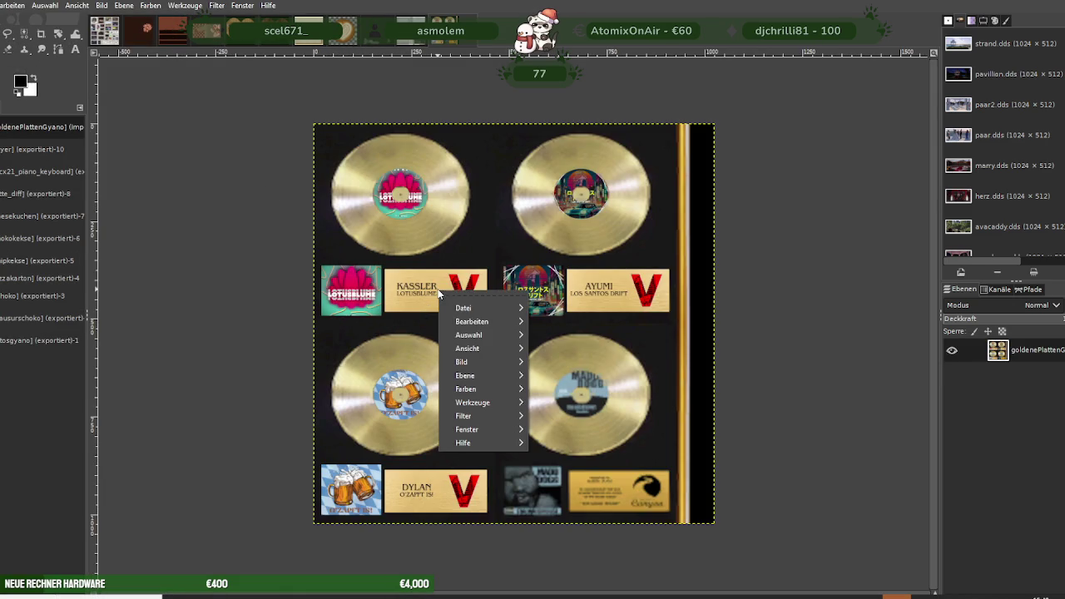
click(563, 423)
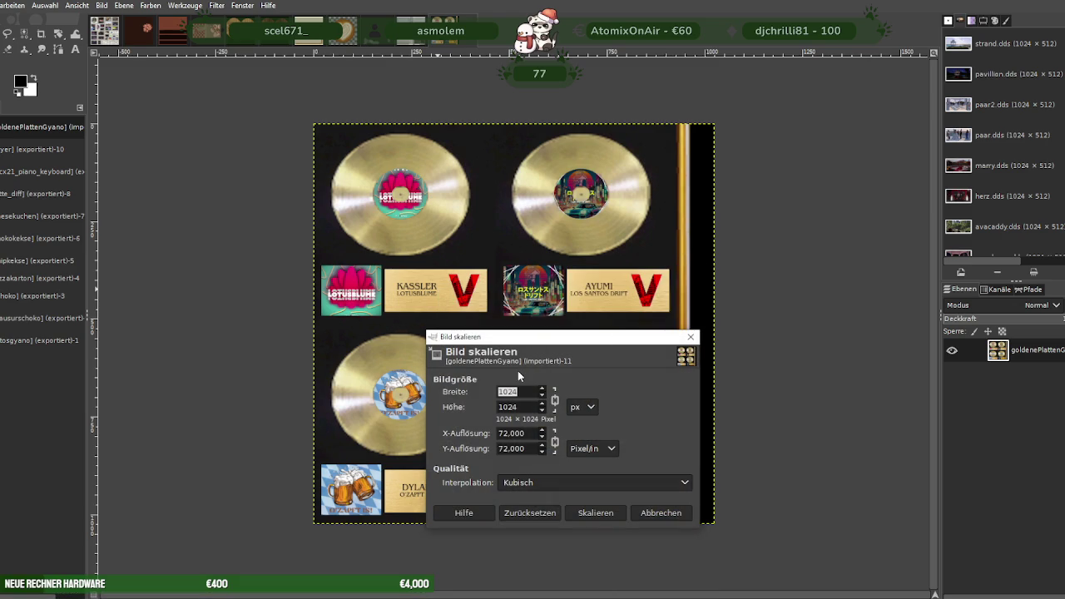
text(256)
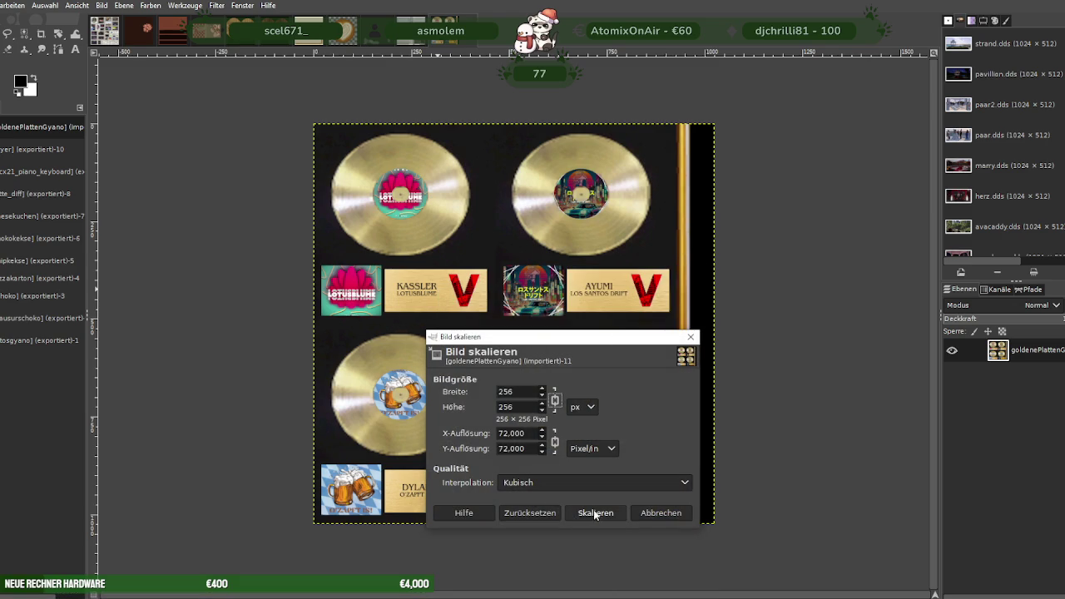
click(596, 512)
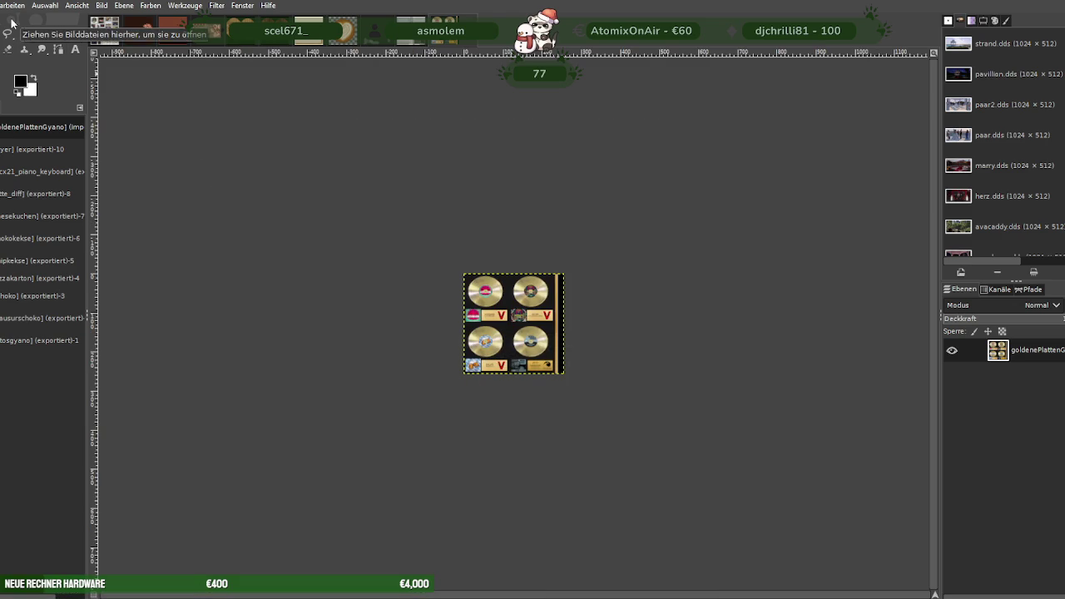
key(2)
Scale the gold records texture from 1024 down to 512×512.
right_click(464, 293)
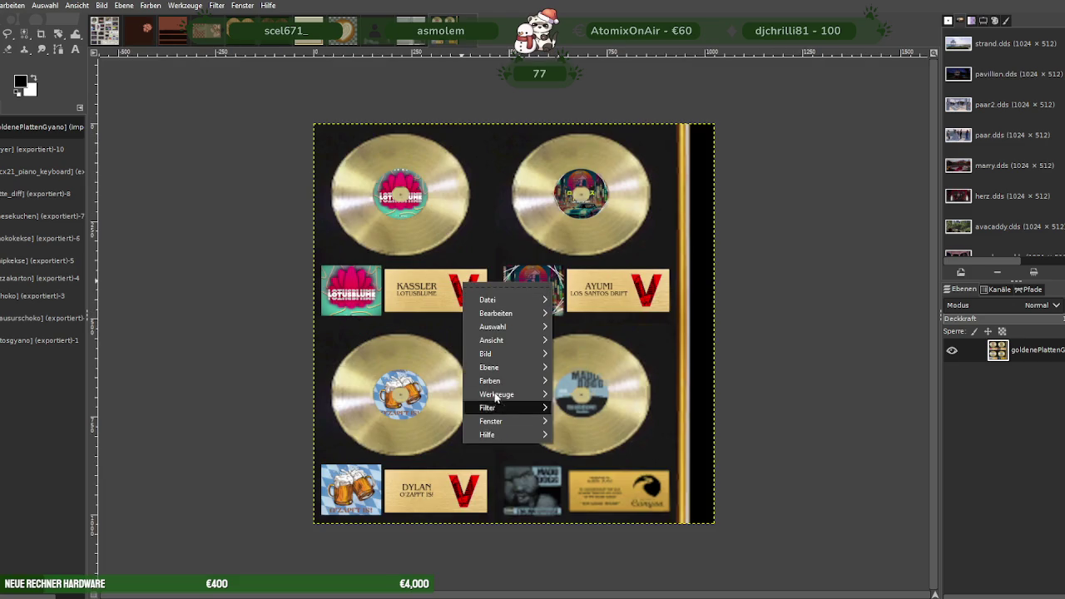
mouse_move(486, 354)
click(599, 408)
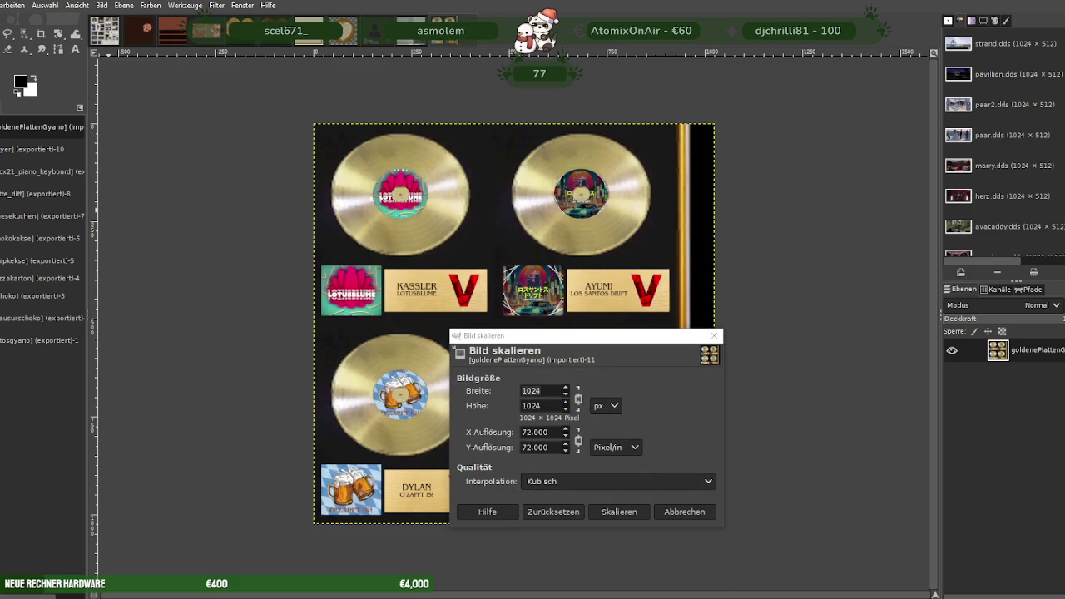
click(533, 390)
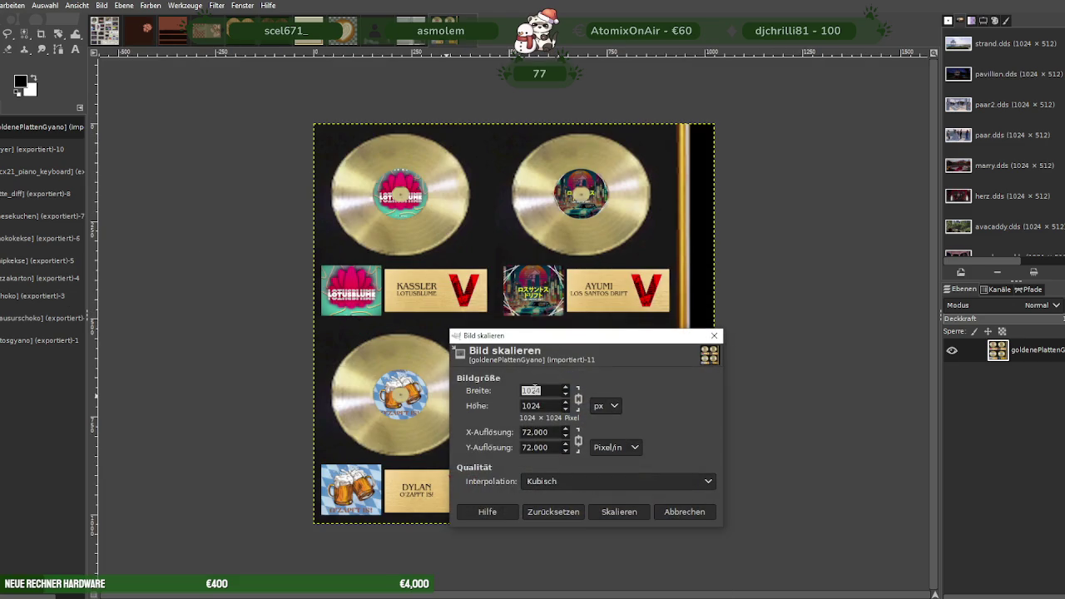
text(512)
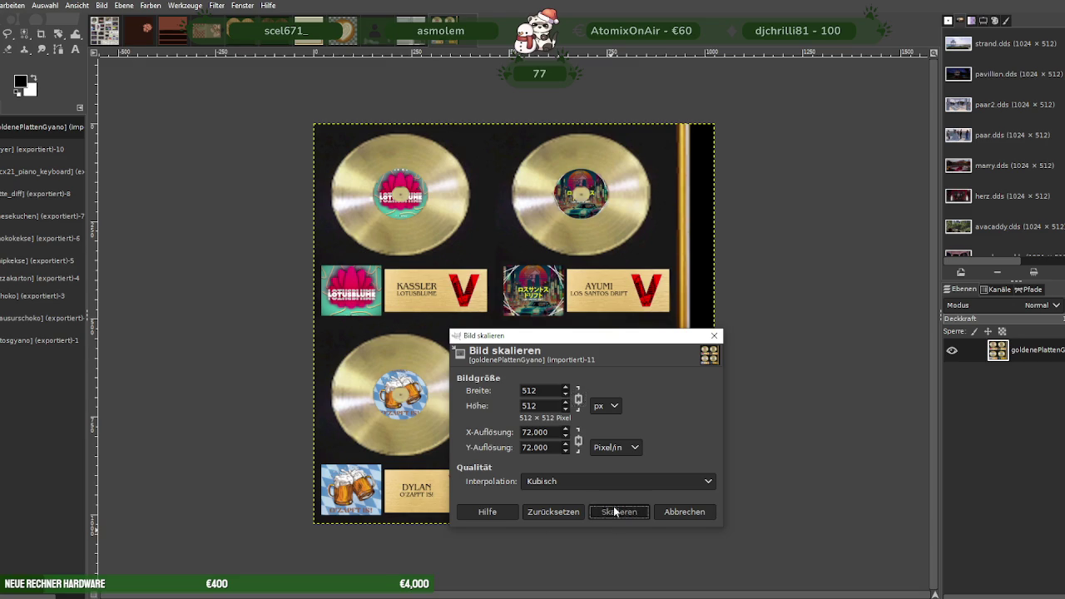
click(615, 510)
Export the records texture over goldenePlattenGyano.dds as BC3/DXT5 DDS.
click(2, 5)
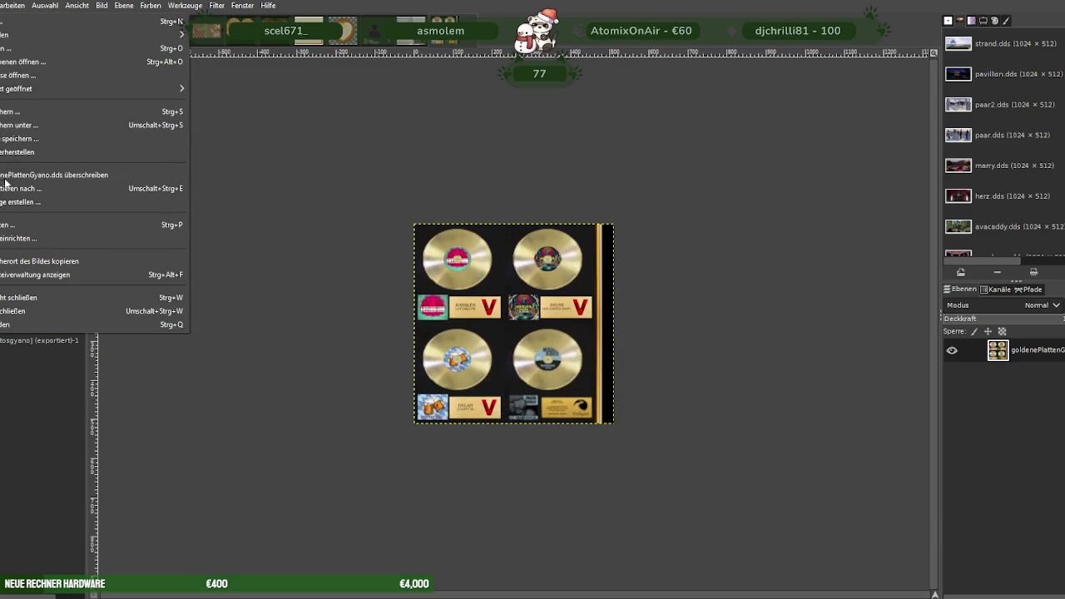
click(33, 192)
click(700, 510)
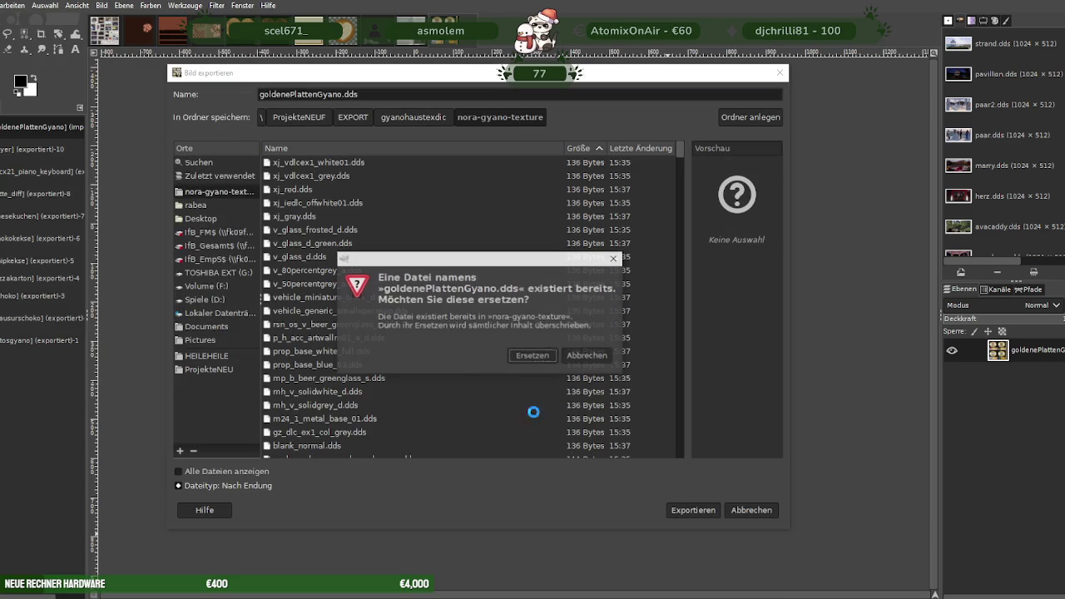
click(551, 356)
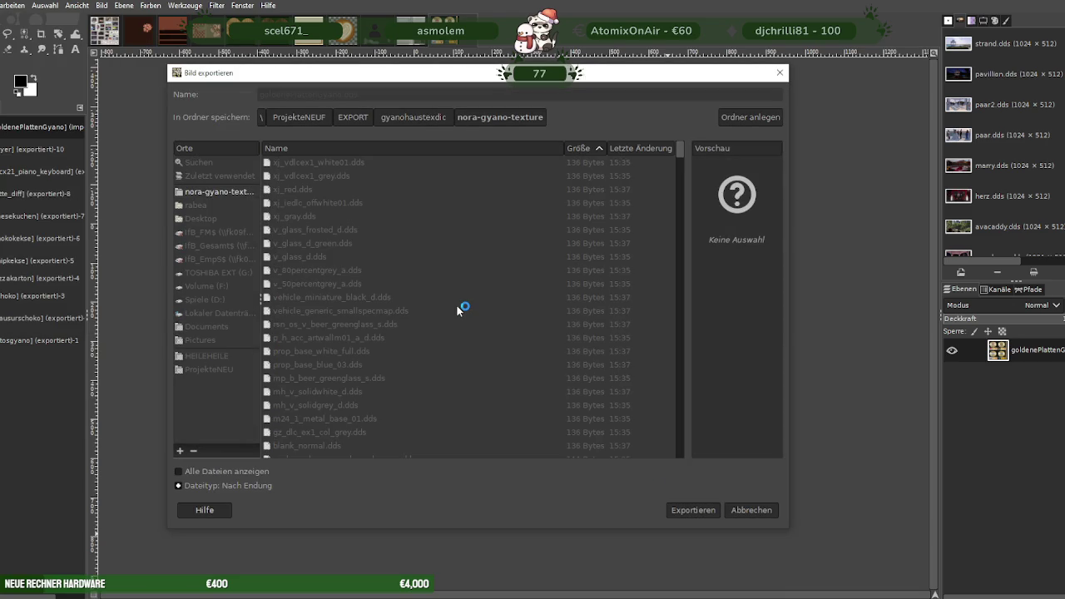
click(254, 363)
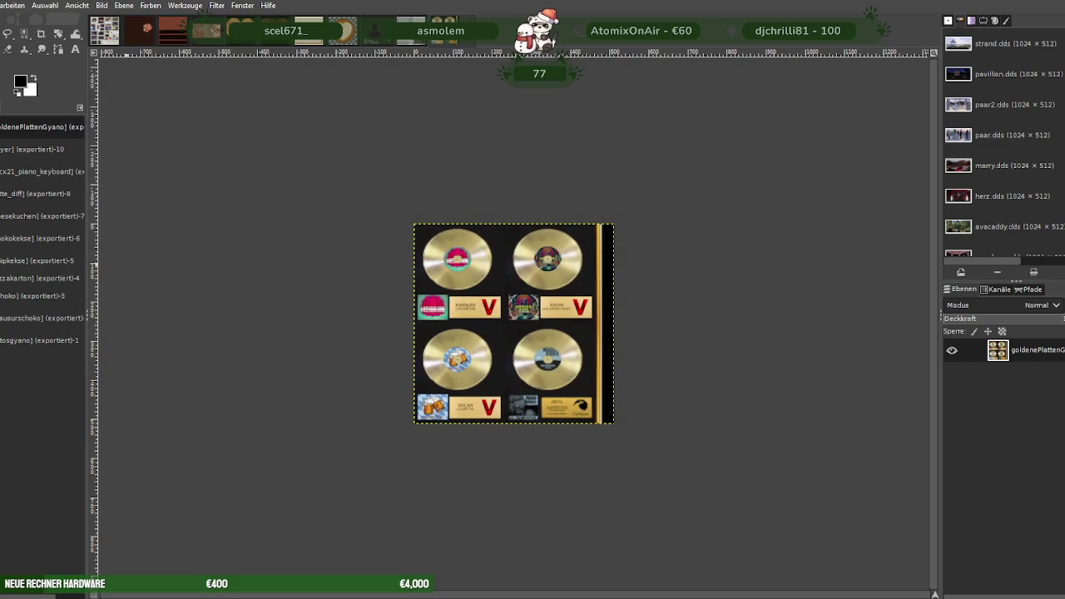
key(ctrl+Page_Down)
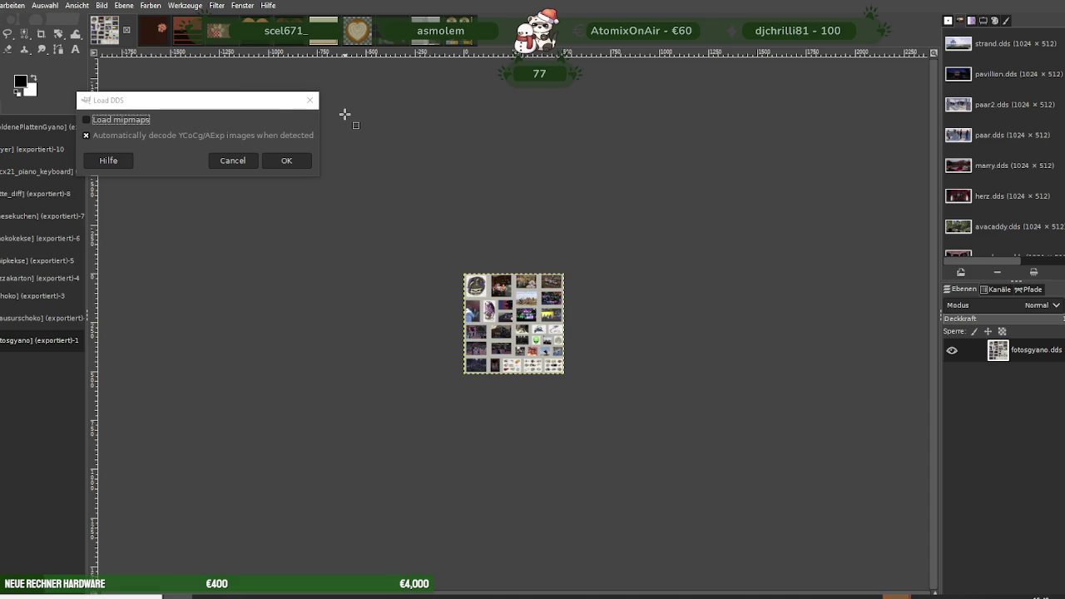
Load latte.dds and scale the latte texture to 64×64.
click(287, 161)
right_click(488, 272)
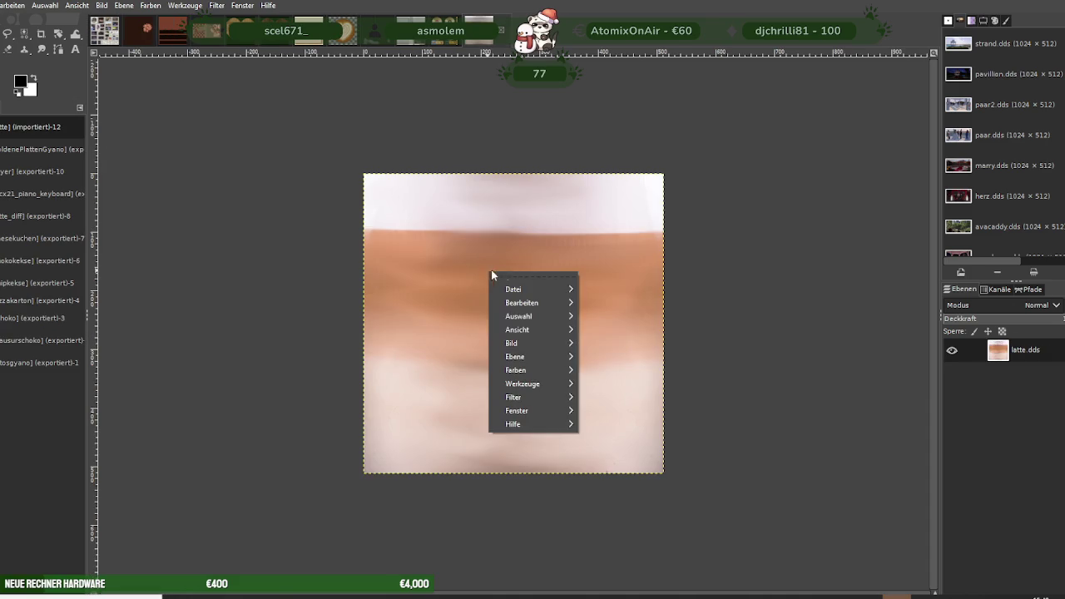
click(617, 424)
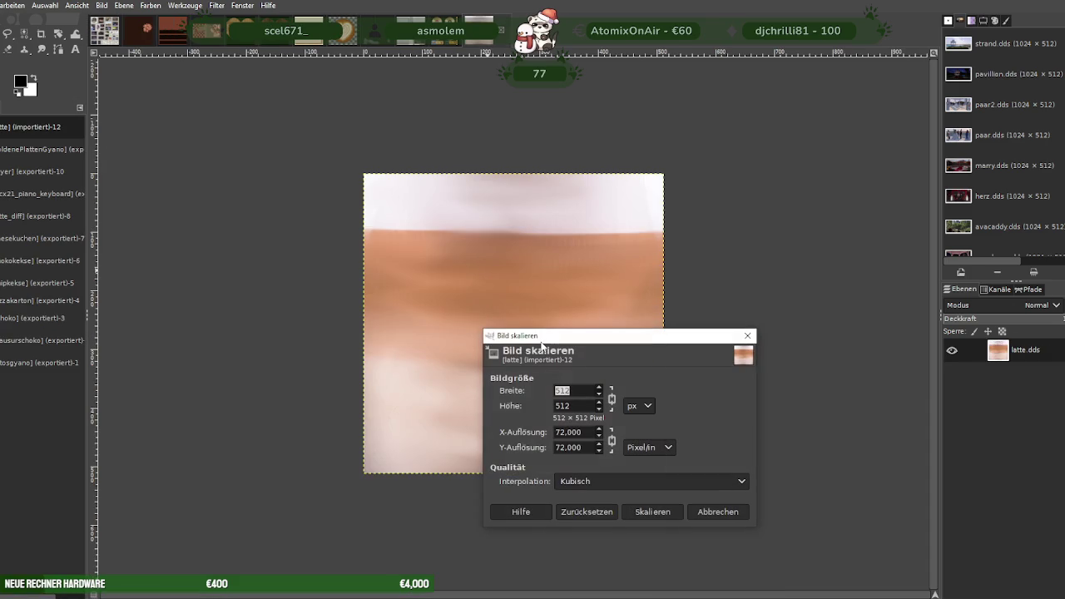
text(64)
key(Tab)
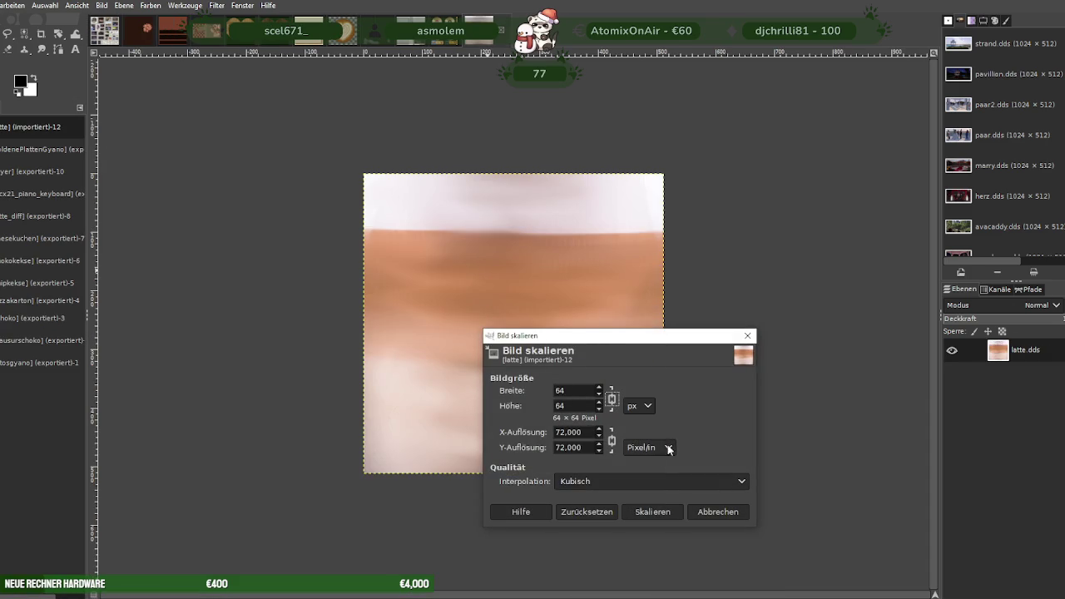
click(651, 511)
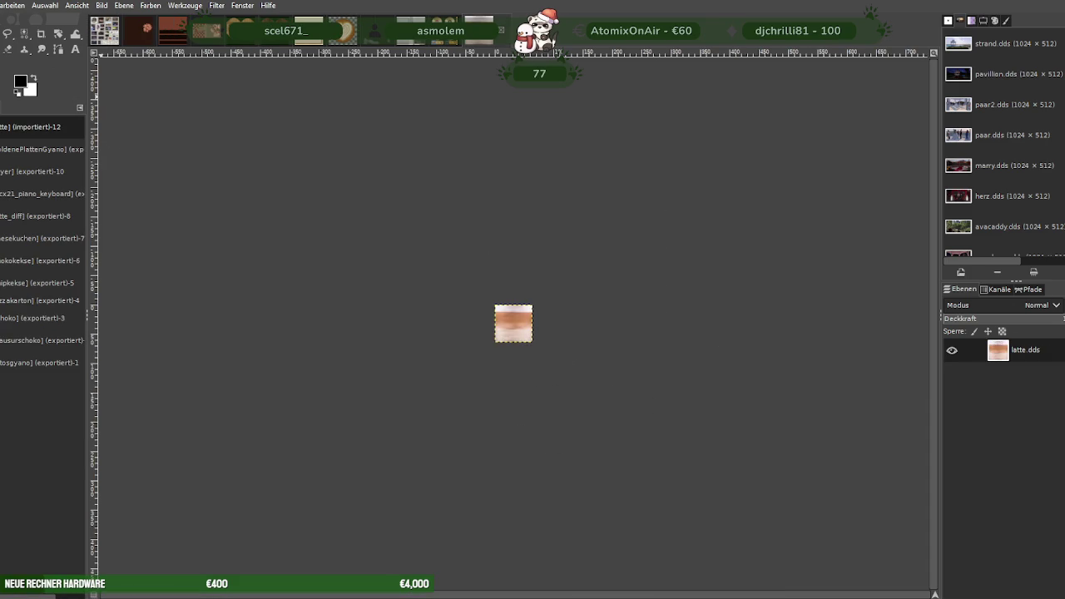
Export the latte texture over latte.dds with BC3/DXT5 compression.
click(2, 5)
click(15, 193)
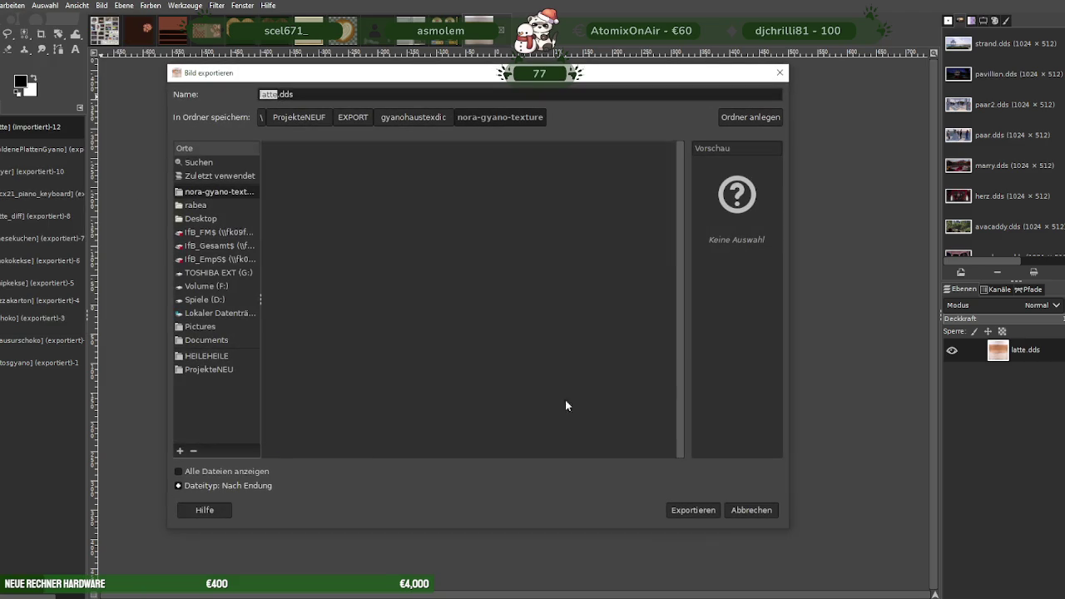
click(692, 510)
click(517, 353)
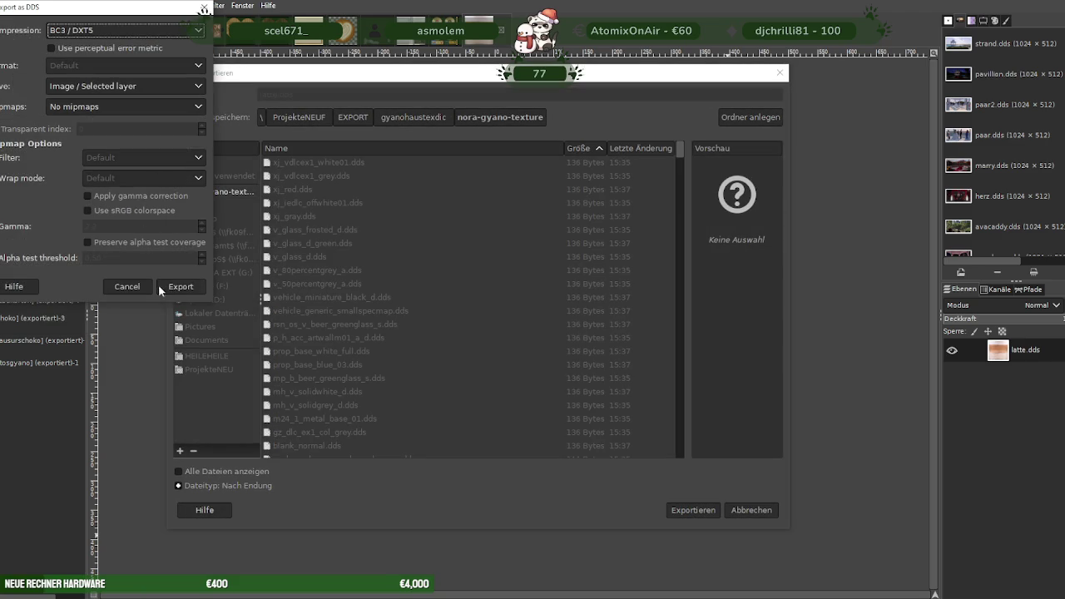
click(178, 288)
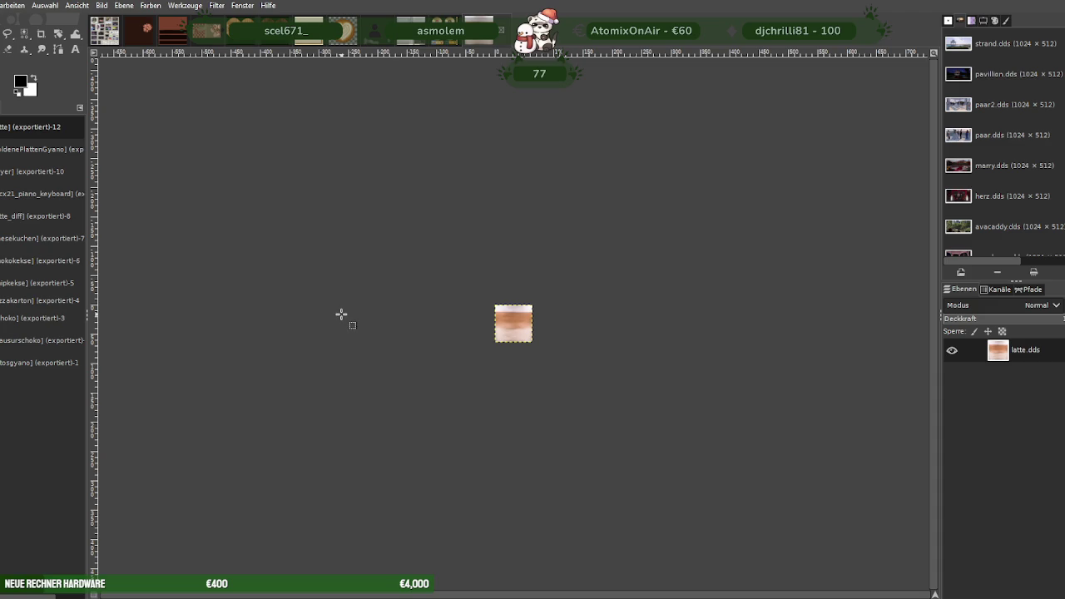
key(alt+1)
key(ctrl+w)
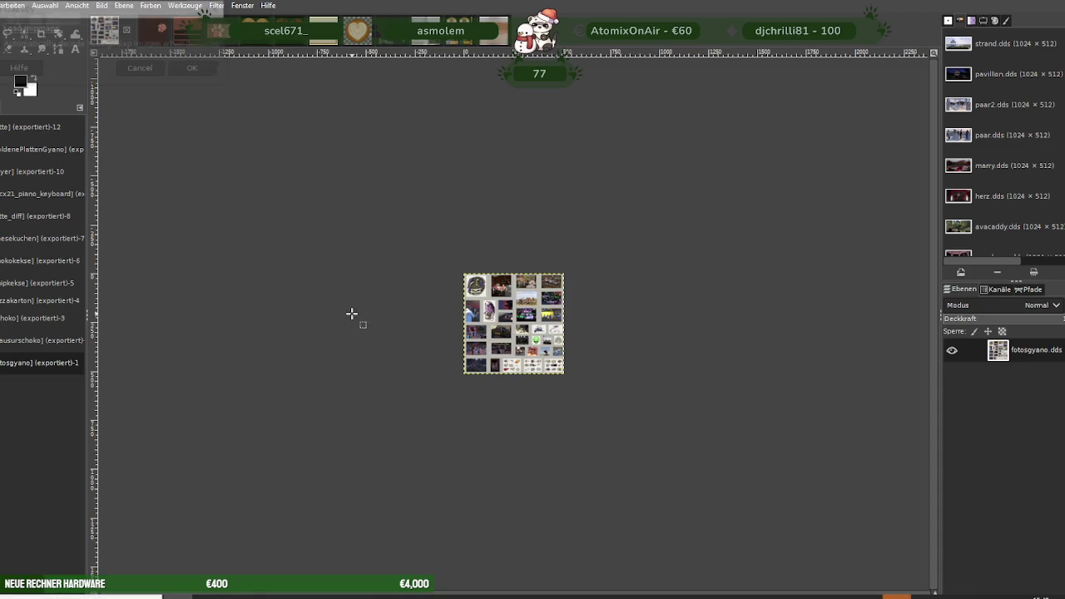
Load dlcx21_fabric_flannel_01 and scale the flannel texture to 256×256.
click(197, 70)
right_click(436, 274)
mouse_move(481, 345)
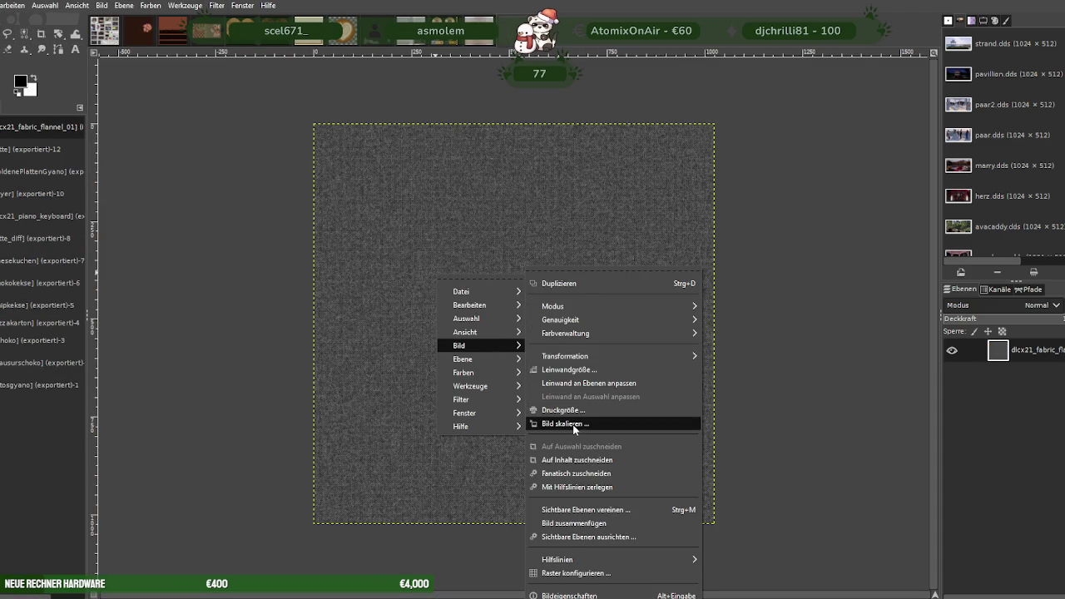
click(570, 424)
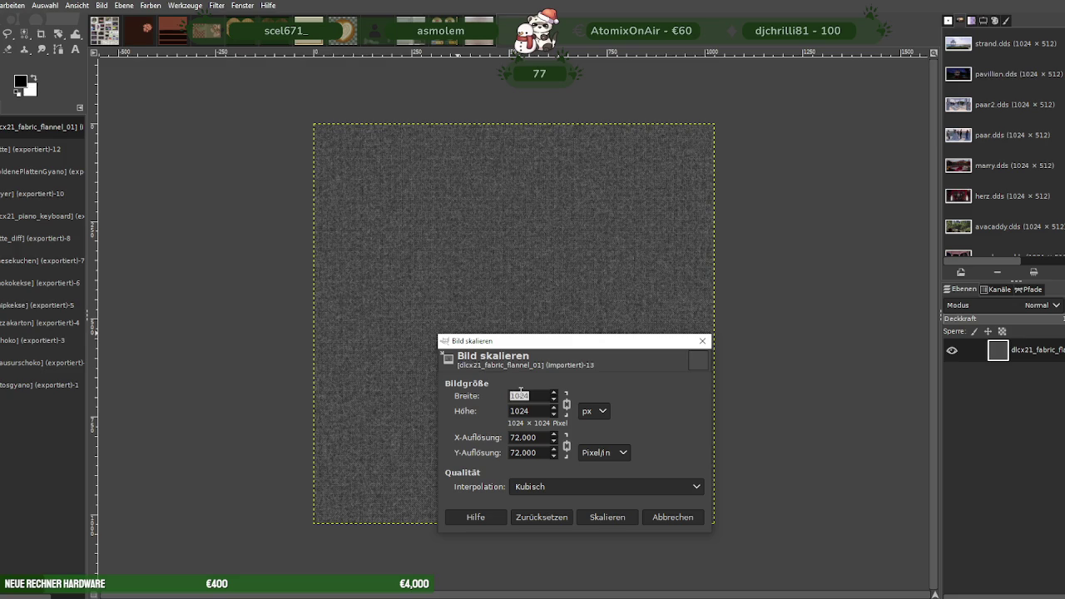
text(256)
key(Tab)
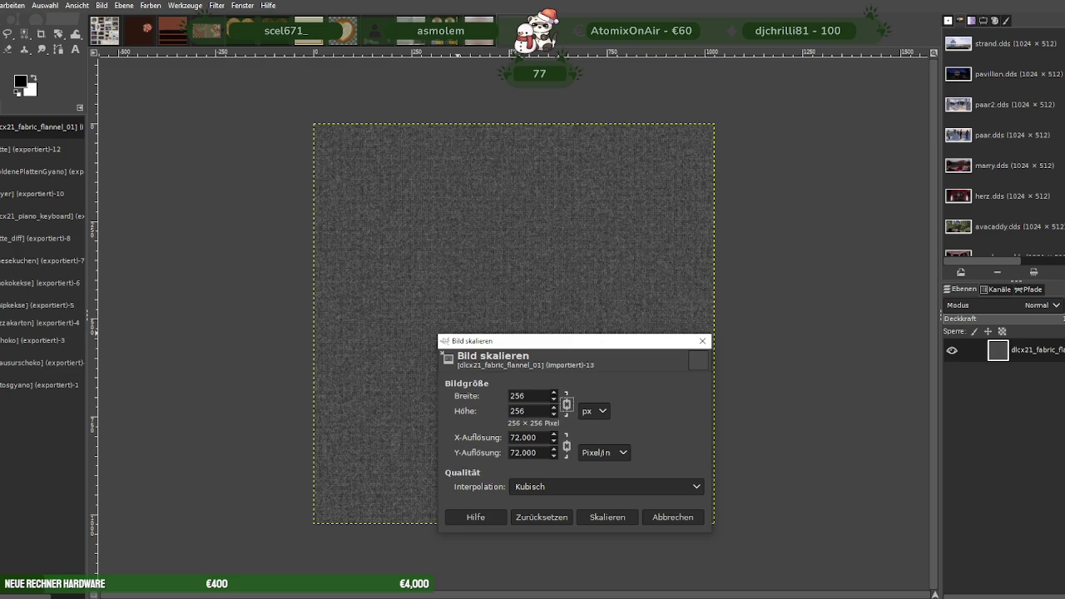
click(621, 517)
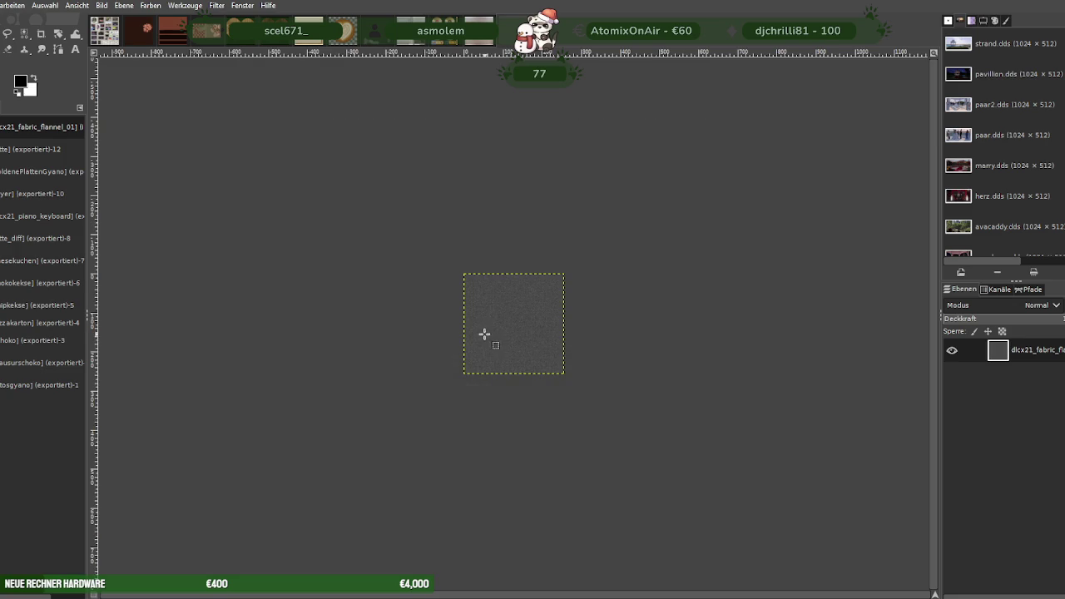
Export the flannel texture over its DDS file with BC3/DXT5 compression.
click(2, 5)
click(12, 188)
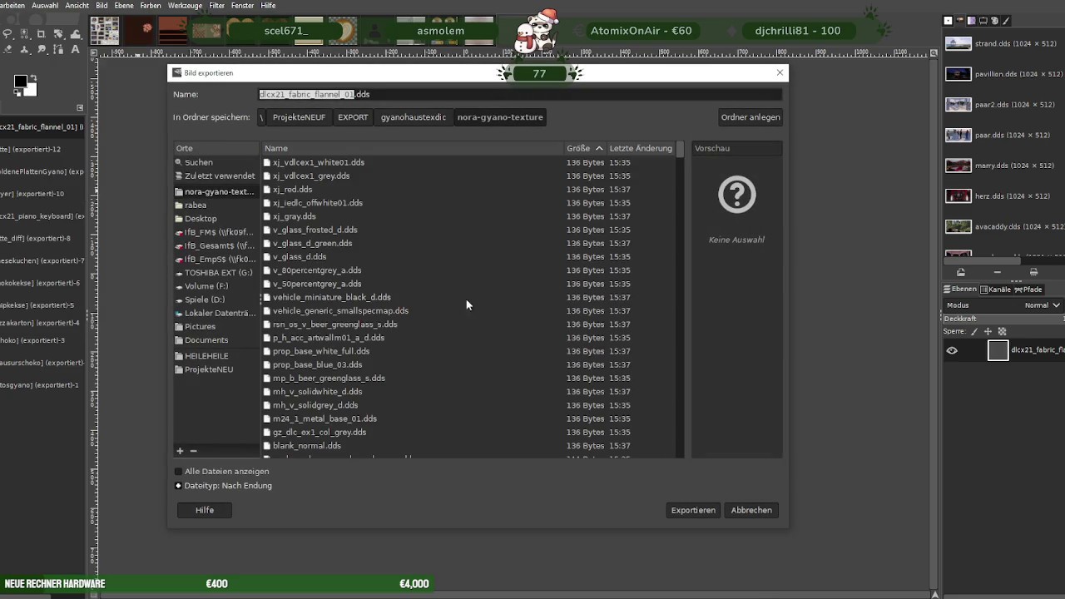
click(678, 513)
click(524, 356)
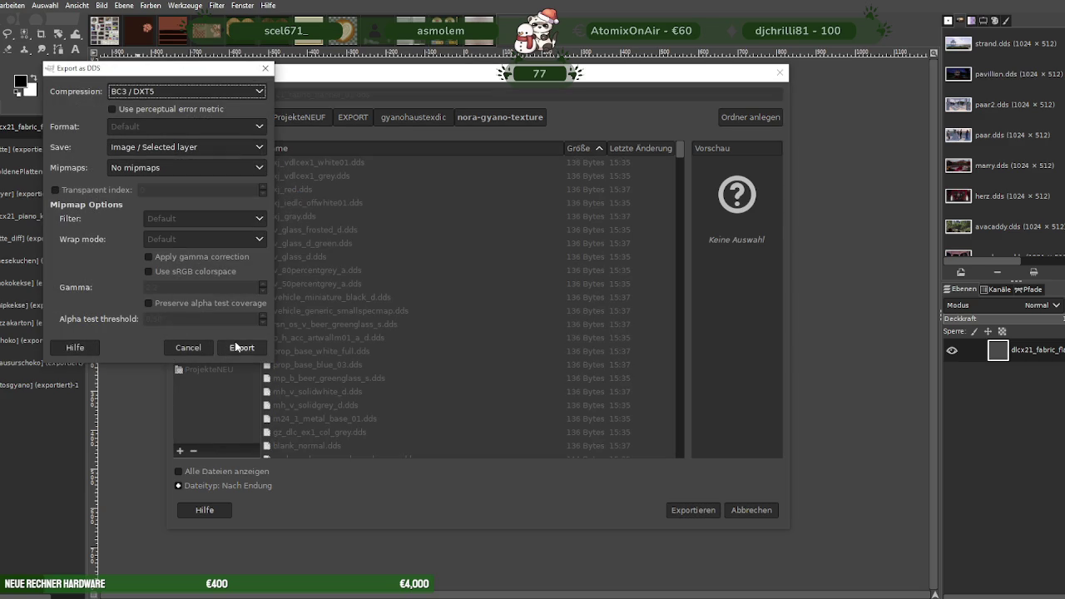
click(238, 347)
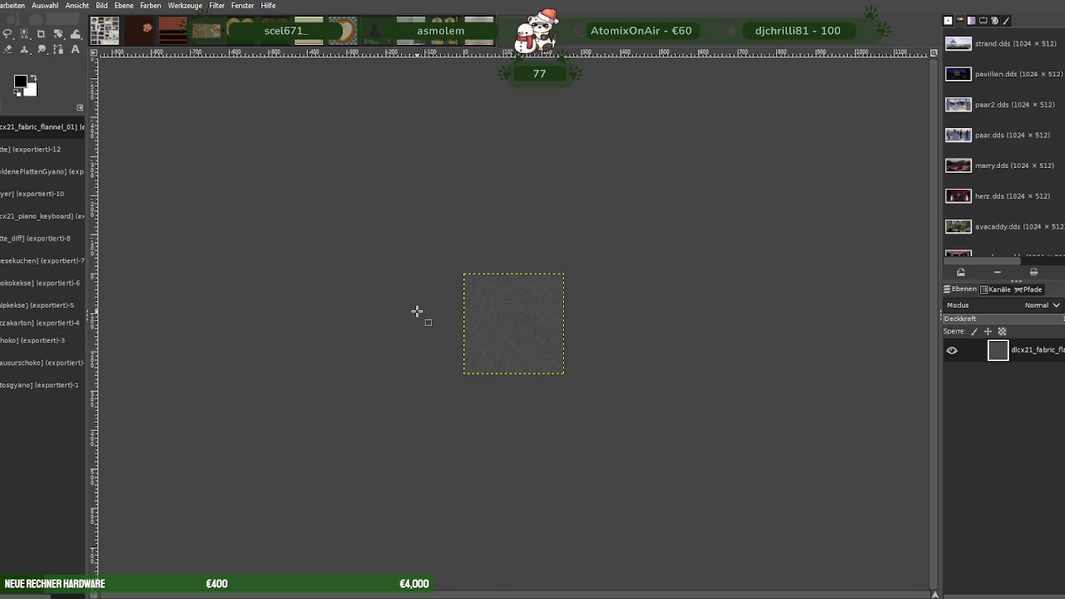
key(ctrl+Page_Up)
key(ctrl+1)
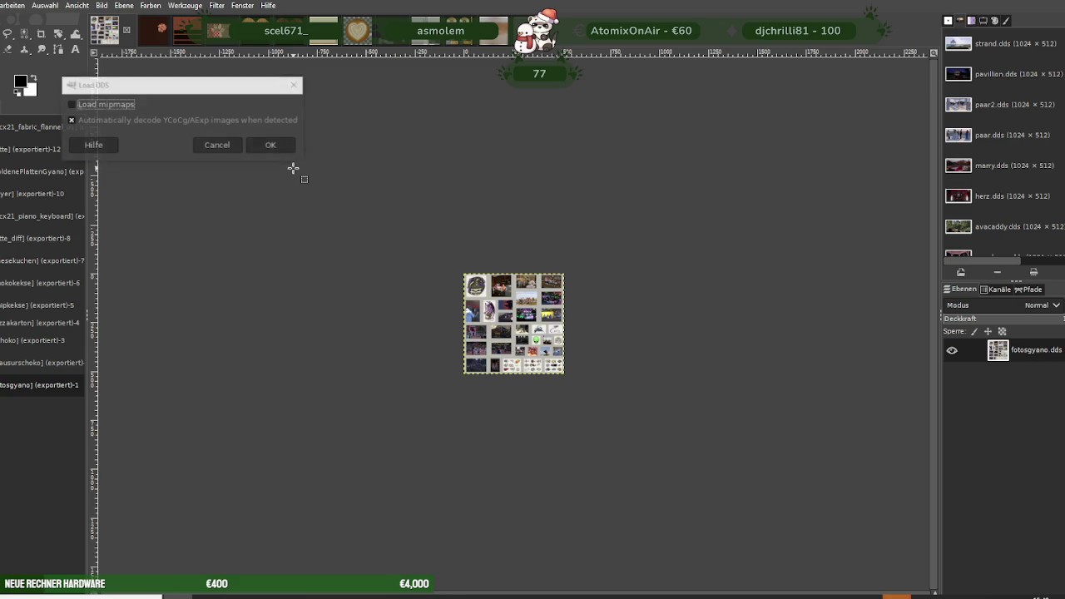
Load the dlcx21_fabric_flannel_01_n normal map and scale it to 512×512.
click(285, 147)
right_click(439, 286)
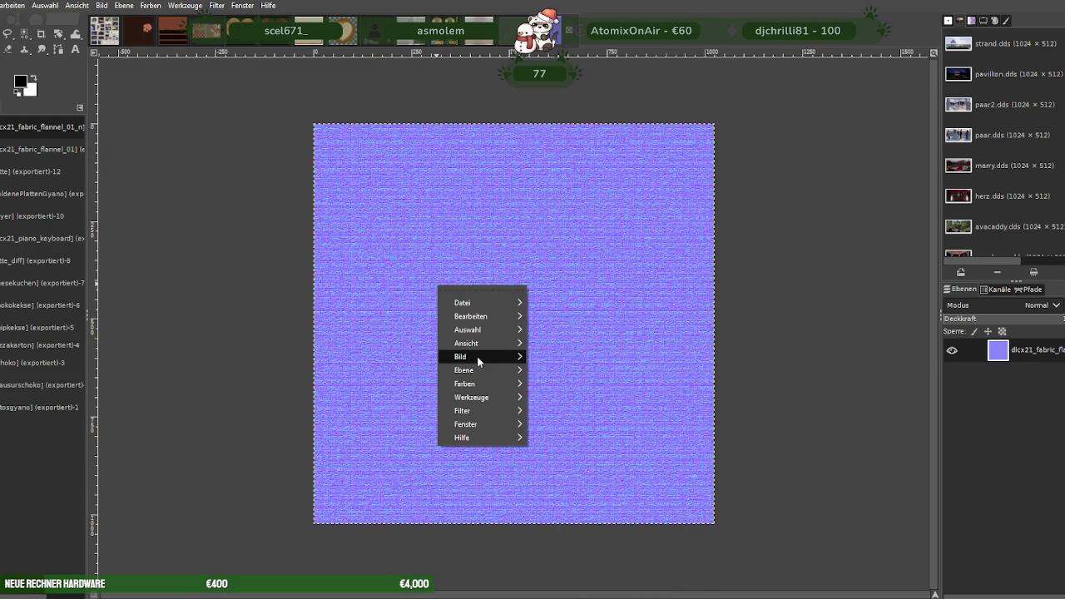
mouse_move(460, 356)
click(569, 409)
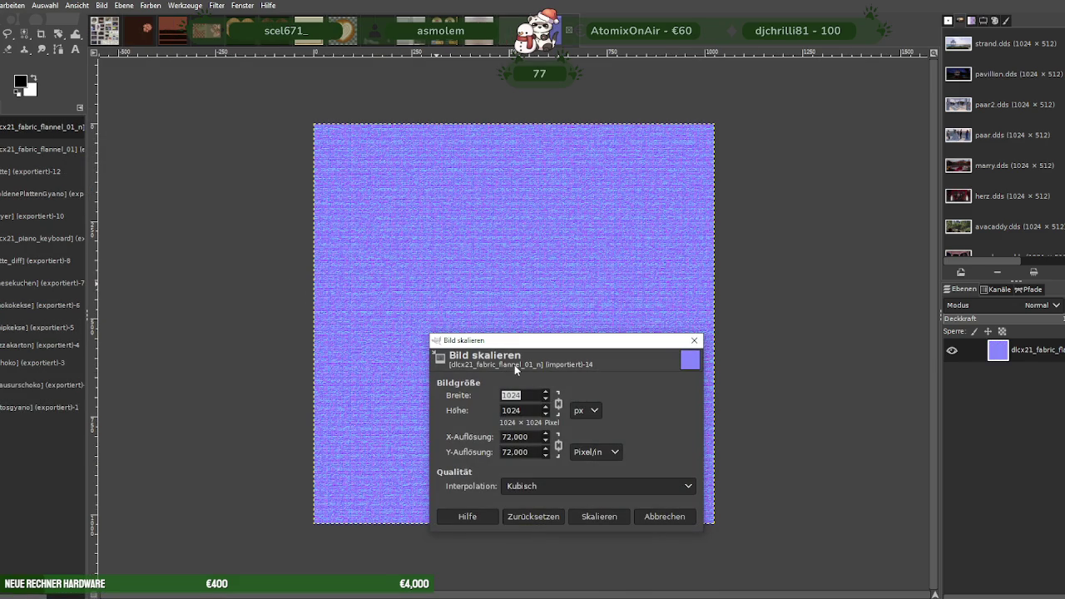
text(512)
key(Tab)
click(606, 521)
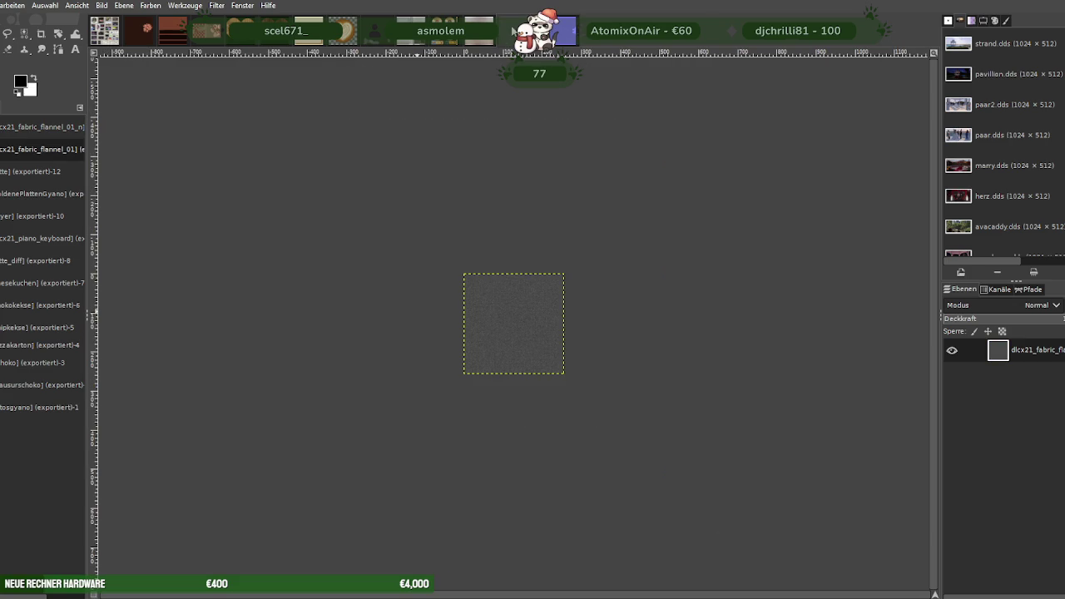
Check the grey flannel image's scale settings without resizing, then shrink the normal map to 256×256.
right_click(485, 334)
mouse_move(513, 402)
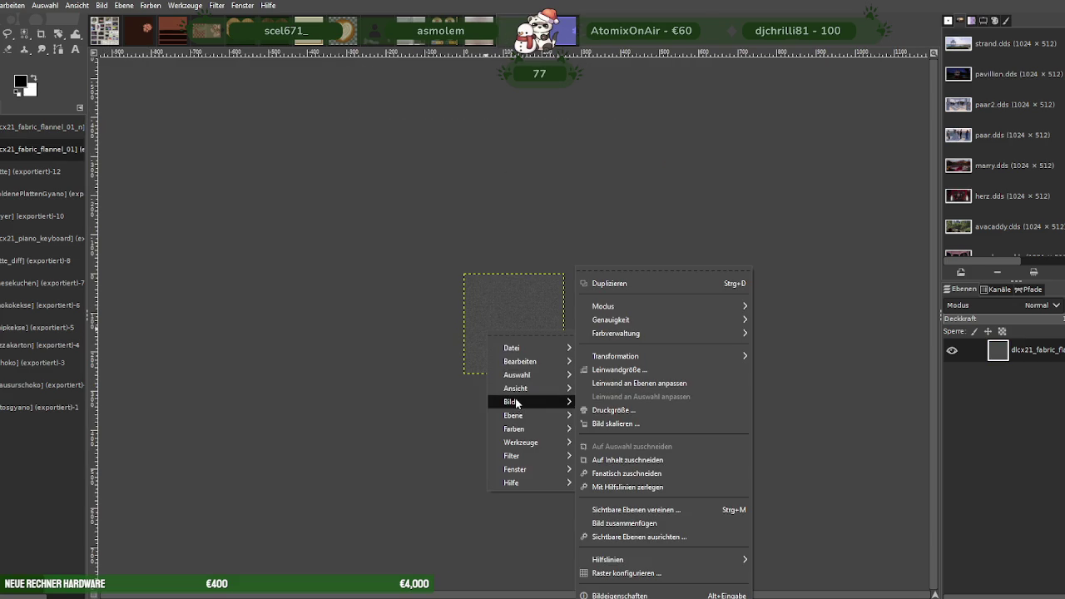
click(599, 424)
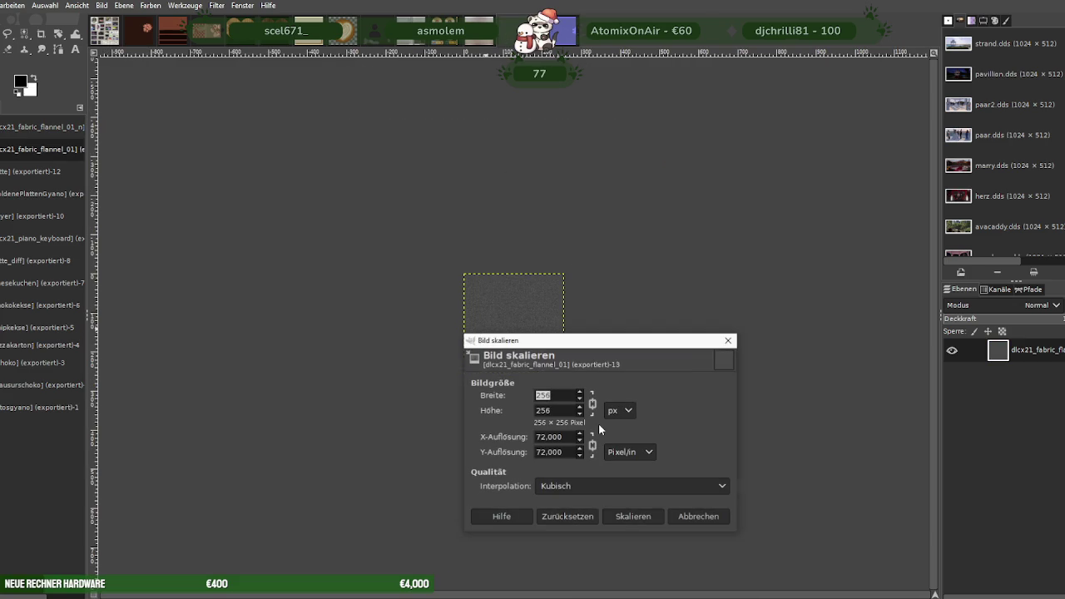
click(729, 342)
click(568, 30)
right_click(490, 311)
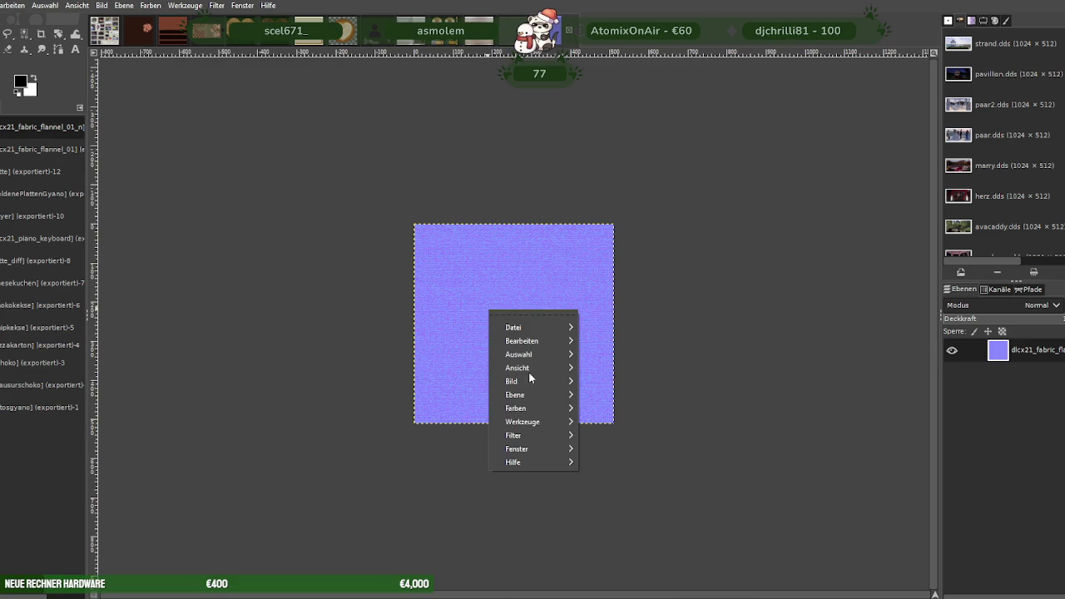
click(599, 423)
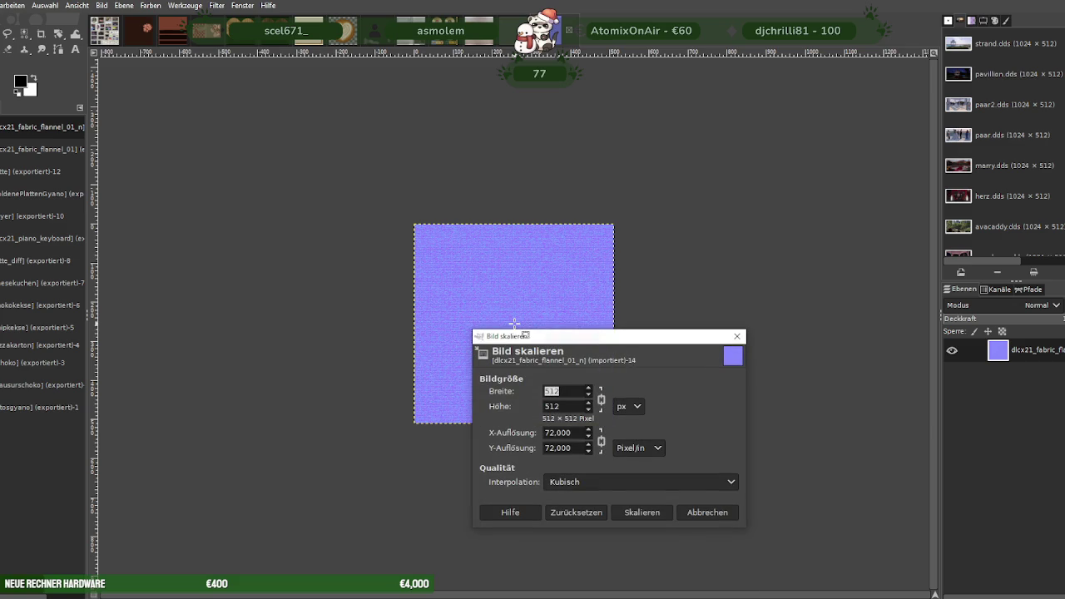
click(639, 516)
Export the normal map over dlcx21_fabric_flannel_01_n.dds as DDS.
click(3, 5)
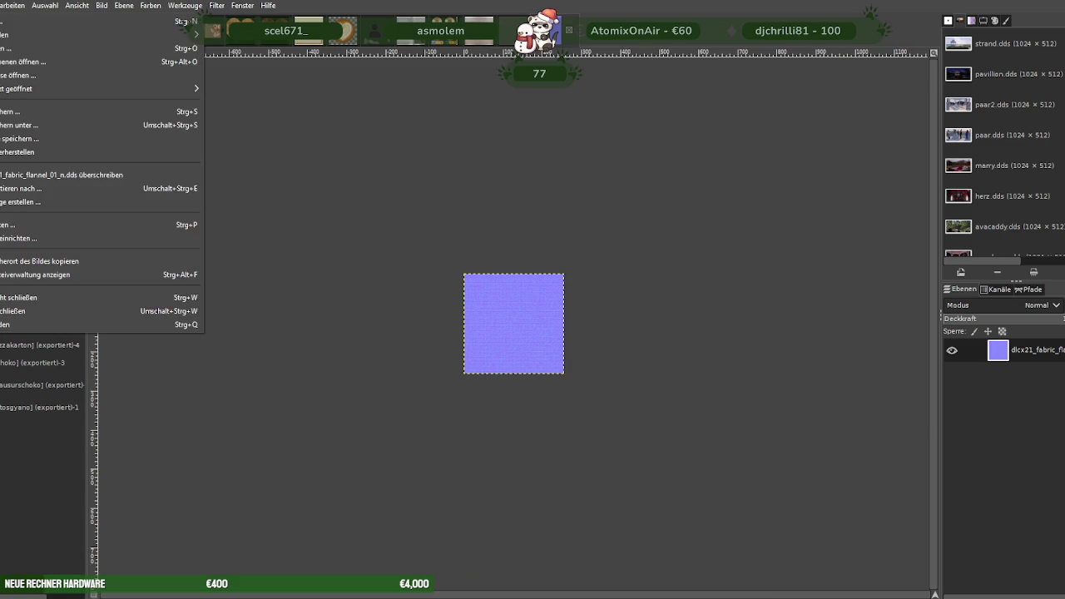
click(42, 190)
click(707, 512)
click(542, 354)
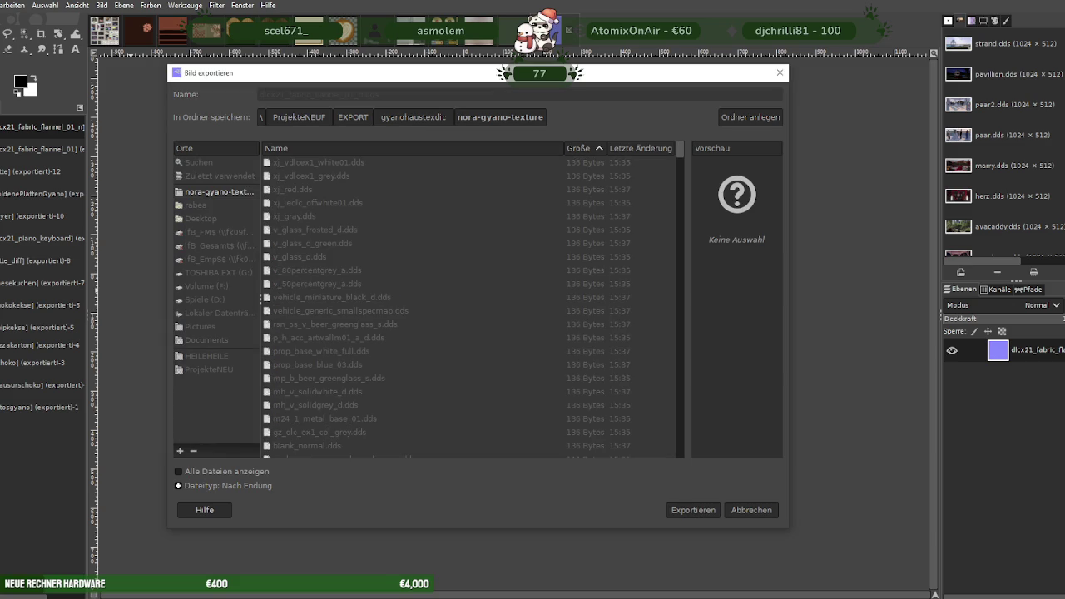
click(182, 289)
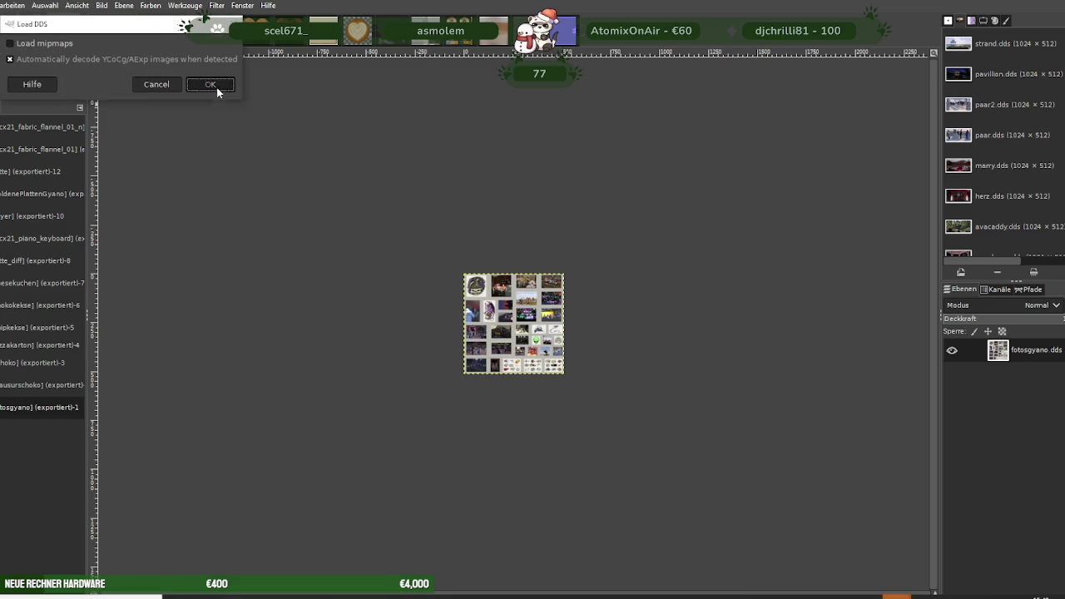
Load dlcx21_fabric_flannel_01_s and scale the light texture to 256×256.
click(208, 83)
right_click(444, 323)
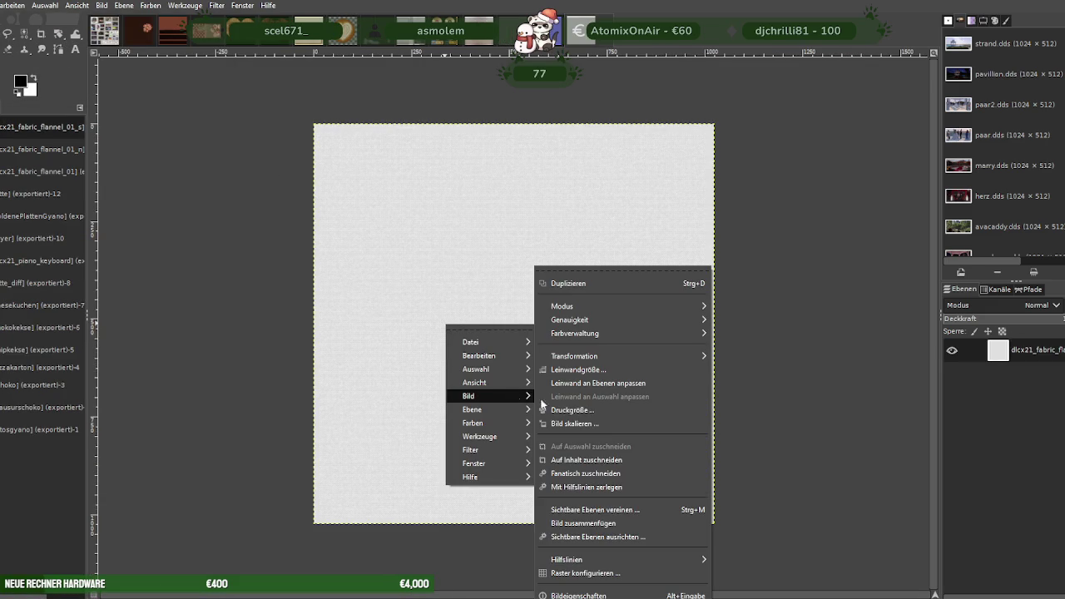
click(577, 421)
text(256)
click(592, 509)
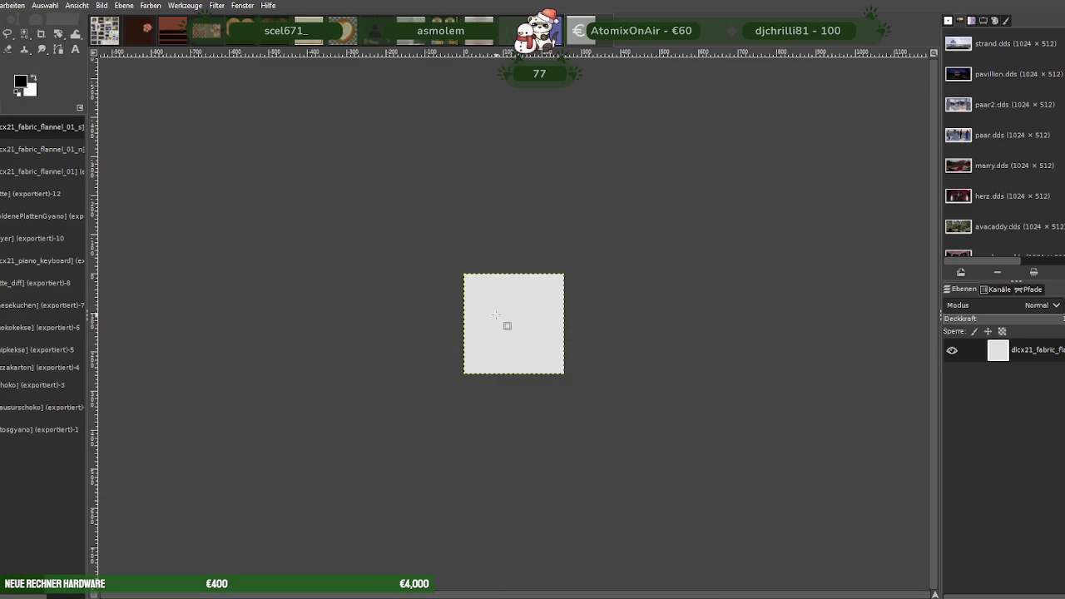
Export the light texture over dlcx21_fabric_flannel_01_s.dds.
click(1, 5)
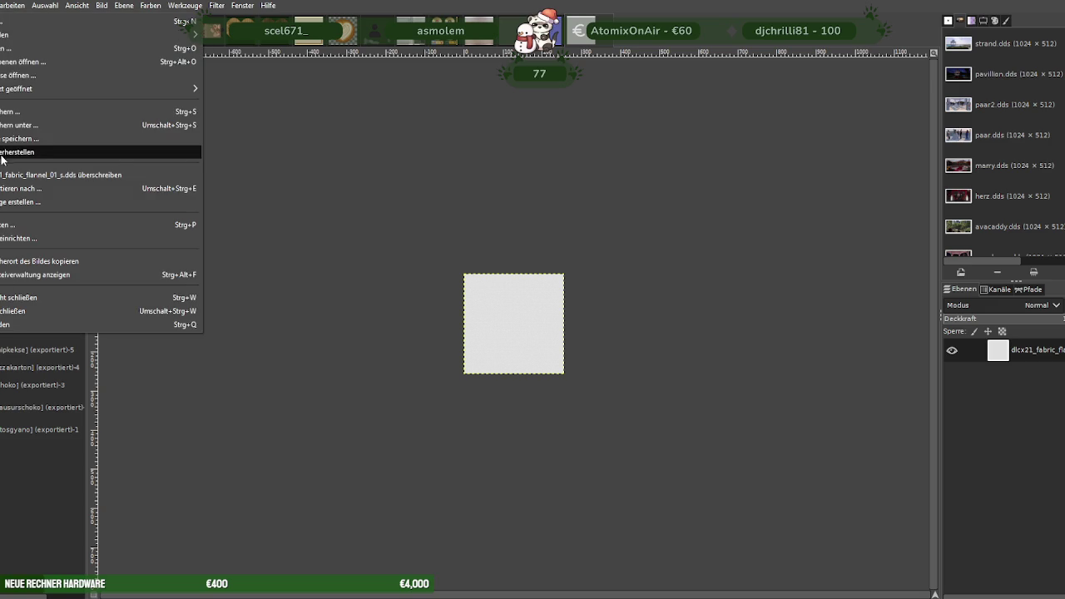
click(134, 186)
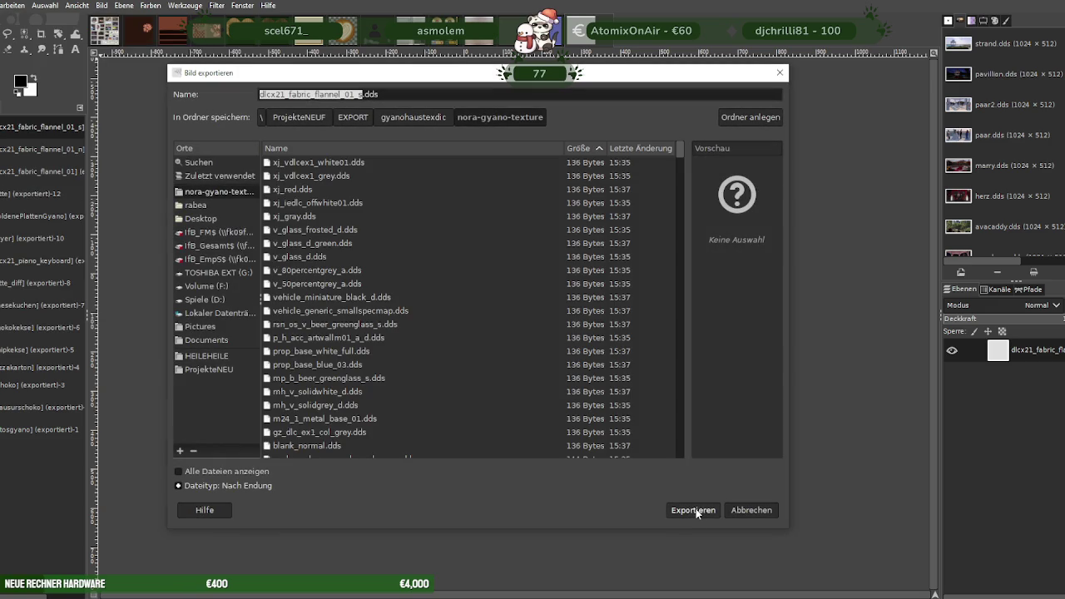
click(696, 510)
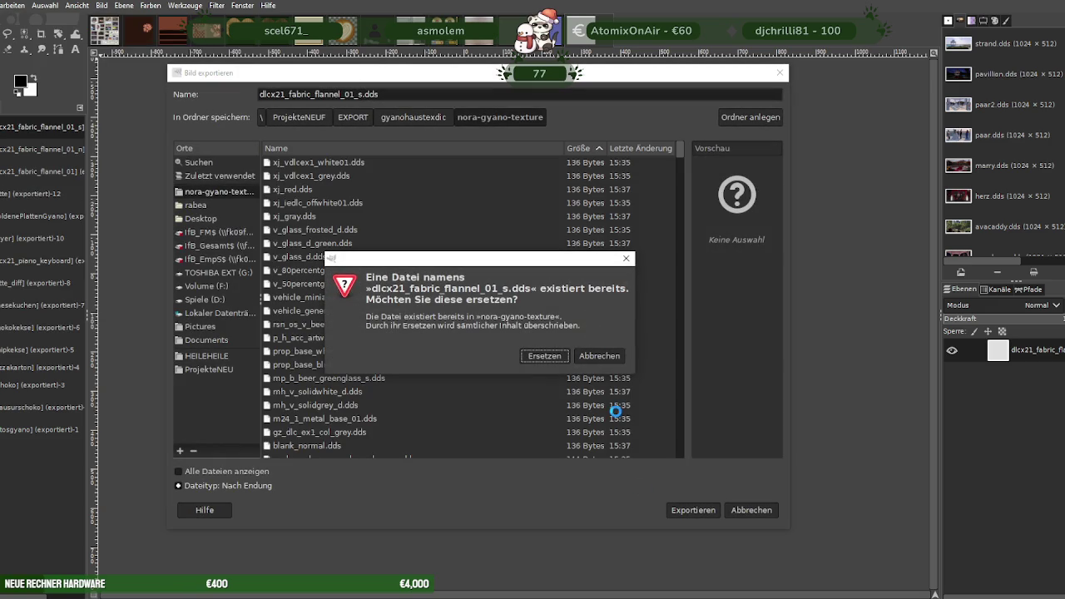
click(545, 357)
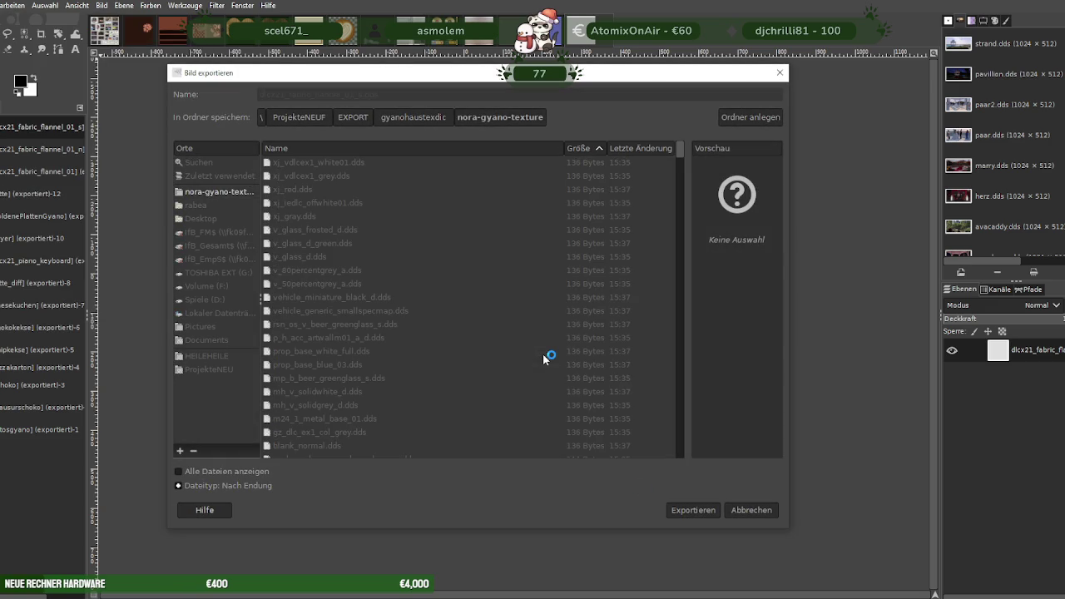
click(257, 363)
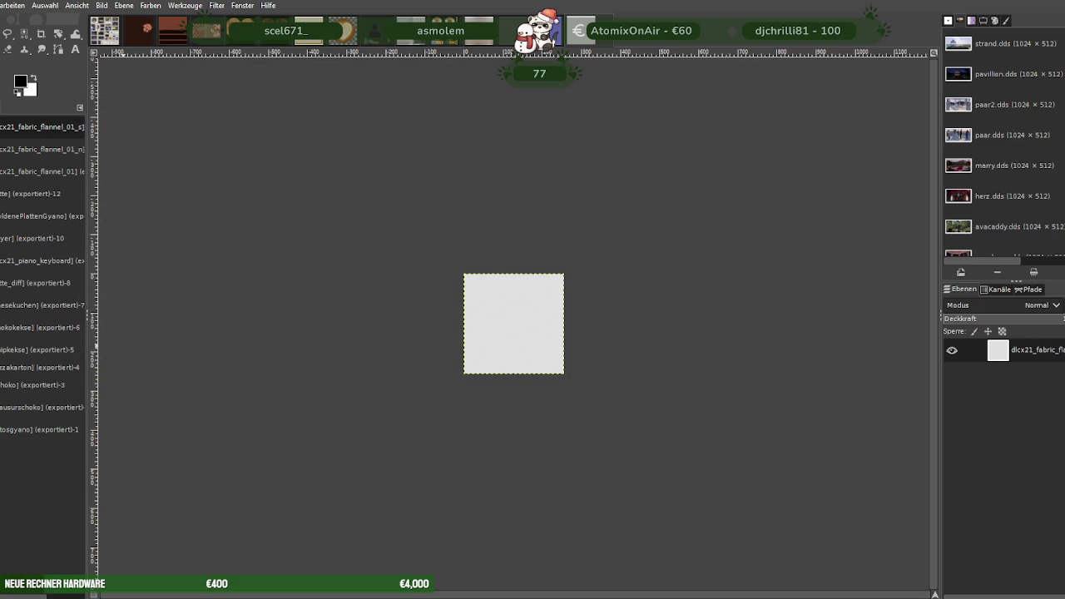
key(ctrl+w)
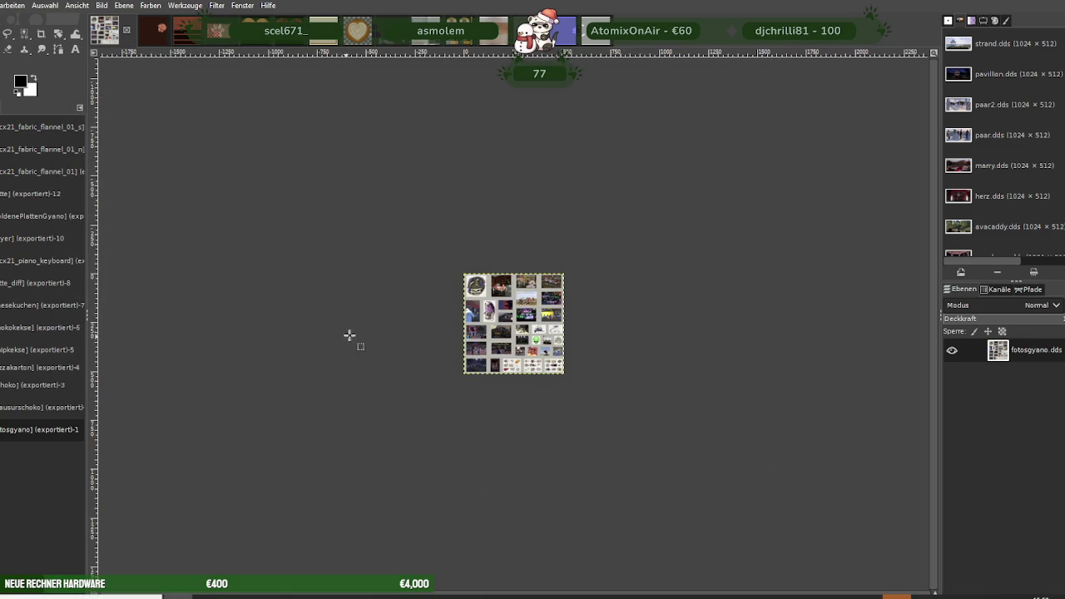
Open gz_dlc_ex1_woodpanel02_s and scale the grey wood texture to 256×256.
key(ctrl+1)
click(288, 158)
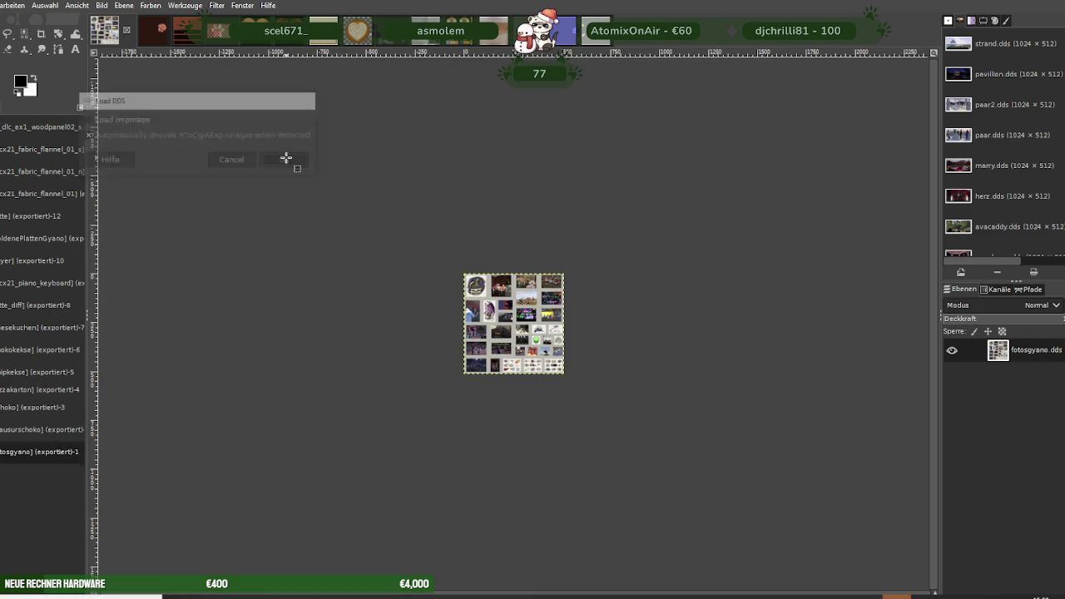
right_click(430, 283)
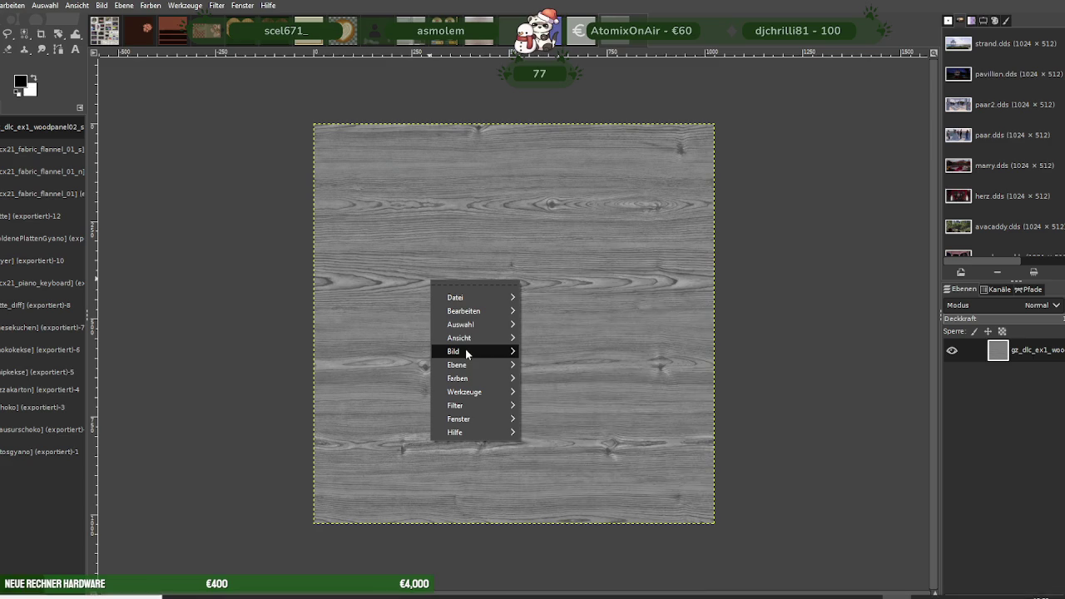
mouse_move(454, 352)
click(558, 425)
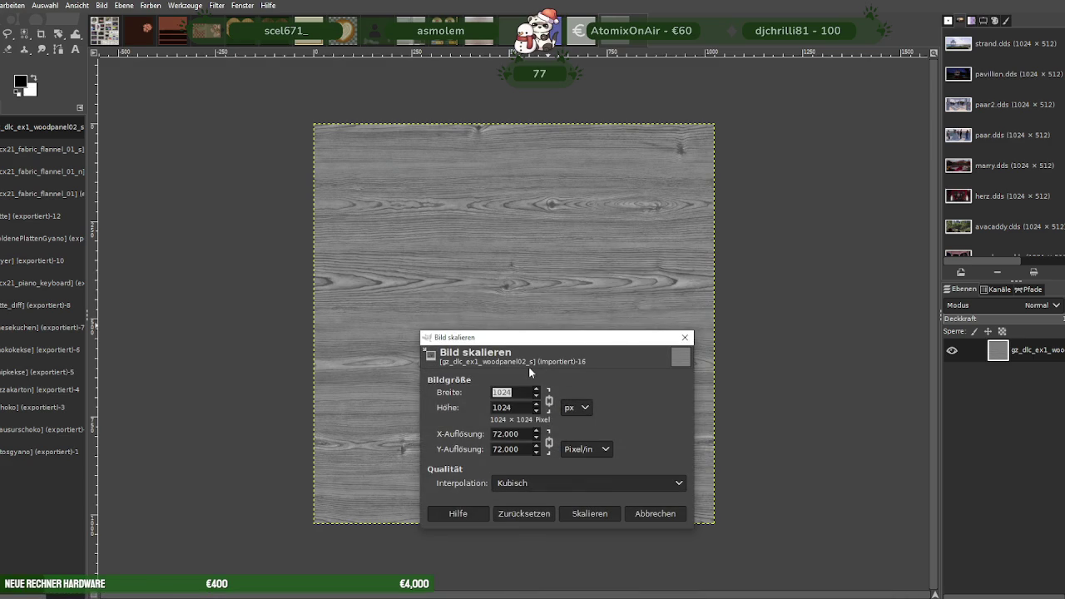
text(256)
click(589, 514)
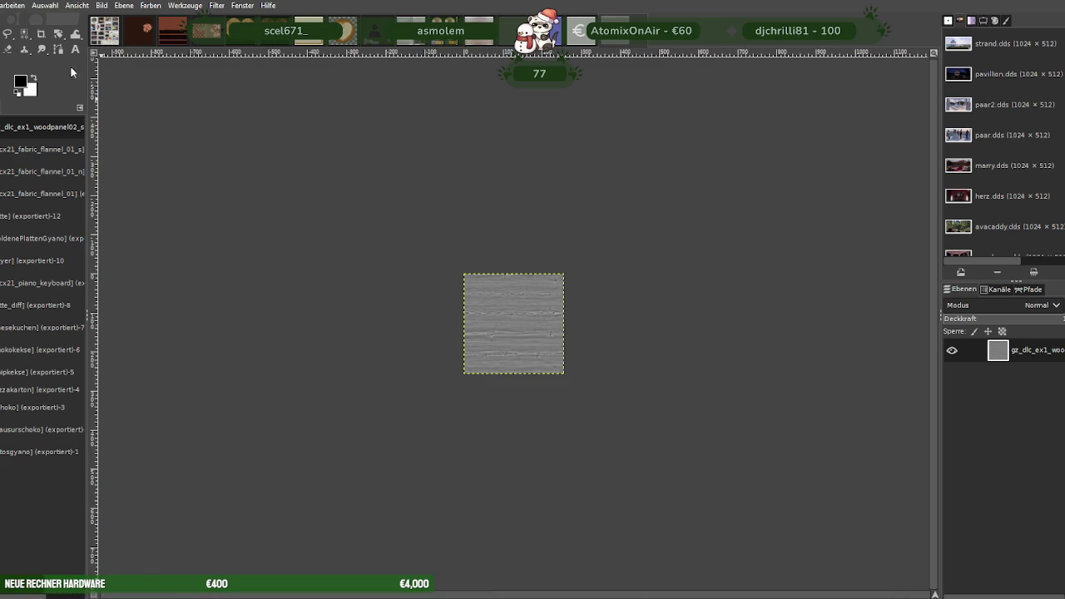
Export the wood texture over gz_dlc_ex1_woodpanel02_s.dds with BC3/DXT5 compression.
click(2, 5)
click(42, 185)
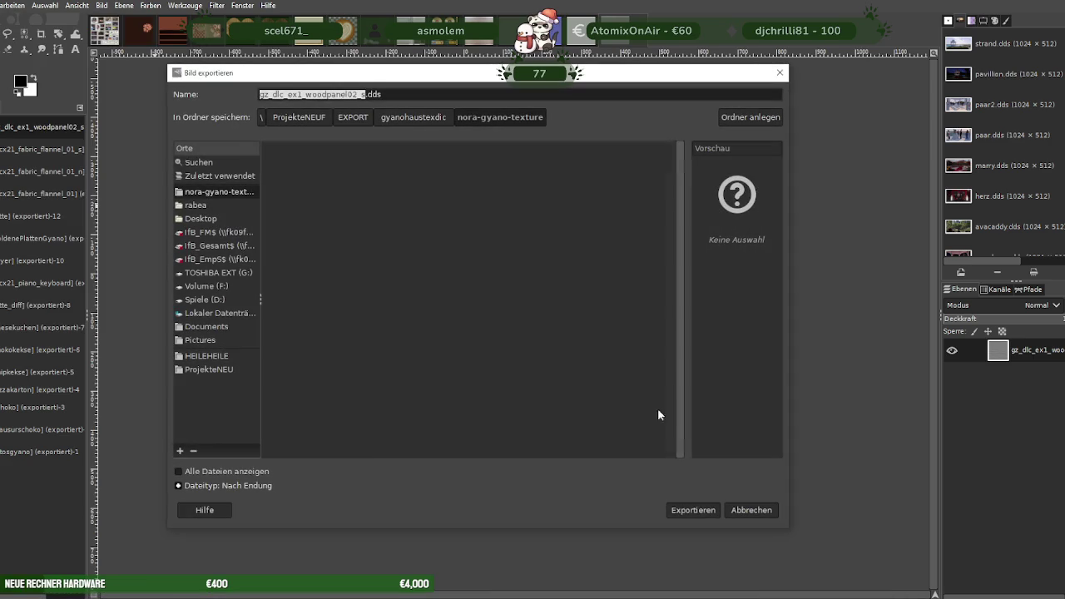
click(699, 509)
click(544, 354)
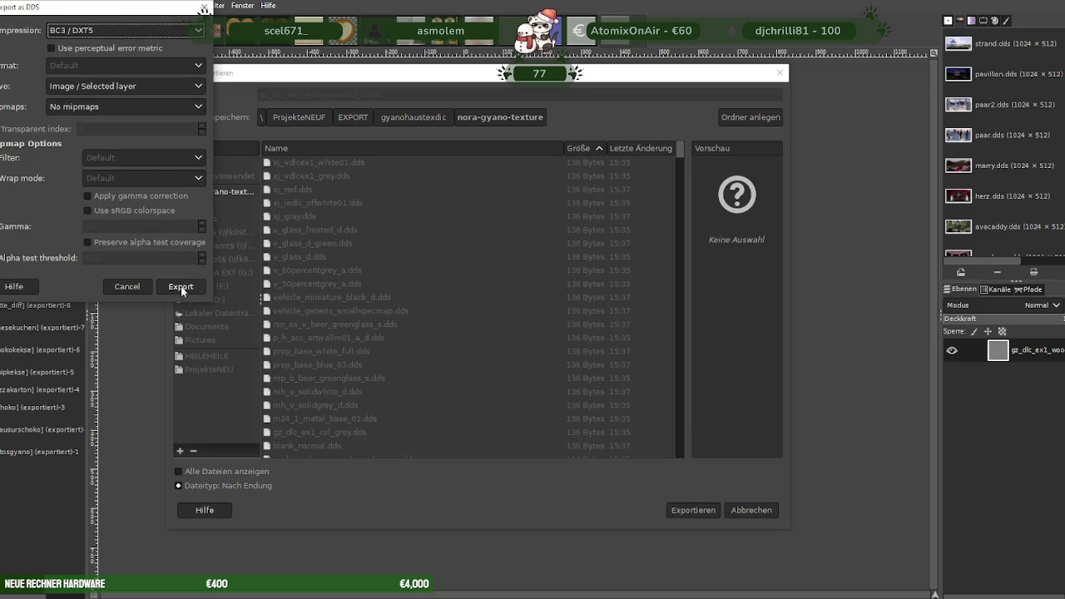
click(181, 283)
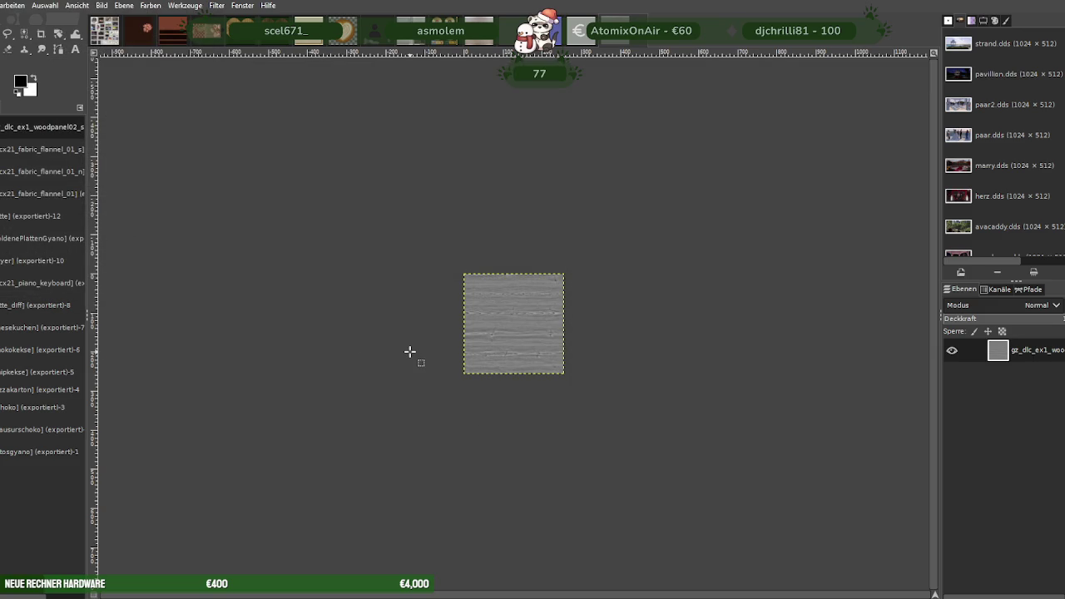
key(ctrl+Page_Up)
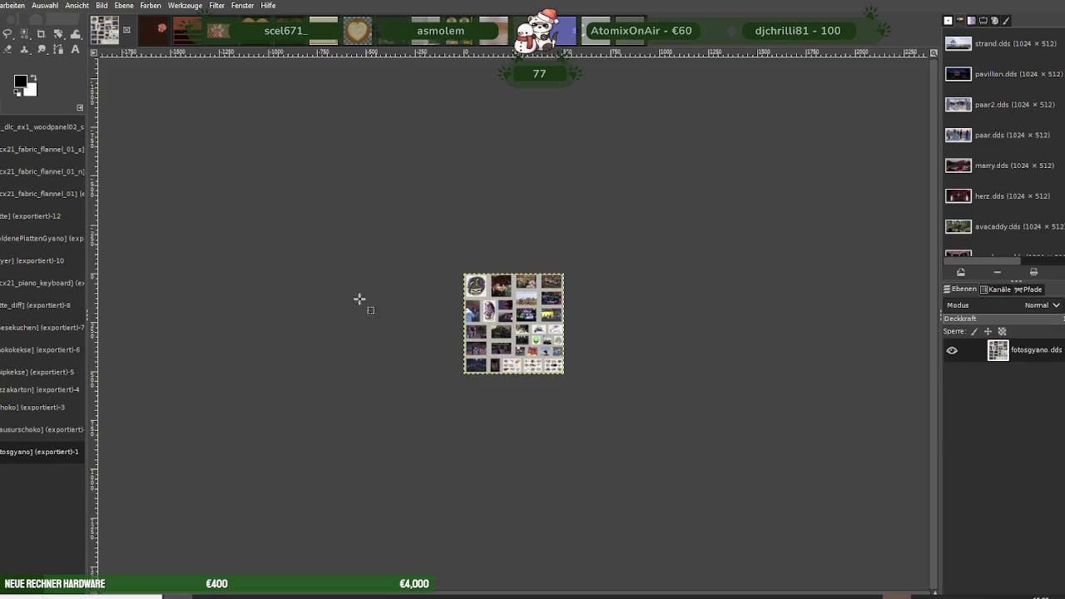
Load gz_dlc_ex1_woodpanel05 and scale the brown wood texture to 256×256.
click(193, 70)
right_click(441, 280)
mouse_move(478, 345)
click(561, 424)
text(256)
key(Tab)
click(595, 516)
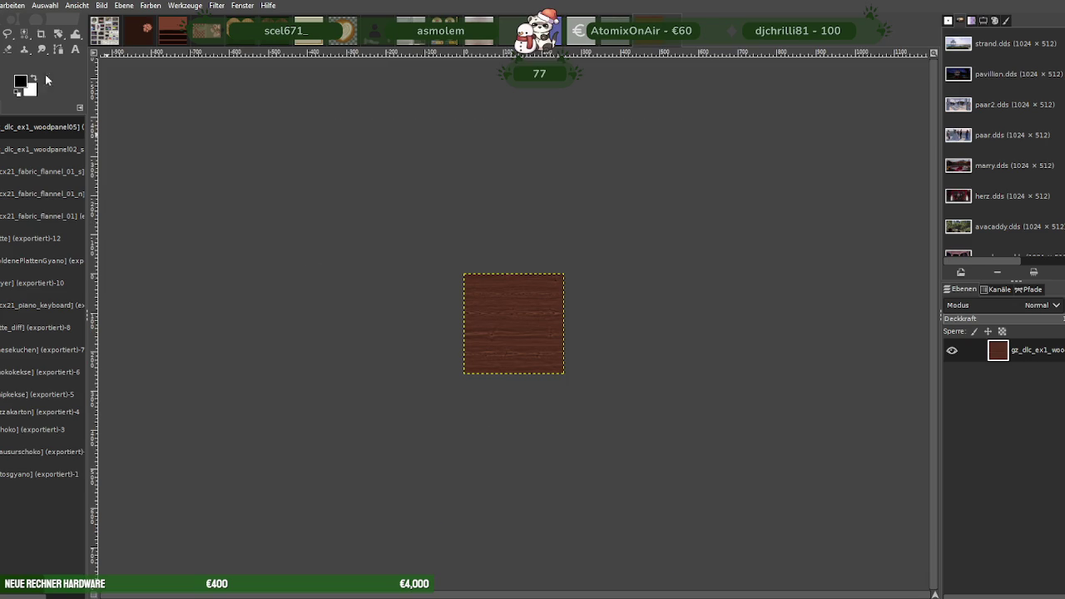
Export the brown wood texture over gz_dlc_ex1_woodpanel05.dds as BC3/DXT5.
click(0, 5)
click(24, 190)
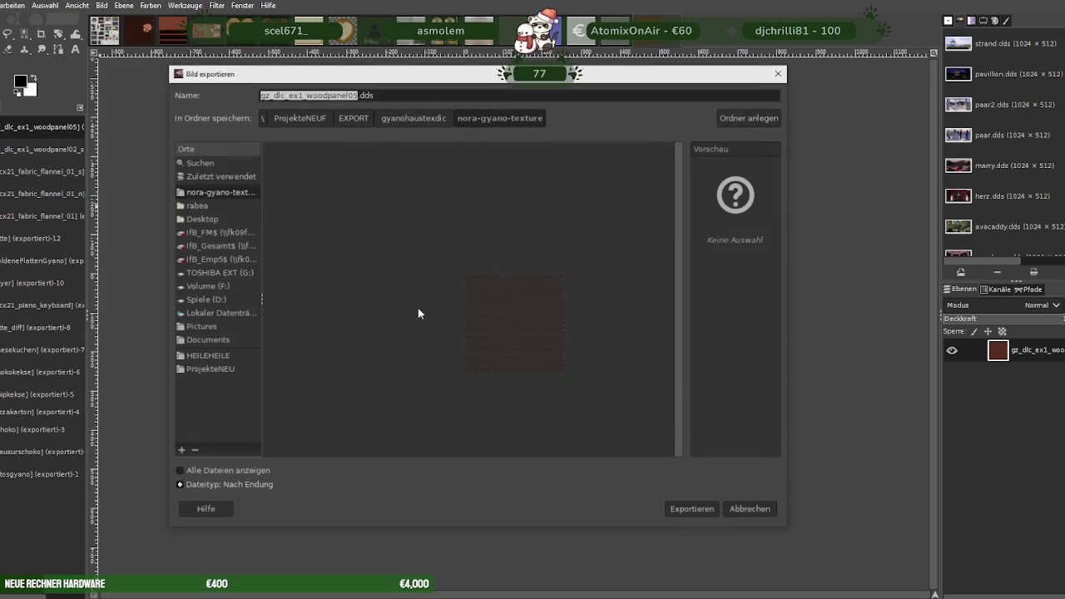
click(691, 510)
click(540, 356)
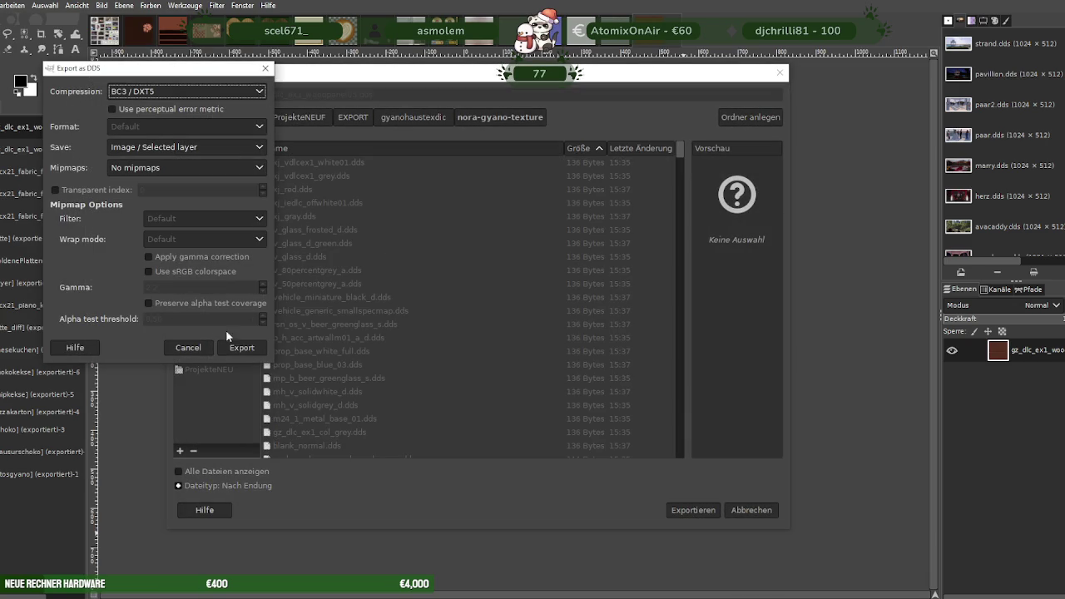
click(240, 343)
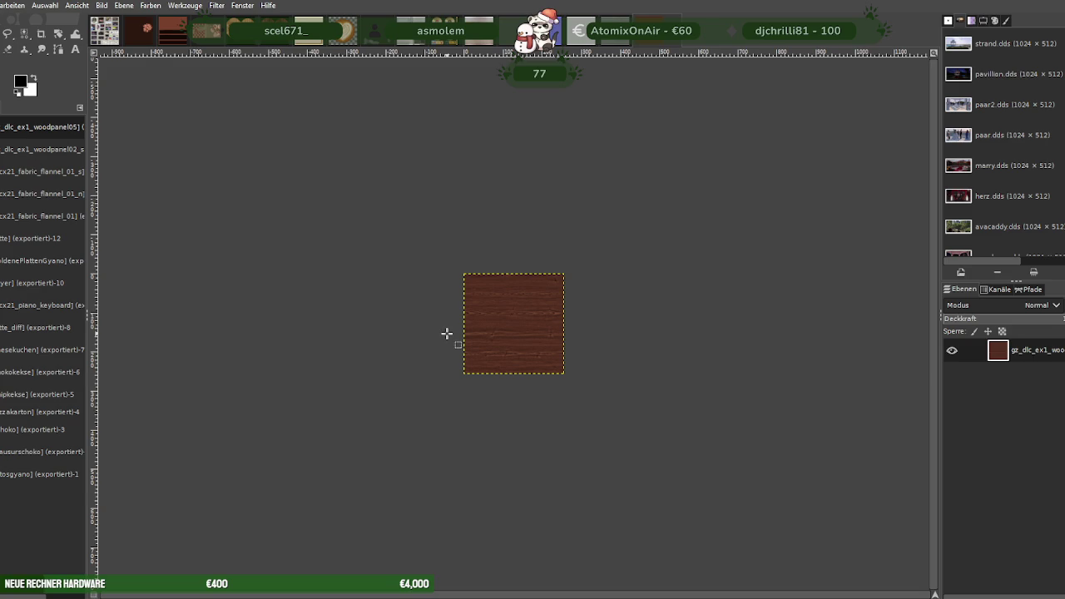
key(ctrl+w)
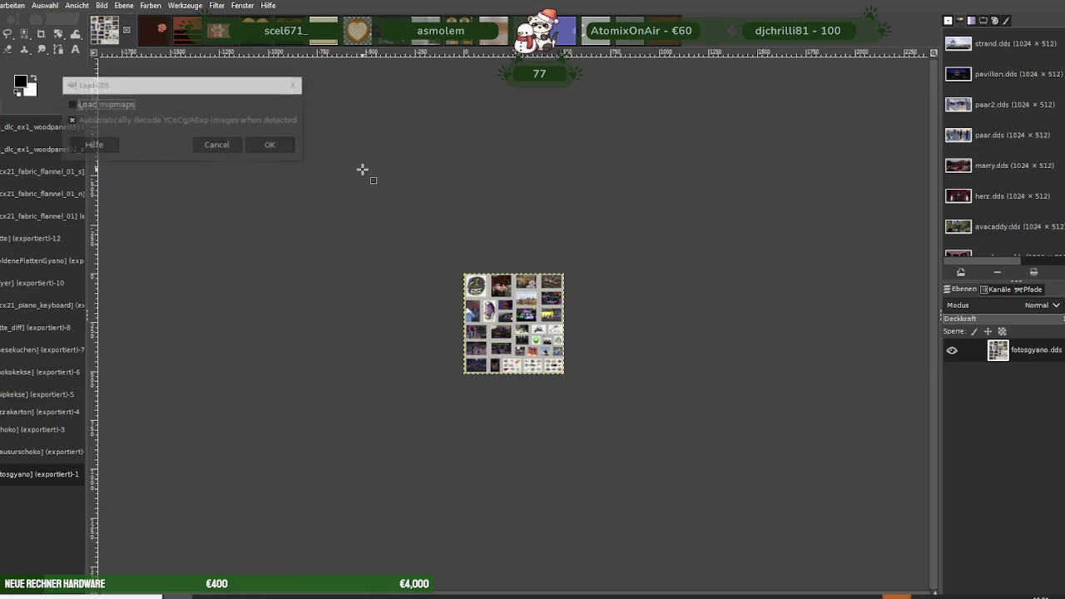
Load the id2_21_rsn_rk_xrefwindows texture and scale it from 1024 to 512×512.
click(268, 144)
right_click(523, 303)
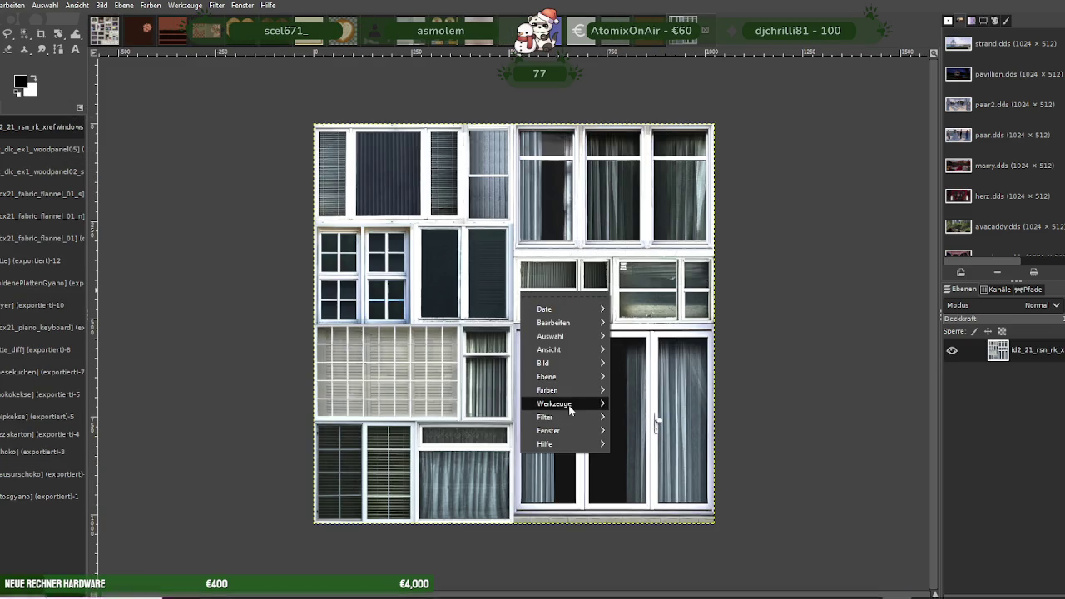
mouse_move(544, 362)
click(633, 421)
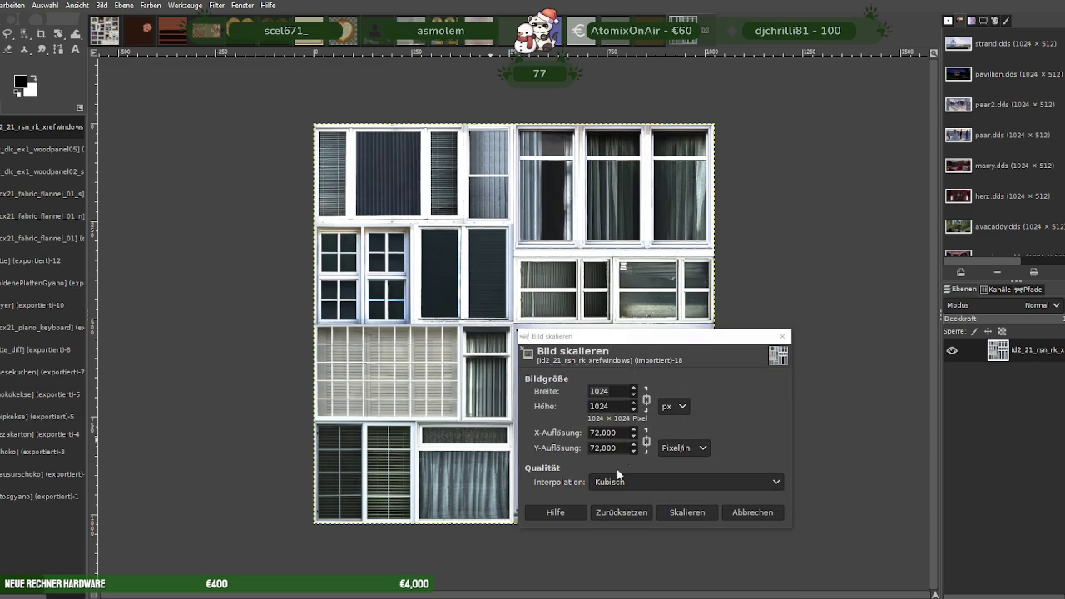
click(617, 390)
text(512)
key(Tab)
click(688, 513)
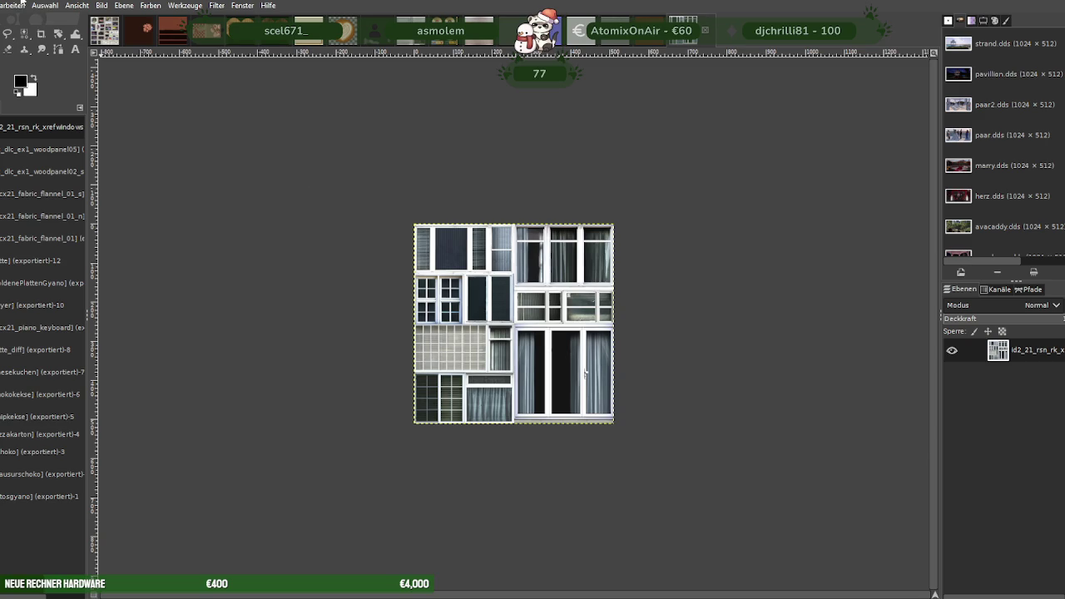
Export the windows texture over its DDS file with BC3/DXT5 compression.
click(3, 5)
click(50, 190)
click(692, 510)
click(533, 359)
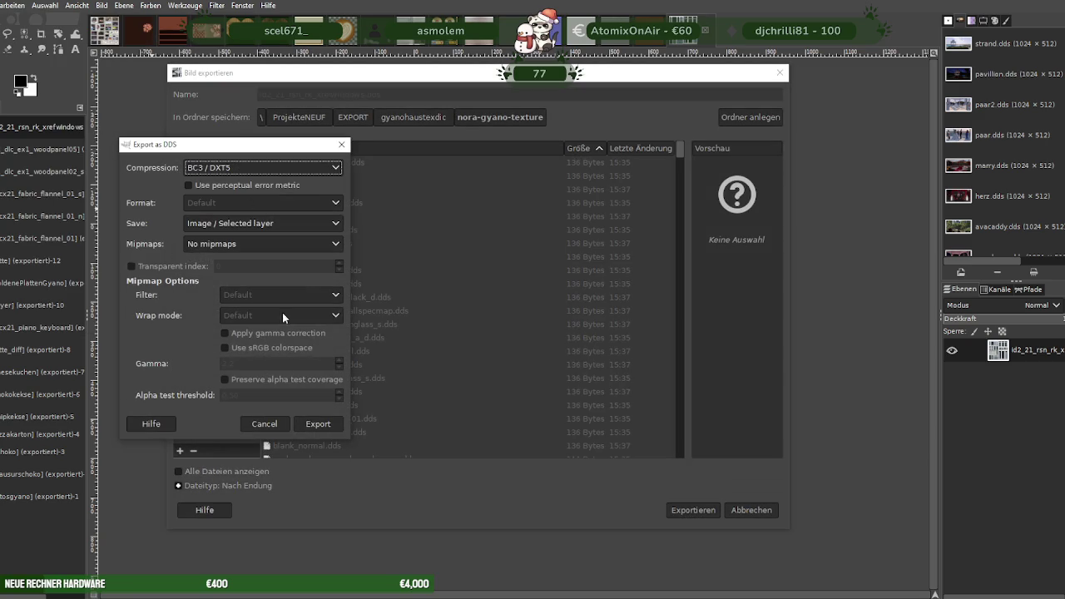
click(320, 424)
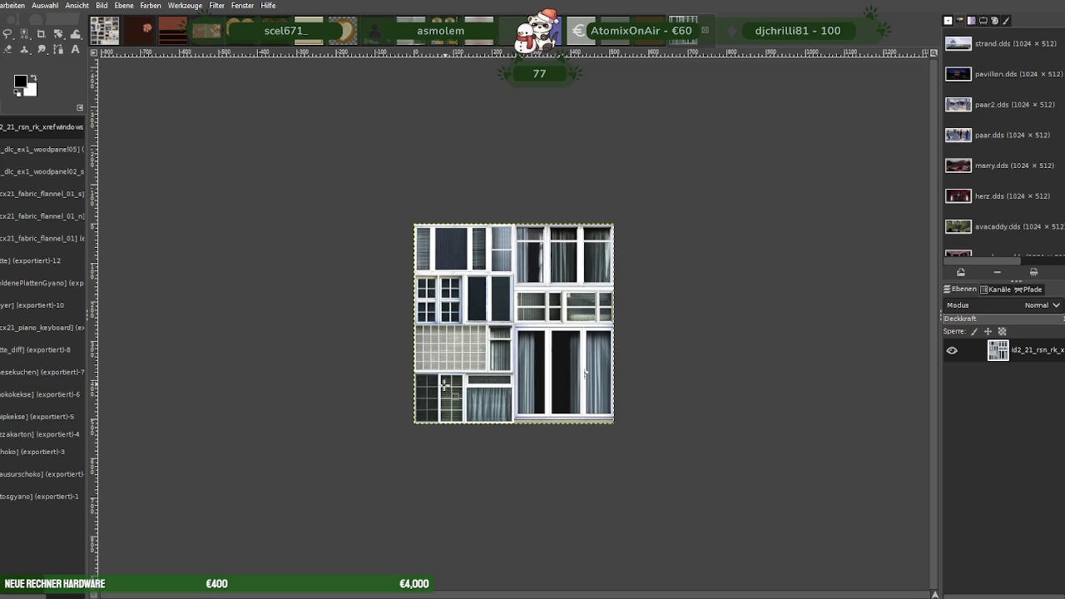
key(ctrl+Page_Up)
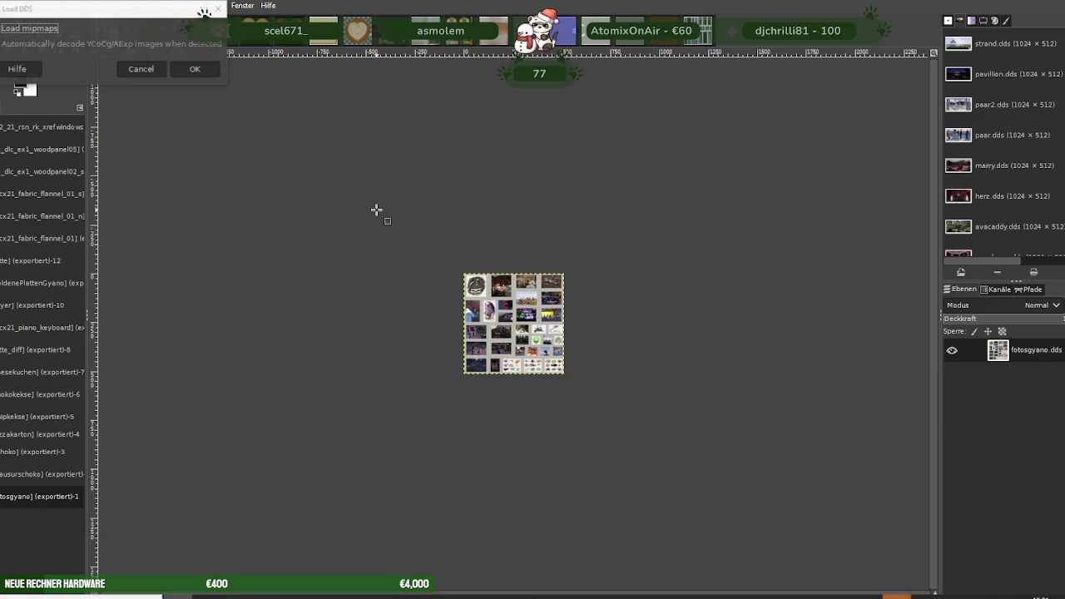
Load the blue carpet normal map and scale it to 256×256.
click(192, 67)
right_click(541, 318)
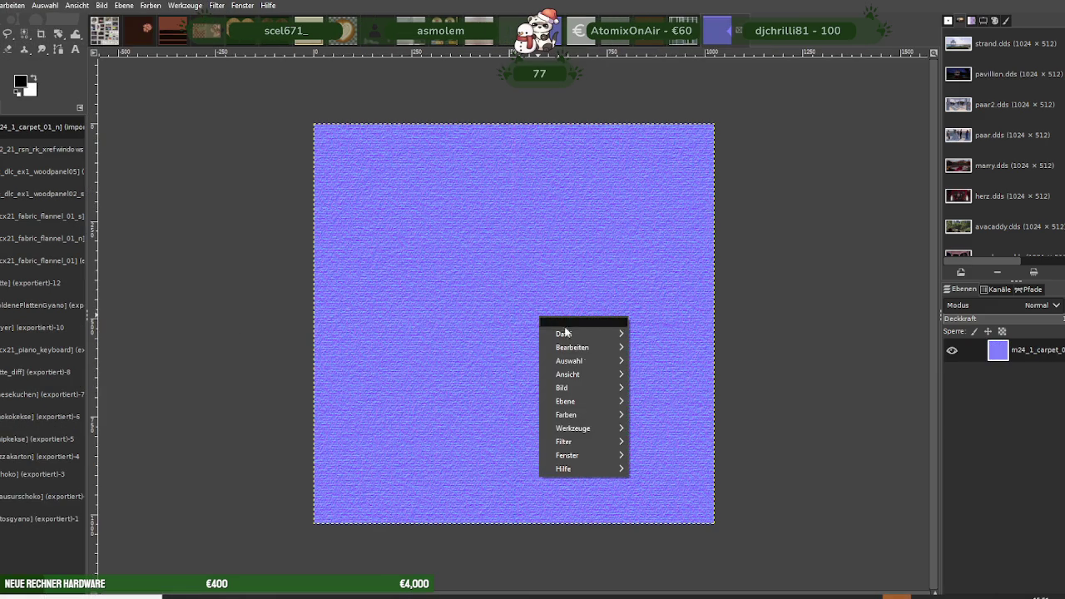
mouse_move(562, 388)
click(654, 421)
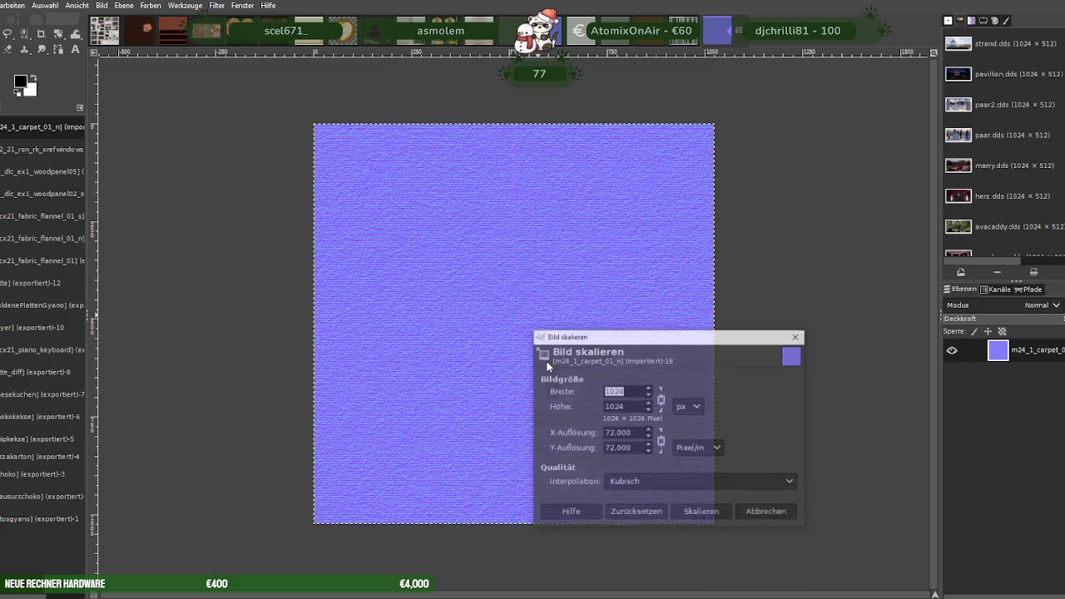
text(256)
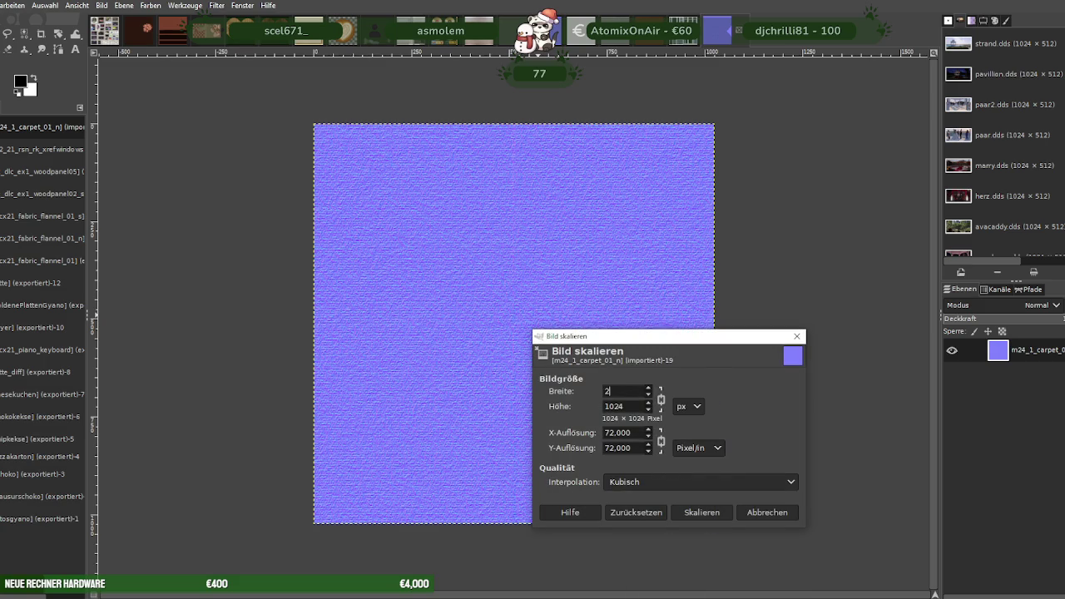
click(688, 513)
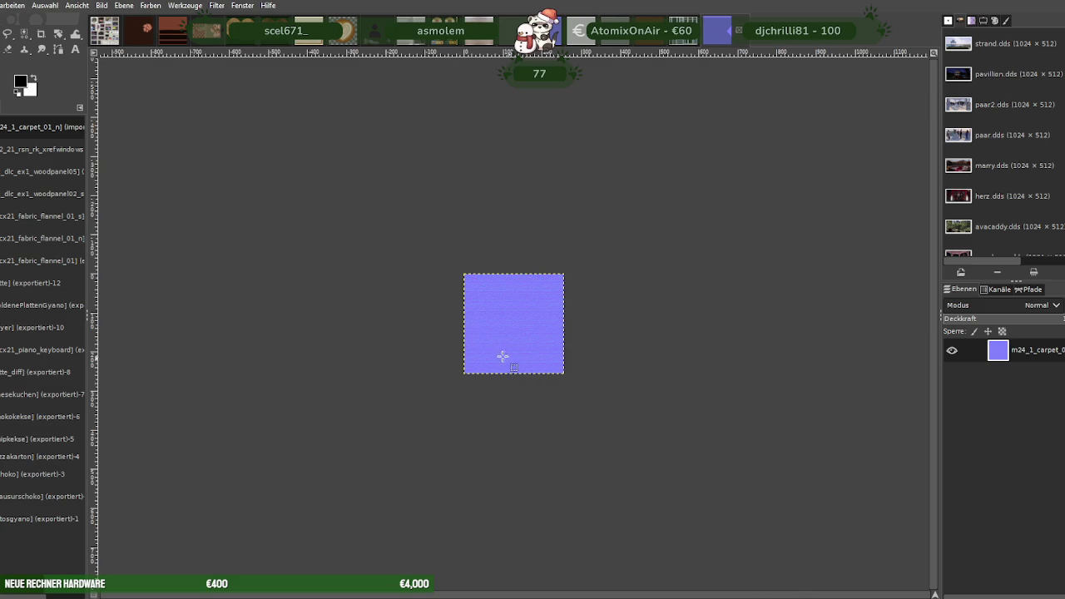
Export the carpet normal map over m24_1_carpet_01_n.dds as BC3/DXT5.
click(2, 5)
click(50, 191)
click(690, 510)
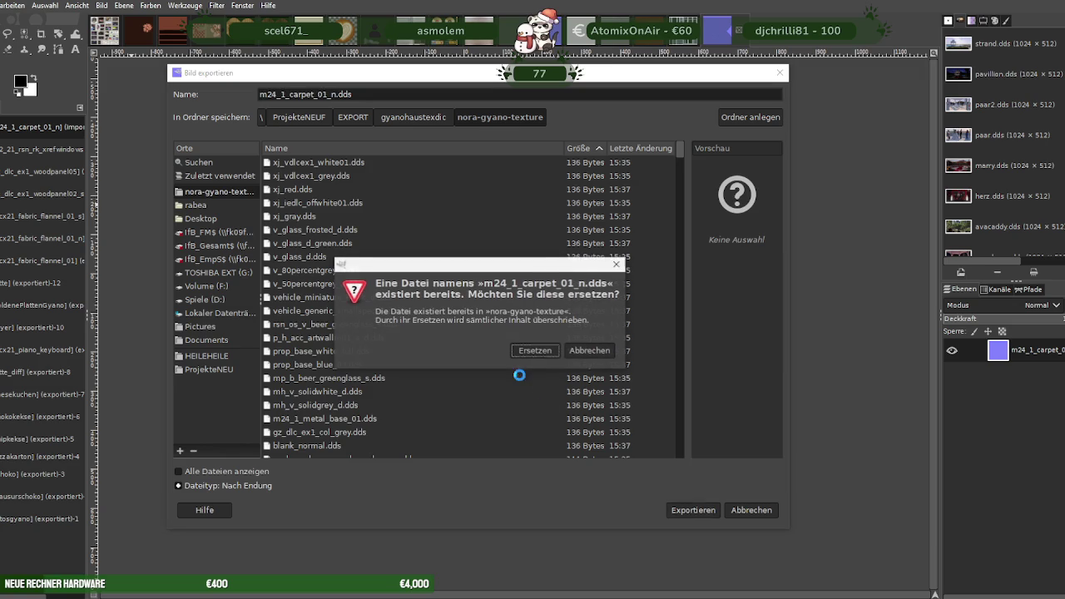
click(530, 352)
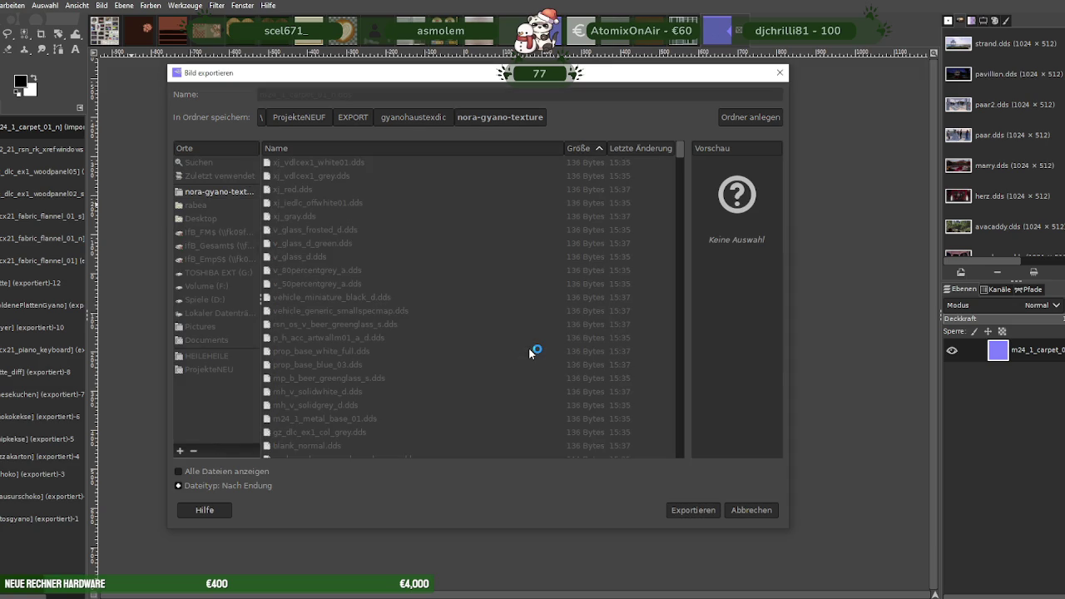
click(246, 346)
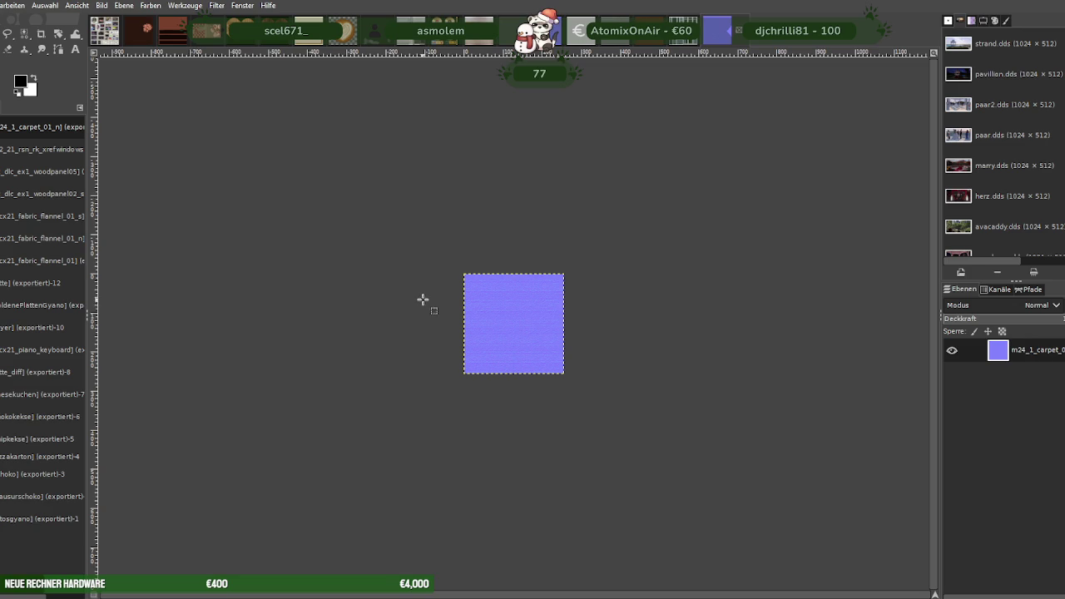
key(ctrl+Tab)
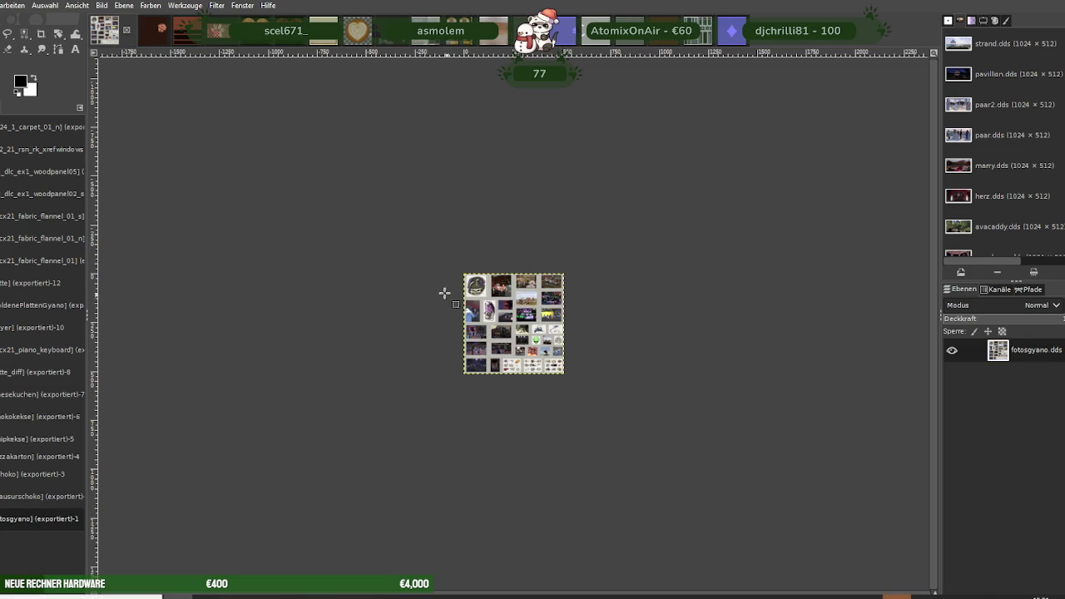
Import m24_1_carpet_01_s and scale it from 1024×1024 down to 256×256 with Bild skalieren.
click(271, 145)
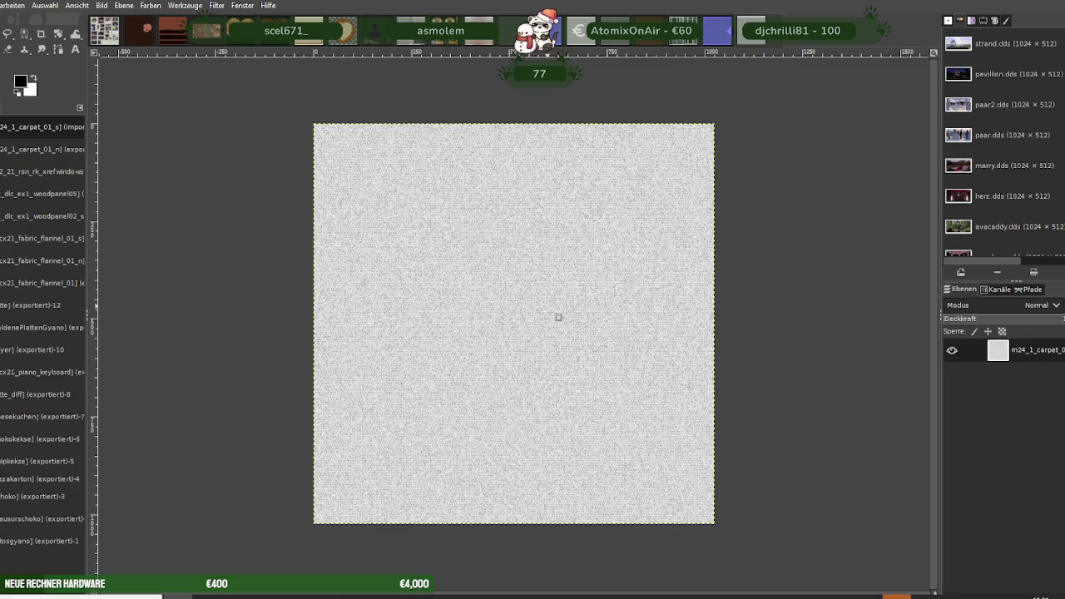
right_click(501, 298)
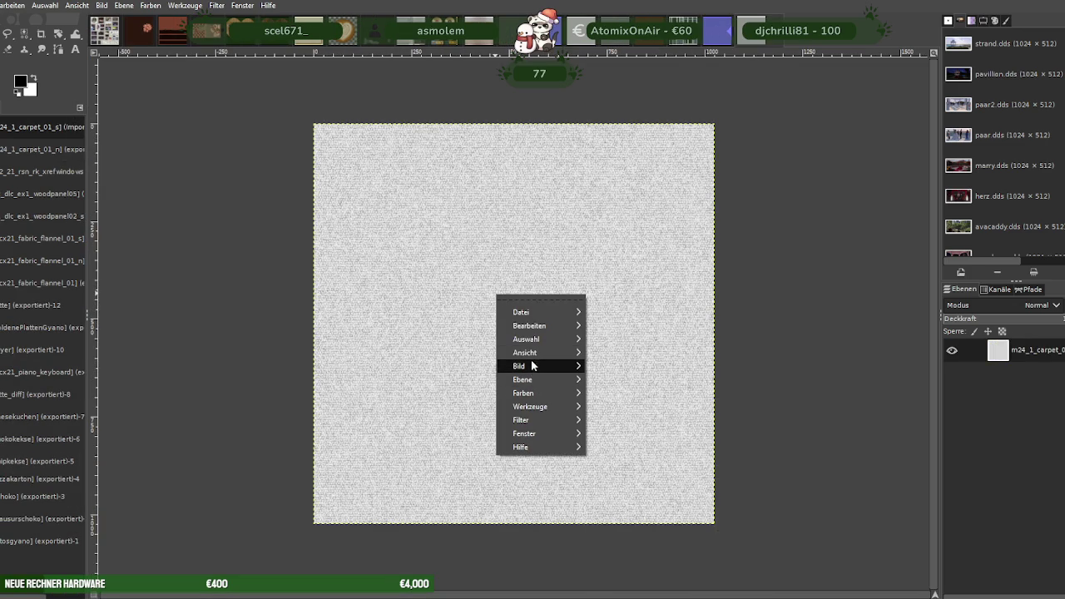
click(642, 427)
text(256)
click(674, 519)
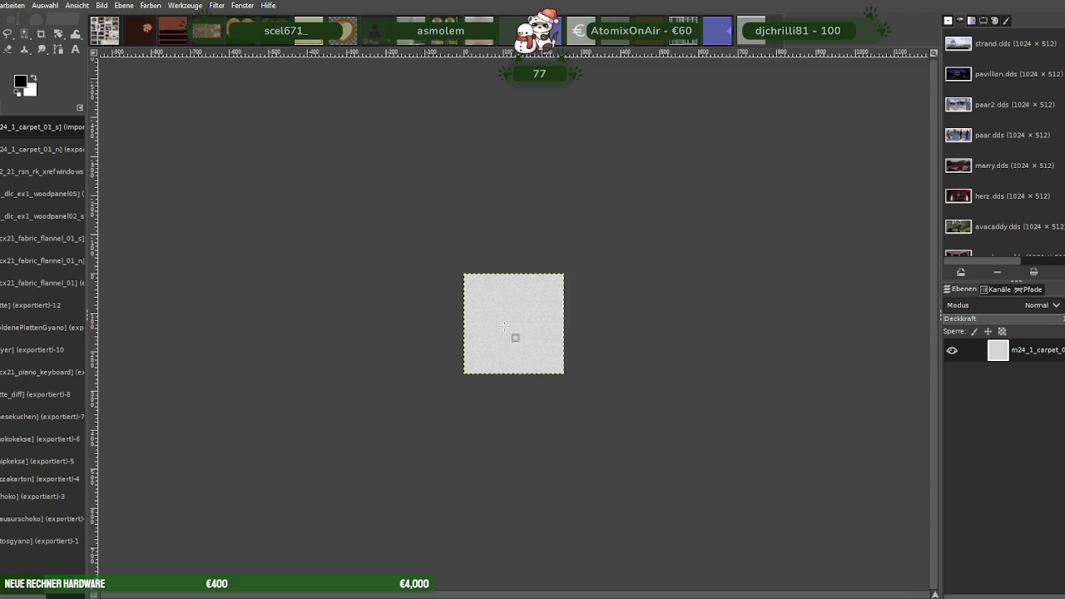